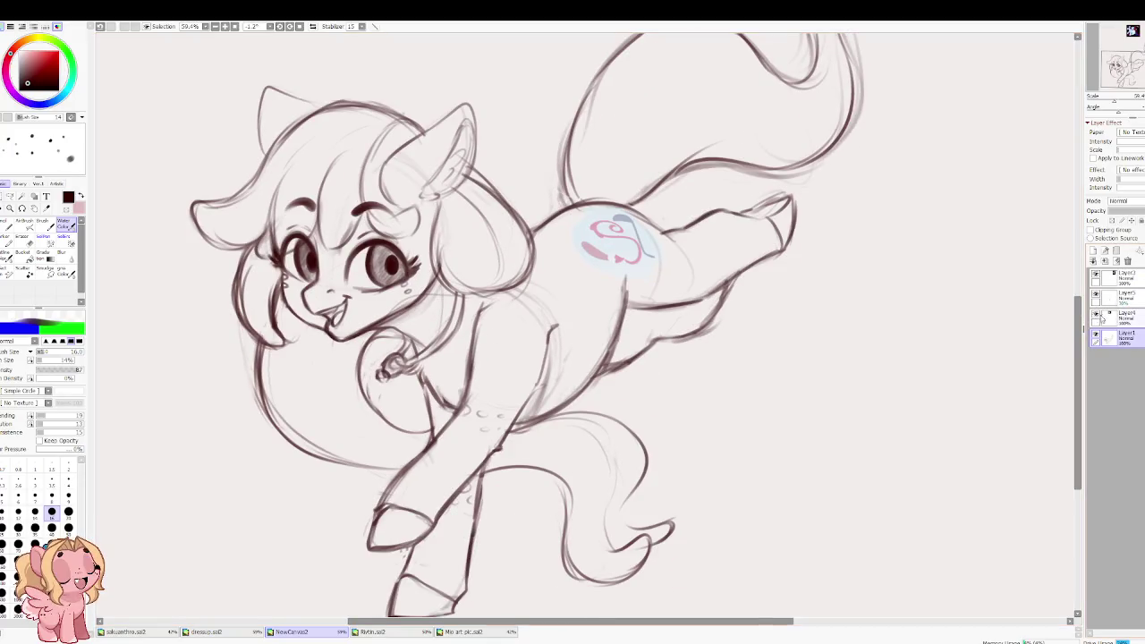
# Step: Move Layer5 below Layer4, then clear the cutie mark layer and undo the clear
pyautogui.moveTo(1131, 303); pyautogui.dragTo(1125, 324)
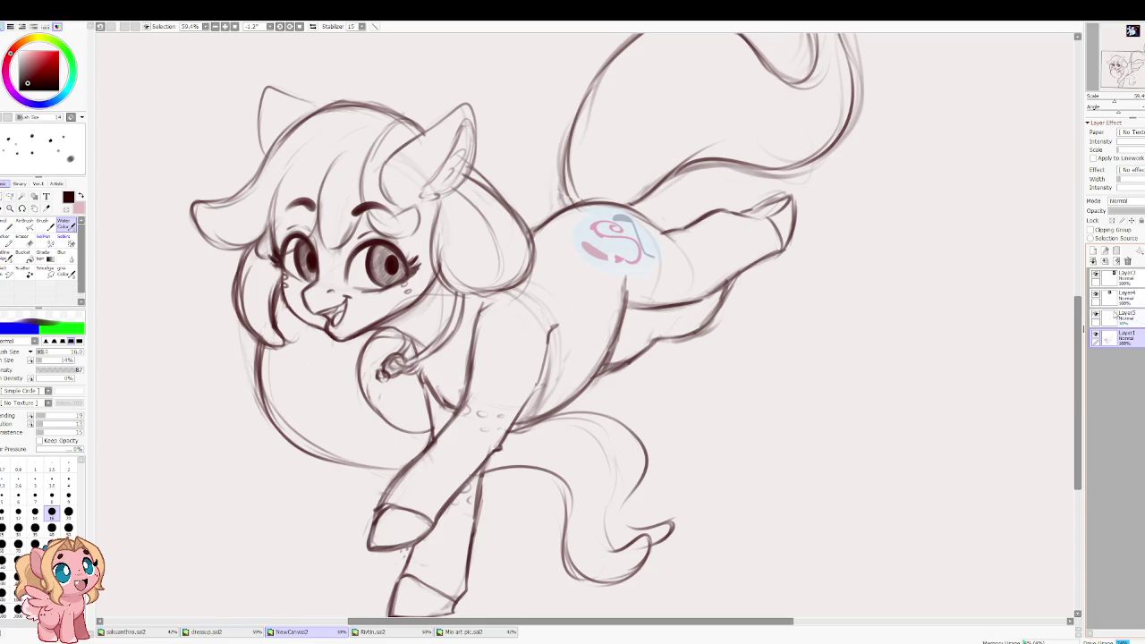
pyautogui.click(1116, 262)
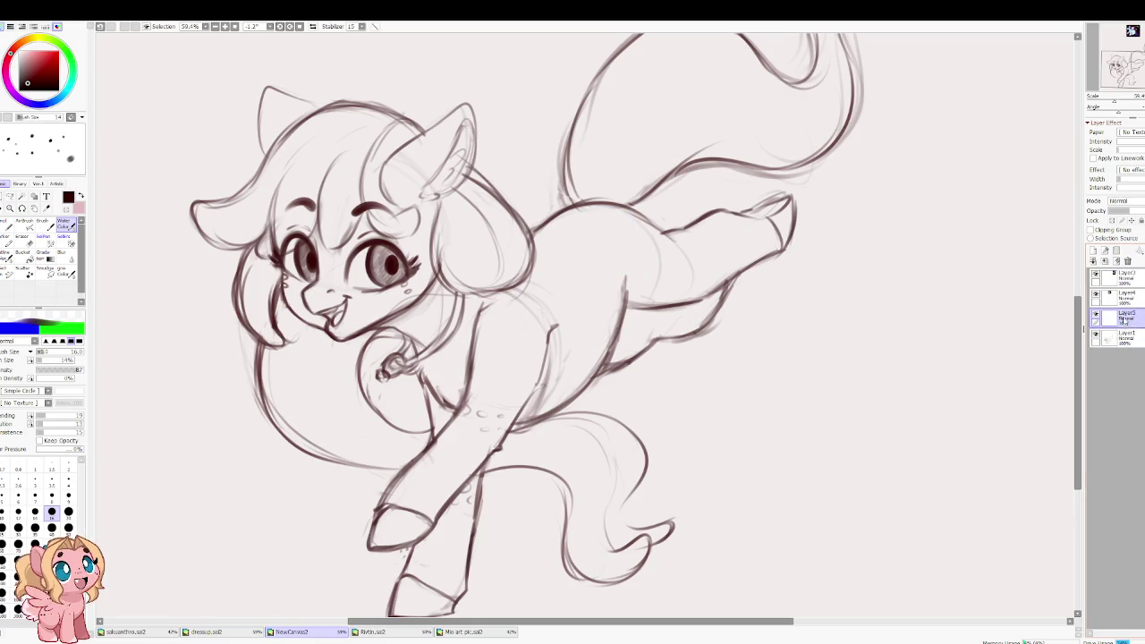
pyautogui.hotkey('ctrl', 'z')
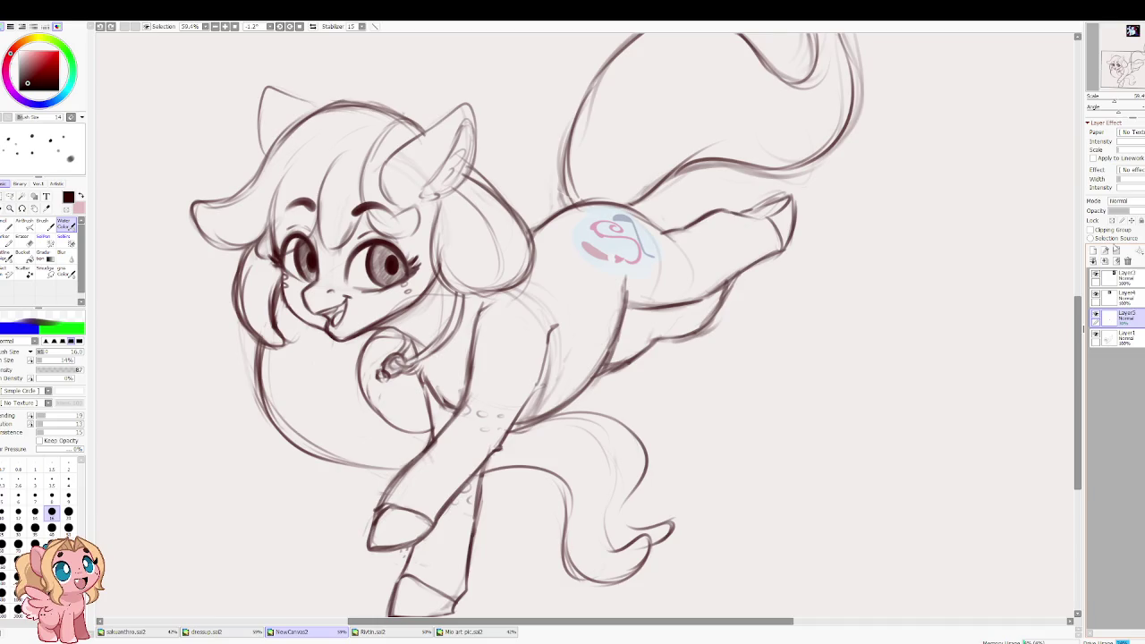
# Step: Merge the cutie mark layer down into Layer1 and start scaling the combined sketch
pyautogui.click(1105, 260)
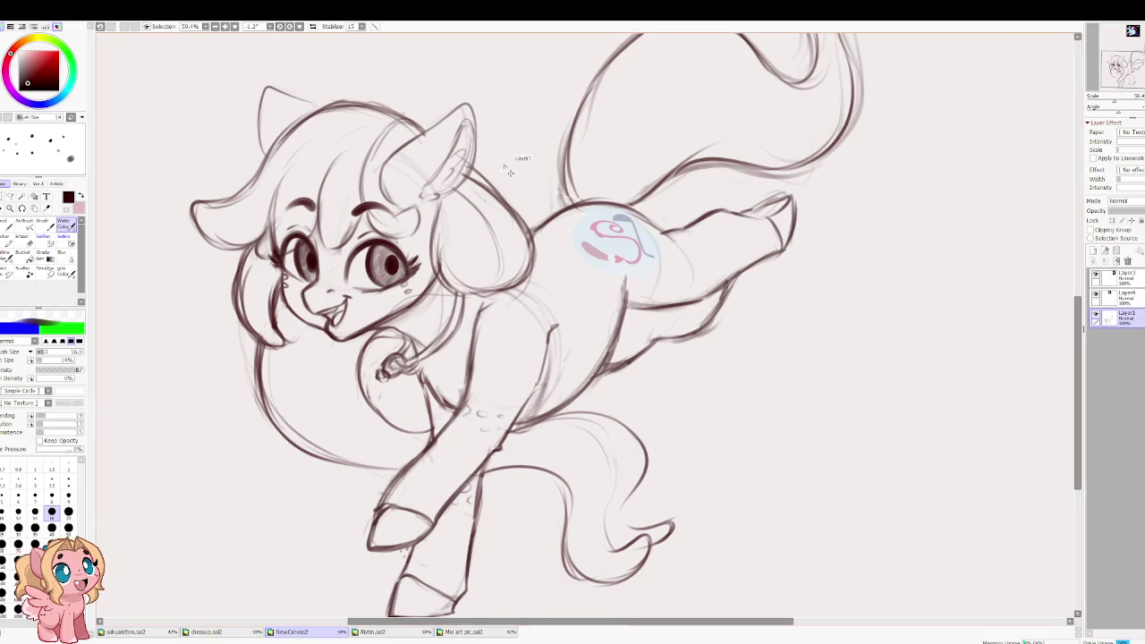
pyautogui.hotkey('ctrl', 't')
pyautogui.scroll(-2, 475, 359)
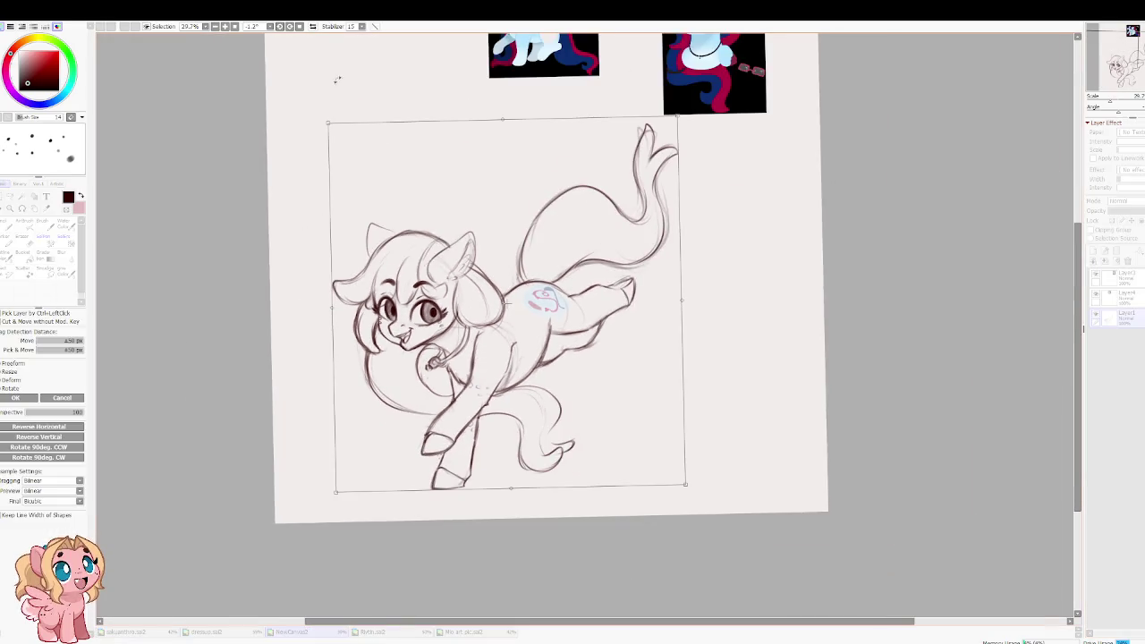
# Step: Cancel the sketch resize and toggle the top-left reference image's visibility back on
pyautogui.moveTo(329, 124); pyautogui.dragTo(302, 95)
pyautogui.press('Escape')
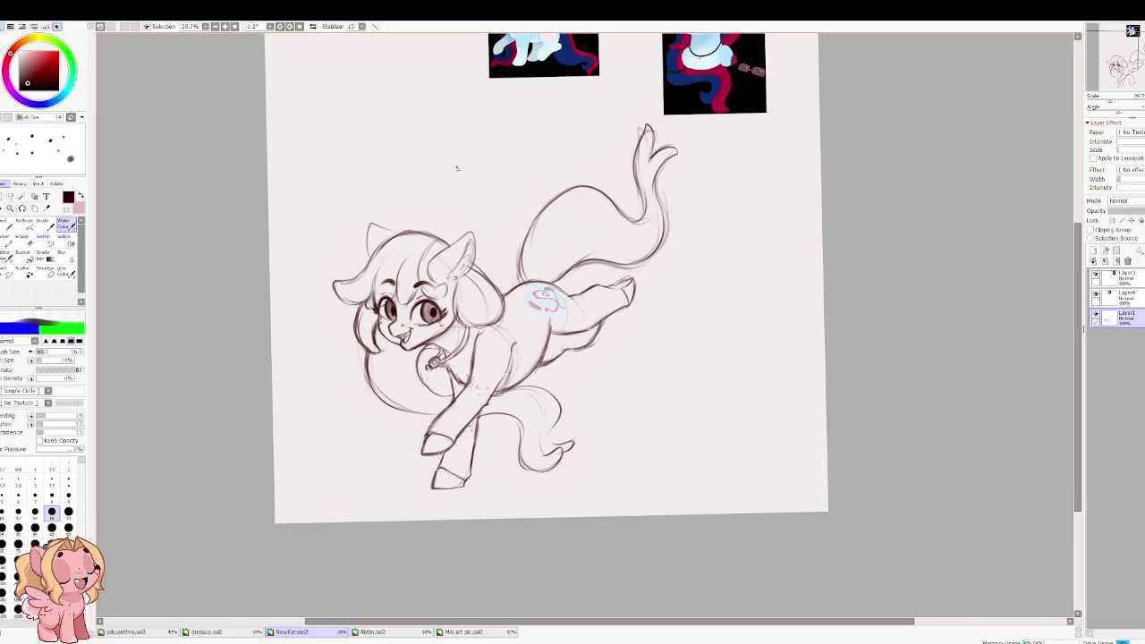
pyautogui.click(1096, 294)
pyautogui.click(1096, 293)
pyautogui.click(1096, 293)
pyautogui.click(1096, 293)
pyautogui.click(1125, 294)
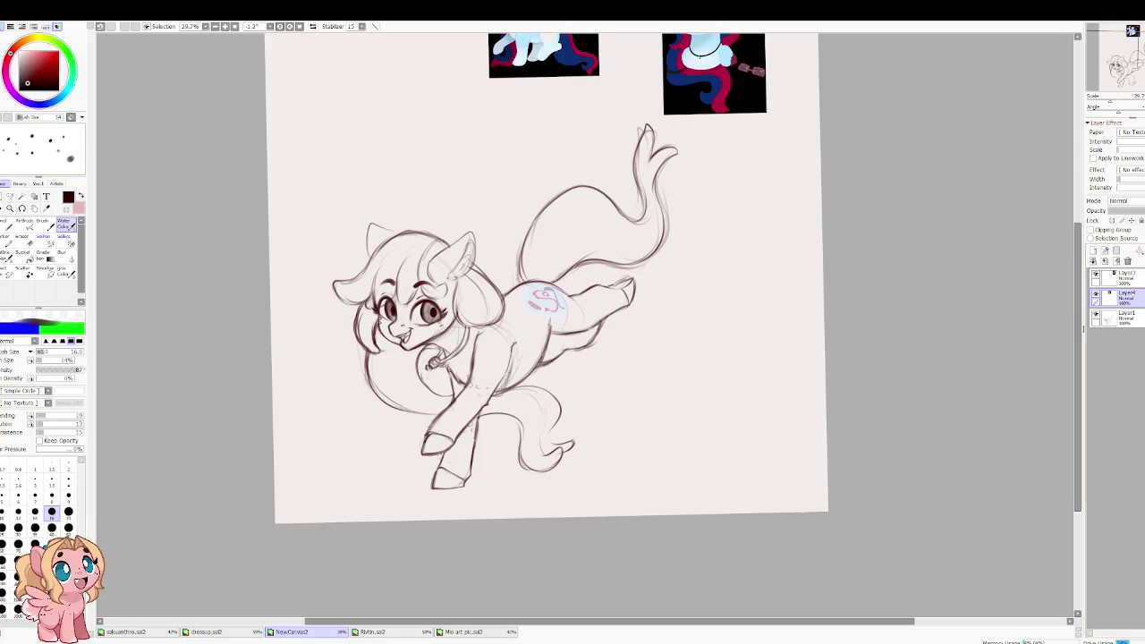
# Step: Lasso around the pony and deselect, then add a new layer and merge it down
pyautogui.click(11, 196)
pyautogui.moveTo(473, 175)
pyautogui.mouseDown()
pyautogui.moveTo(800, 192)
pyautogui.moveTo(474, 120)
pyautogui.mouseUp()
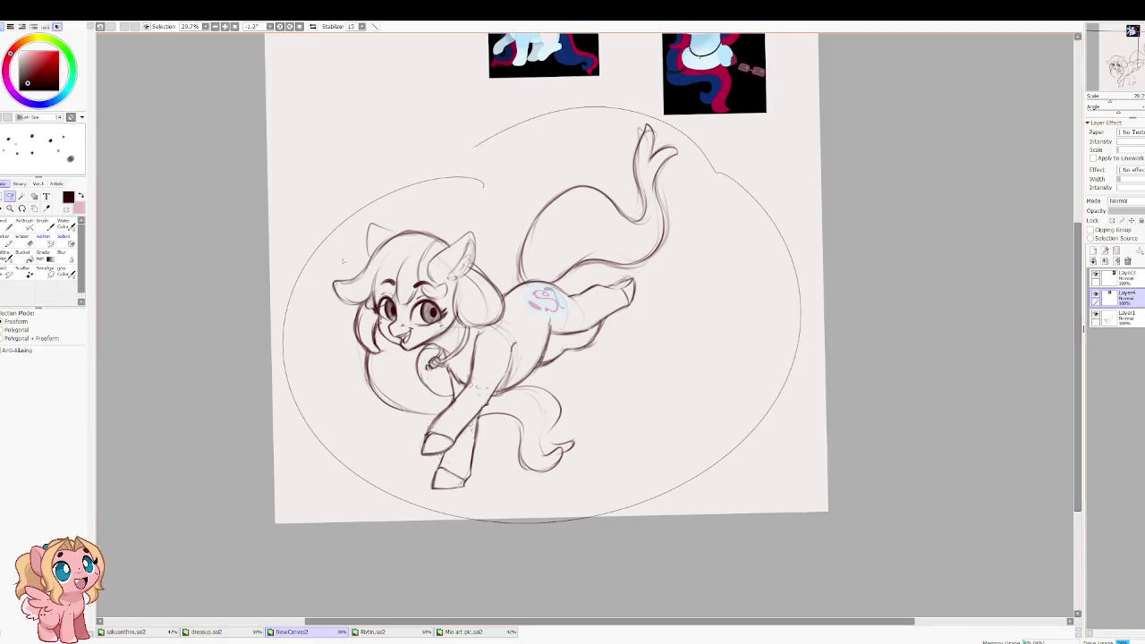
pyautogui.hotkey('ctrl', 'd')
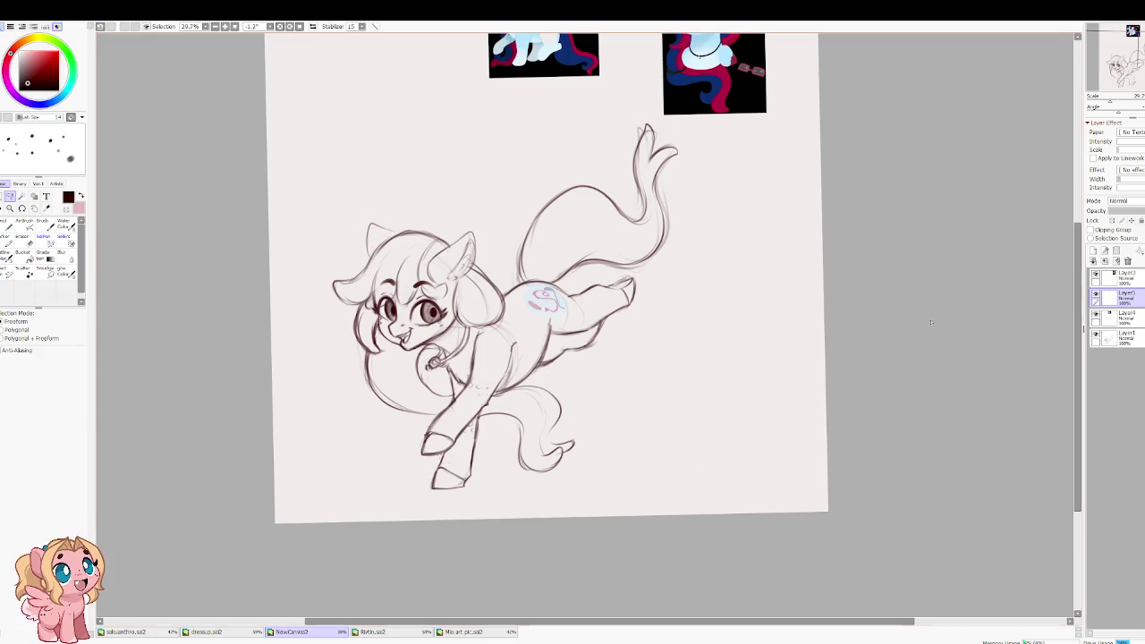
pyautogui.click(1094, 260)
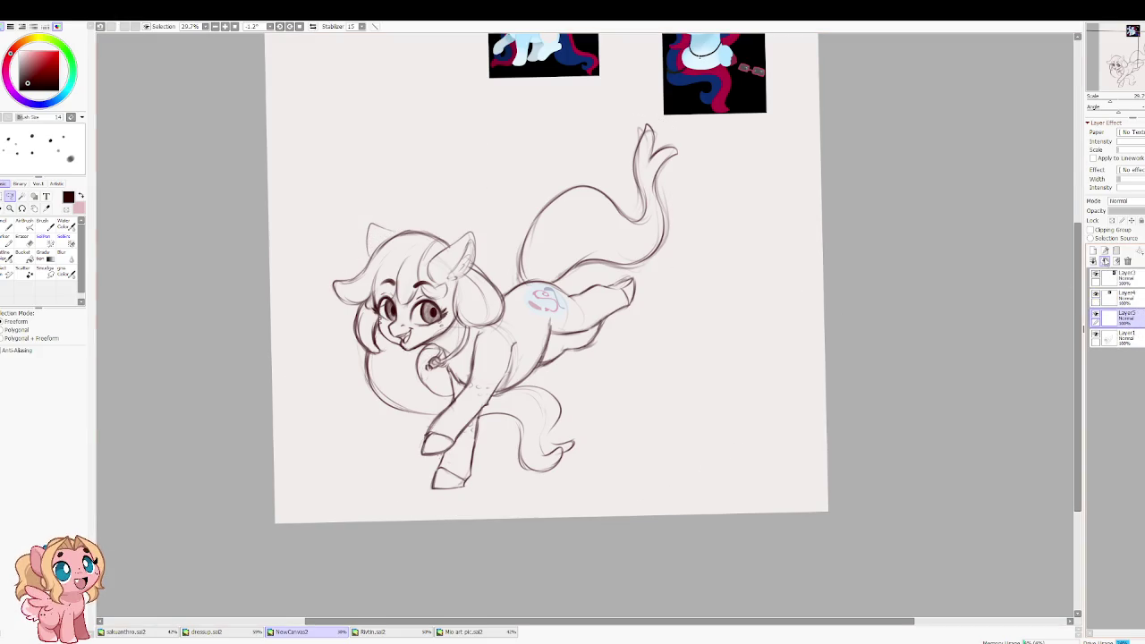
pyautogui.click(1107, 262)
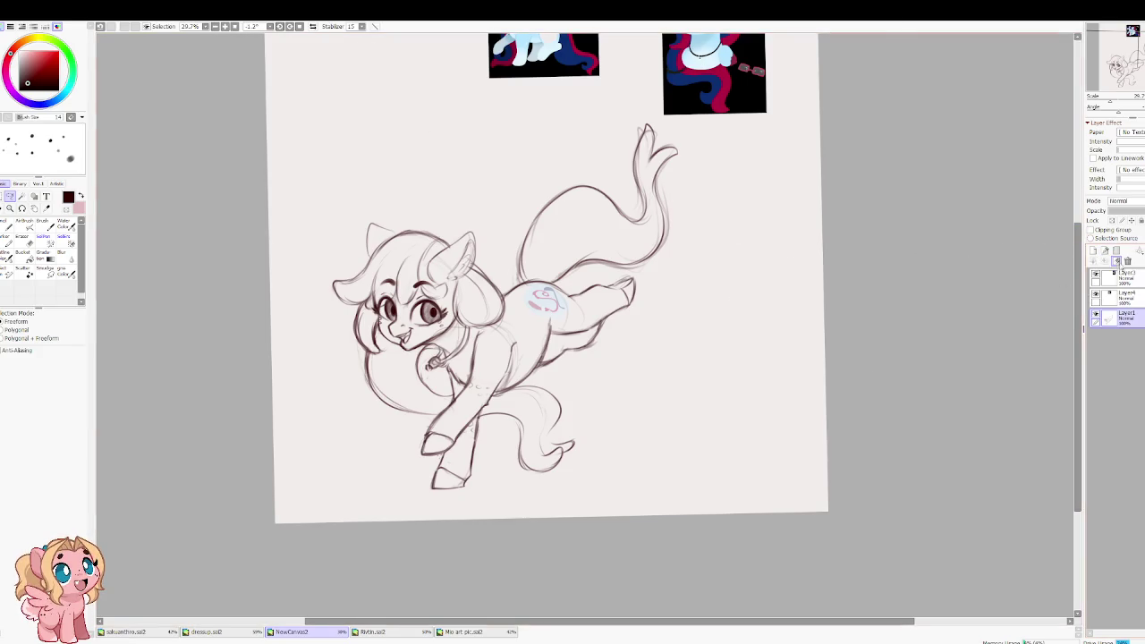
pyautogui.scroll(3, 697, 262)
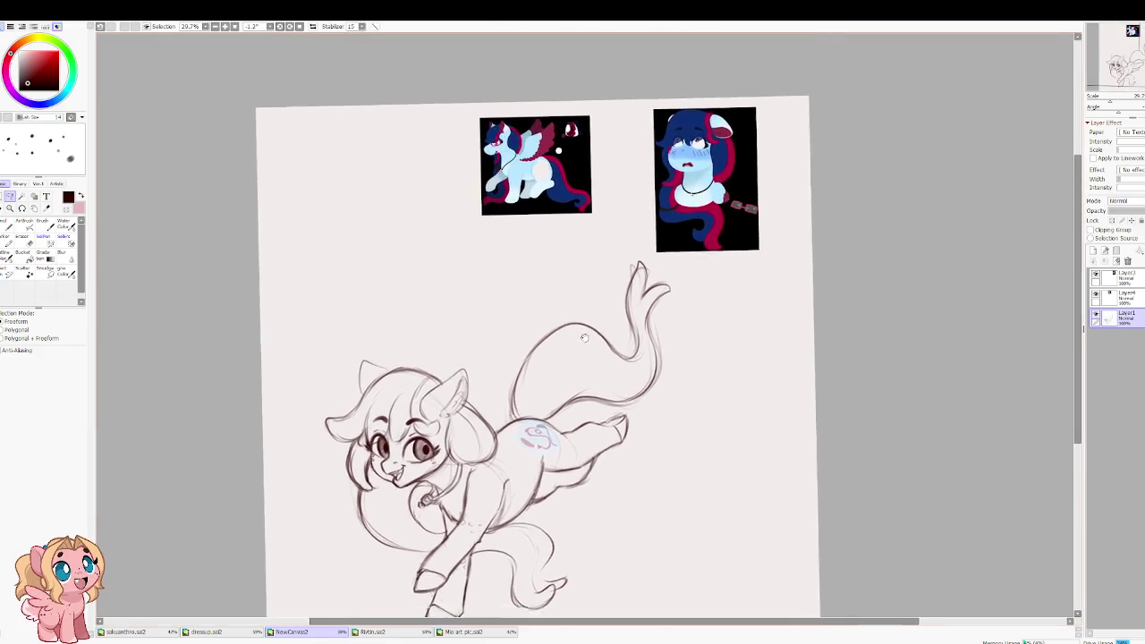
# Step: Move the pony sketch up and right and resize it on the page
pyautogui.hotkey('ctrl', 't')
pyautogui.moveTo(677, 223); pyautogui.dragTo(697, 258)
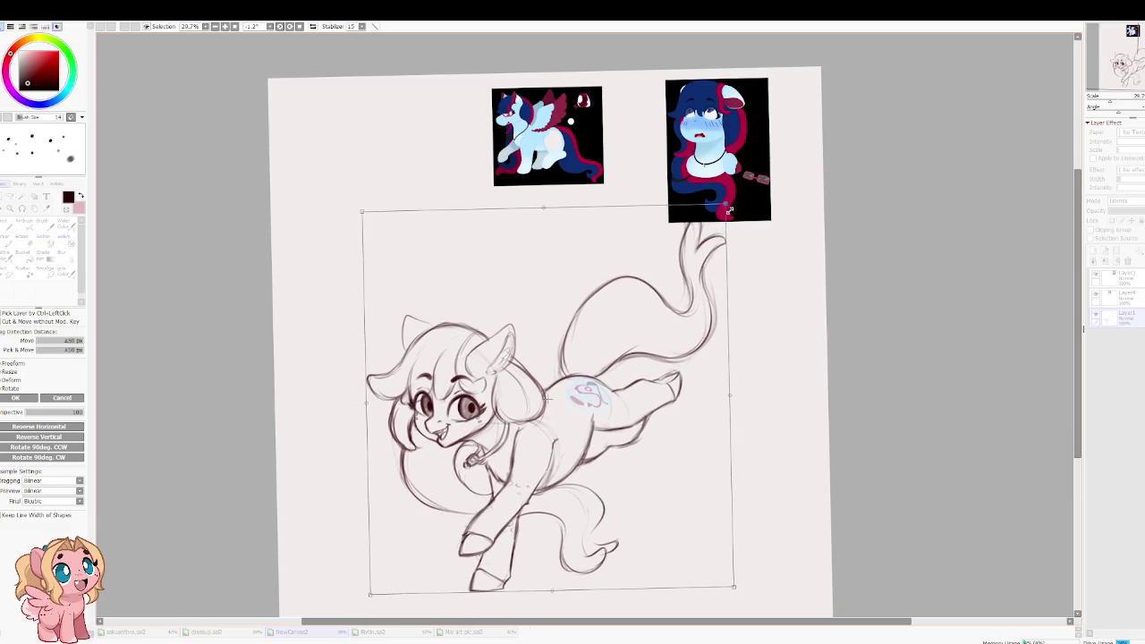
pyautogui.moveTo(730, 211); pyautogui.dragTo(585, 285)
pyautogui.press('Return')
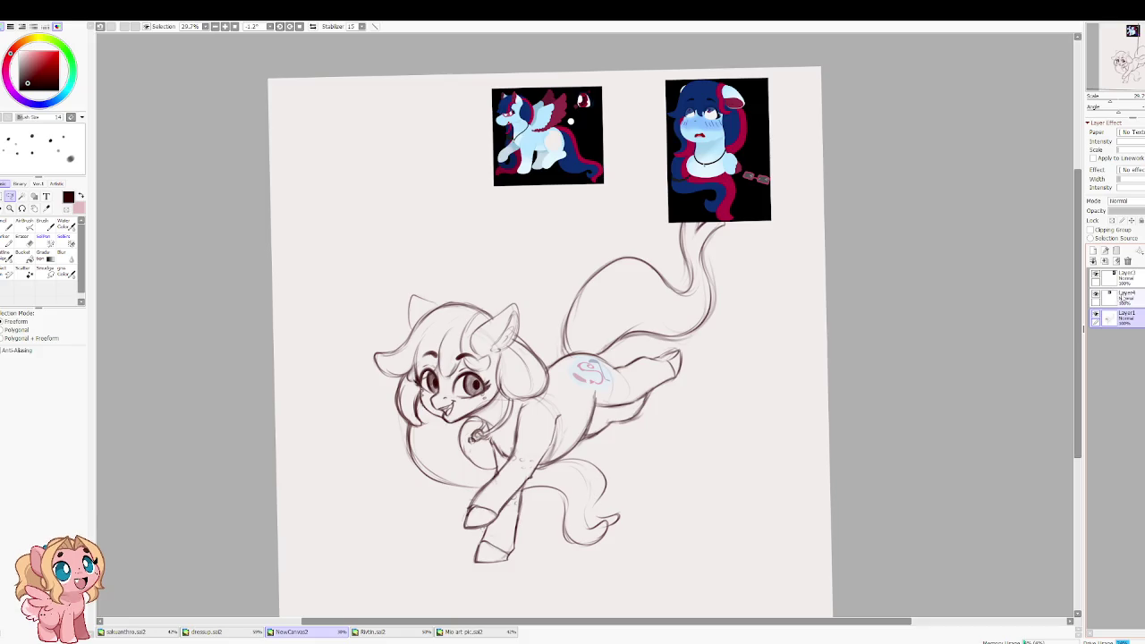
# Step: Move the first reference image to the left along the canvas top
pyautogui.click(1114, 295)
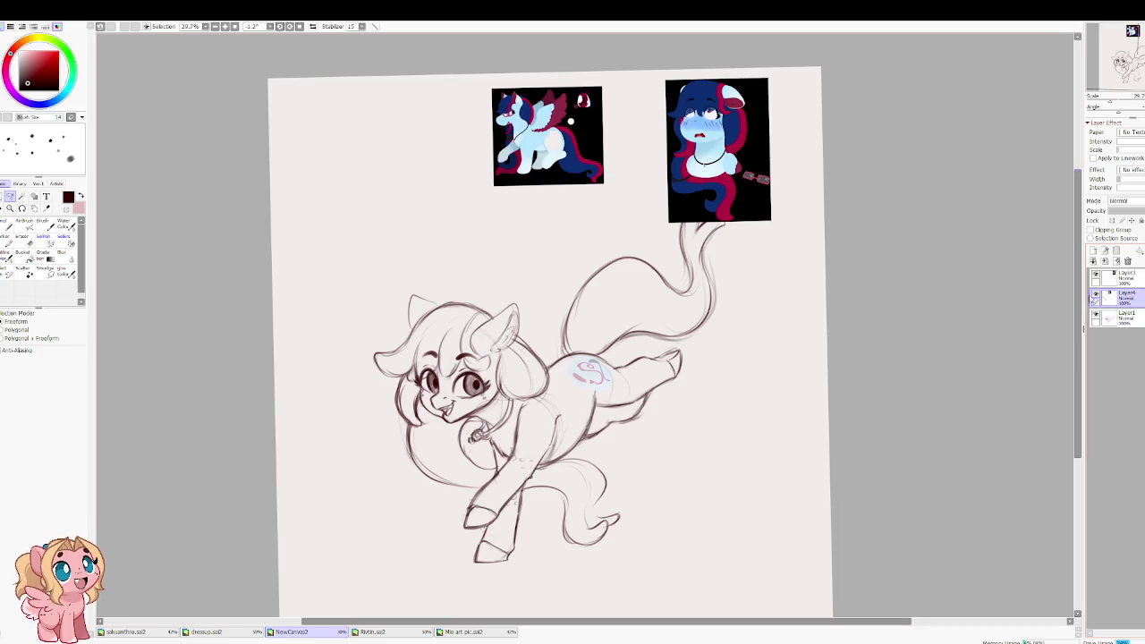
pyautogui.hotkey('ctrl', 't')
pyautogui.moveTo(567, 190); pyautogui.dragTo(351, 187)
pyautogui.press('Return')
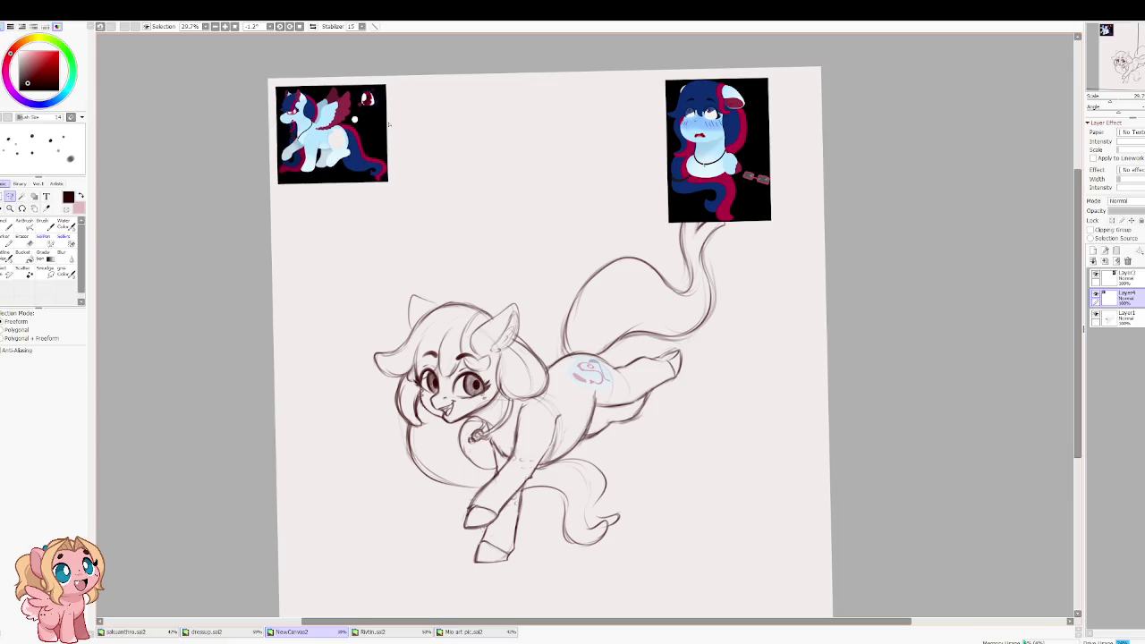
# Step: Move the second reference image left, shrink it slightly, and place it beside the first
pyautogui.click(1119, 277)
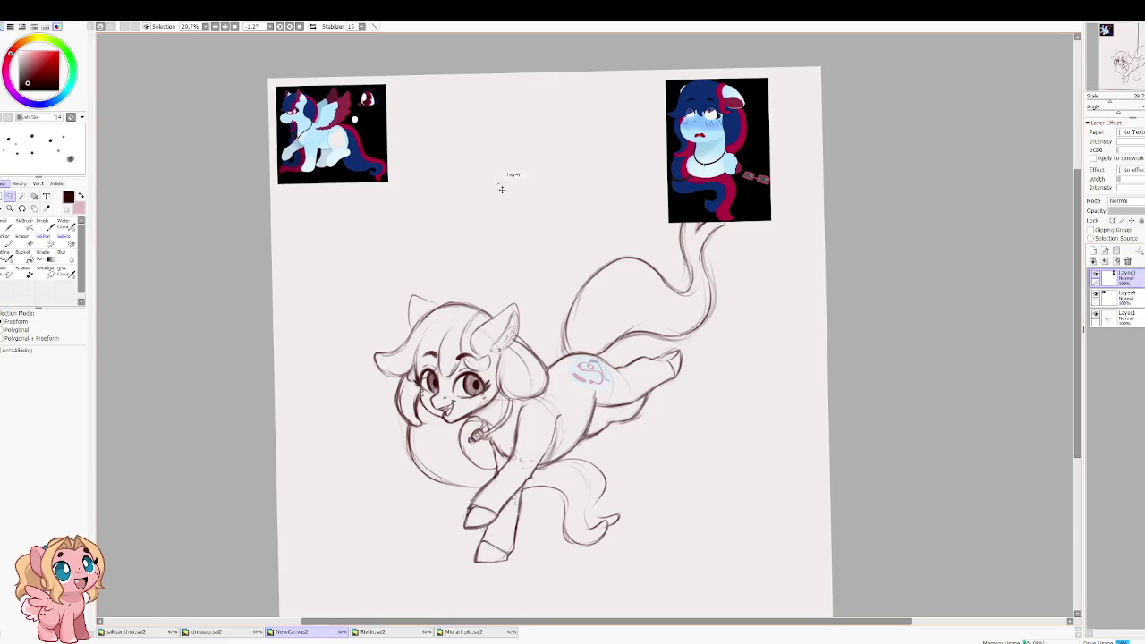
pyautogui.hotkey('ctrl', 't')
pyautogui.moveTo(722, 150)
pyautogui.mouseDown()
pyautogui.moveTo(483, 134)
pyautogui.moveTo(479, 152)
pyautogui.mouseUp()
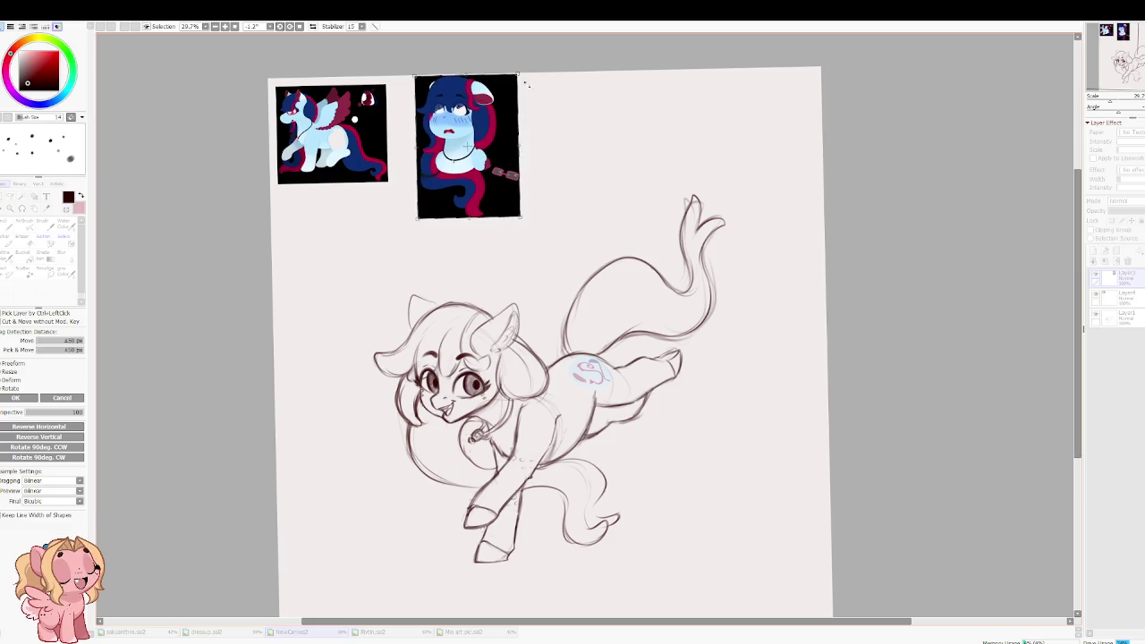
pyautogui.moveTo(521, 73); pyautogui.dragTo(503, 105)
pyautogui.moveTo(458, 161); pyautogui.dragTo(451, 136)
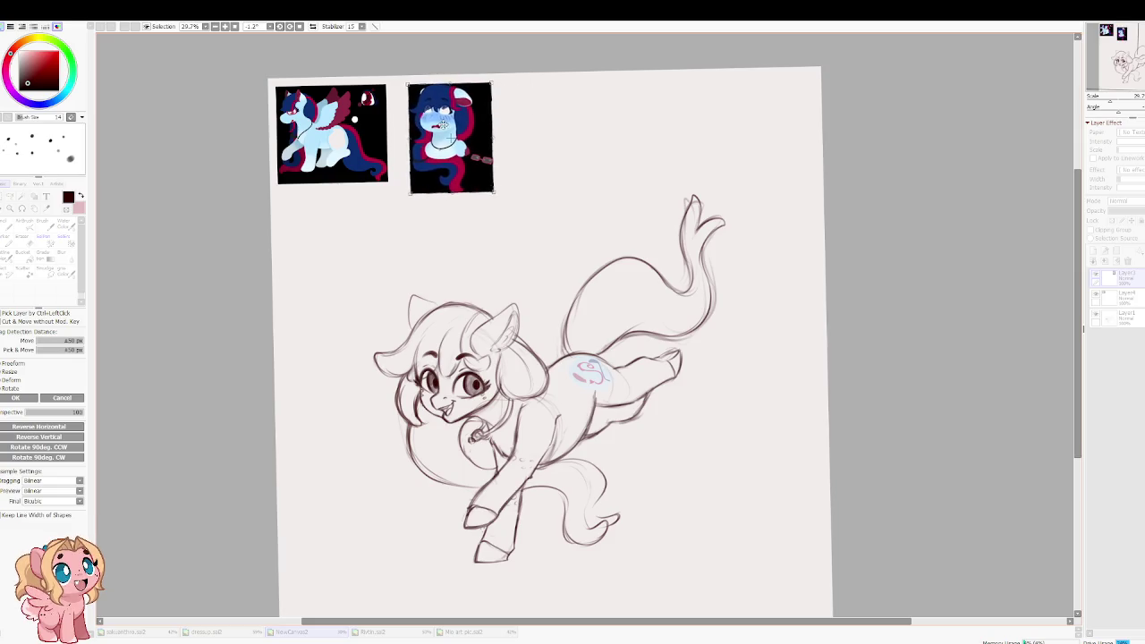
pyautogui.press('Return')
pyautogui.scroll(2, 488, 234)
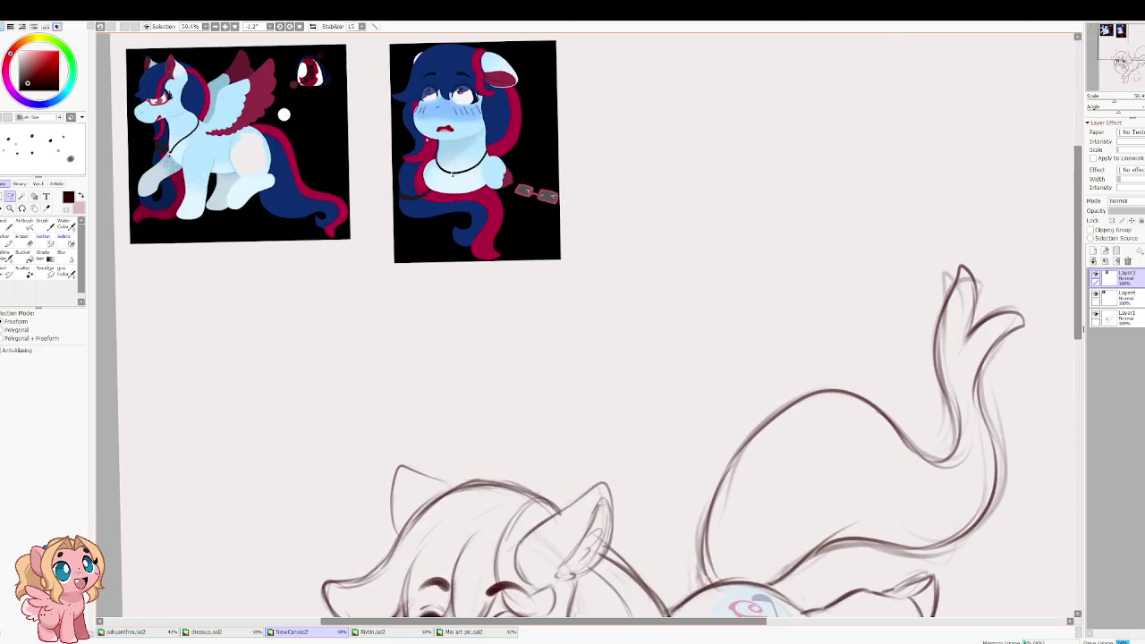
# Step: Add a new layer above the pony sketch layer
pyautogui.scroll(-1, 488, 234)
pyautogui.scroll(2, 488, 234)
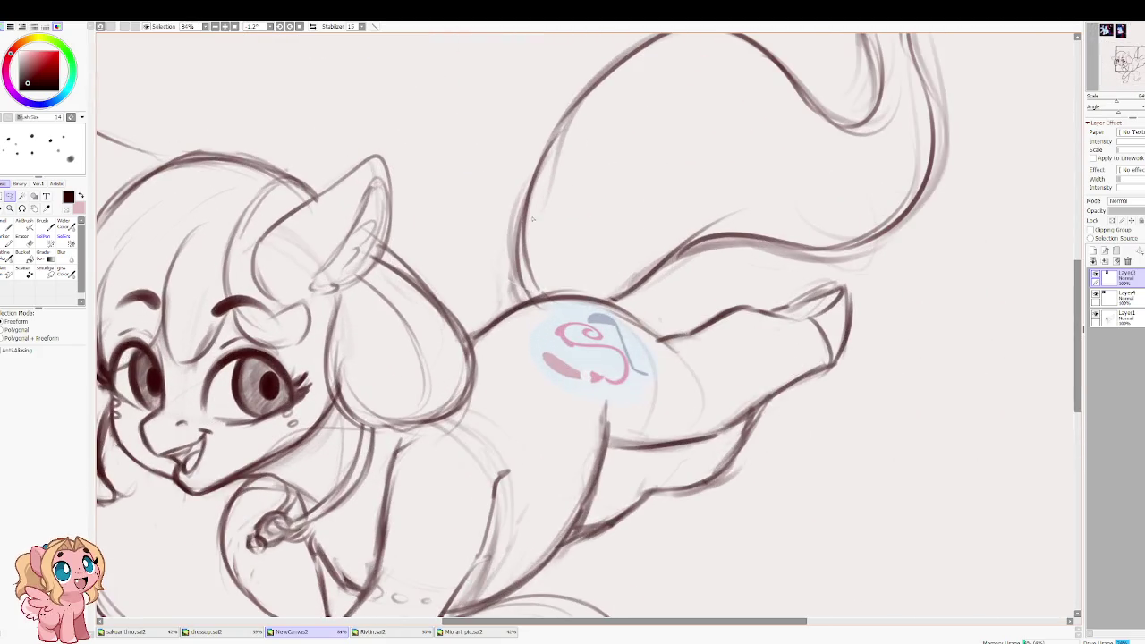
pyautogui.click(1121, 317)
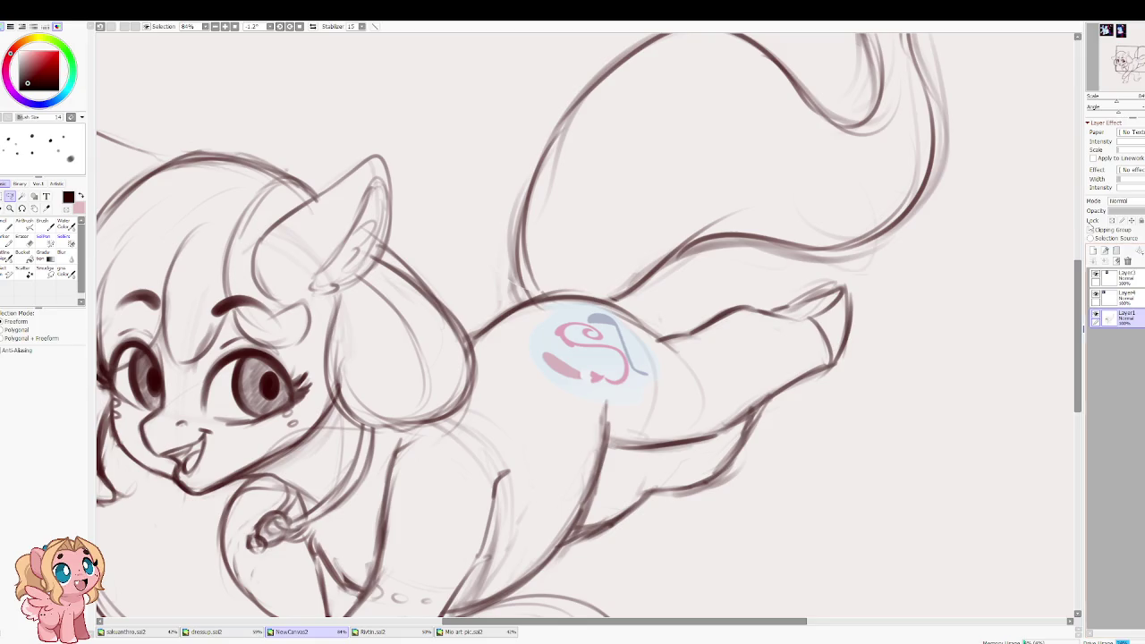
pyautogui.click(1093, 252)
pyautogui.scroll(2, 495, 332)
# Step: Set the Water Color brush to size 20 and try a wing arc near the cutie mark, undoing it
pyautogui.press('b')
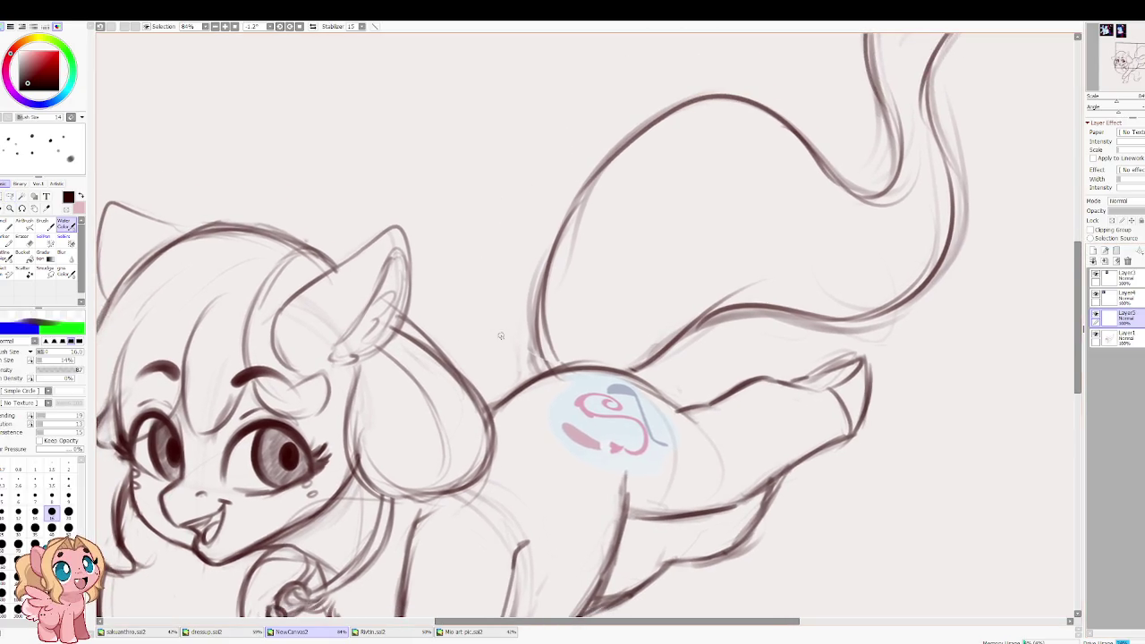
pyautogui.press(']')
pyautogui.moveTo(506, 361)
pyautogui.mouseDown()
pyautogui.moveTo(872, 561)
pyautogui.moveTo(566, 96)
pyautogui.mouseUp()
pyautogui.scroll(2, 622, 255)
pyautogui.moveTo(552, 346); pyautogui.dragTo(588, 340)
pyautogui.hotkey('ctrl', 'z')
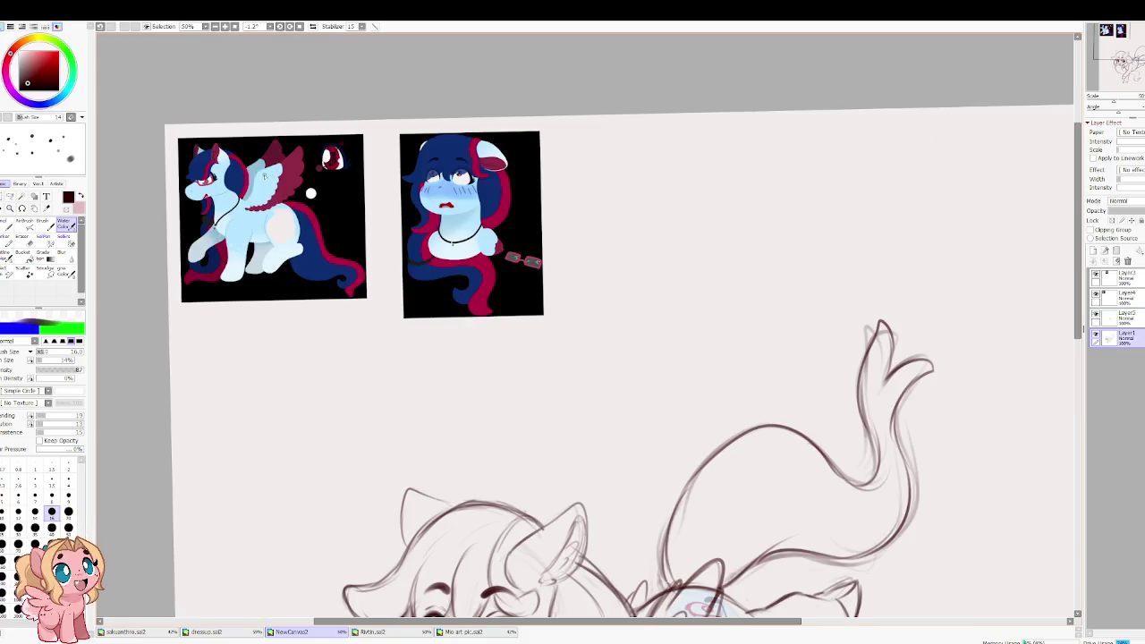
pyautogui.scroll(3, 340, 161)
pyautogui.scroll(2, 340, 161)
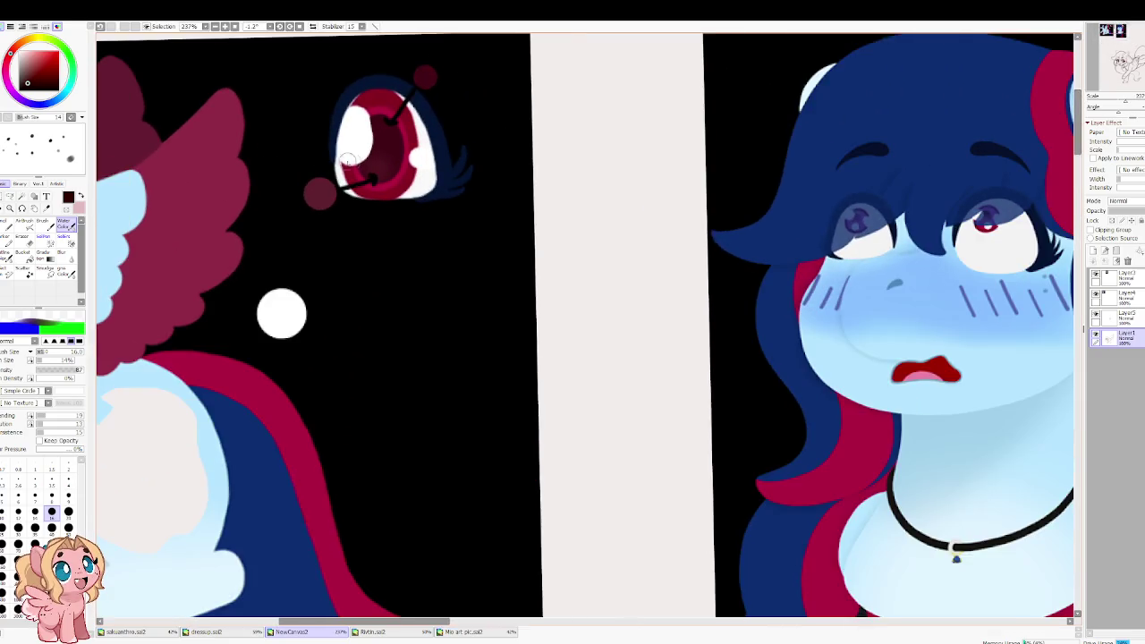
pyautogui.scroll(-1, 460, 185)
pyautogui.scroll(-3, 474, 206)
pyautogui.scroll(-1, 493, 231)
pyautogui.scroll(-3, 493, 233)
pyautogui.scroll(-3, 537, 260)
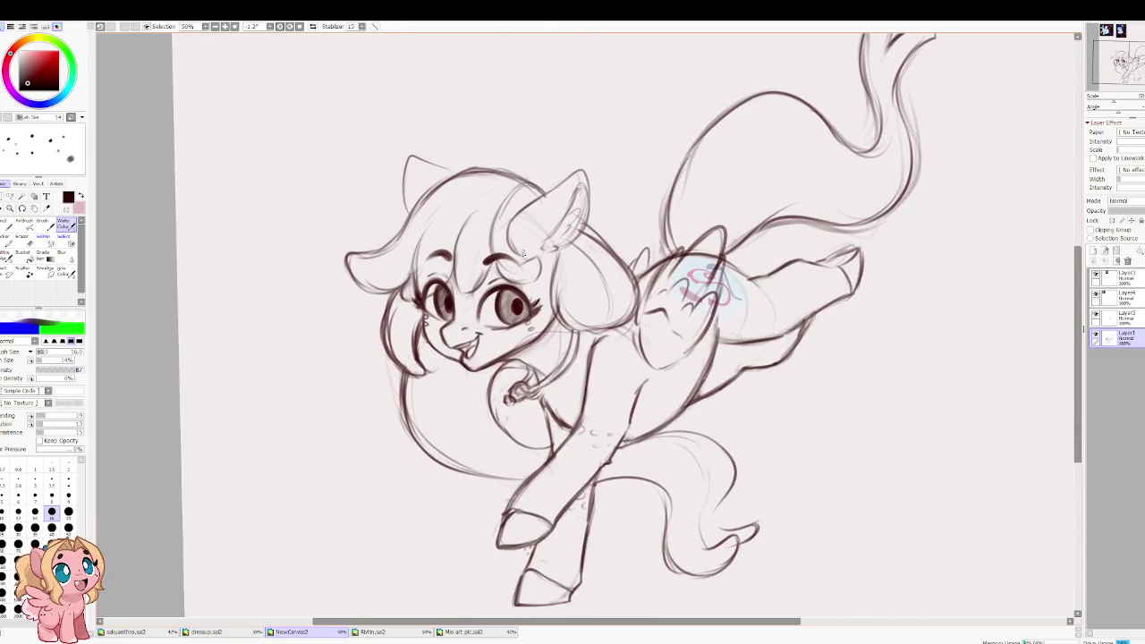
# Step: Enlarge the brush to size 35 and shift the view over the face
pyautogui.scroll(3, 492, 312)
pyautogui.press(']')
pyautogui.press(']')
pyautogui.press(']')
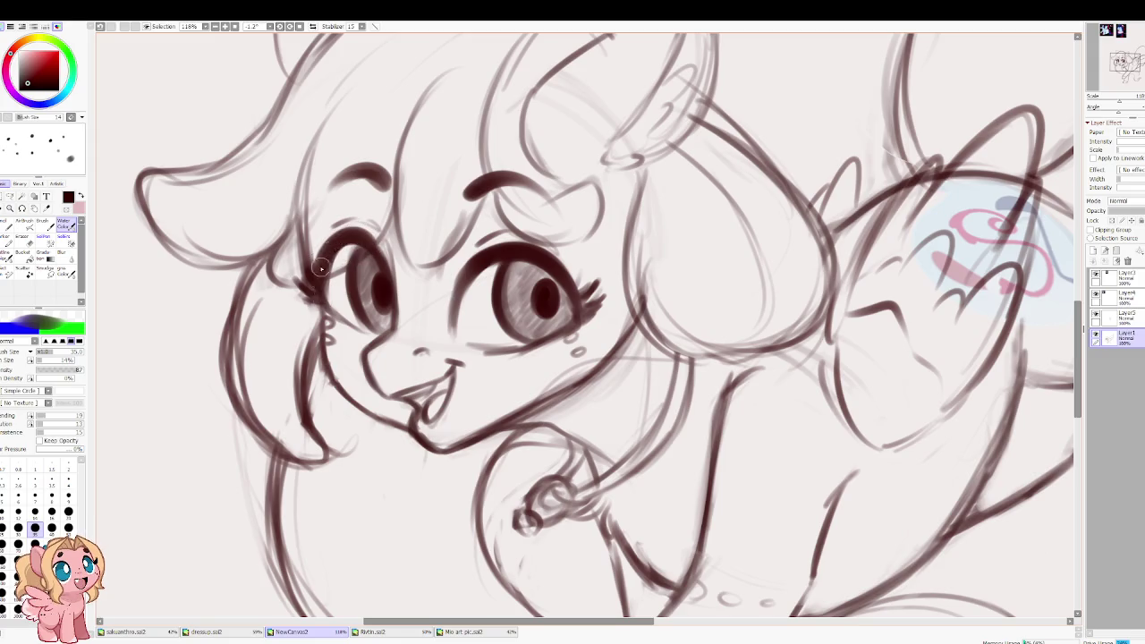
pyautogui.moveTo(377, 215); pyautogui.dragTo(333, 226)
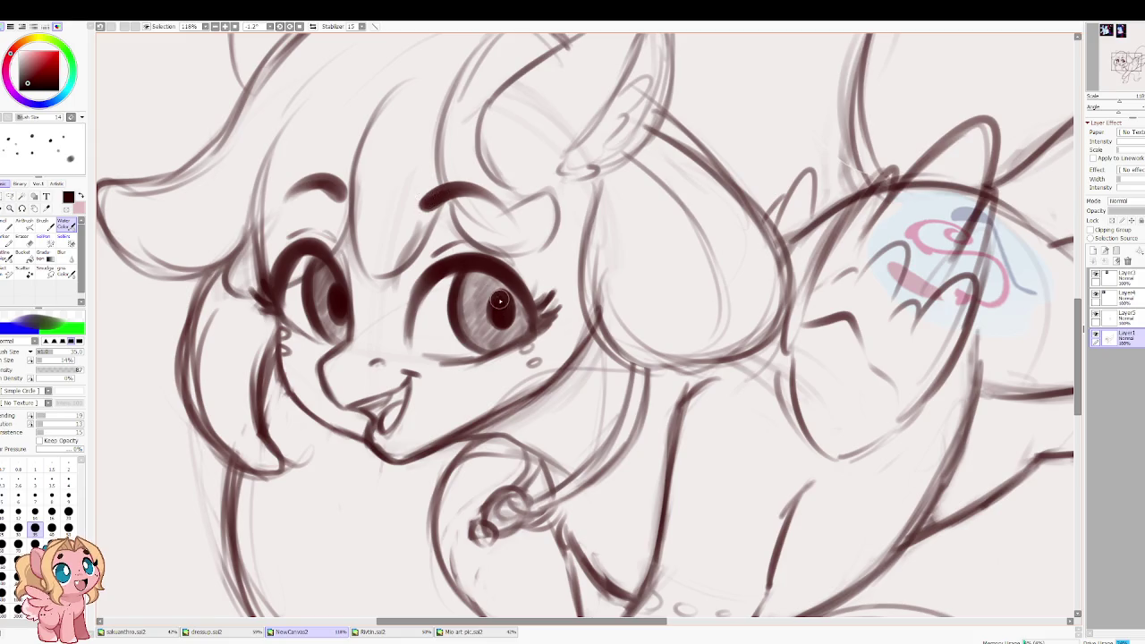
pyautogui.scroll(-5, 430, 165)
pyautogui.scroll(-1, 546, 278)
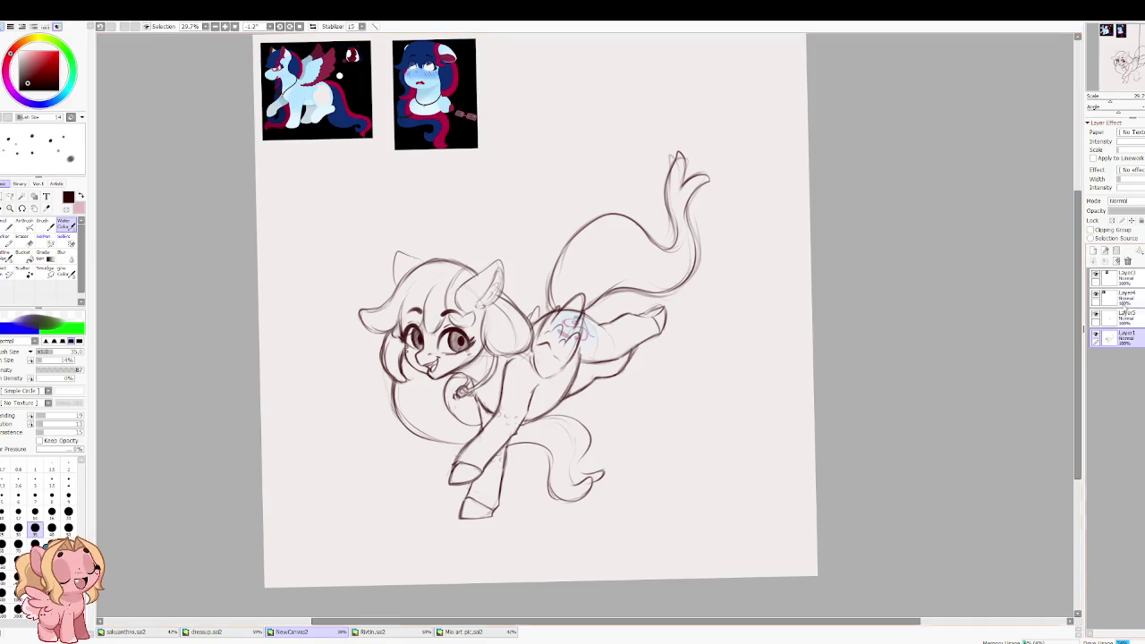
# Step: Briefly fade and restore the sketch layer, then merge Layer3 down into Layer1
pyautogui.click(1130, 213)
pyautogui.click(1129, 215)
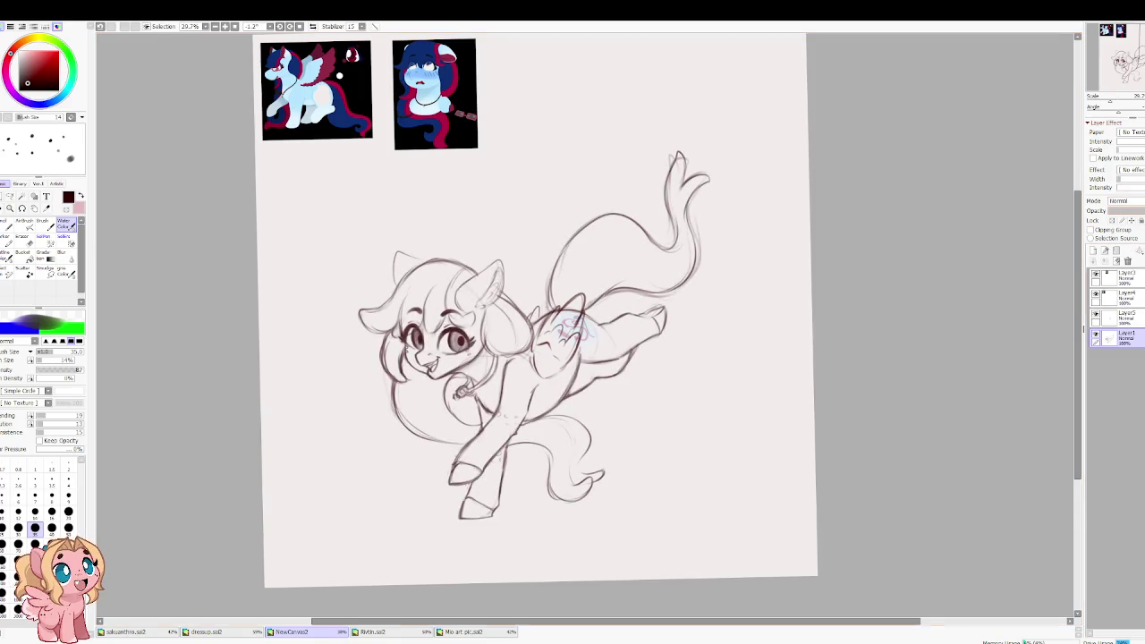
pyautogui.click(1126, 318)
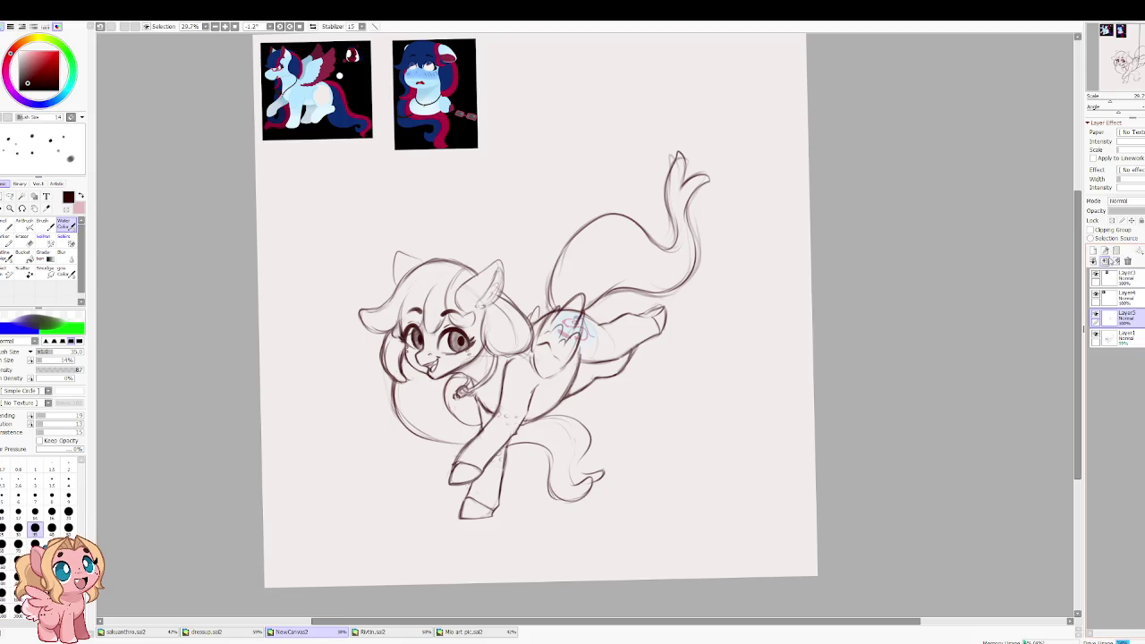
pyautogui.click(1105, 261)
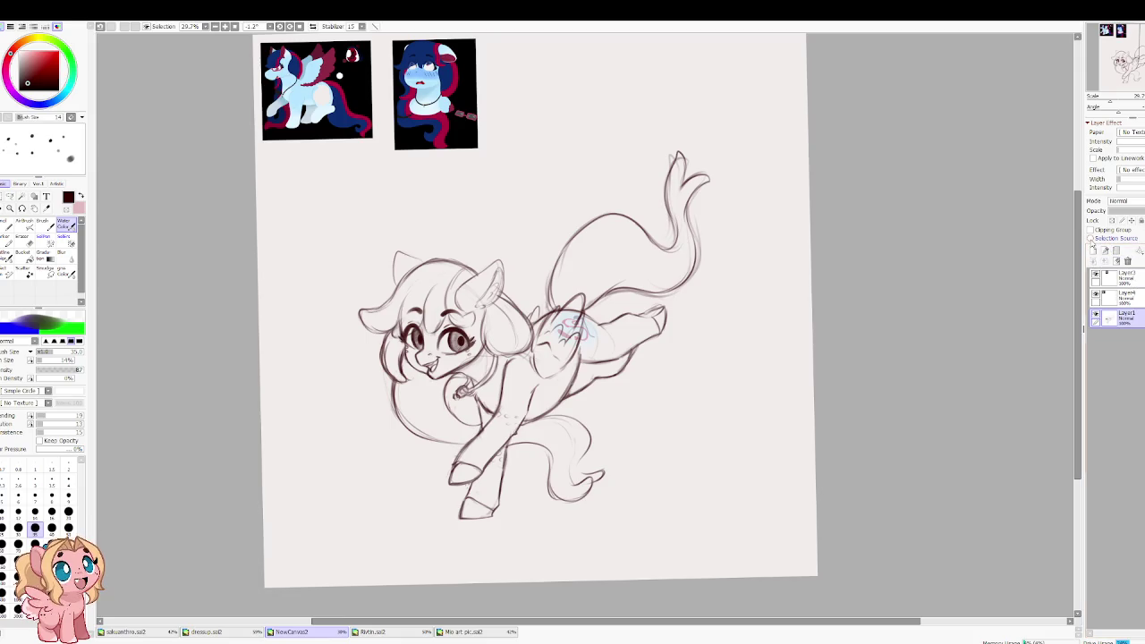
pyautogui.scroll(2, 543, 302)
pyautogui.scroll(2, 555, 299)
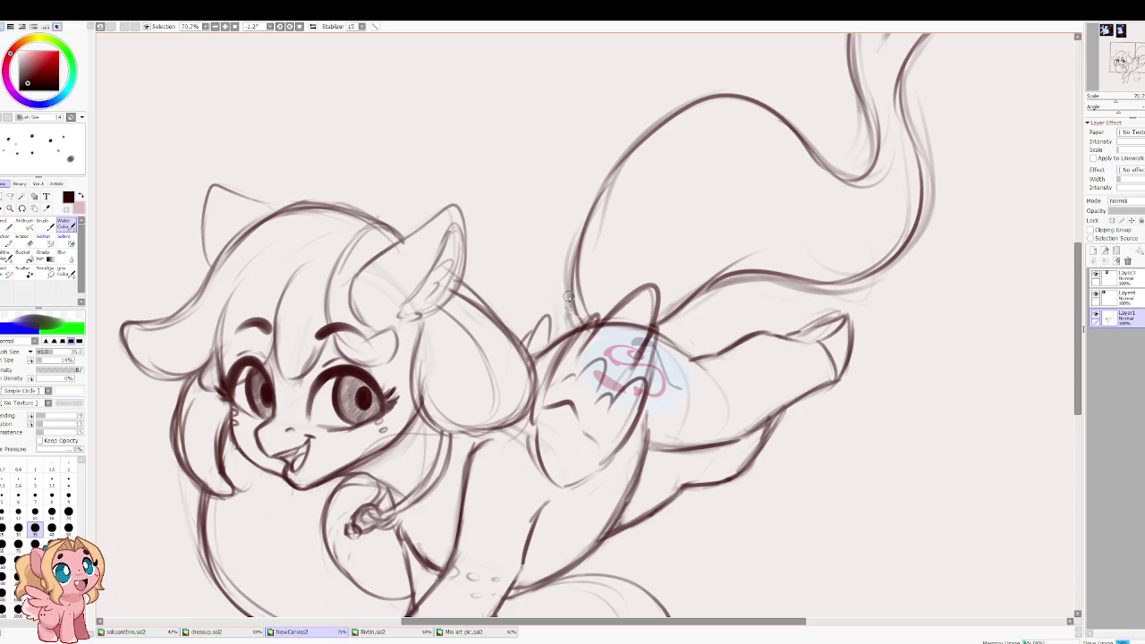
# Step: Erase a stray piece of the pony's back line
pyautogui.scroll(-1, 578, 255)
pyautogui.scroll(-1, 581, 268)
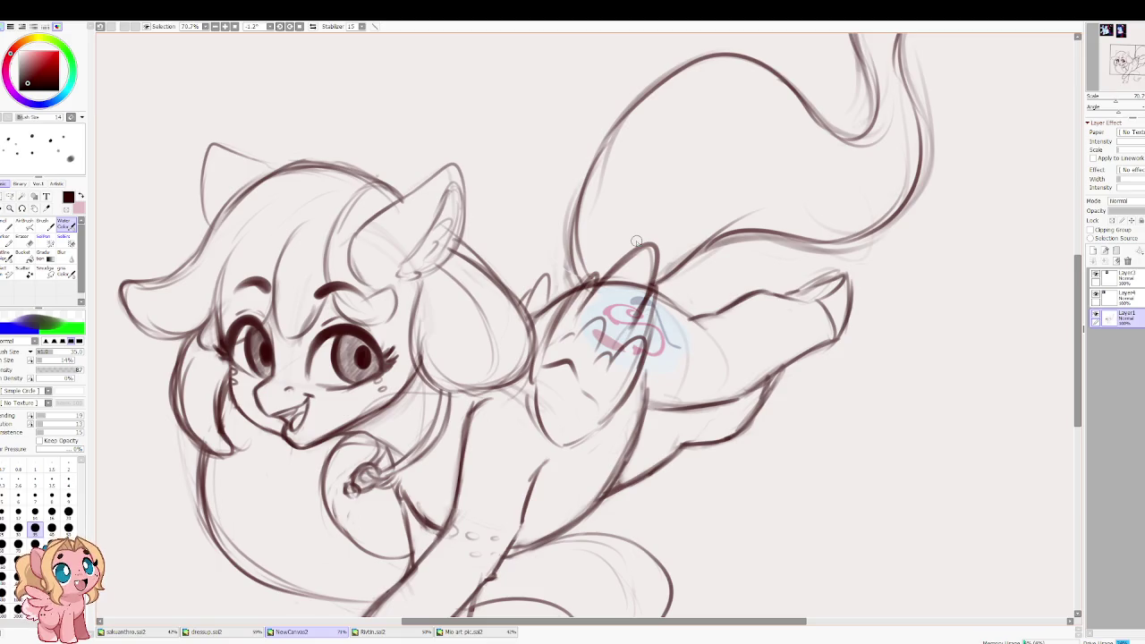
pyautogui.press('e')
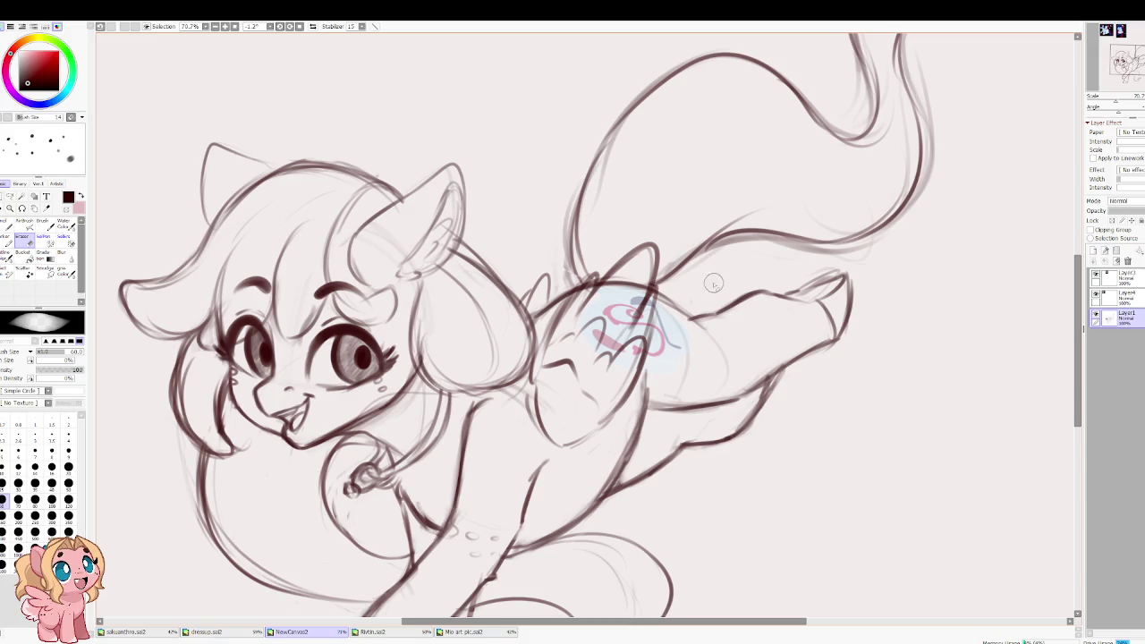
pyautogui.moveTo(704, 313)
pyautogui.mouseDown()
pyautogui.moveTo(748, 299)
pyautogui.moveTo(736, 299)
pyautogui.mouseUp()
pyautogui.press('e')
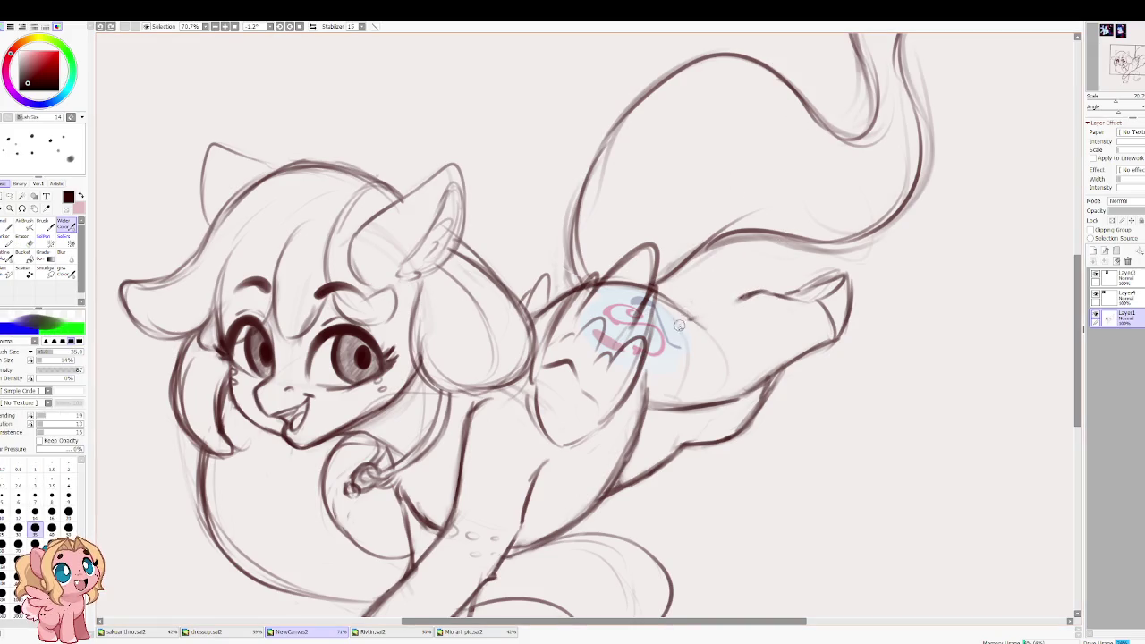
# Step: At brush size 20, redraw the belly line and ink the hind leg lines darker
pyautogui.press('[')
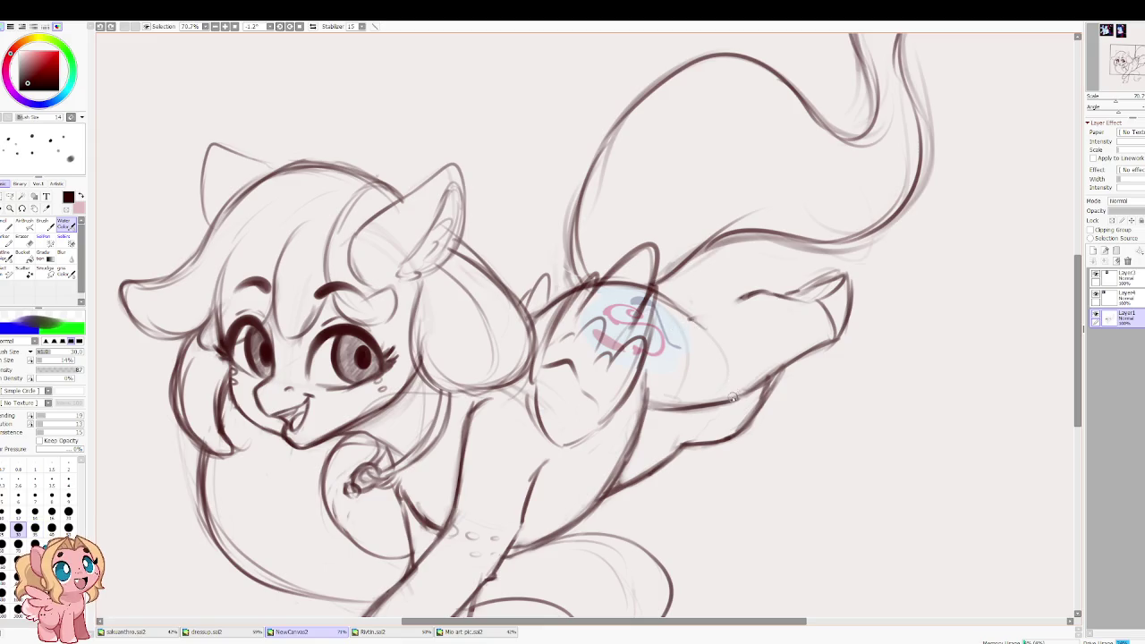
pyautogui.press('[')
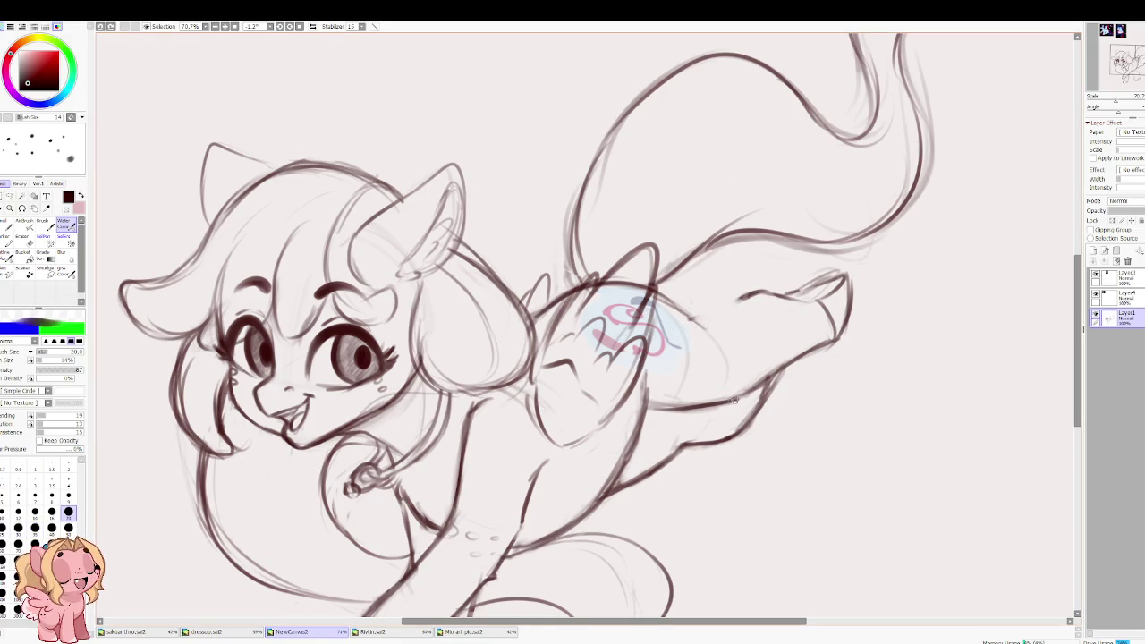
pyautogui.moveTo(731, 401)
pyautogui.mouseDown()
pyautogui.moveTo(780, 356)
pyautogui.moveTo(831, 340)
pyautogui.moveTo(771, 356)
pyautogui.moveTo(832, 340)
pyautogui.moveTo(773, 358)
pyautogui.moveTo(765, 381)
pyautogui.mouseUp()
pyautogui.hotkey('ctrl', 'z')
pyautogui.hotkey('ctrl', 'z')
pyautogui.press('e')
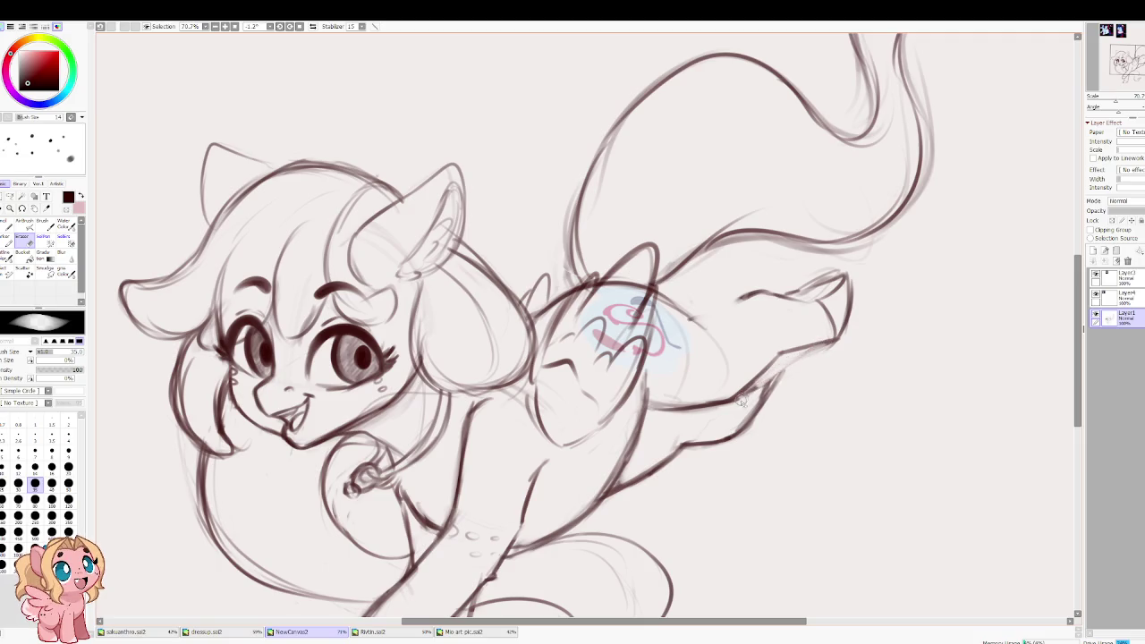
pyautogui.press('b')
pyautogui.moveTo(784, 369)
pyautogui.mouseDown()
pyautogui.moveTo(763, 399)
pyautogui.moveTo(775, 358)
pyautogui.mouseUp()
pyautogui.moveTo(758, 291); pyautogui.dragTo(725, 314)
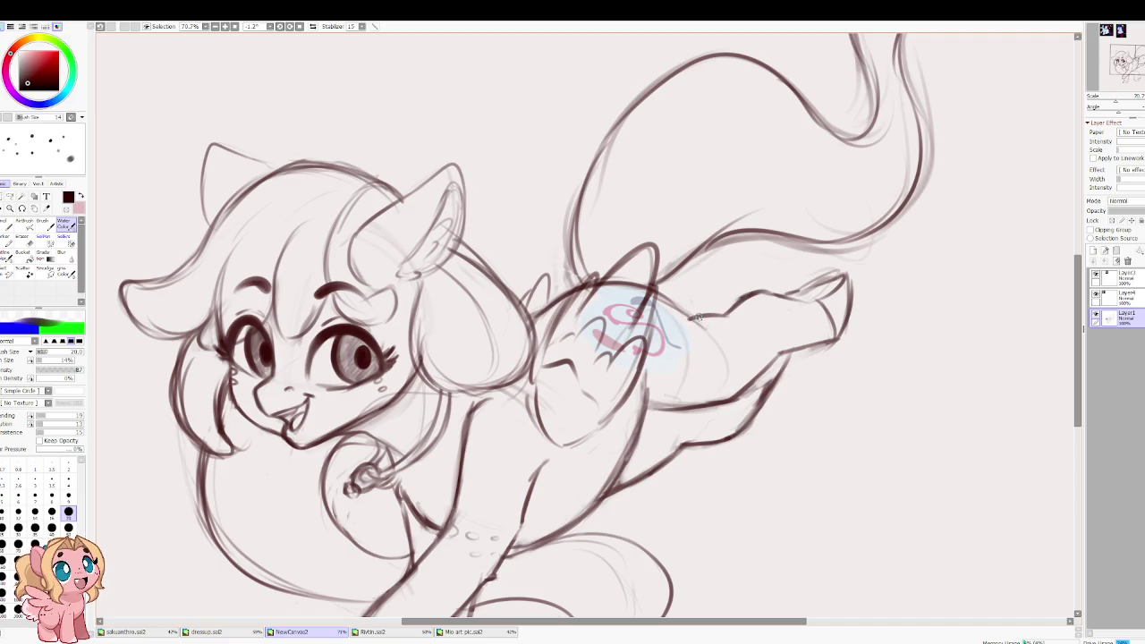
# Step: Mirror the canvas view with H to check proportions, then unmirror it
pyautogui.press('h')
pyautogui.scroll(1, 545, 317)
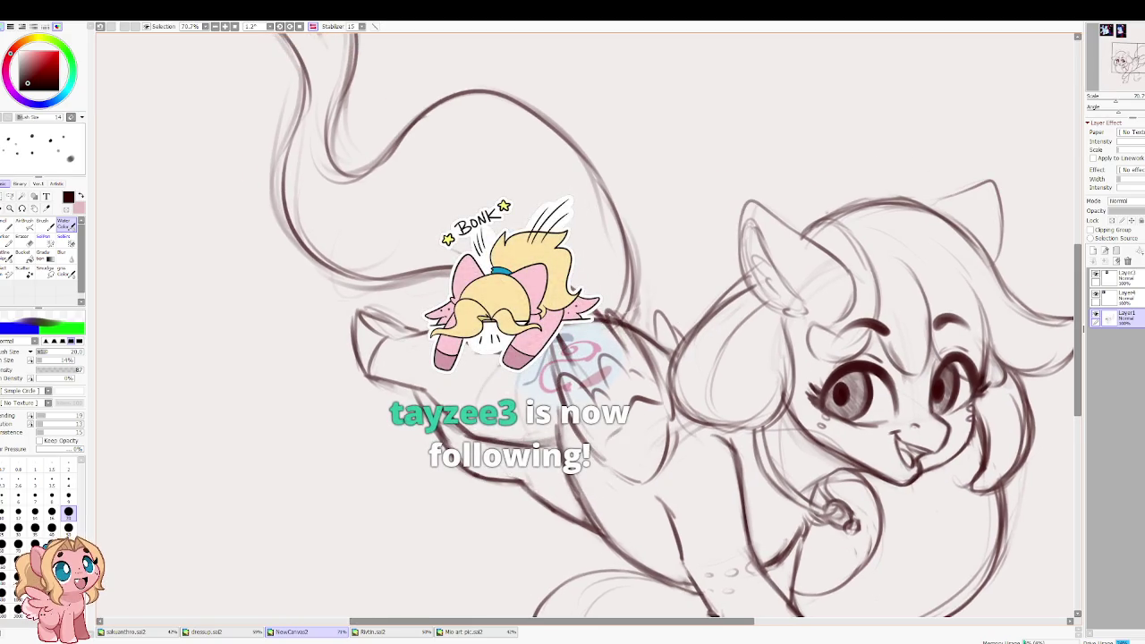
pyautogui.press('h')
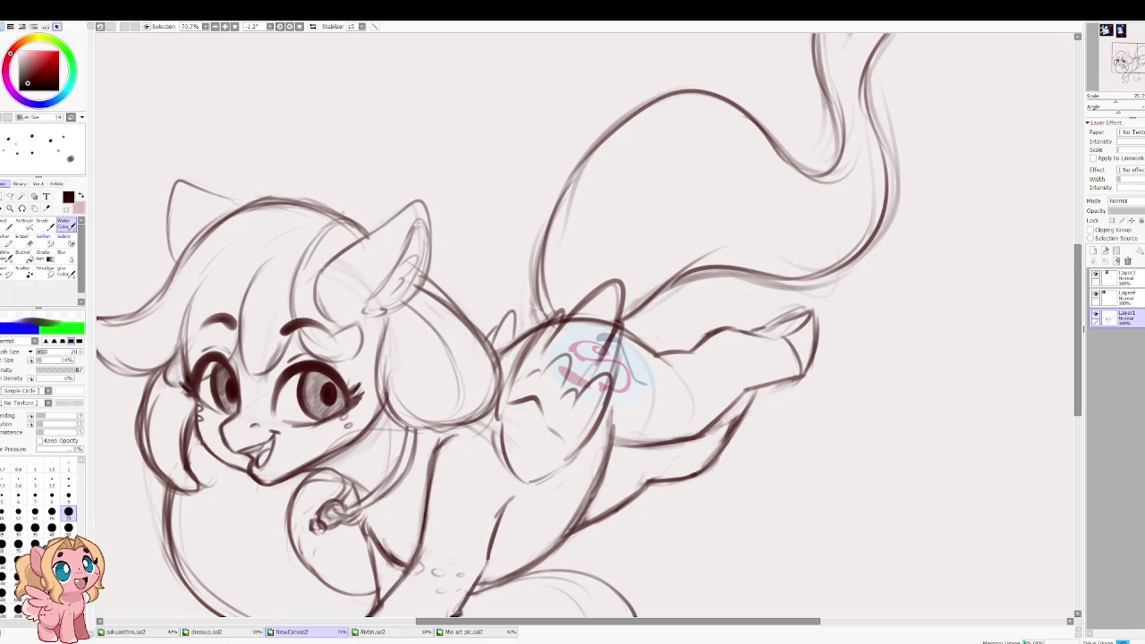
pyautogui.scroll(-1, 515, 308)
# Step: Ink the upper back curve from the wing down to the tail base
pyautogui.scroll(-1, 514, 309)
pyautogui.scroll(-2, 517, 310)
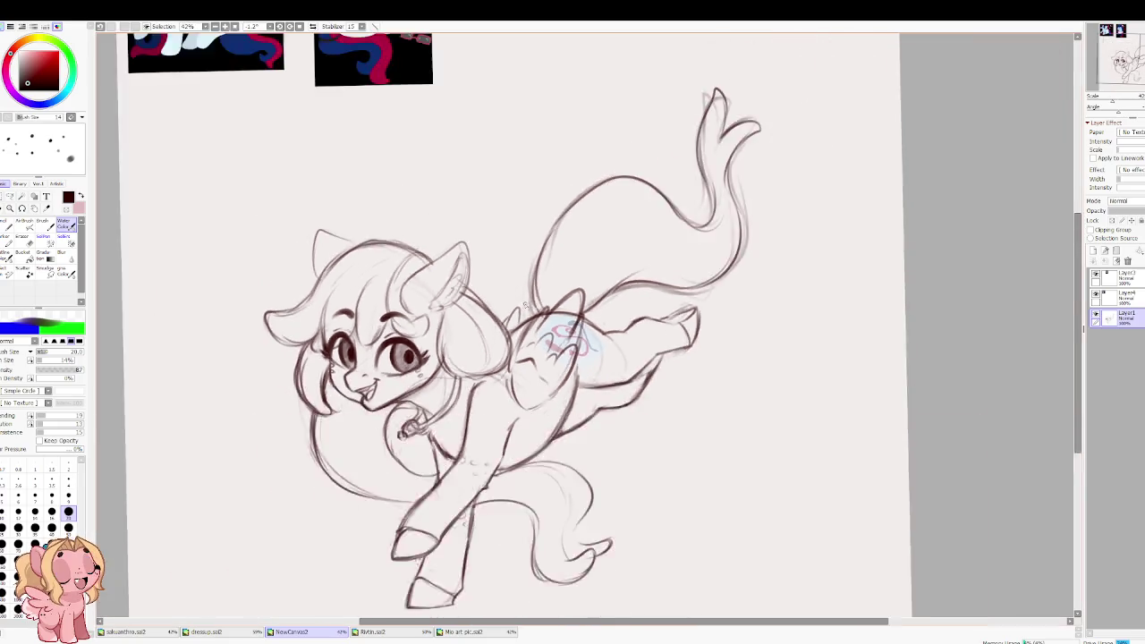
pyautogui.scroll(-1, 517, 310)
pyautogui.scroll(3, 579, 239)
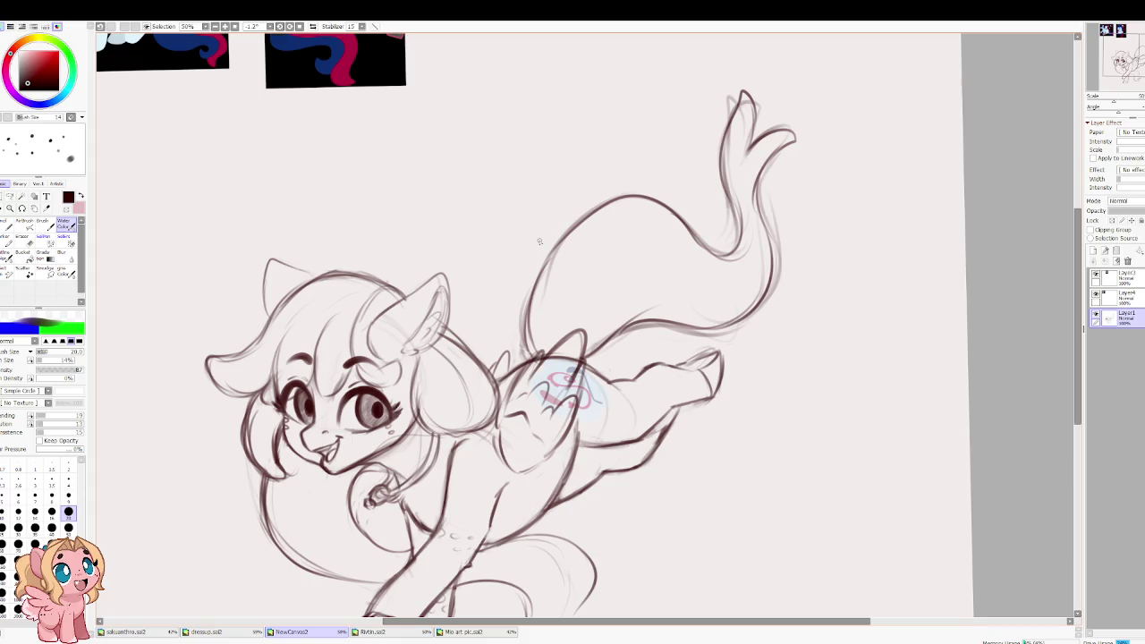
pyautogui.moveTo(569, 233); pyautogui.dragTo(527, 315)
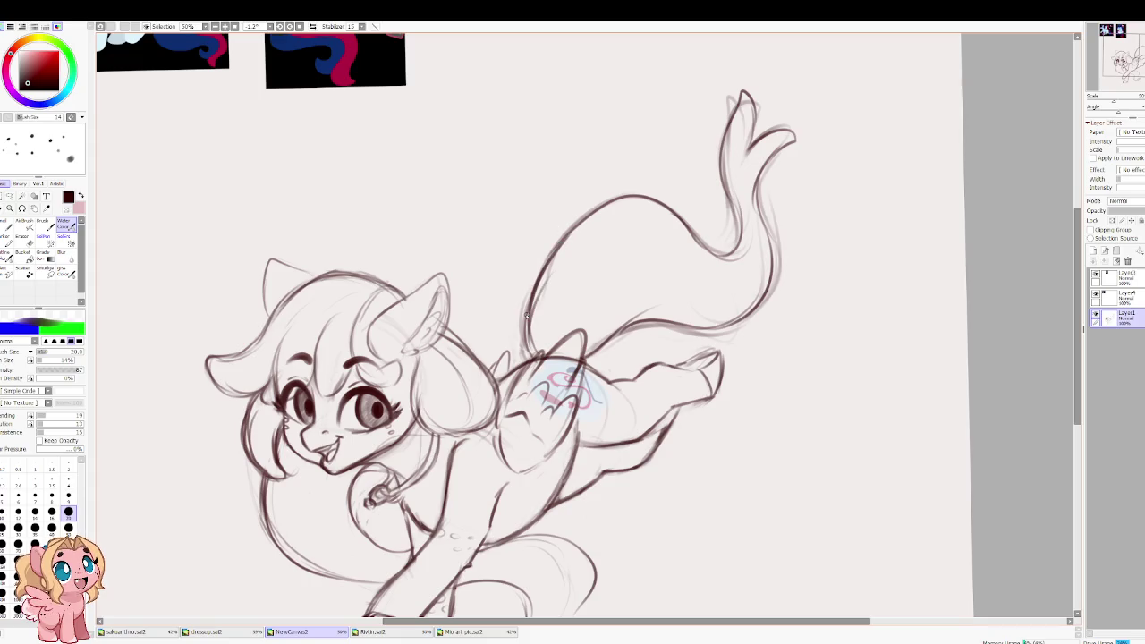
pyautogui.moveTo(590, 351); pyautogui.dragTo(714, 305)
pyautogui.moveTo(617, 333); pyautogui.dragTo(756, 307)
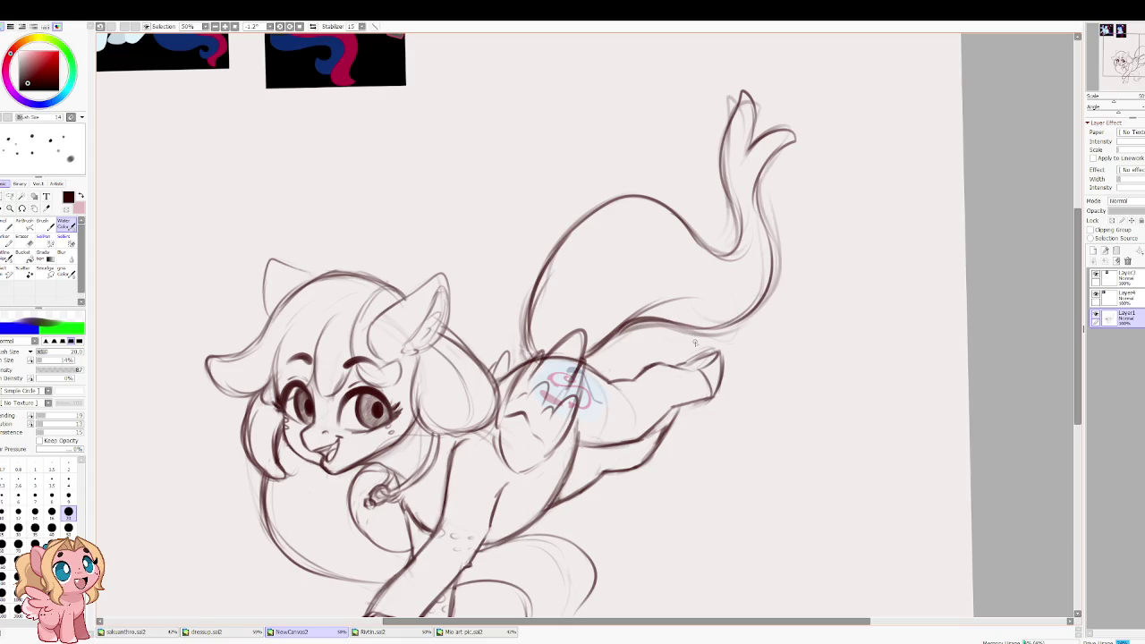
pyautogui.moveTo(557, 237); pyautogui.dragTo(747, 258)
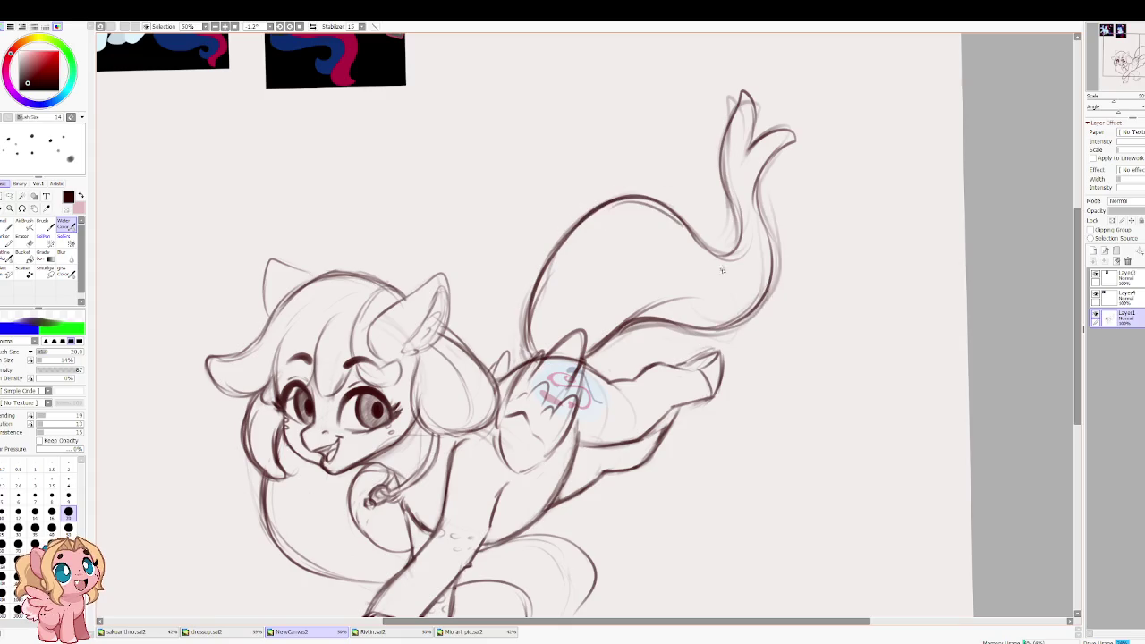
# Step: Ink the tail's inner curve and outer edge
pyautogui.scroll(5, 706, 204)
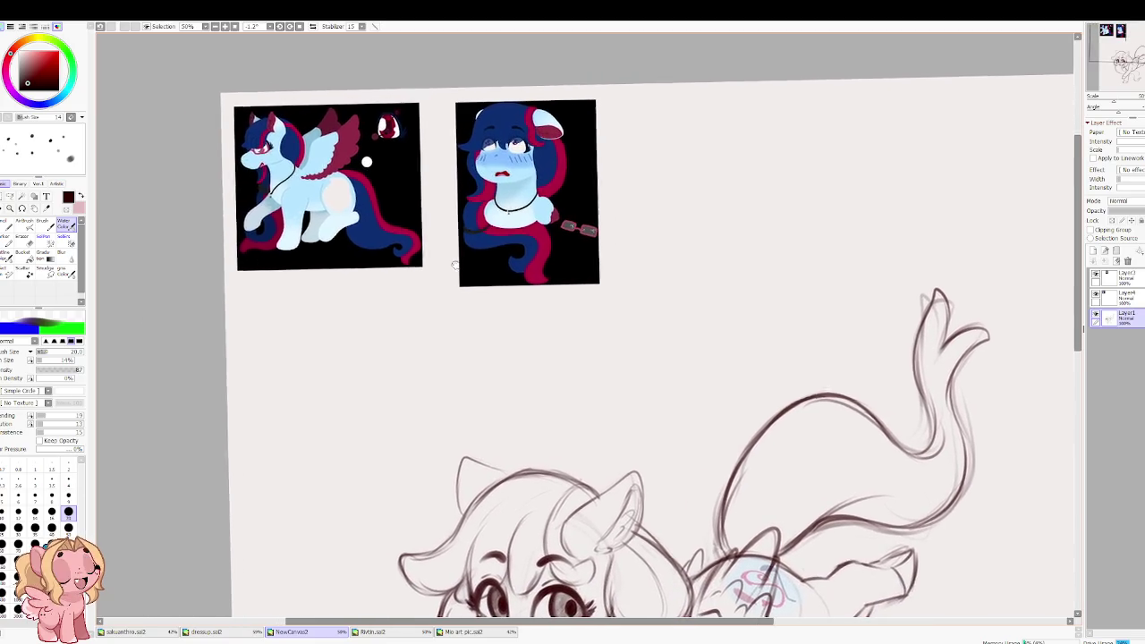
pyautogui.scroll(-3, 723, 367)
pyautogui.moveTo(665, 312); pyautogui.dragTo(667, 389)
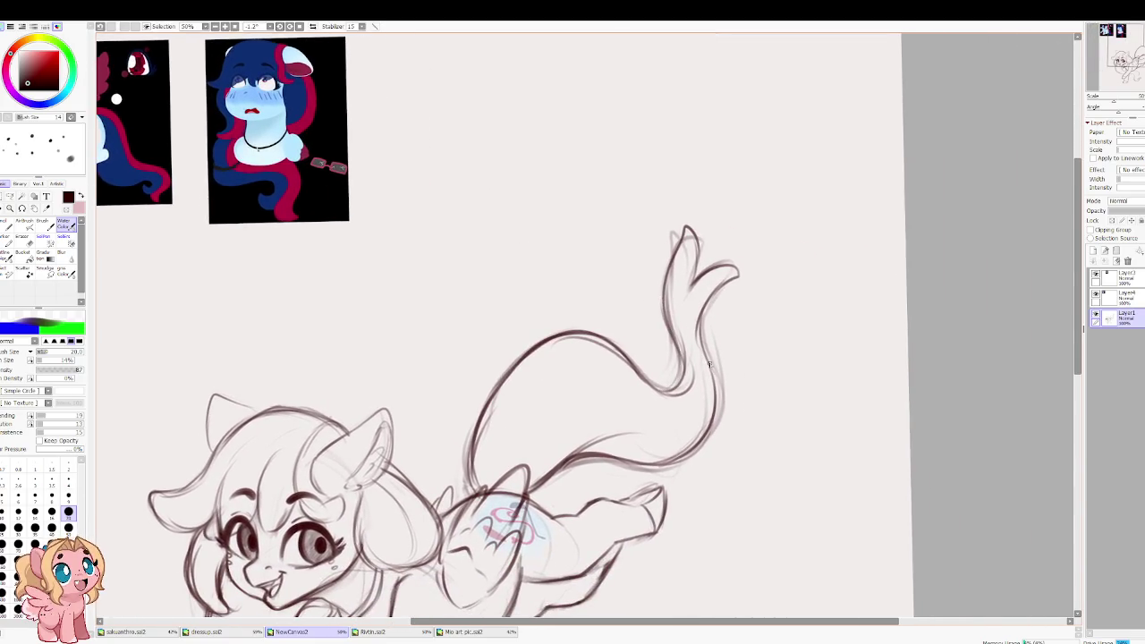
pyautogui.moveTo(714, 338); pyautogui.dragTo(709, 427)
# Step: Extend the belly curve forward to meet the front leg
pyautogui.scroll(-5, 654, 348)
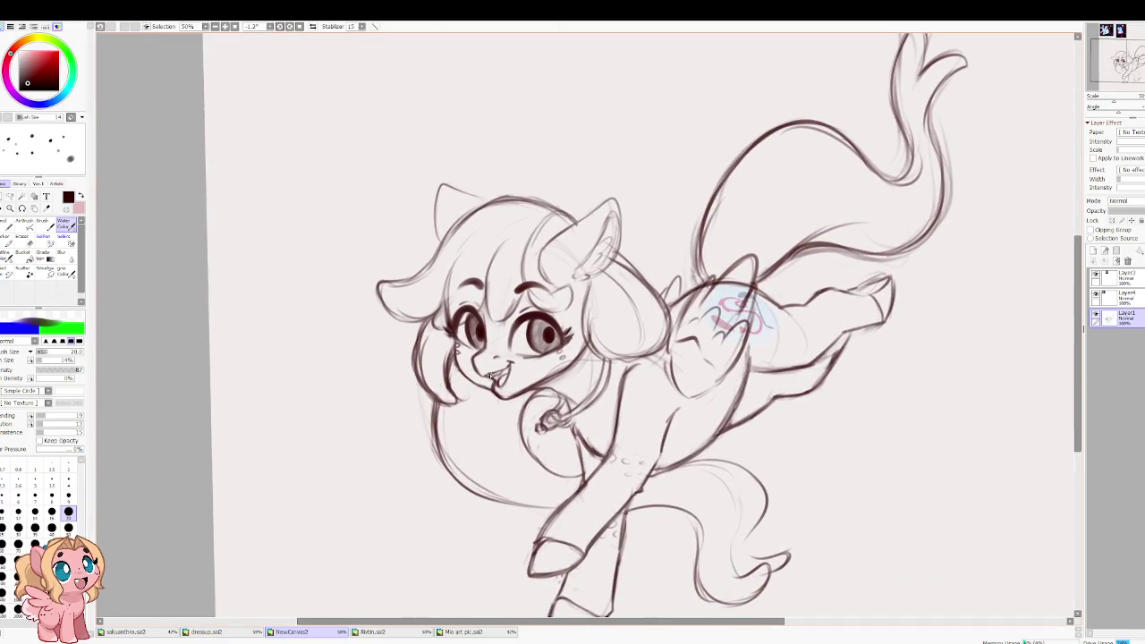
pyautogui.scroll(5, 430, 173)
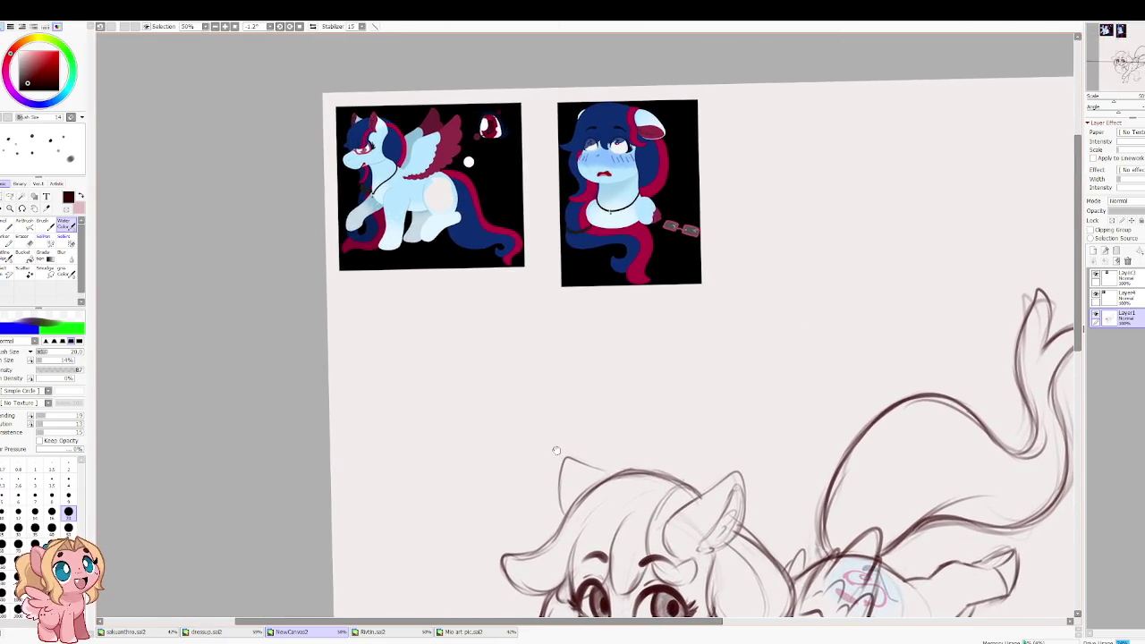
pyautogui.scroll(3, 560, 225)
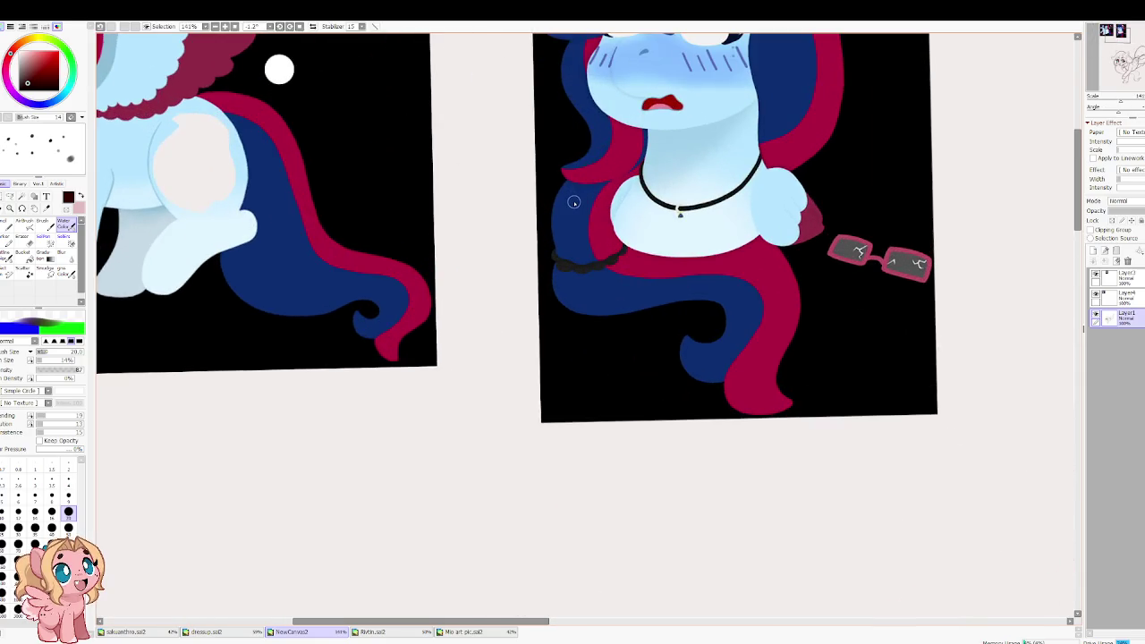
pyautogui.scroll(-5, 609, 449)
pyautogui.scroll(-3, 608, 449)
pyautogui.scroll(2, 626, 420)
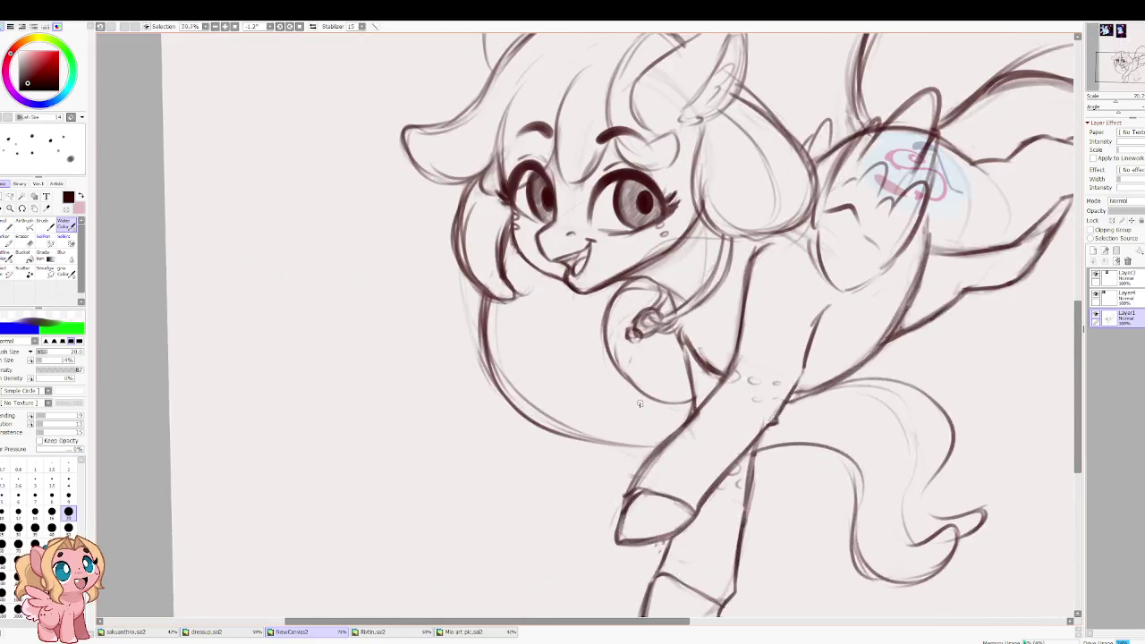
pyautogui.moveTo(601, 438); pyautogui.dragTo(668, 420)
# Step: Redraw the lower belly stroke and chest curve, adding a small curl beside the chest
pyautogui.hotkey('ctrl', 'z')
pyautogui.hotkey('ctrl', 'z')
pyautogui.moveTo(572, 426); pyautogui.dragTo(664, 440)
pyautogui.moveTo(612, 355); pyautogui.dragTo(666, 421)
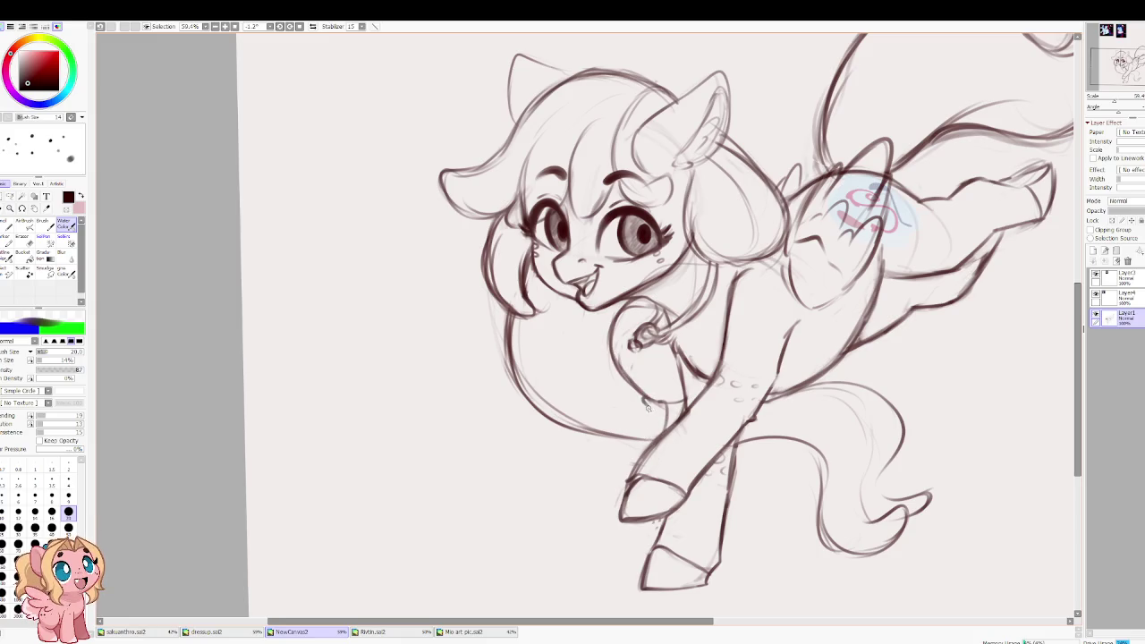
pyautogui.hotkey('ctrl', 'z')
pyautogui.hotkey('ctrl', 'z')
pyautogui.moveTo(612, 355); pyautogui.dragTo(666, 413)
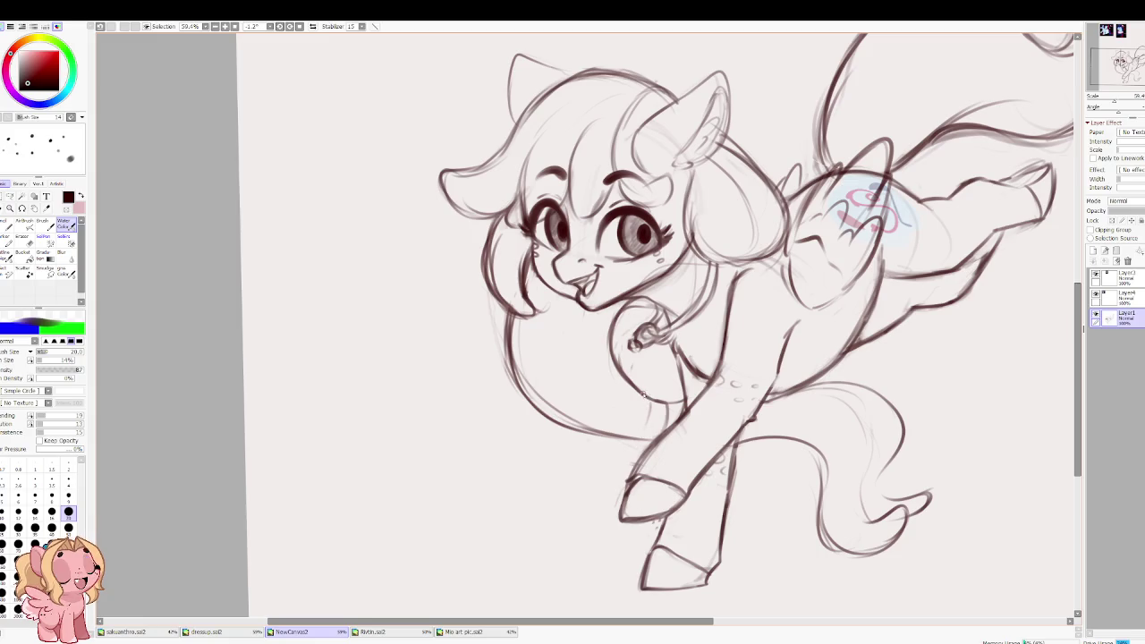
pyautogui.moveTo(640, 399)
pyautogui.mouseDown()
pyautogui.moveTo(628, 444)
pyautogui.moveTo(644, 448)
pyautogui.moveTo(664, 401)
pyautogui.mouseUp()
# Step: Add fluff strokes on the chest while flipping the view with H to check
pyautogui.press('h')
pyautogui.moveTo(504, 410)
pyautogui.mouseDown()
pyautogui.moveTo(534, 392)
pyautogui.moveTo(544, 433)
pyautogui.moveTo(497, 422)
pyautogui.moveTo(489, 400)
pyautogui.mouseUp()
pyautogui.press('h')
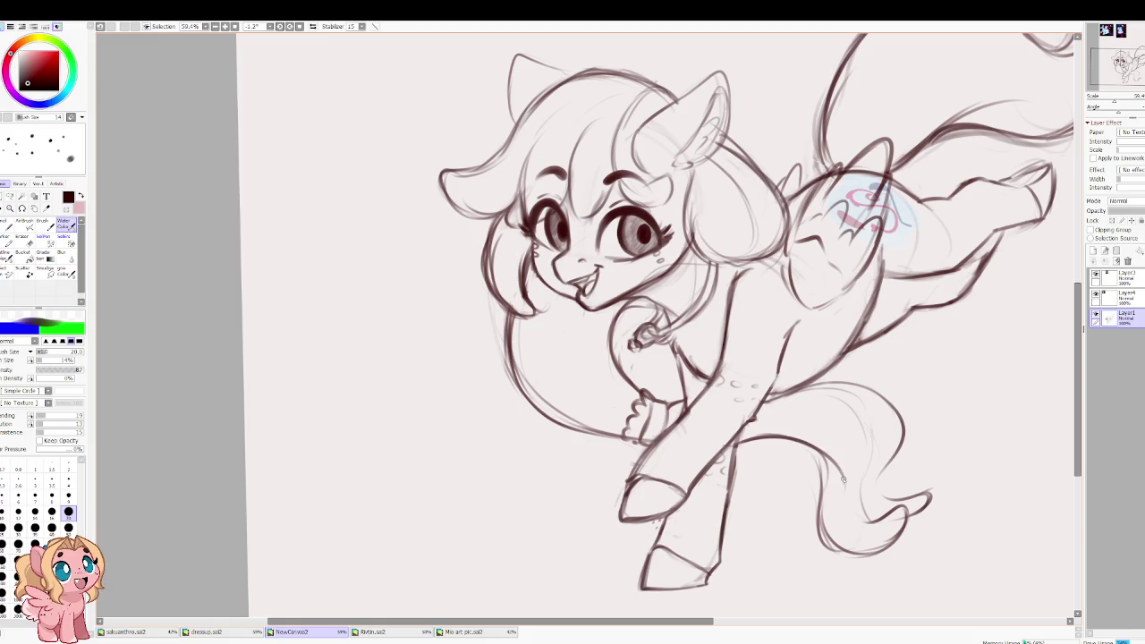
pyautogui.press('h')
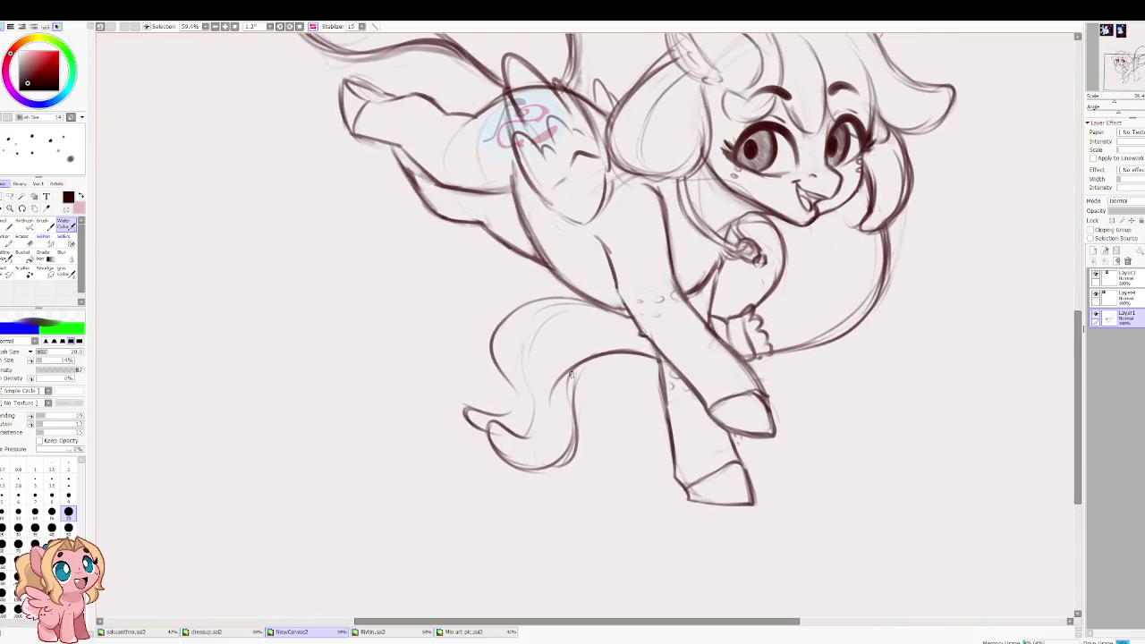
pyautogui.moveTo(556, 343); pyautogui.dragTo(486, 384)
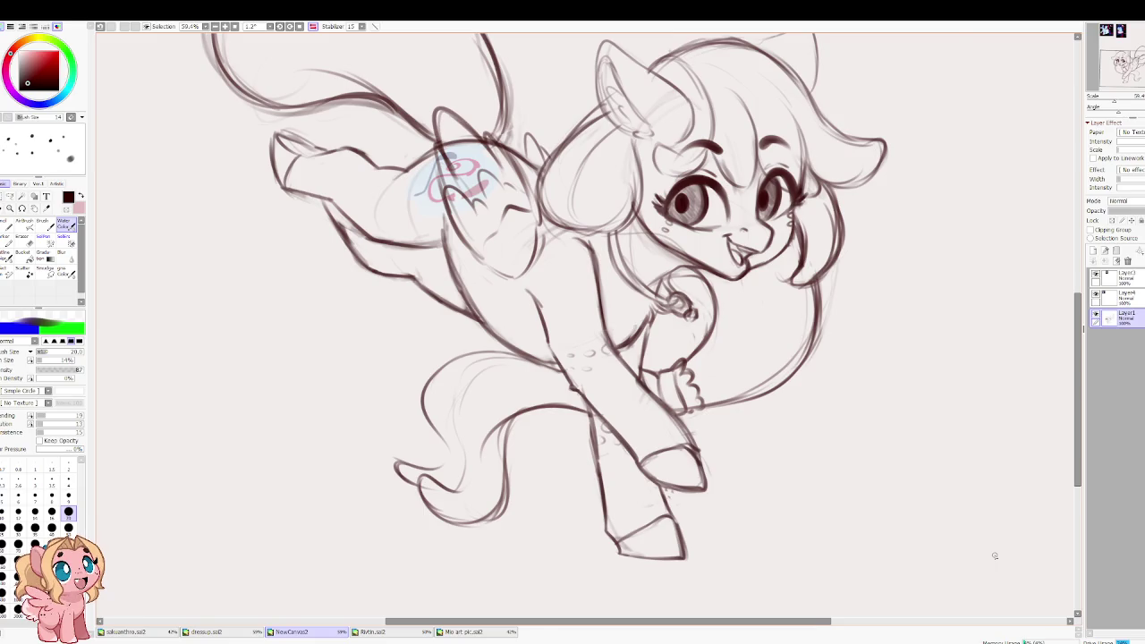
pyautogui.press('h')
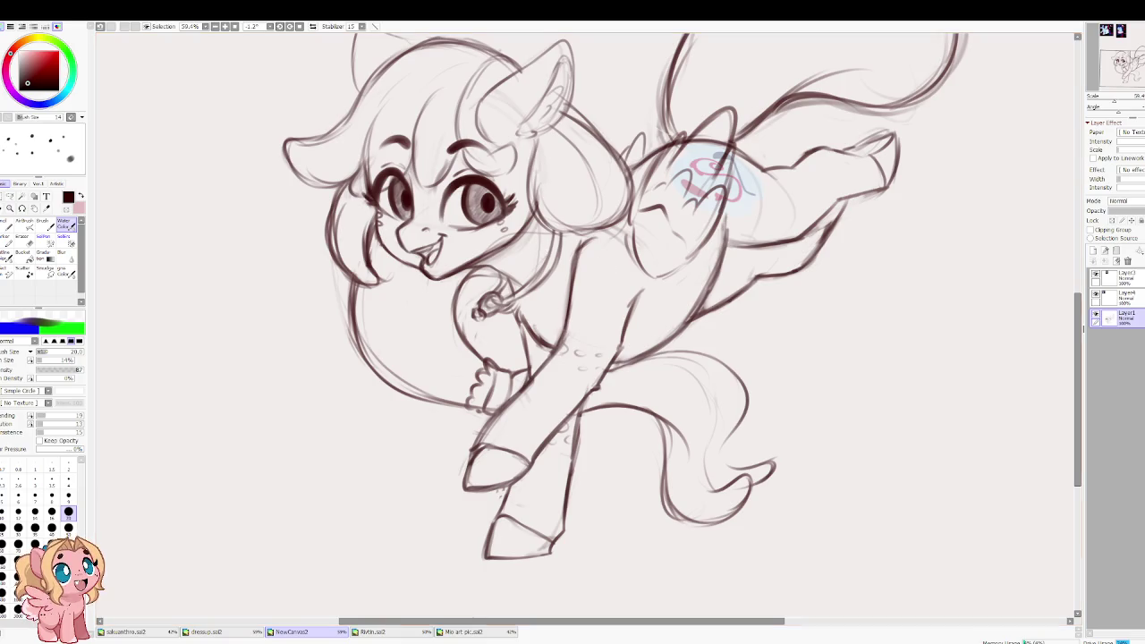
pyautogui.scroll(1, 1020, 537)
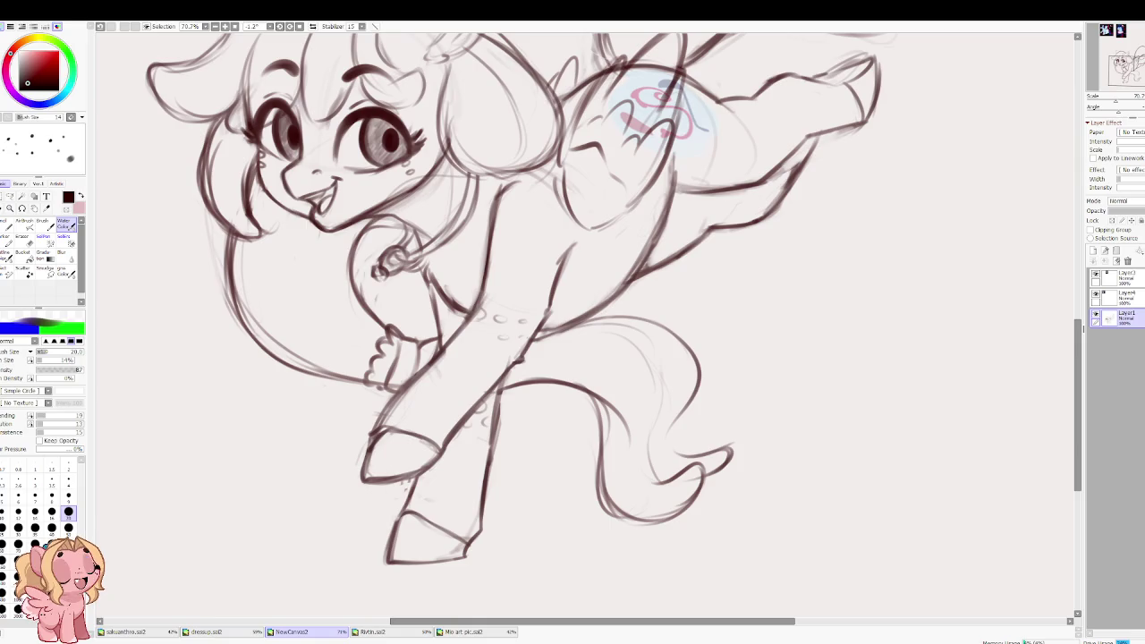
pyautogui.press('h')
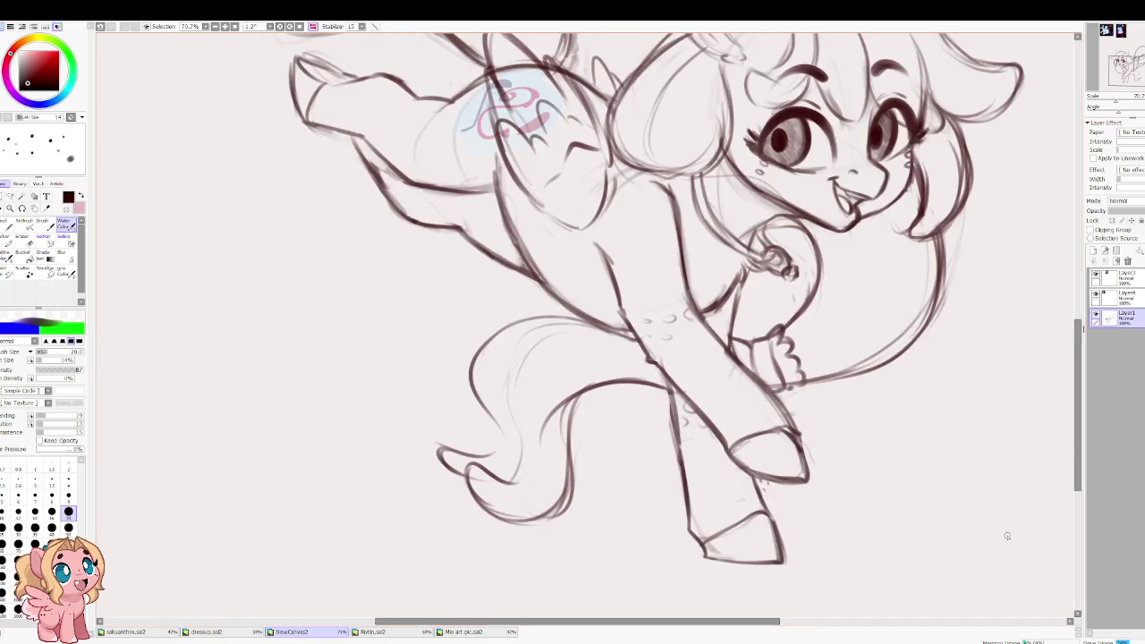
# Step: Redraw the tail stroke with a new curve and try, then undo, a left-edge stroke
pyautogui.press('e')
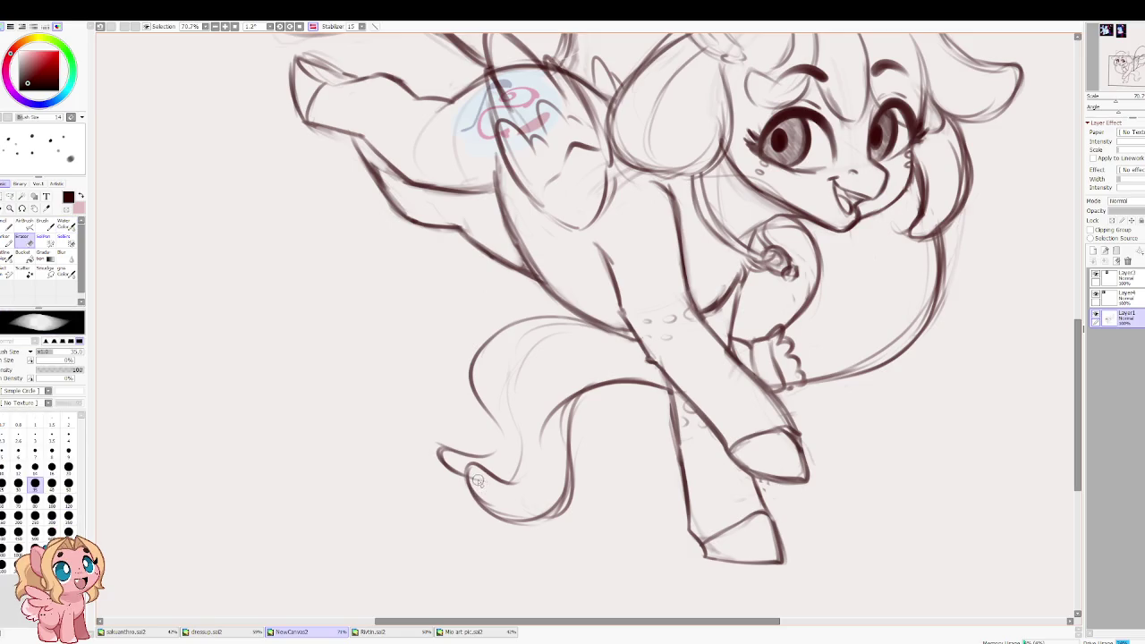
pyautogui.press('c')
pyautogui.press('h')
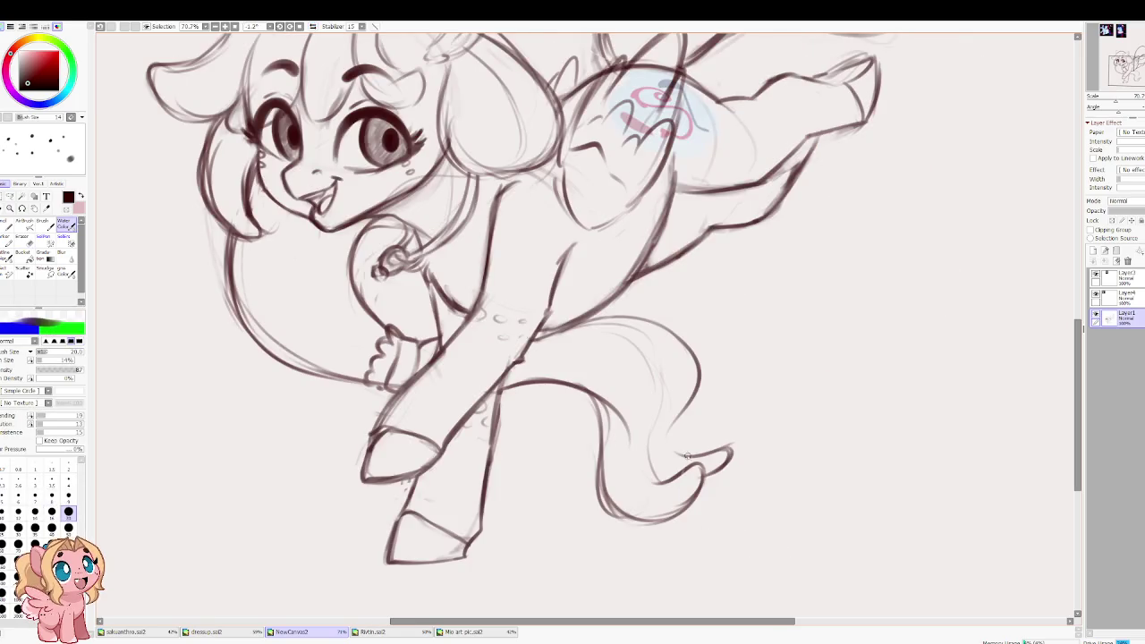
pyautogui.hotkey('ctrl', 'z')
pyautogui.moveTo(672, 419); pyautogui.dragTo(664, 454)
pyautogui.moveTo(622, 407); pyautogui.dragTo(600, 510)
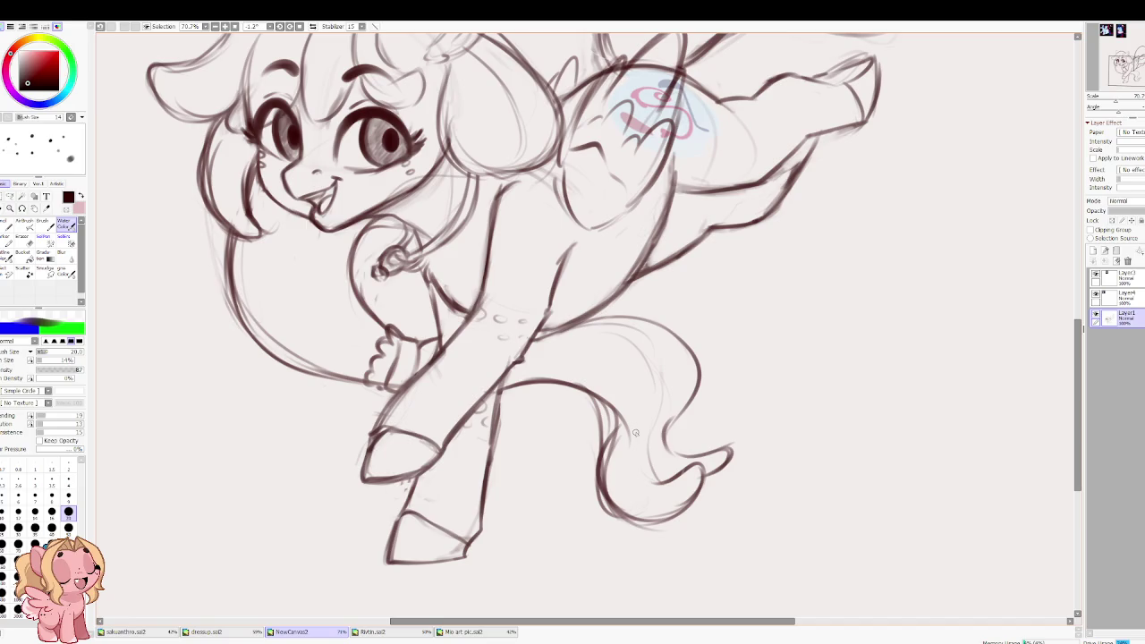
pyautogui.hotkey('ctrl', 'z')
# Step: Erase the tail's left outline and bottom curve and redraw a shorter left outline
pyautogui.press('e')
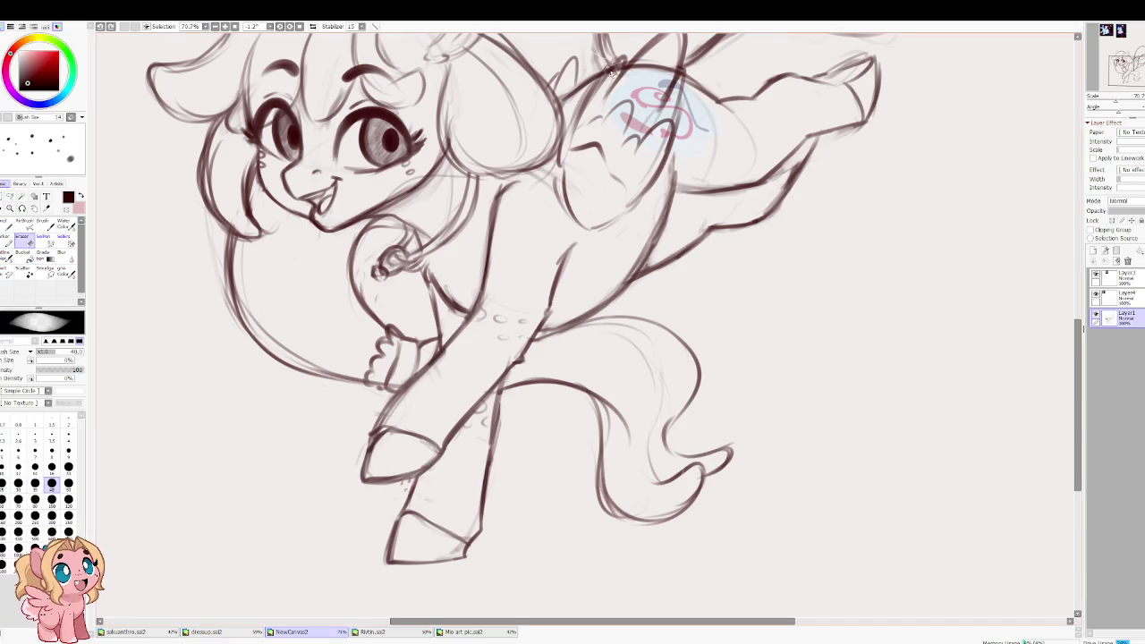
pyautogui.moveTo(577, 398)
pyautogui.mouseDown()
pyautogui.moveTo(600, 460)
pyautogui.moveTo(652, 532)
pyautogui.mouseUp()
pyautogui.press('b')
pyautogui.moveTo(605, 401)
pyautogui.mouseDown()
pyautogui.moveTo(599, 483)
pyautogui.moveTo(651, 521)
pyautogui.moveTo(685, 494)
pyautogui.mouseUp()
pyautogui.hotkey('ctrl', 'z')
pyautogui.hotkey('ctrl', 'z')
pyautogui.hotkey('ctrl', 'z')
pyautogui.moveTo(612, 394)
pyautogui.mouseDown()
pyautogui.moveTo(606, 480)
pyautogui.moveTo(638, 519)
pyautogui.moveTo(666, 521)
pyautogui.mouseUp()
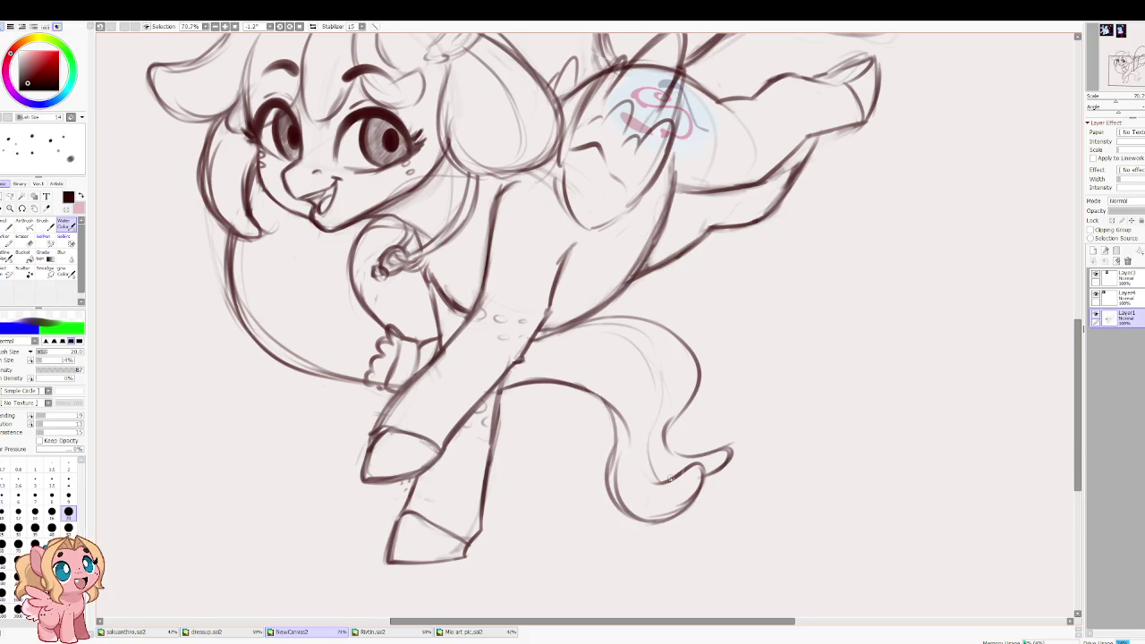
pyautogui.press('h')
pyautogui.press('h')
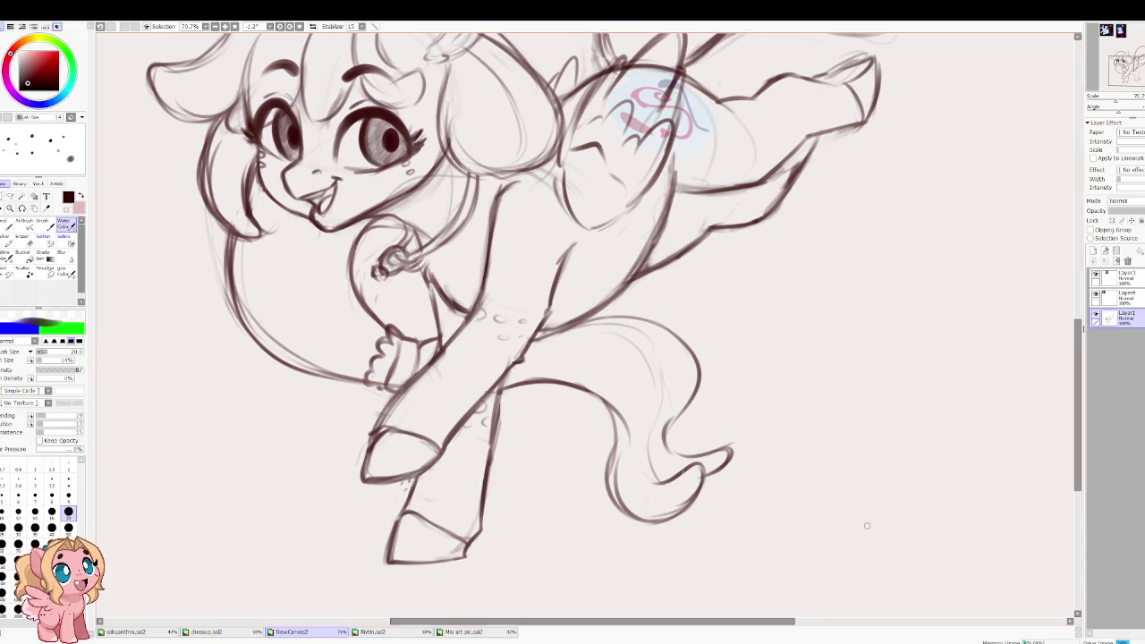
pyautogui.moveTo(428, 414); pyautogui.dragTo(501, 443)
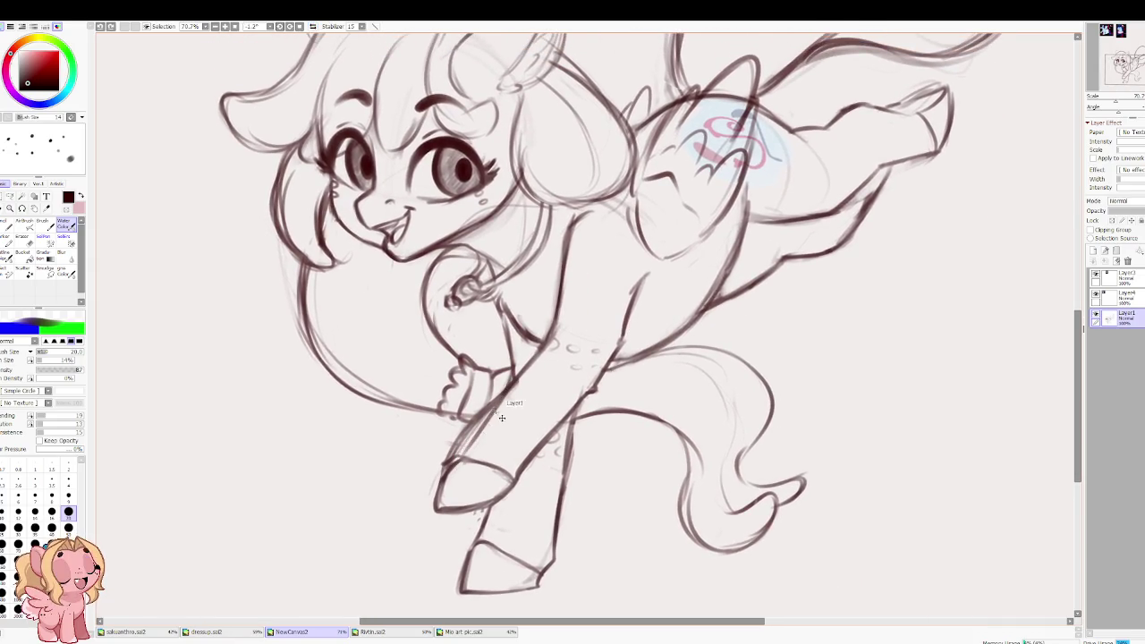
# Step: Add sketch strokes along the front leg
pyautogui.moveTo(501, 397); pyautogui.dragTo(452, 466)
pyautogui.moveTo(577, 396); pyautogui.dragTo(519, 470)
pyautogui.press('e')
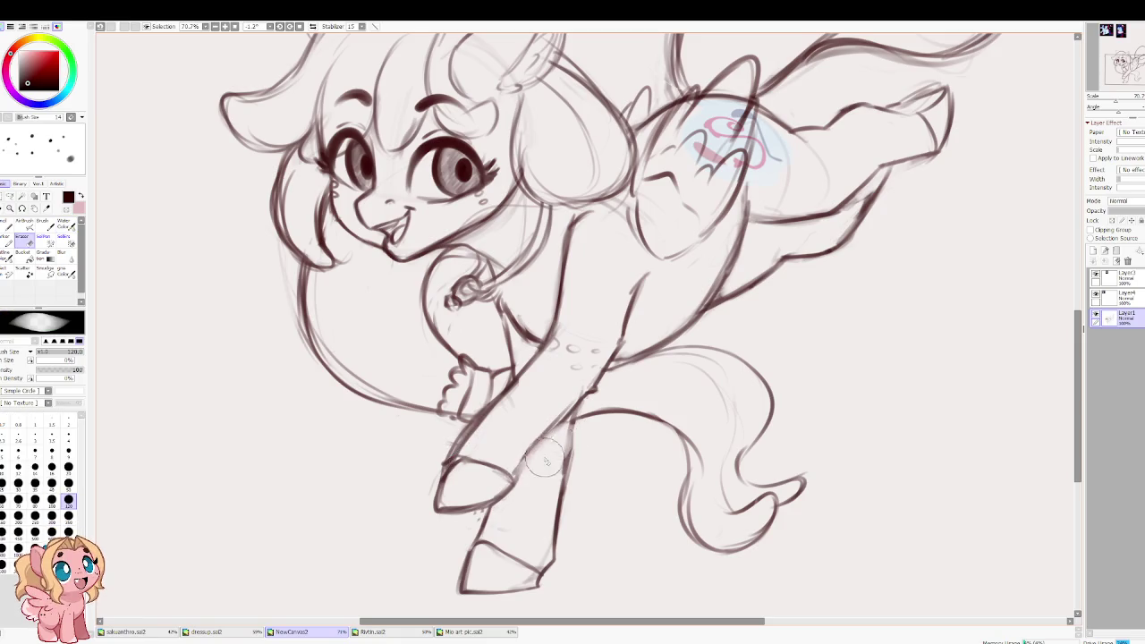
pyautogui.press('e')
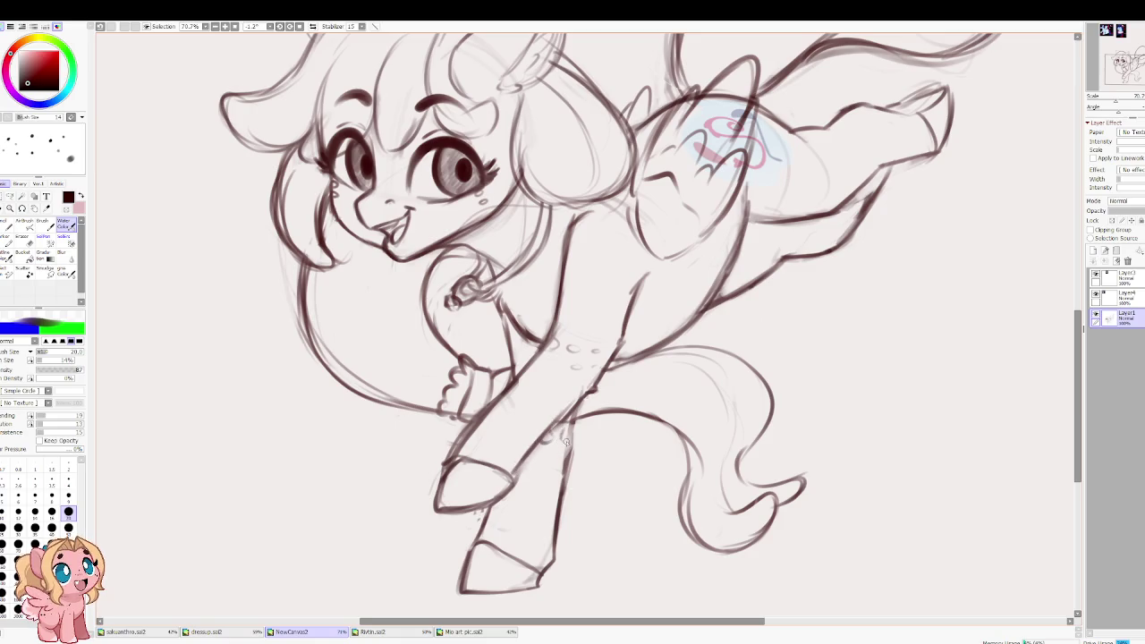
# Step: Zoom out and lower Layer1's opacity so the sketch becomes a faint guide
pyautogui.scroll(2, 546, 414)
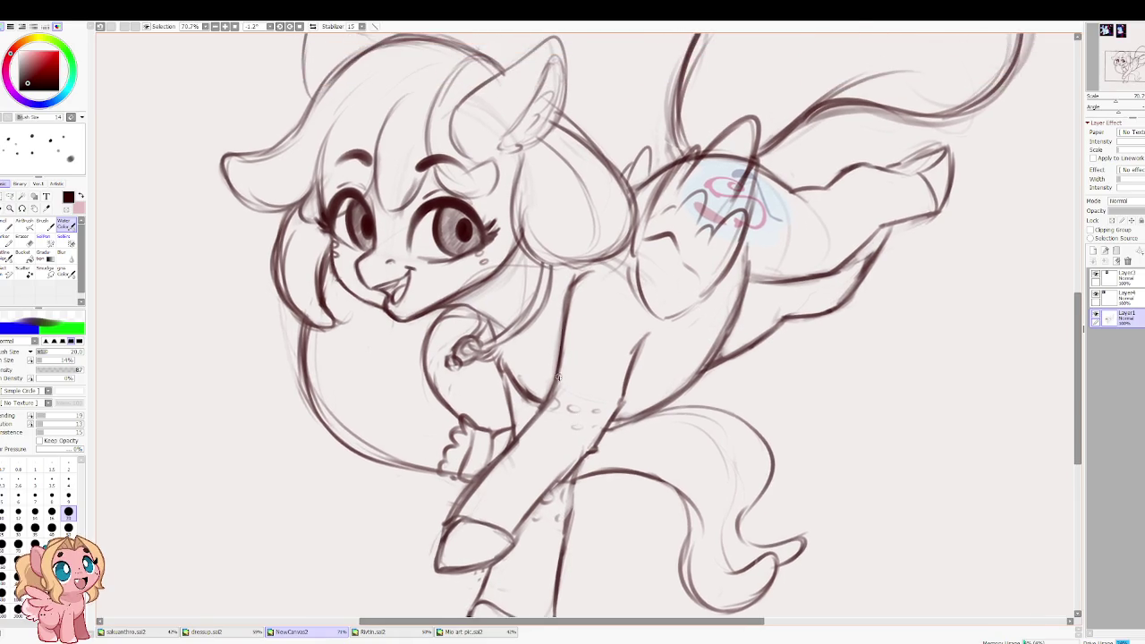
pyautogui.scroll(1, 571, 346)
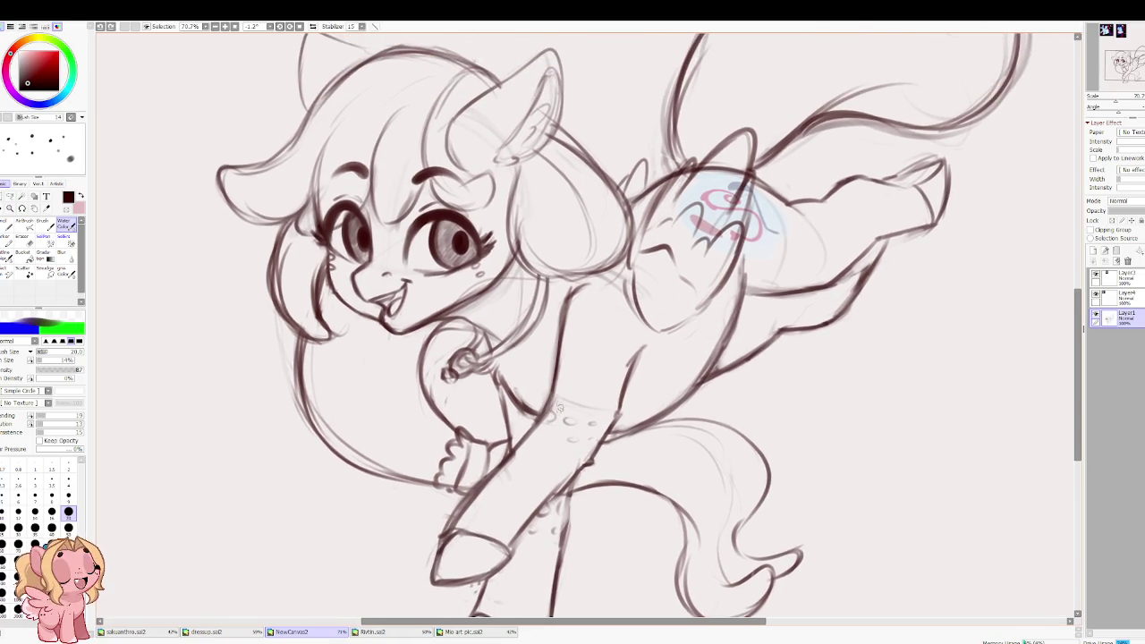
pyautogui.scroll(-1, 508, 394)
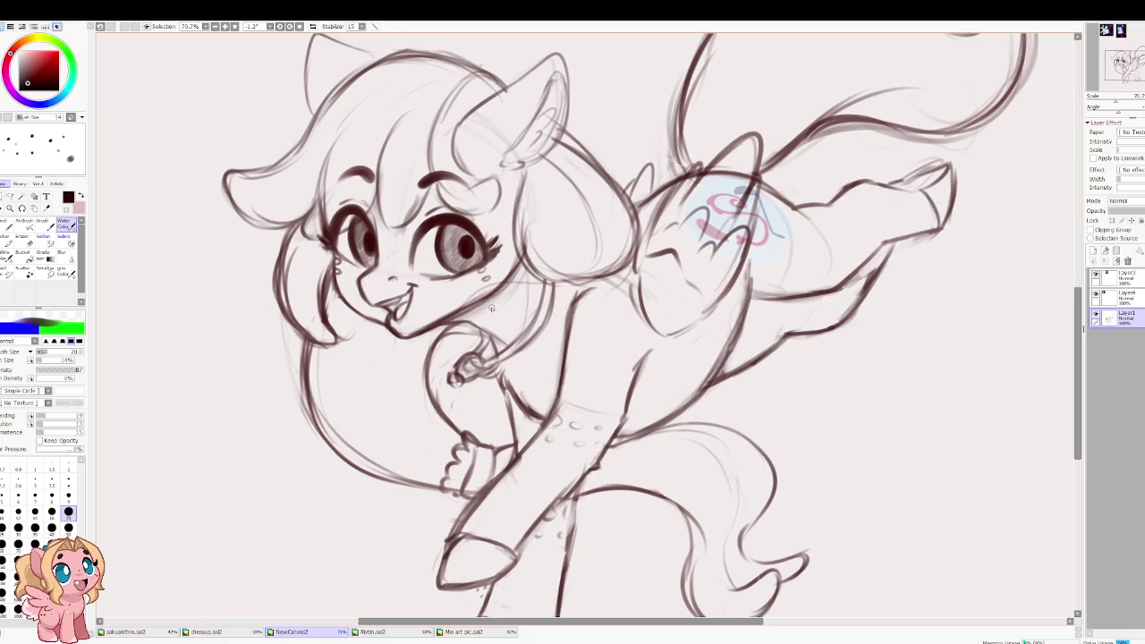
pyautogui.scroll(-2, 501, 304)
pyautogui.scroll(1, 410, 265)
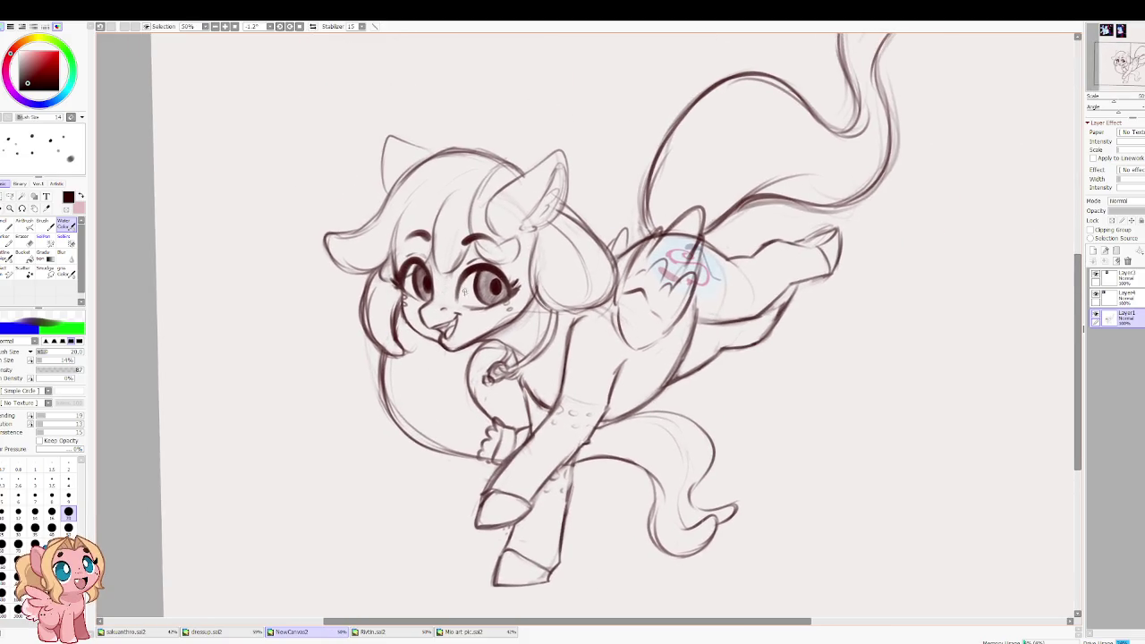
pyautogui.moveTo(1128, 212); pyautogui.dragTo(1117, 212)
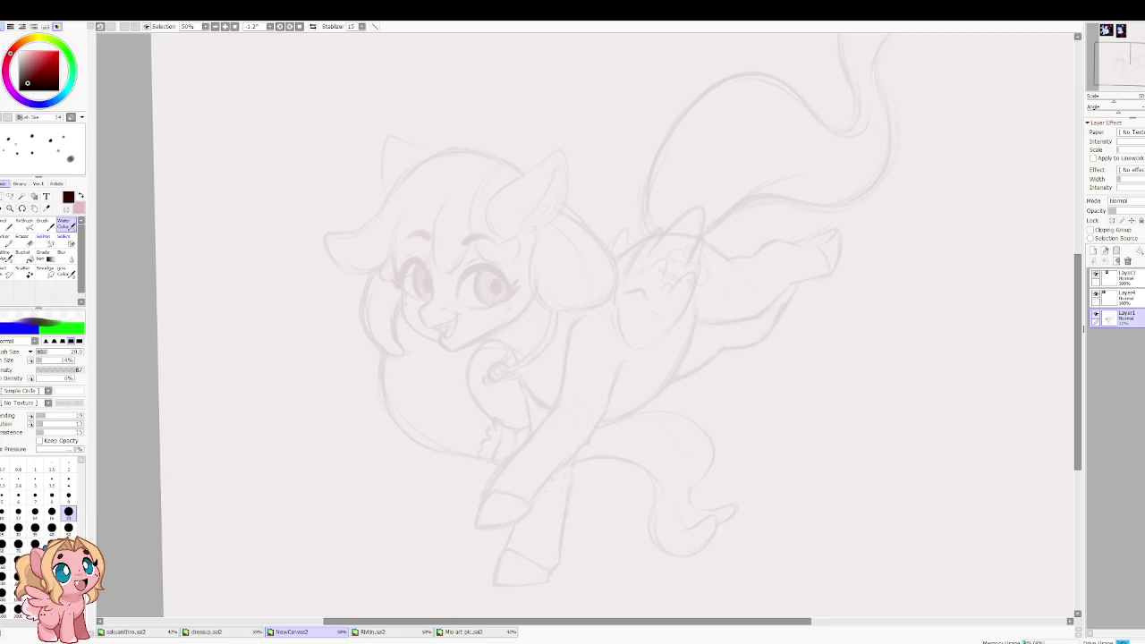
# Step: Add a new empty Layer2 above the faded sketch for the lineart
pyautogui.scroll(2, 533, 301)
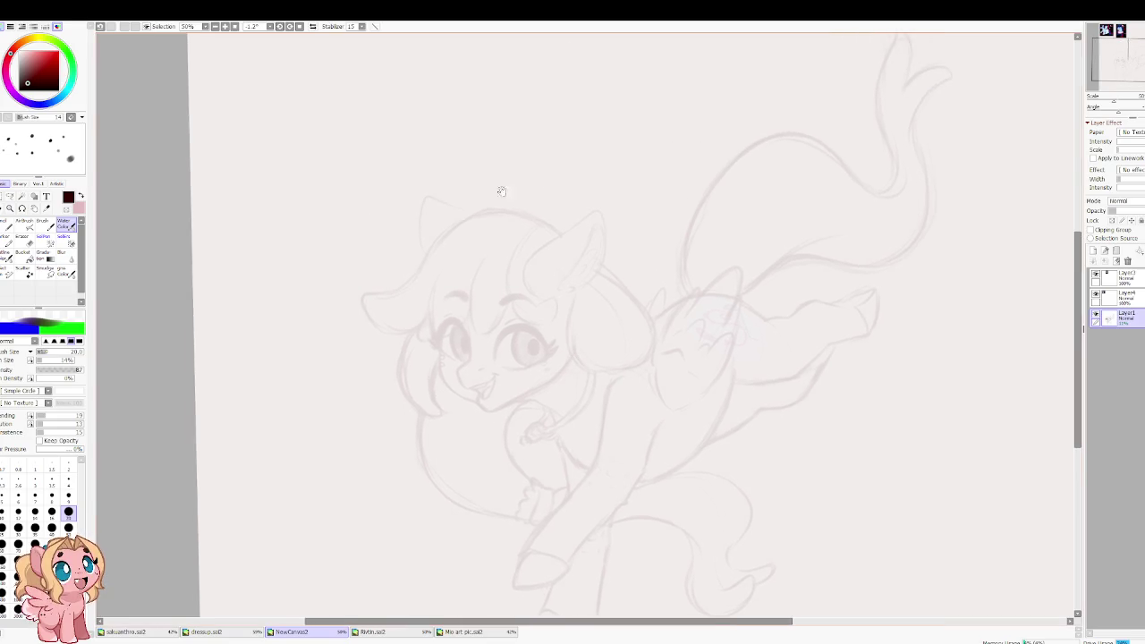
pyautogui.scroll(1, 463, 233)
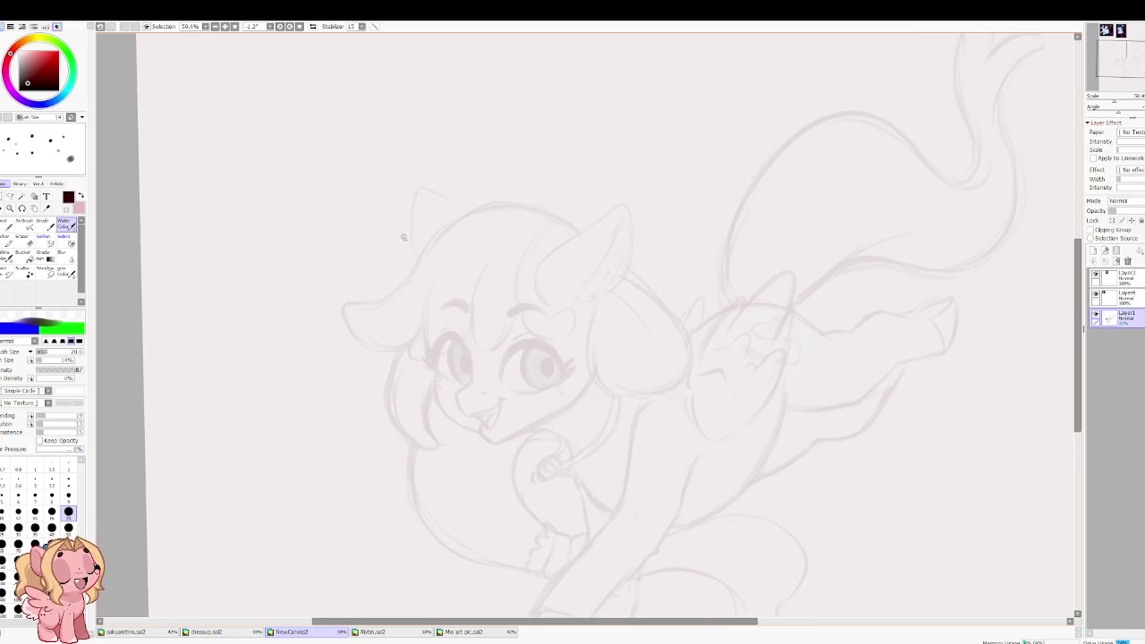
pyautogui.scroll(2, 403, 229)
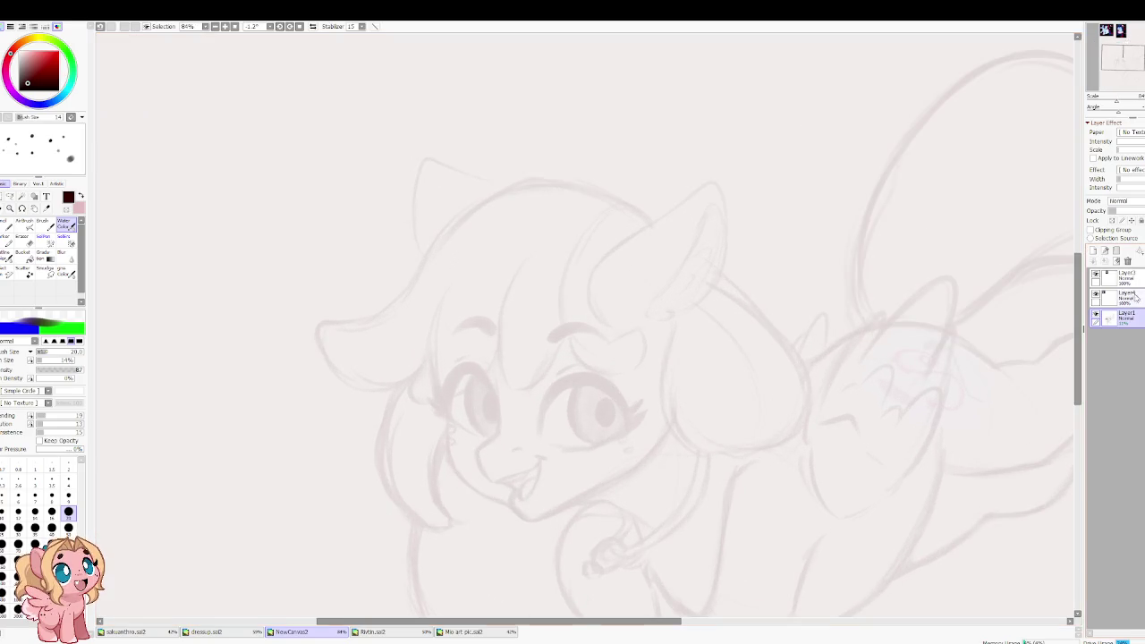
pyautogui.click(1093, 251)
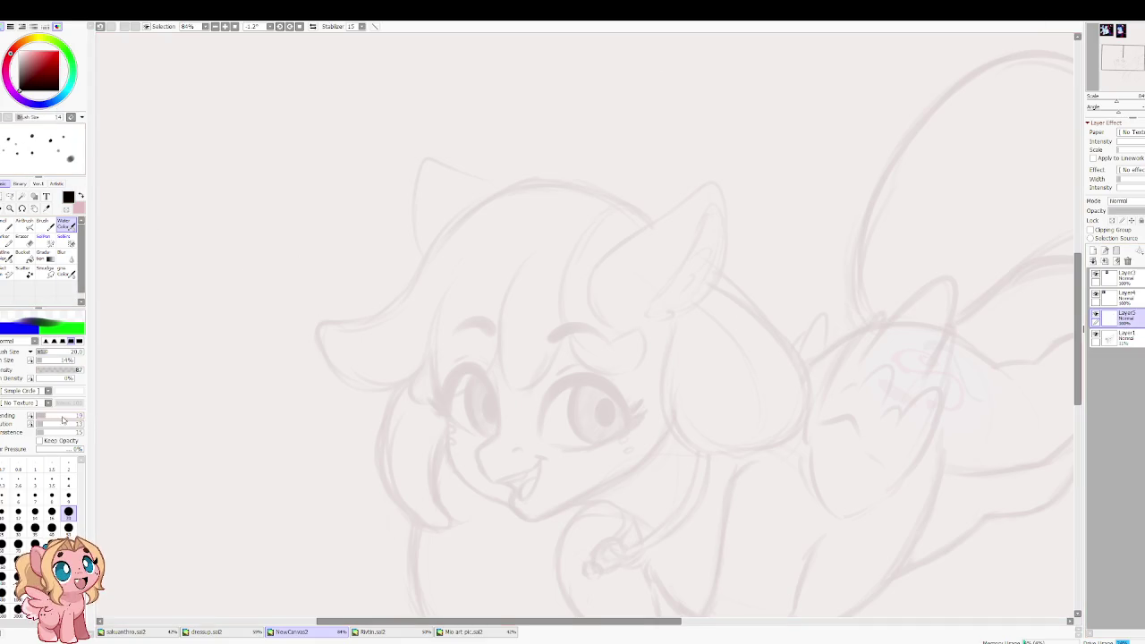
# Step: Lower the Water Color brush's Blending and Dilution and set Min Size to 0%, testing with one stroke
pyautogui.moveTo(44, 417); pyautogui.dragTo(43, 417)
pyautogui.moveTo(43, 424); pyautogui.dragTo(38, 424)
pyautogui.moveTo(39, 359); pyautogui.dragTo(34, 359)
pyautogui.moveTo(333, 225); pyautogui.dragTo(241, 420)
pyautogui.hotkey('ctrl', 'z')
pyautogui.moveTo(386, 360); pyautogui.dragTo(295, 259)
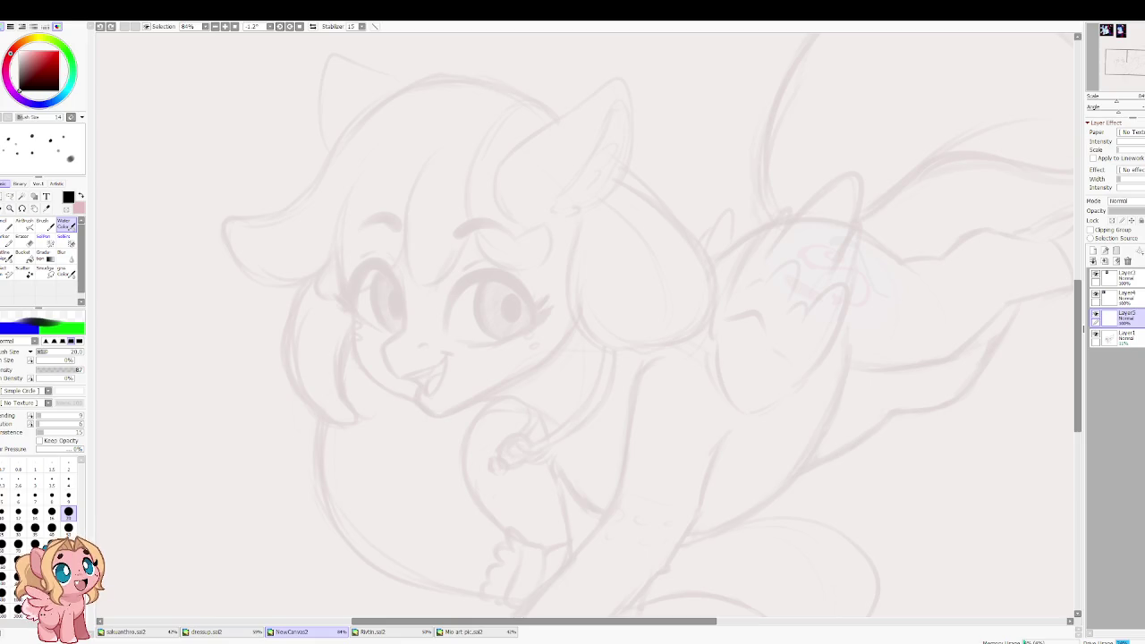
pyautogui.scroll(-2, 544, 289)
pyautogui.scroll(-1, 409, 230)
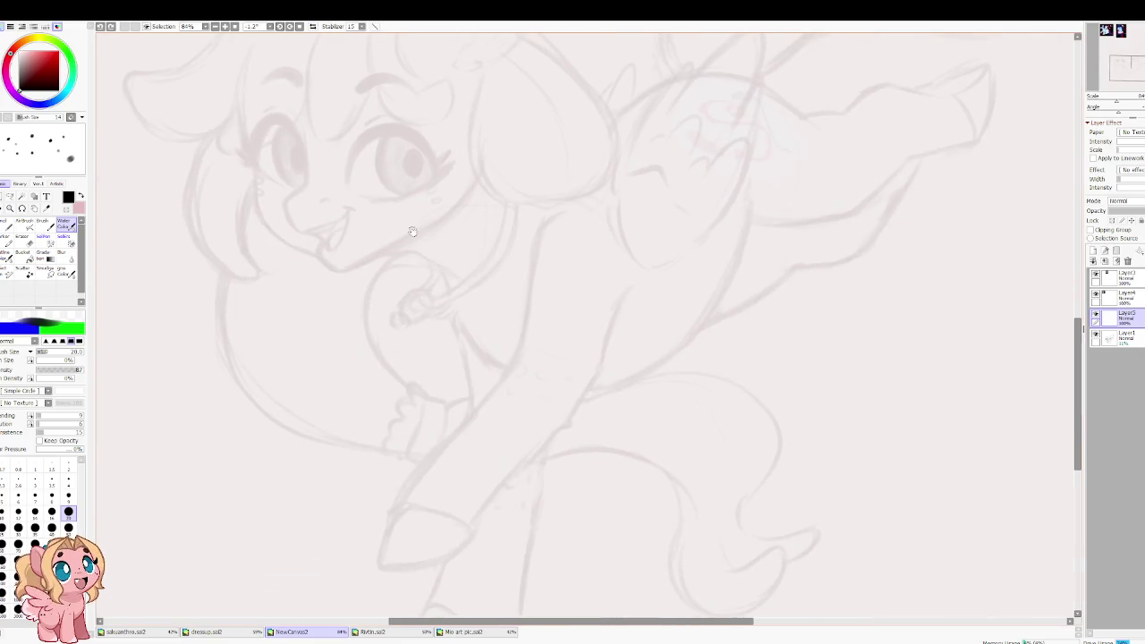
pyautogui.moveTo(503, 299)
pyautogui.mouseDown()
pyautogui.moveTo(375, 472)
pyautogui.moveTo(546, 394)
pyautogui.moveTo(520, 383)
pyautogui.mouseUp()
# Step: Zoom to 141% on the ears, set brush size 12 and raise density for darker lines
pyautogui.scroll(2, 519, 383)
pyautogui.scroll(1, 501, 322)
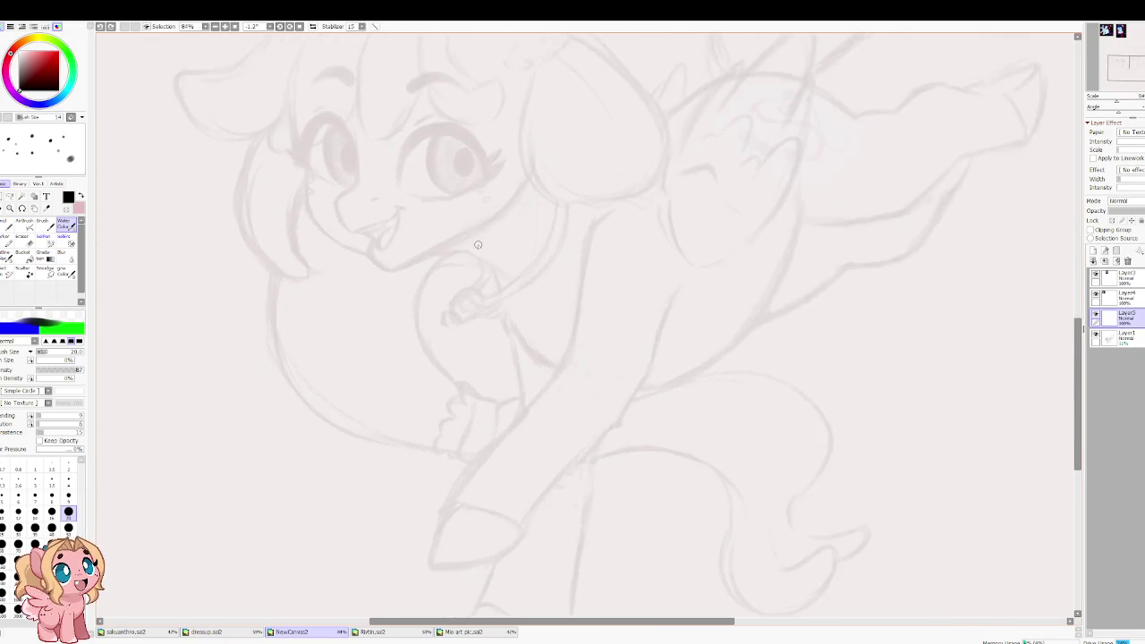
pyautogui.scroll(1, 478, 245)
pyautogui.press('[')
pyautogui.press('[')
pyautogui.moveTo(480, 332)
pyautogui.mouseDown()
pyautogui.moveTo(524, 378)
pyautogui.moveTo(503, 405)
pyautogui.moveTo(506, 491)
pyautogui.mouseUp()
pyautogui.moveTo(619, 154)
pyautogui.mouseDown()
pyautogui.moveTo(564, 432)
pyautogui.moveTo(710, 338)
pyautogui.mouseUp()
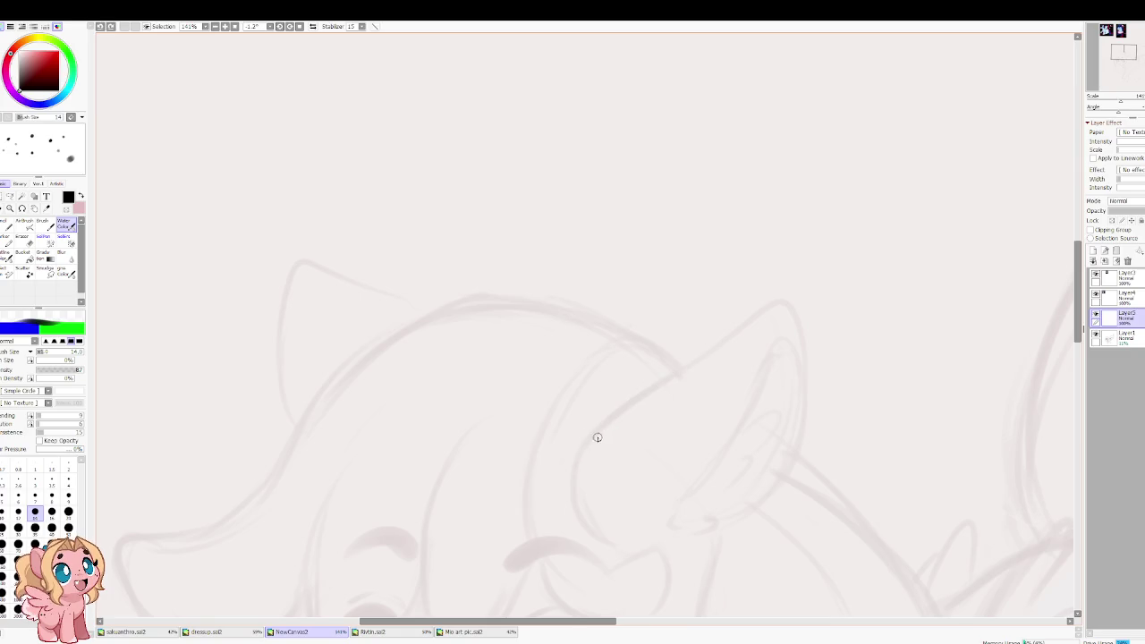
pyautogui.click(83, 370)
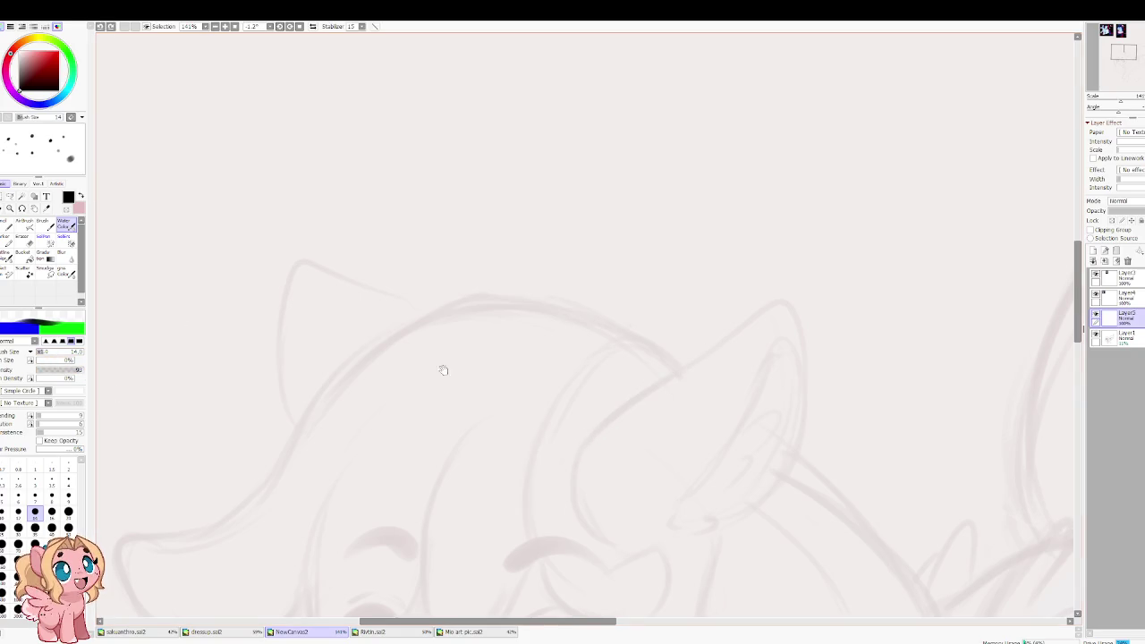
pyautogui.moveTo(437, 363); pyautogui.dragTo(260, 310)
# Step: Ink the right ear's front edge up to the tip, checking it in mirrored view
pyautogui.moveTo(407, 381); pyautogui.dragTo(528, 283)
pyautogui.hotkey('ctrl', 'z')
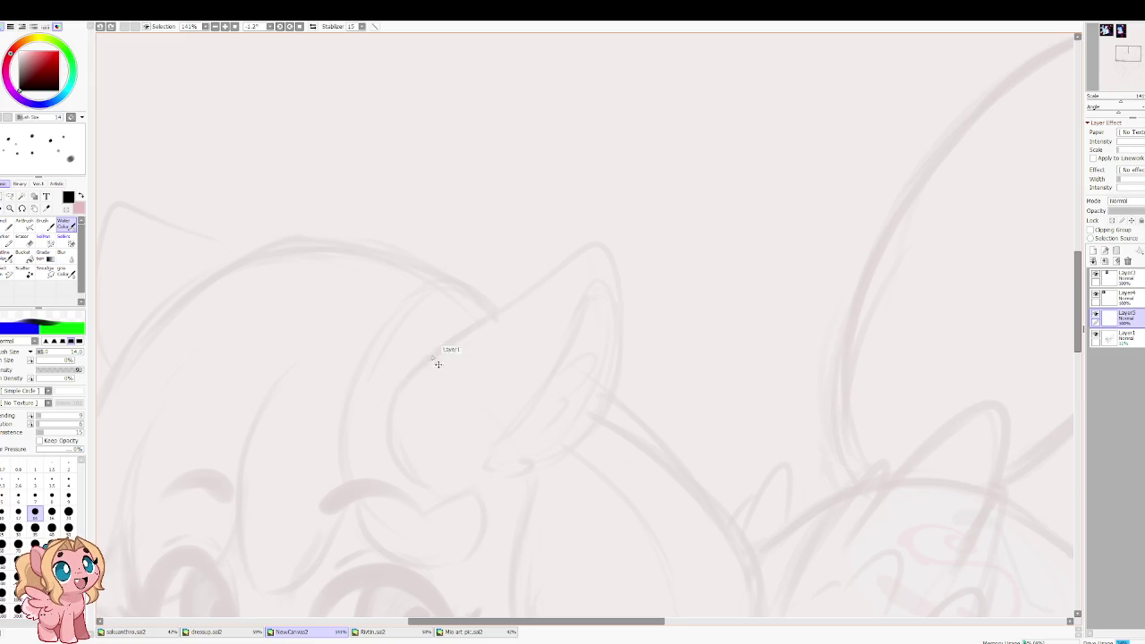
pyautogui.press('[')
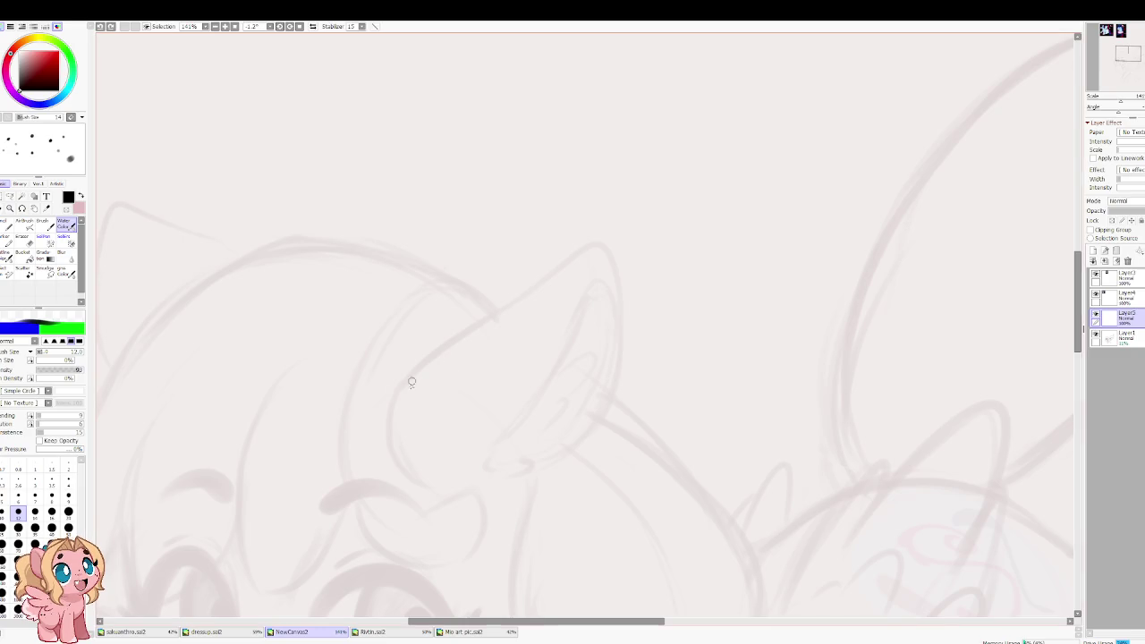
pyautogui.moveTo(400, 392); pyautogui.dragTo(523, 291)
pyautogui.hotkey('ctrl', 'z')
pyautogui.moveTo(409, 385)
pyautogui.mouseDown()
pyautogui.moveTo(578, 245)
pyautogui.moveTo(606, 271)
pyautogui.moveTo(559, 407)
pyautogui.moveTo(589, 452)
pyautogui.mouseUp()
pyautogui.press('h')
pyautogui.hotkey('ctrl', 'z')
# Step: Ink the ear's back edge curving down from the tip, then restore the normal view
pyautogui.moveTo(572, 249); pyautogui.dragTo(618, 453)
pyautogui.hotkey('ctrl', 'z')
pyautogui.hotkey('ctrl', 'z')
pyautogui.moveTo(574, 247)
pyautogui.mouseDown()
pyautogui.moveTo(549, 322)
pyautogui.moveTo(595, 427)
pyautogui.mouseUp()
pyautogui.hotkey('ctrl', 'z')
pyautogui.moveTo(579, 245)
pyautogui.mouseDown()
pyautogui.moveTo(600, 436)
pyautogui.moveTo(617, 451)
pyautogui.mouseUp()
pyautogui.press('h')
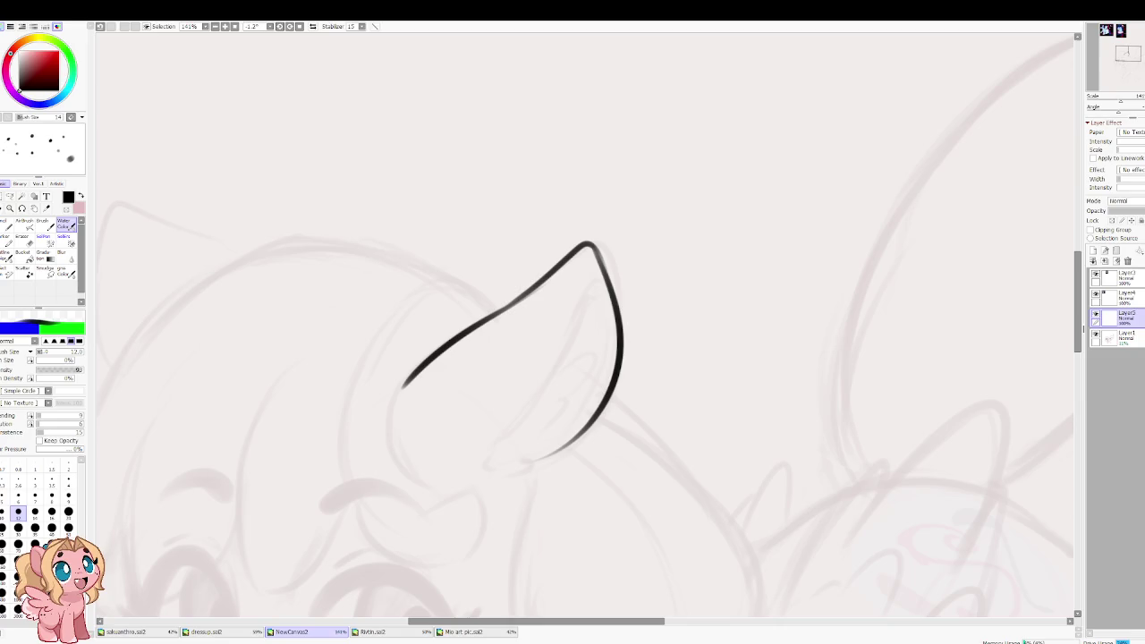
pyautogui.scroll(-1, 537, 358)
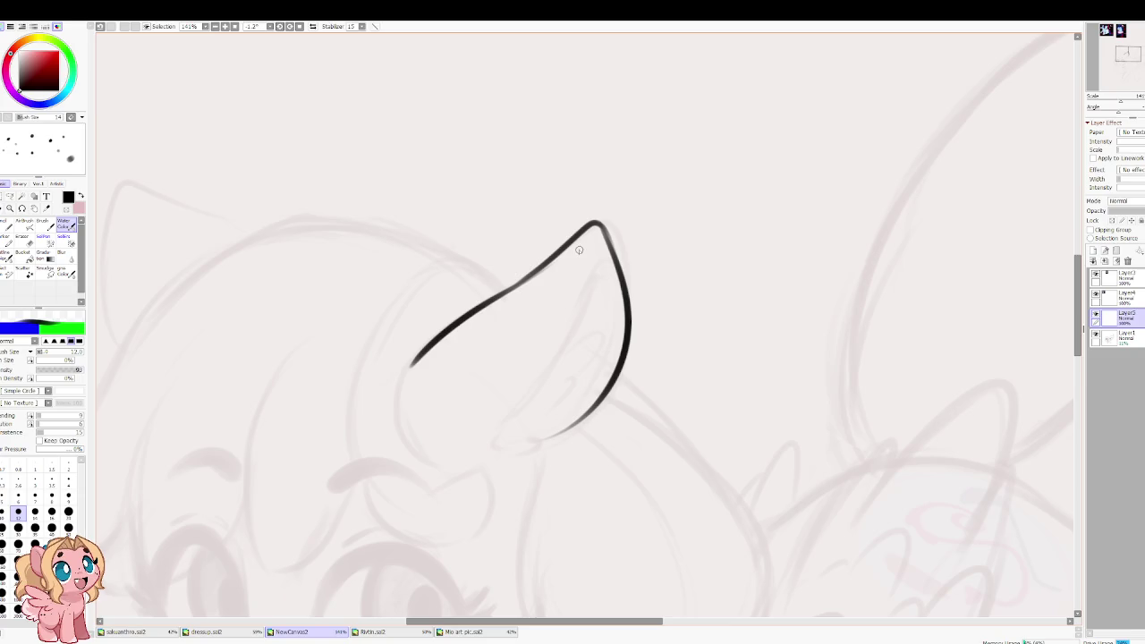
pyautogui.scroll(-8, 571, 305)
# Step: Zoom in on the right ear and draw a thin inner line near its tip
pyautogui.scroll(1, 572, 305)
pyautogui.scroll(5, 407, 143)
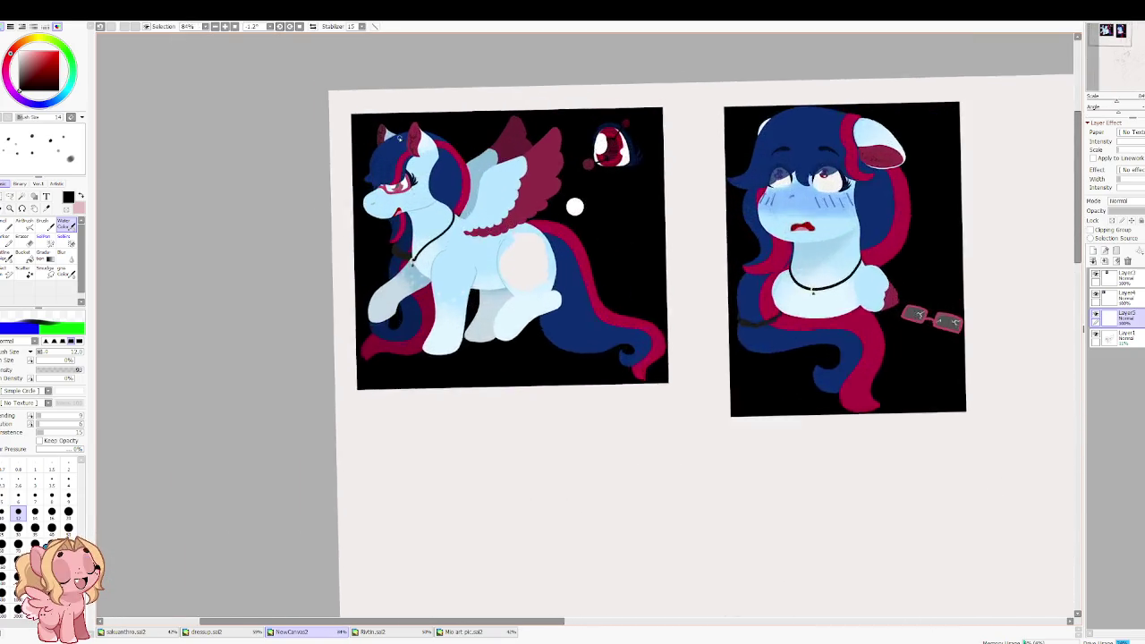
pyautogui.scroll(3, 412, 131)
pyautogui.scroll(-1, 412, 131)
pyautogui.scroll(-2, 412, 131)
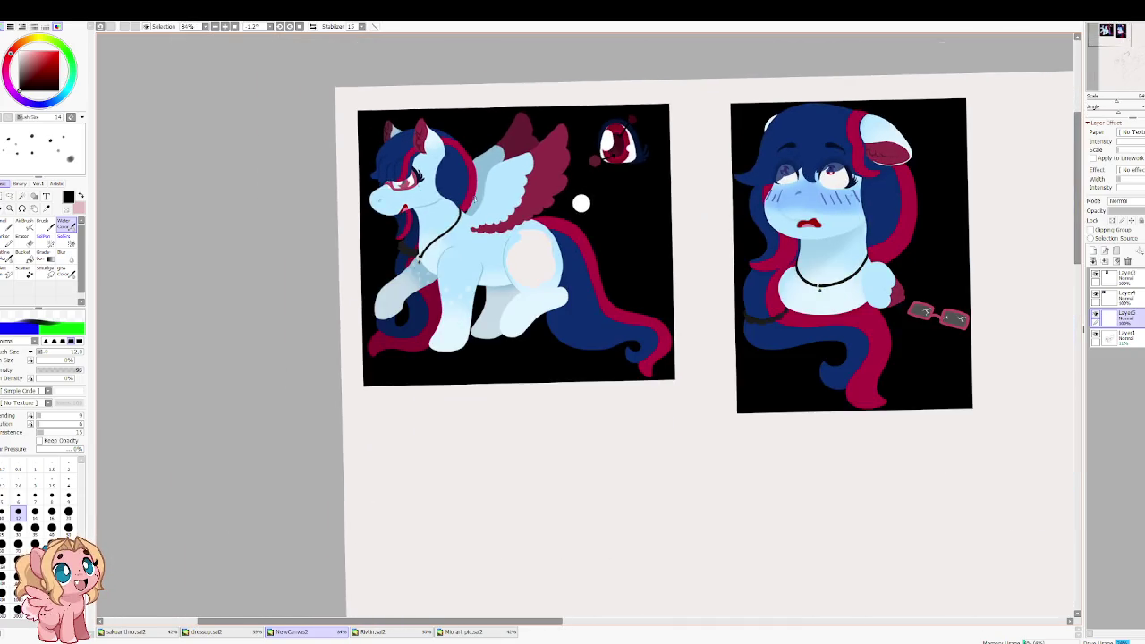
pyautogui.scroll(-3, 479, 191)
pyautogui.scroll(1, 597, 412)
pyautogui.scroll(2, 596, 421)
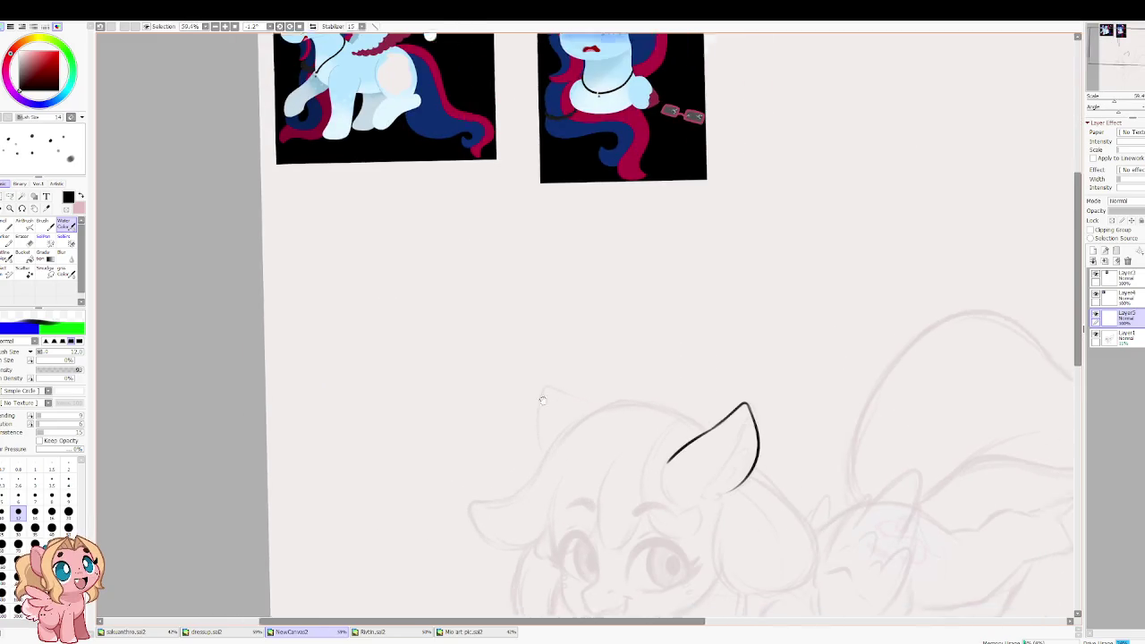
pyautogui.scroll(1, 439, 287)
pyautogui.scroll(4, 659, 404)
pyautogui.scroll(1, 656, 396)
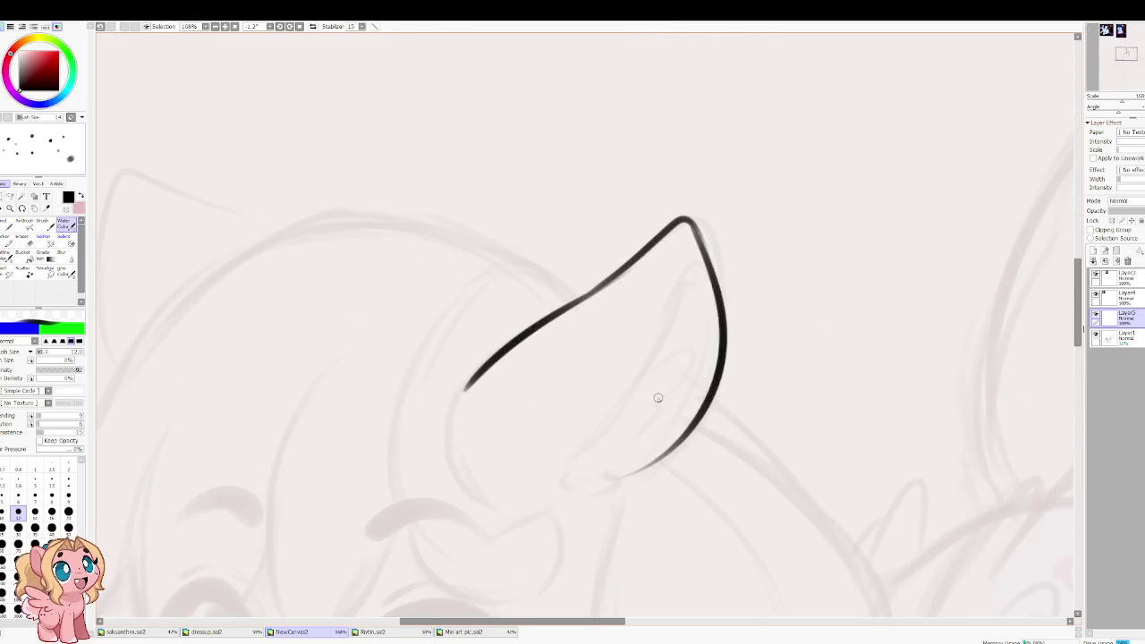
pyautogui.moveTo(687, 231); pyautogui.dragTo(622, 315)
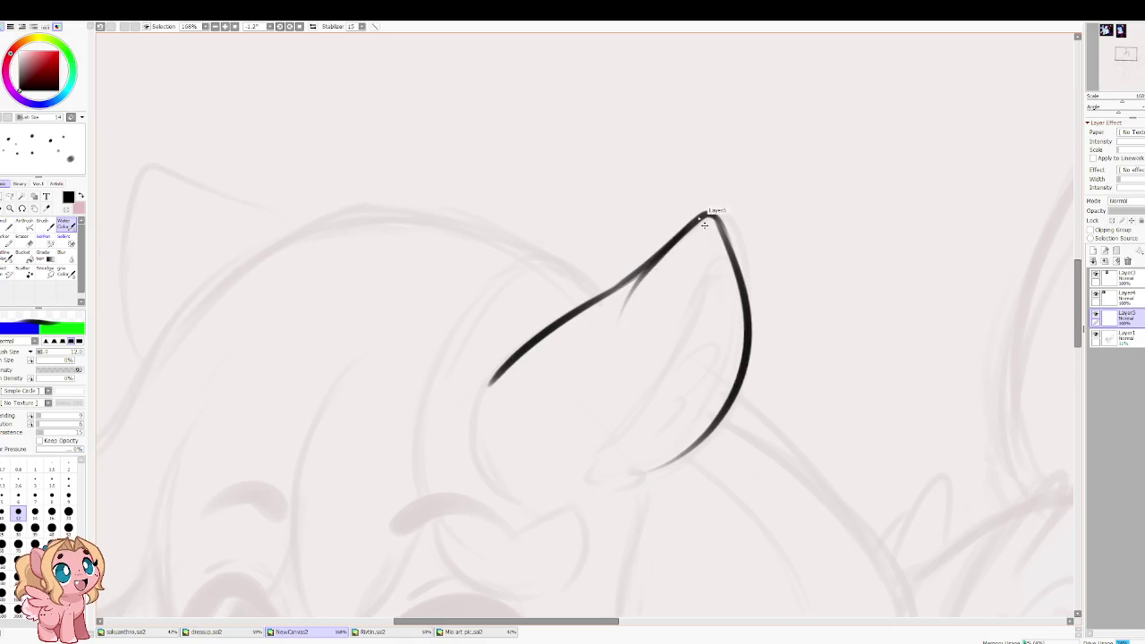
pyautogui.hotkey('ctrl', 'z')
pyautogui.moveTo(671, 253); pyautogui.dragTo(642, 312)
# Step: Draw the long inner-ear line down to the base and add a fur squiggle there
pyautogui.moveTo(673, 254); pyautogui.dragTo(645, 408)
pyautogui.hotkey('ctrl', 'z')
pyautogui.moveTo(671, 254); pyautogui.dragTo(592, 471)
pyautogui.hotkey('ctrl', 'z')
pyautogui.moveTo(664, 256); pyautogui.dragTo(585, 468)
pyautogui.hotkey('ctrl', 'z')
pyautogui.moveTo(677, 259)
pyautogui.mouseDown()
pyautogui.moveTo(626, 413)
pyautogui.moveTo(602, 449)
pyautogui.mouseUp()
pyautogui.moveTo(596, 467); pyautogui.dragTo(618, 470)
# Step: Add curved fur strokes and small tufts inside the ear, redoing the misstrokes
pyautogui.moveTo(711, 261); pyautogui.dragTo(689, 343)
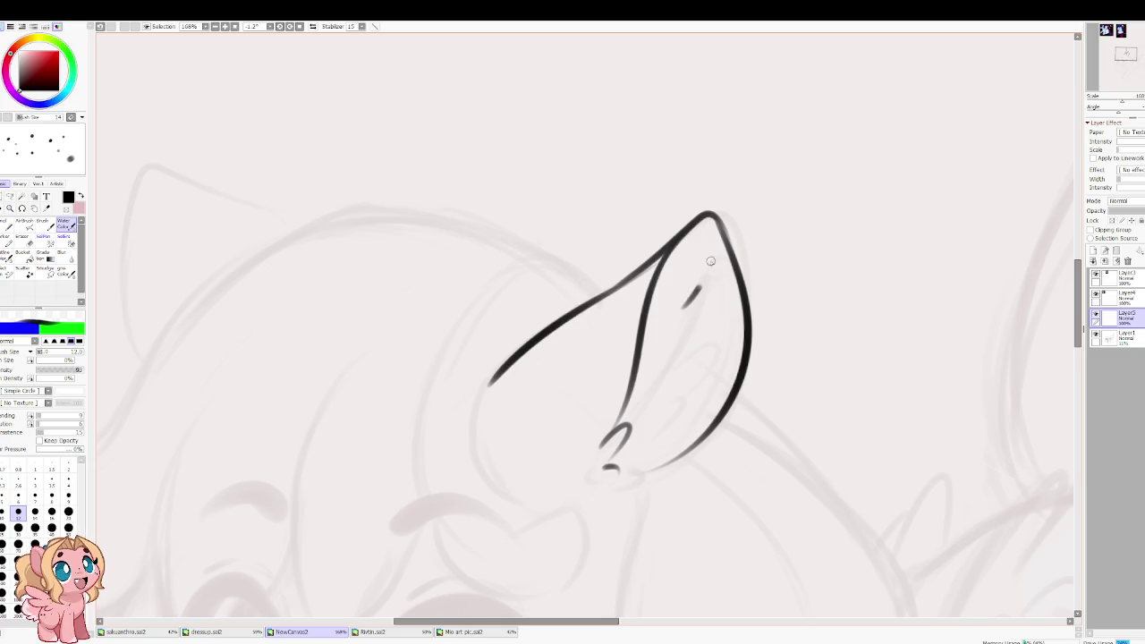
pyautogui.hotkey('ctrl', 'z')
pyautogui.moveTo(707, 261); pyautogui.dragTo(691, 324)
pyautogui.hotkey('ctrl', 'z')
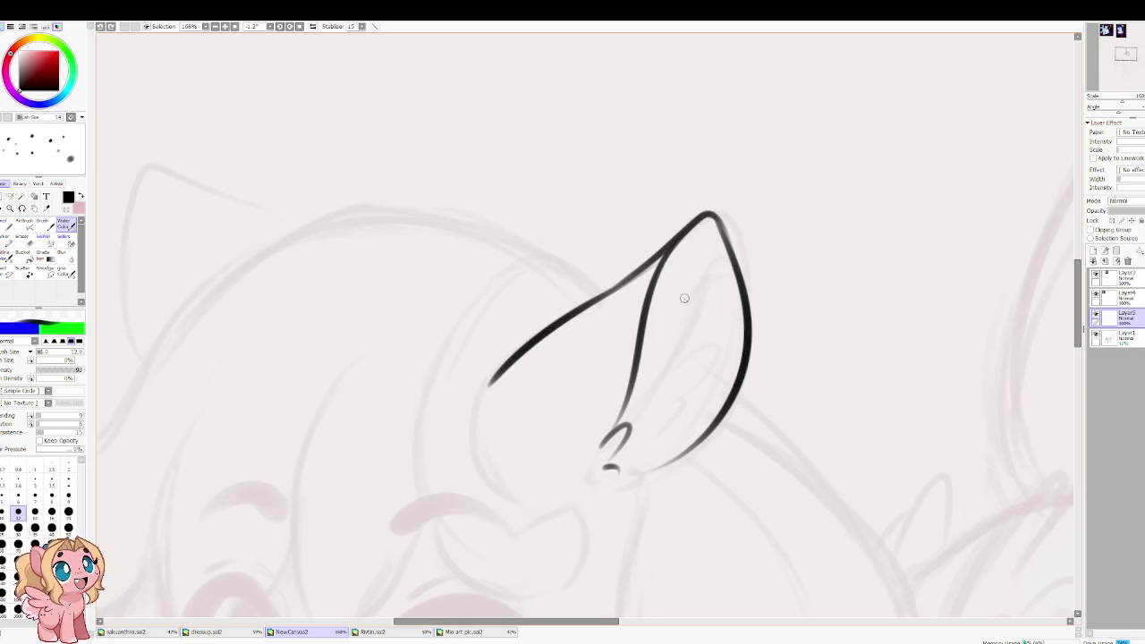
pyautogui.moveTo(707, 263); pyautogui.dragTo(674, 346)
pyautogui.hotkey('ctrl', 'z')
pyautogui.moveTo(719, 278)
pyautogui.mouseDown()
pyautogui.moveTo(684, 315)
pyautogui.moveTo(682, 403)
pyautogui.moveTo(662, 437)
pyautogui.mouseUp()
pyautogui.hotkey('ctrl', 'z')
pyautogui.hotkey('ctrl', 'z')
pyautogui.hotkey('ctrl', 'z')
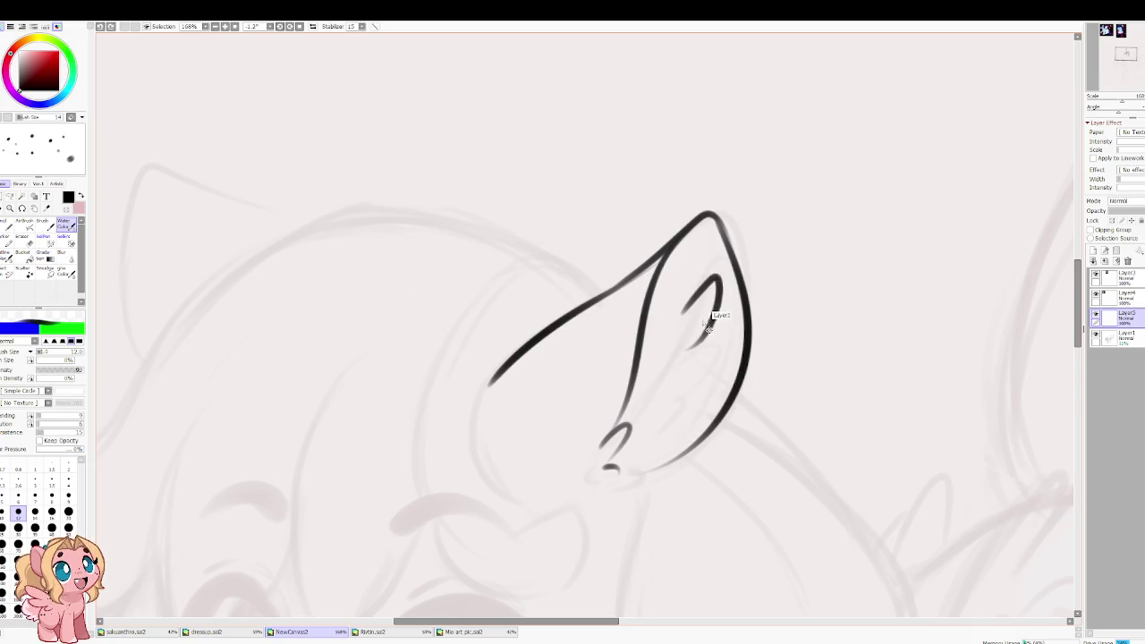
pyautogui.moveTo(701, 345); pyautogui.dragTo(680, 397)
pyautogui.press('h')
pyautogui.hotkey('ctrl', 'z')
pyautogui.hotkey('ctrl', 'z')
# Step: Draw a fluffy inner ear curve and try a zigzag tuft at the base, checking mirrored
pyautogui.moveTo(469, 278)
pyautogui.mouseDown()
pyautogui.moveTo(481, 343)
pyautogui.moveTo(472, 360)
pyautogui.moveTo(509, 438)
pyautogui.mouseUp()
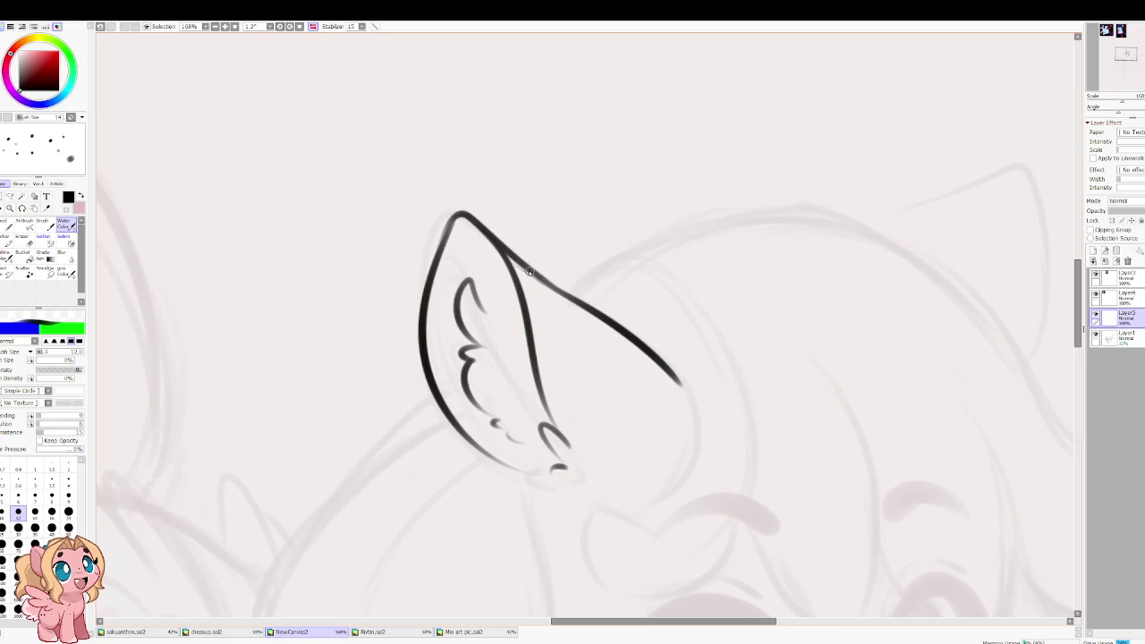
pyautogui.press('h')
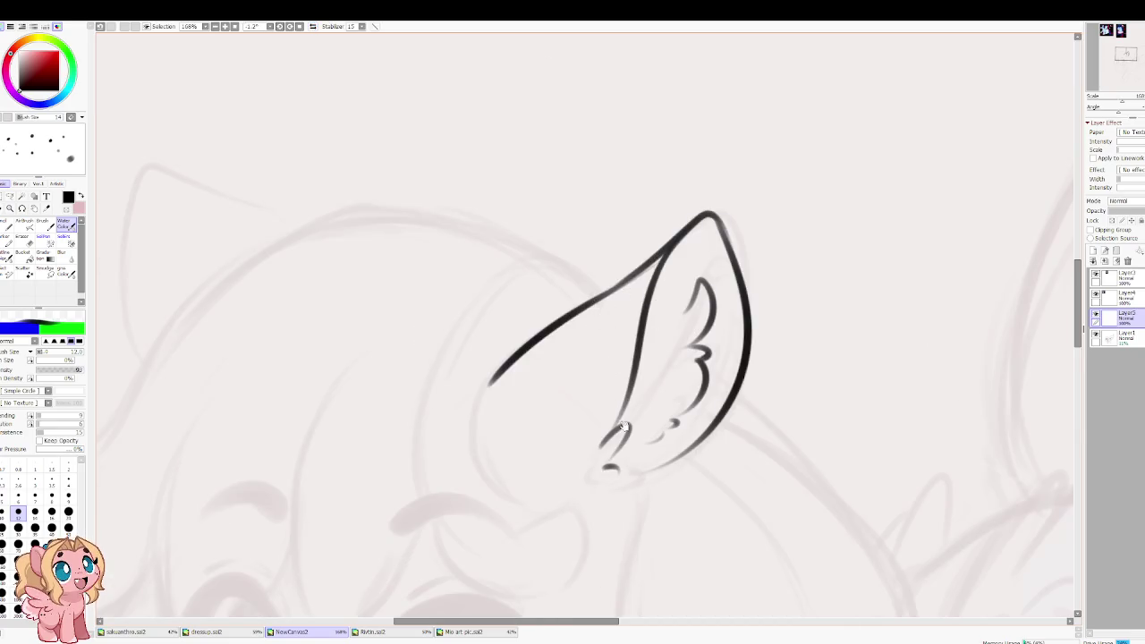
pyautogui.scroll(-2, 593, 305)
pyautogui.moveTo(626, 382); pyautogui.dragTo(626, 405)
pyautogui.hotkey('ctrl', 'z')
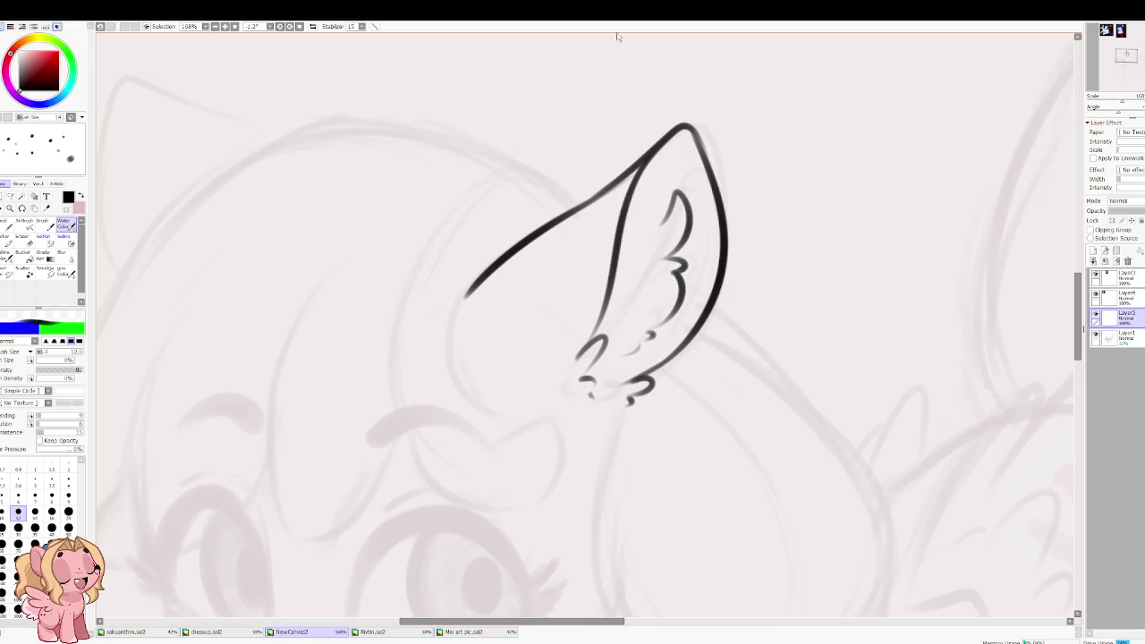
pyautogui.scroll(1, 586, 385)
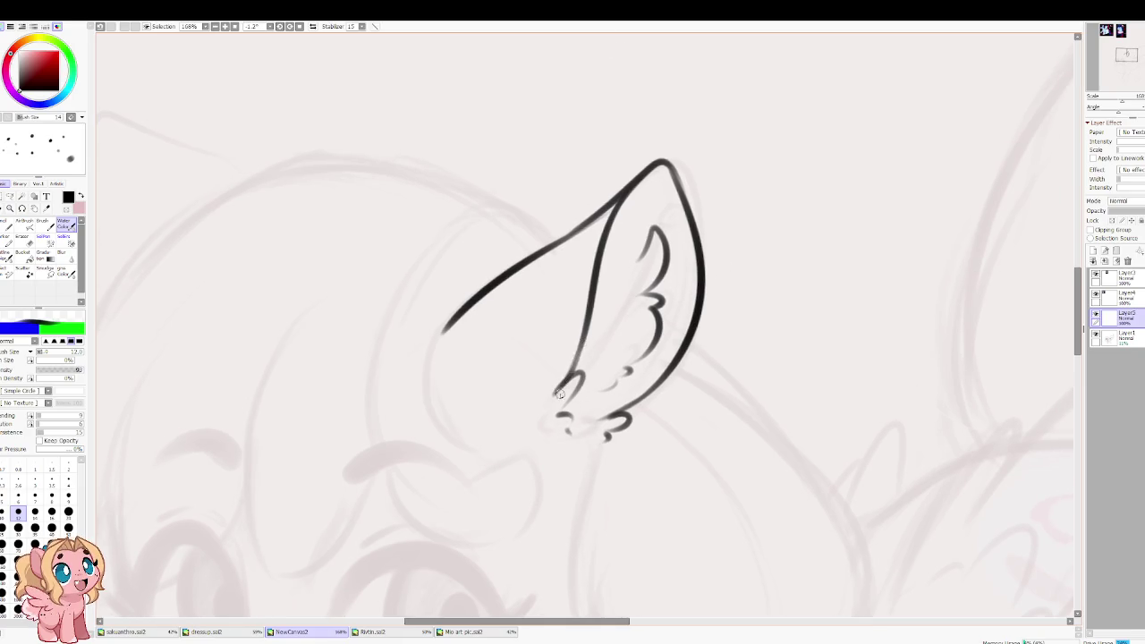
pyautogui.press('h')
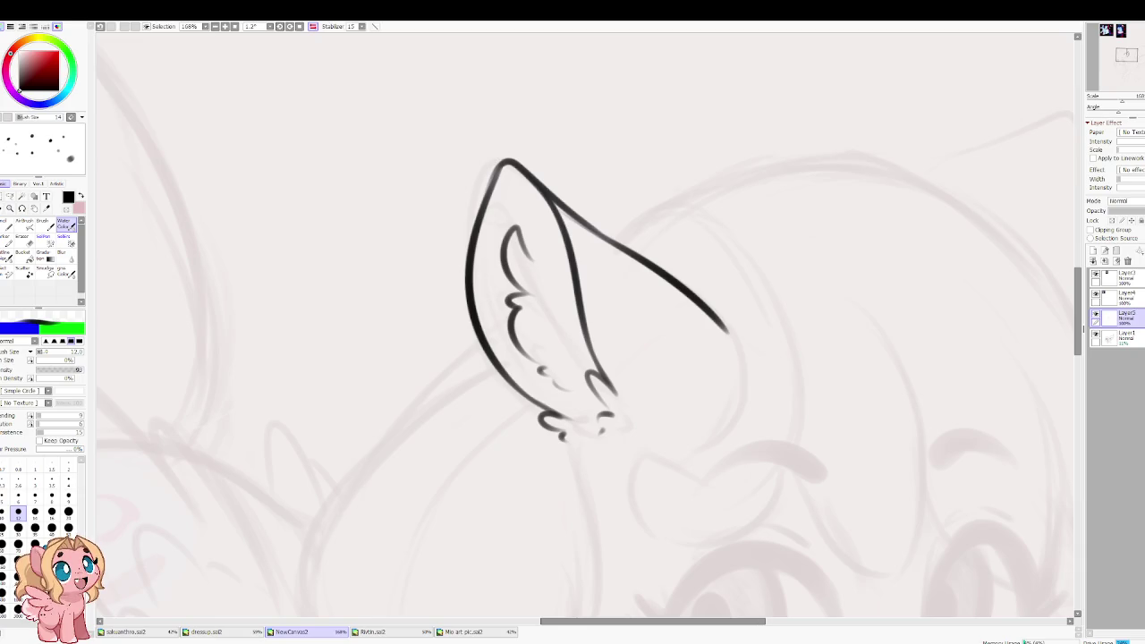
# Step: Add hook strokes at the base end of the right ear's line
pyautogui.press('h')
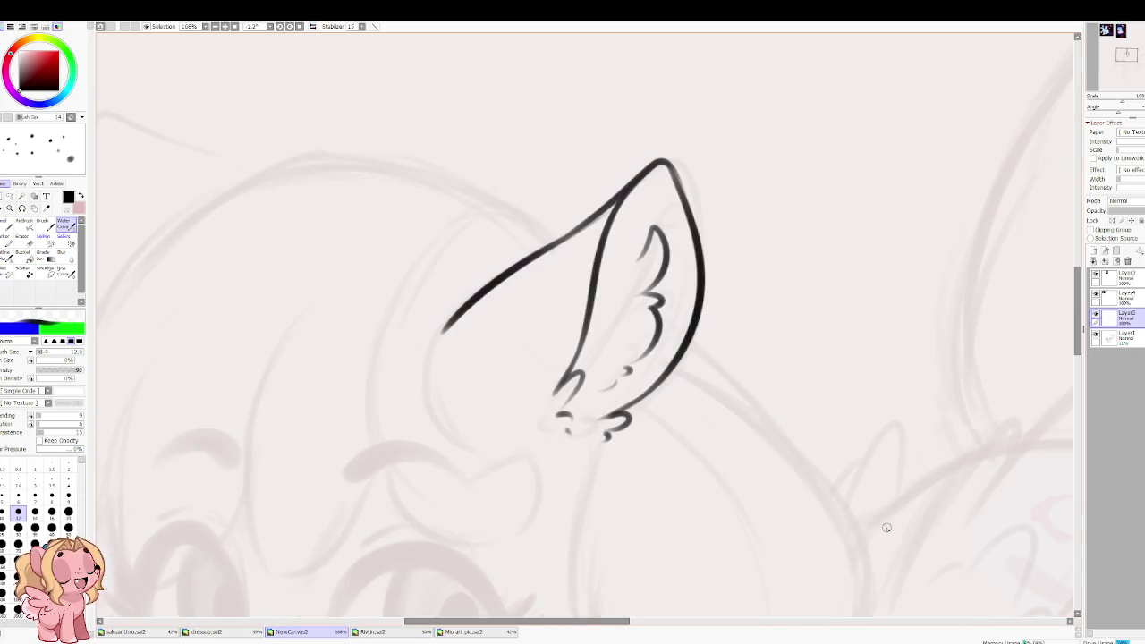
pyautogui.moveTo(610, 270); pyautogui.dragTo(686, 270)
pyautogui.moveTo(526, 327); pyautogui.dragTo(498, 360)
pyautogui.hotkey('ctrl', 'z')
pyautogui.moveTo(526, 322); pyautogui.dragTo(501, 362)
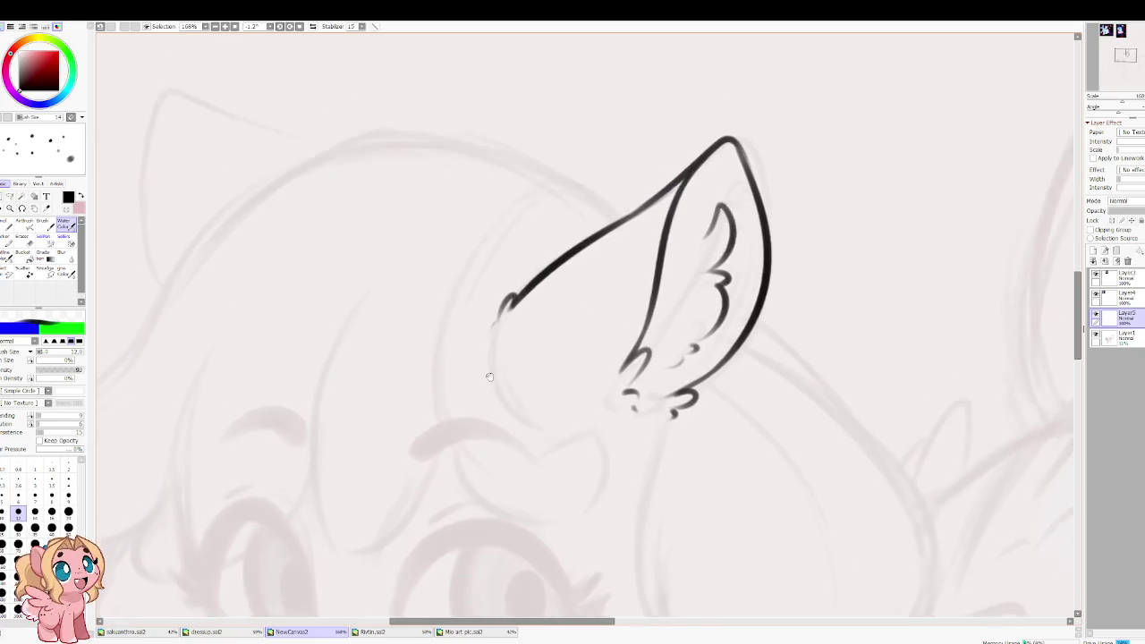
pyautogui.moveTo(317, 294); pyautogui.dragTo(543, 317)
# Step: Ink the left ear's outline and extend it further down
pyautogui.moveTo(558, 179)
pyautogui.mouseDown()
pyautogui.moveTo(638, 322)
pyautogui.moveTo(574, 317)
pyautogui.moveTo(443, 411)
pyautogui.mouseUp()
pyautogui.hotkey('ctrl', 'z')
pyautogui.hotkey('ctrl', 'z')
pyautogui.moveTo(642, 345)
pyautogui.mouseDown()
pyautogui.moveTo(528, 309)
pyautogui.moveTo(435, 370)
pyautogui.moveTo(474, 443)
pyautogui.mouseUp()
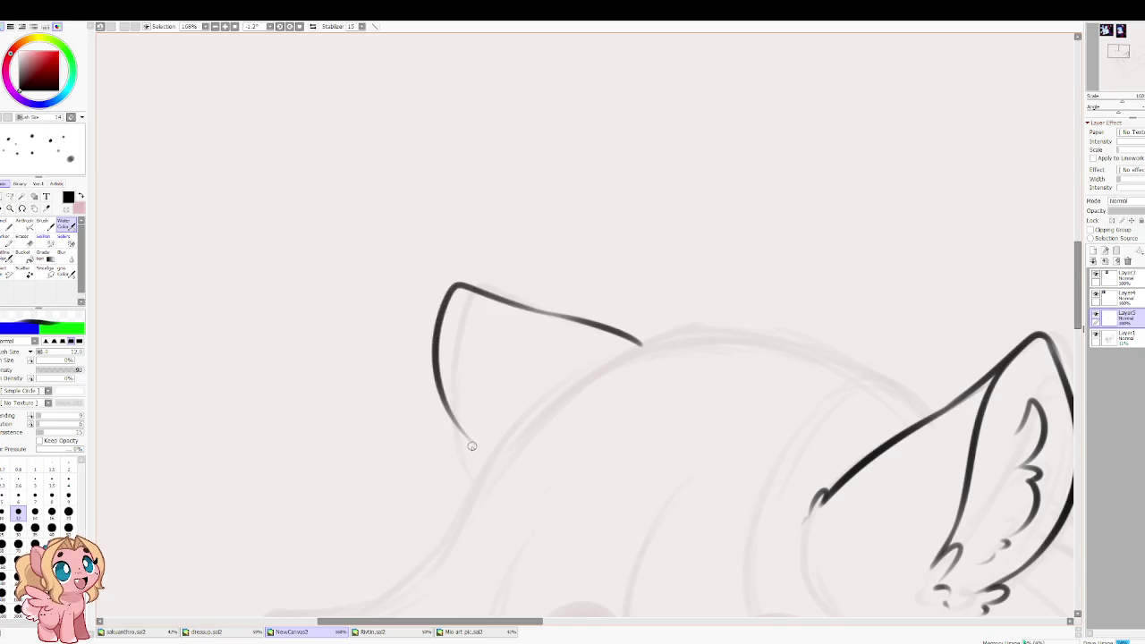
pyautogui.moveTo(434, 377)
pyautogui.mouseDown()
pyautogui.moveTo(488, 456)
pyautogui.moveTo(550, 409)
pyautogui.mouseUp()
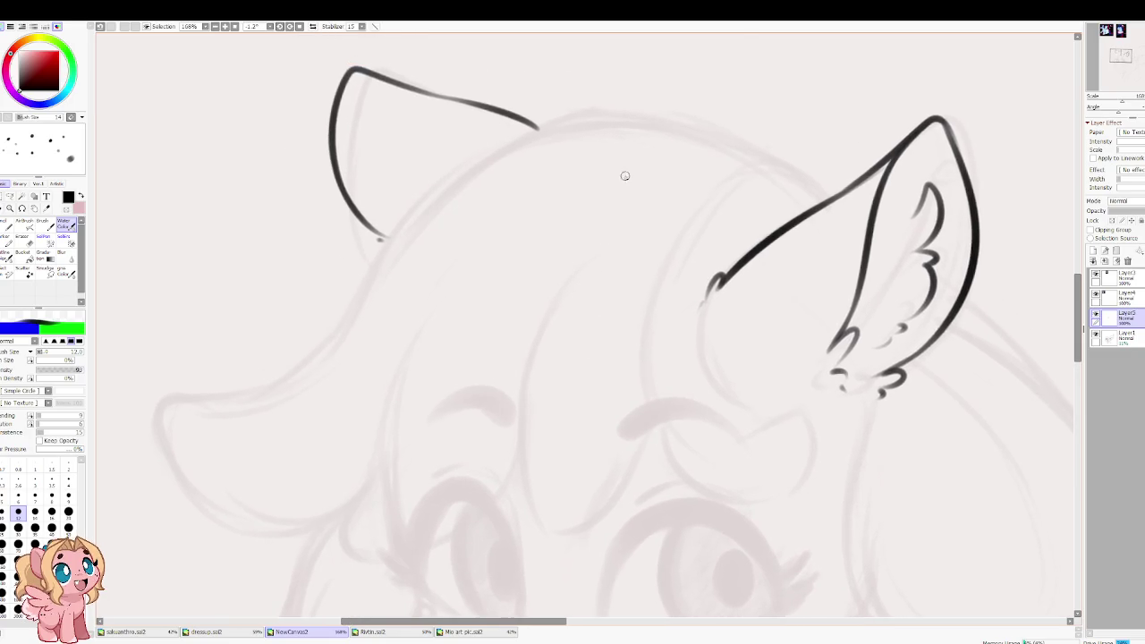
# Step: Attempt the head-top curve between the ears several times, undoing each try
pyautogui.moveTo(546, 176); pyautogui.dragTo(606, 305)
pyautogui.moveTo(877, 349); pyautogui.dragTo(510, 318)
pyautogui.hotkey('ctrl', 'z')
pyautogui.moveTo(872, 344); pyautogui.dragTo(483, 359)
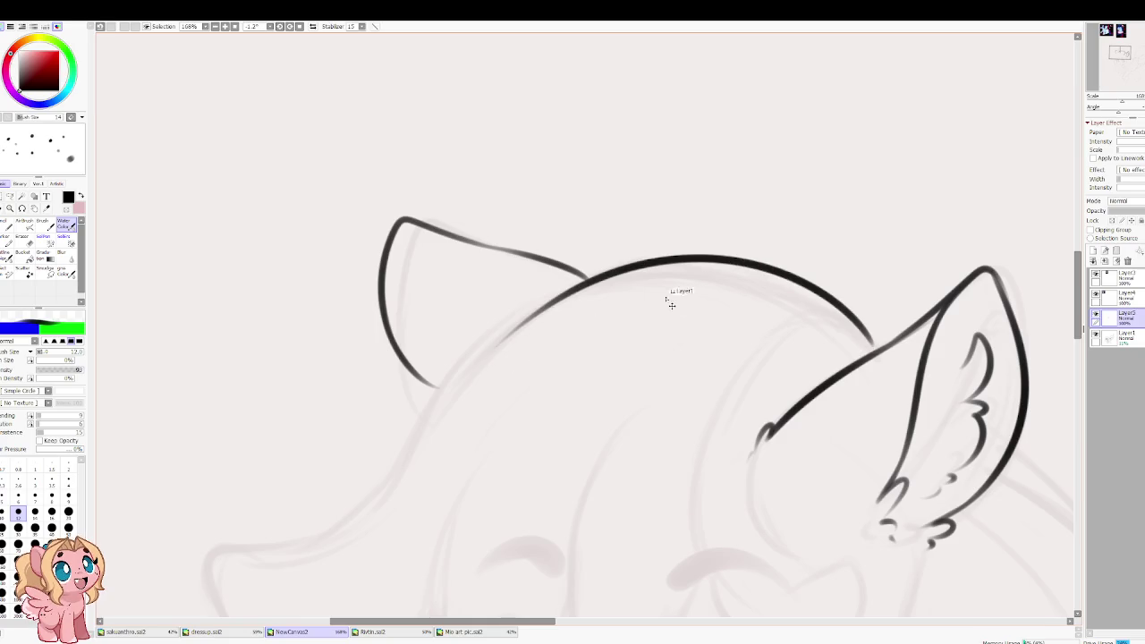
pyautogui.hotkey('ctrl', 'z')
pyautogui.moveTo(867, 340); pyautogui.dragTo(490, 337)
pyautogui.hotkey('ctrl', 'z')
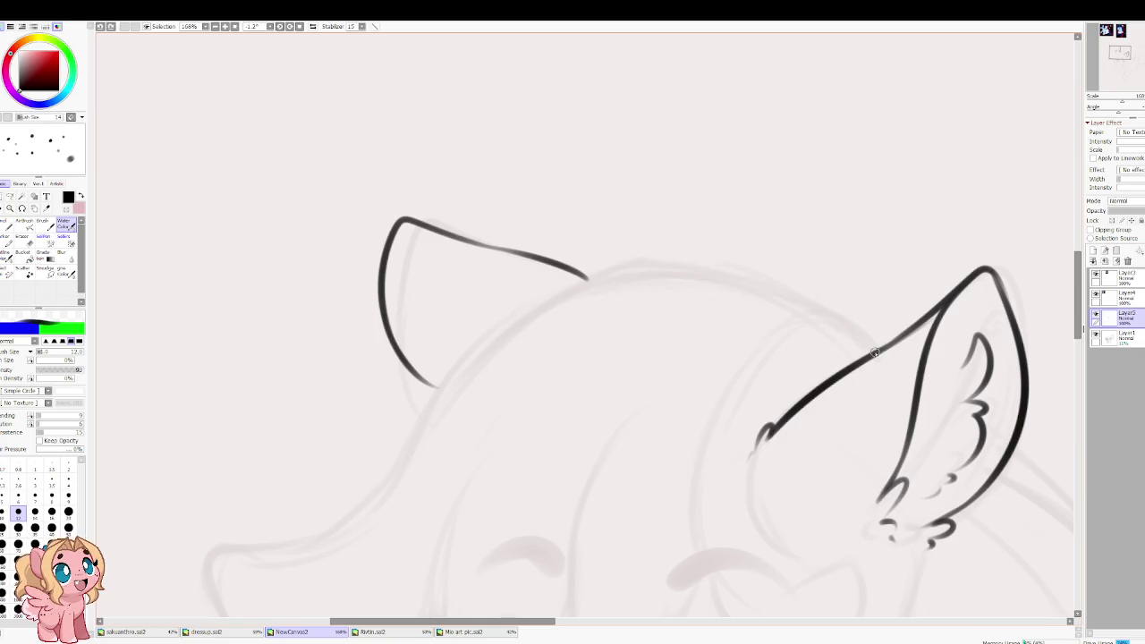
pyautogui.moveTo(872, 348); pyautogui.dragTo(459, 360)
pyautogui.hotkey('ctrl', 'z')
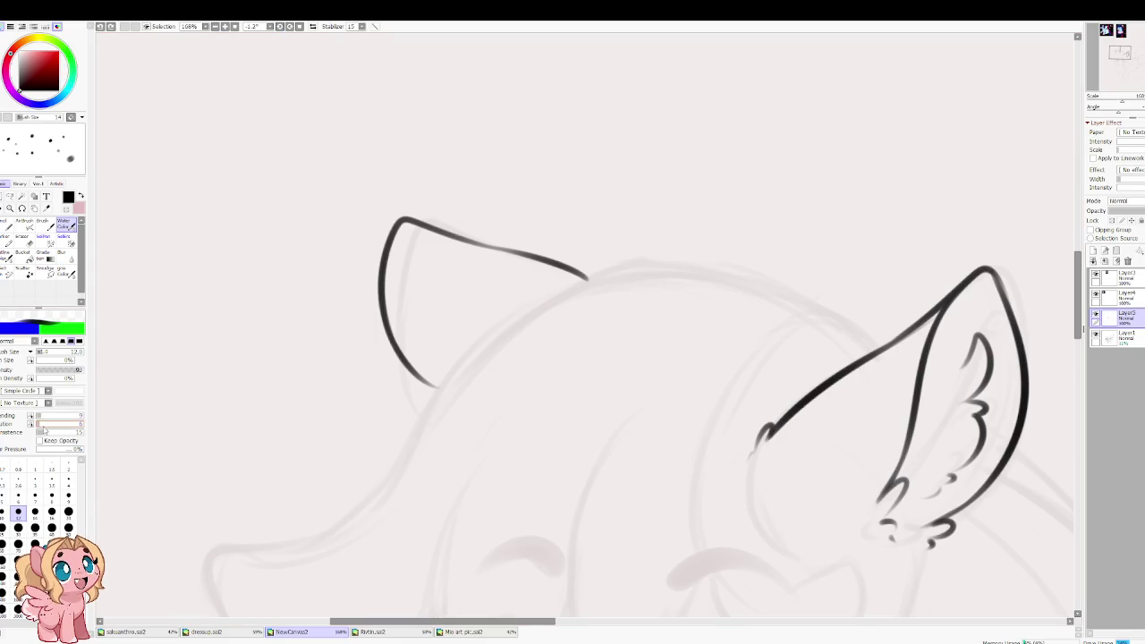
# Step: Lower brush Persistence from 15 to 0 and test a long curve through the left ear
pyautogui.moveTo(49, 435); pyautogui.dragTo(36, 433)
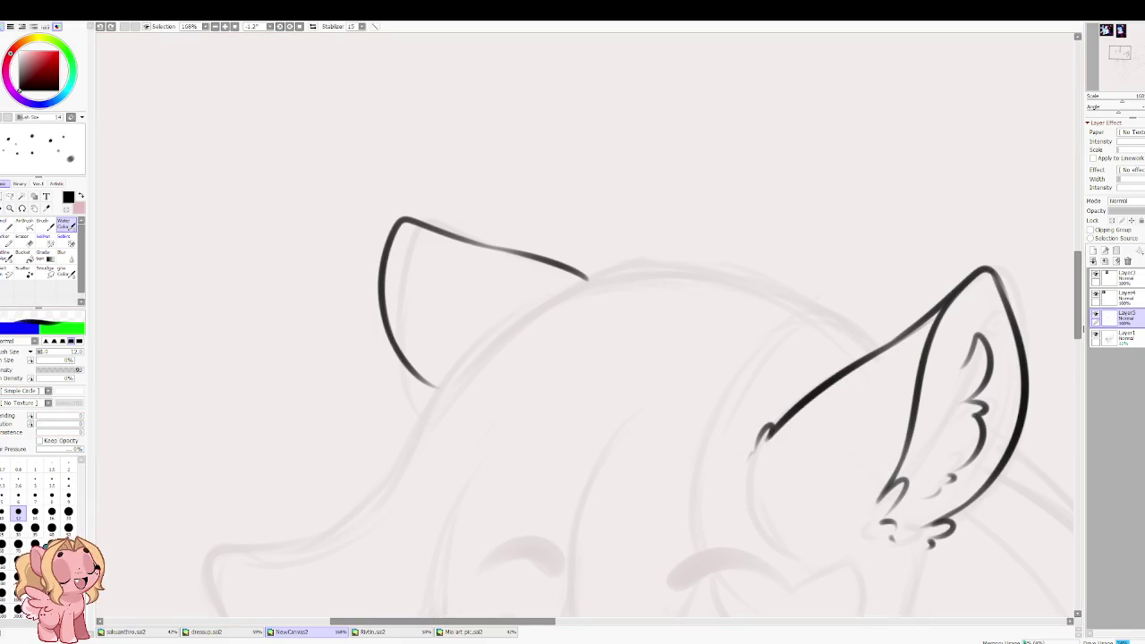
pyautogui.moveTo(692, 109); pyautogui.dragTo(598, 413)
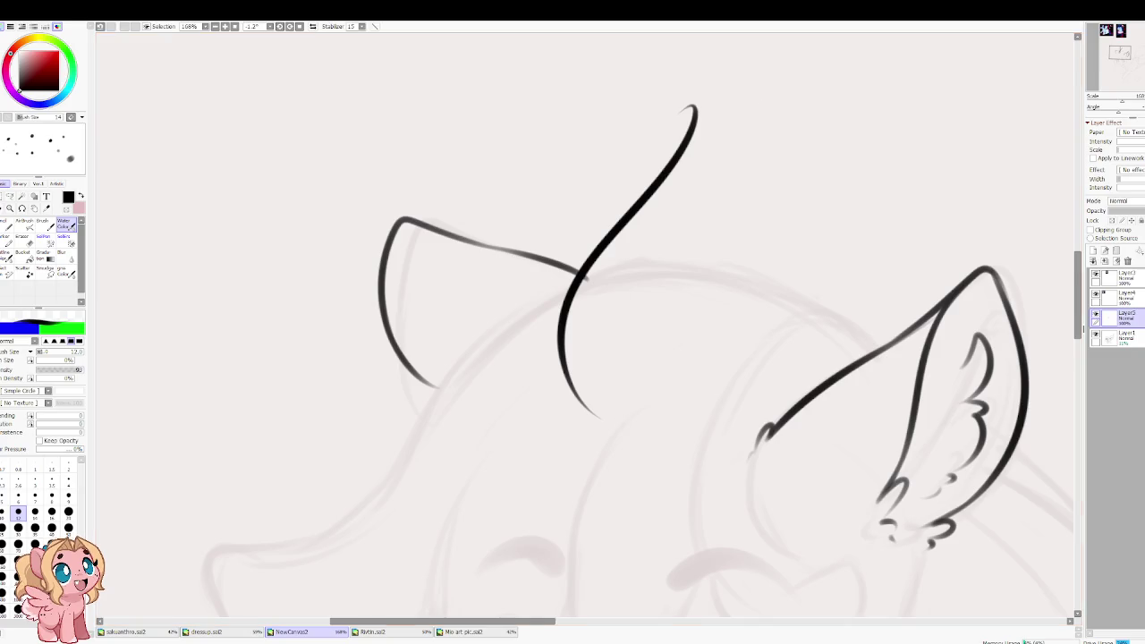
pyautogui.hotkey('ctrl', 'z')
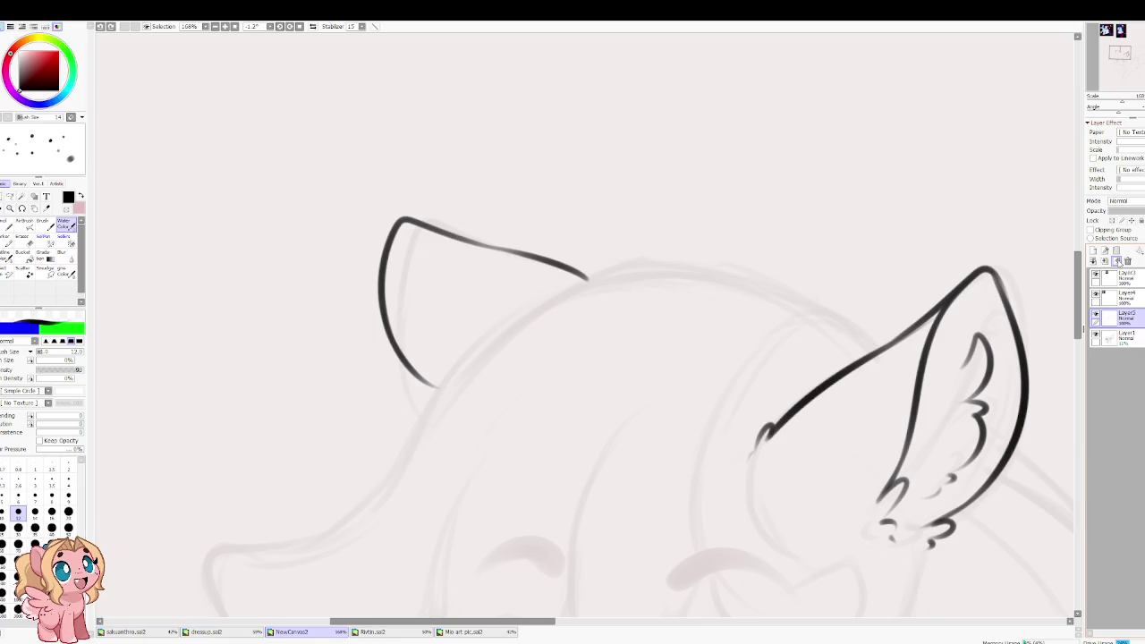
# Step: Clear the layer, zoom to 200%, and re-ink the fluffy ear's outline over its tip
pyautogui.click(1117, 260)
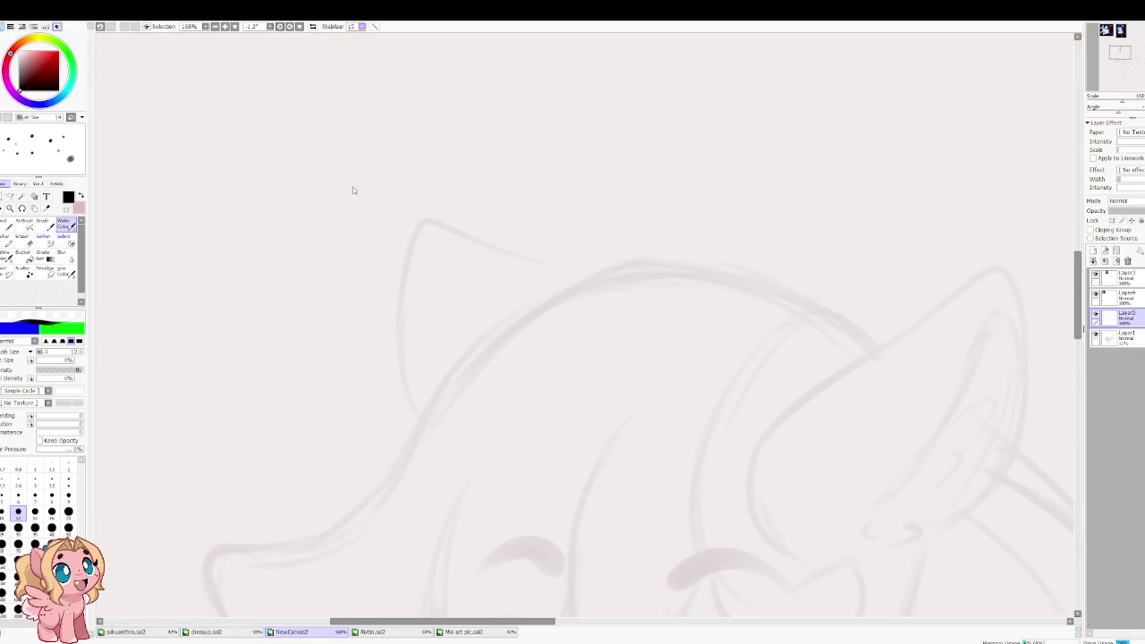
pyautogui.scroll(1, 539, 277)
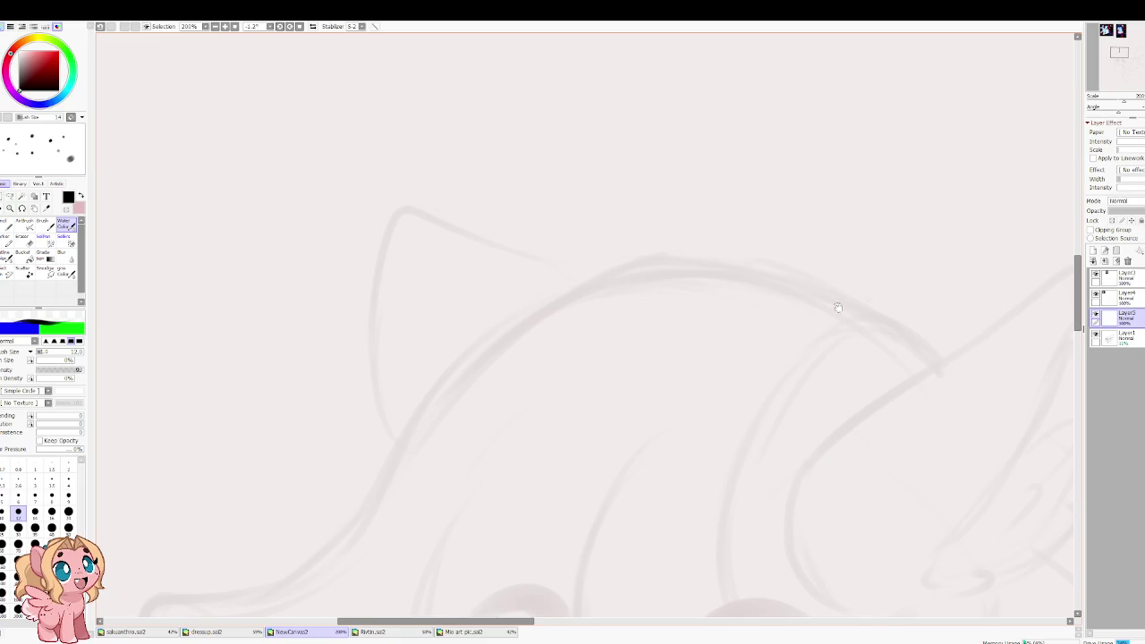
pyautogui.moveTo(831, 291); pyautogui.dragTo(421, 417)
pyautogui.moveTo(397, 501)
pyautogui.mouseDown()
pyautogui.moveTo(642, 326)
pyautogui.moveTo(680, 490)
pyautogui.mouseUp()
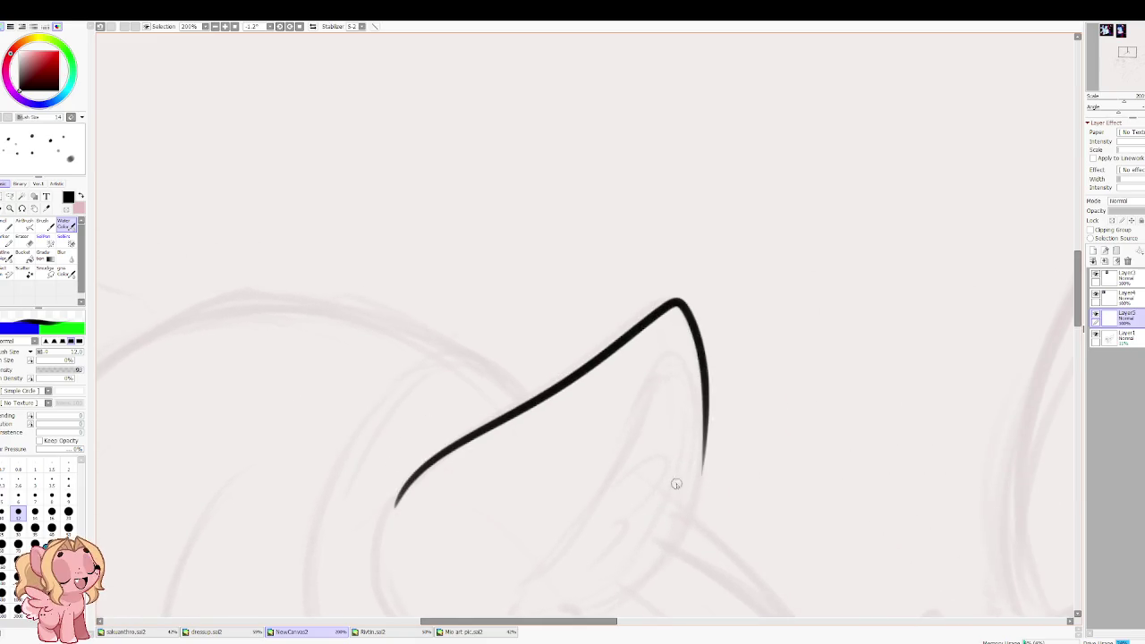
pyautogui.press('h')
pyautogui.scroll(-3, 465, 407)
pyautogui.moveTo(488, 188)
pyautogui.mouseDown()
pyautogui.moveTo(610, 394)
pyautogui.moveTo(573, 399)
pyautogui.moveTo(637, 420)
pyautogui.mouseUp()
pyautogui.hotkey('ctrl', 'z')
# Step: Set brush size 10 and add the ear's wavy fur base, inner line and hooked tuft
pyautogui.press('[')
pyautogui.moveTo(626, 422); pyautogui.dragTo(666, 424)
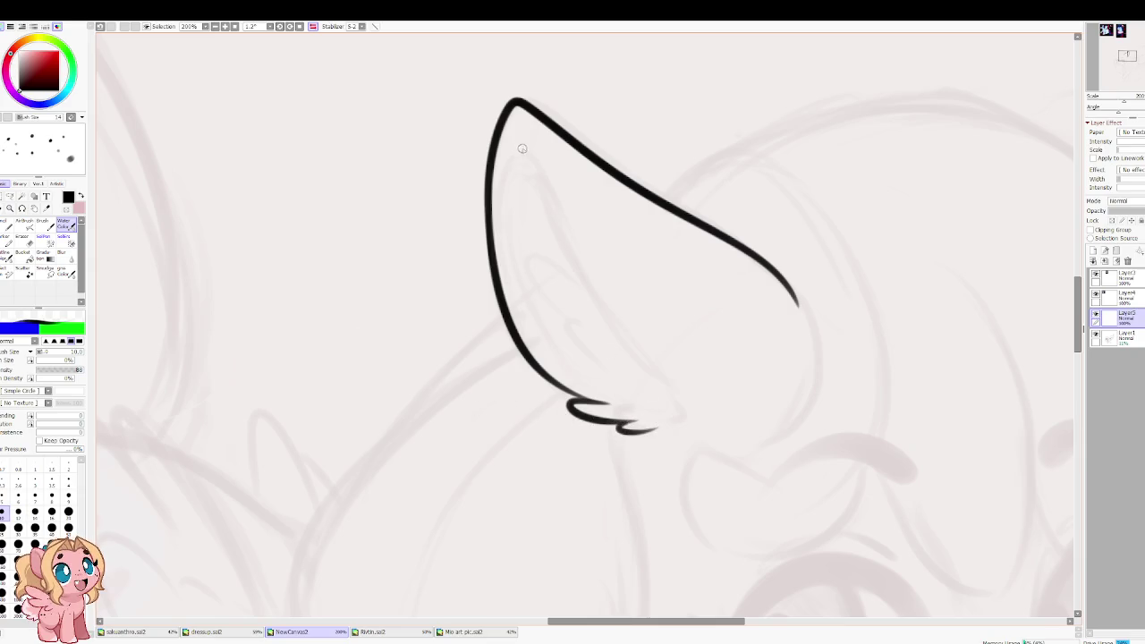
pyautogui.moveTo(519, 134); pyautogui.dragTo(685, 351)
pyautogui.hotkey('ctrl', 'z')
pyautogui.moveTo(530, 114); pyautogui.dragTo(698, 413)
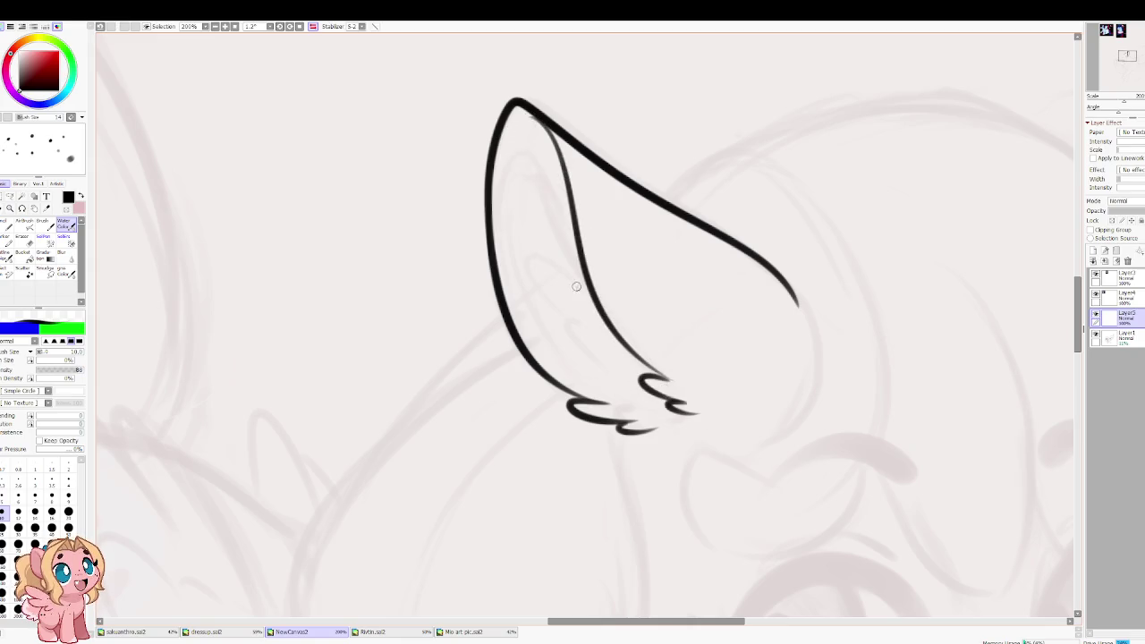
pyautogui.moveTo(540, 214); pyautogui.dragTo(593, 367)
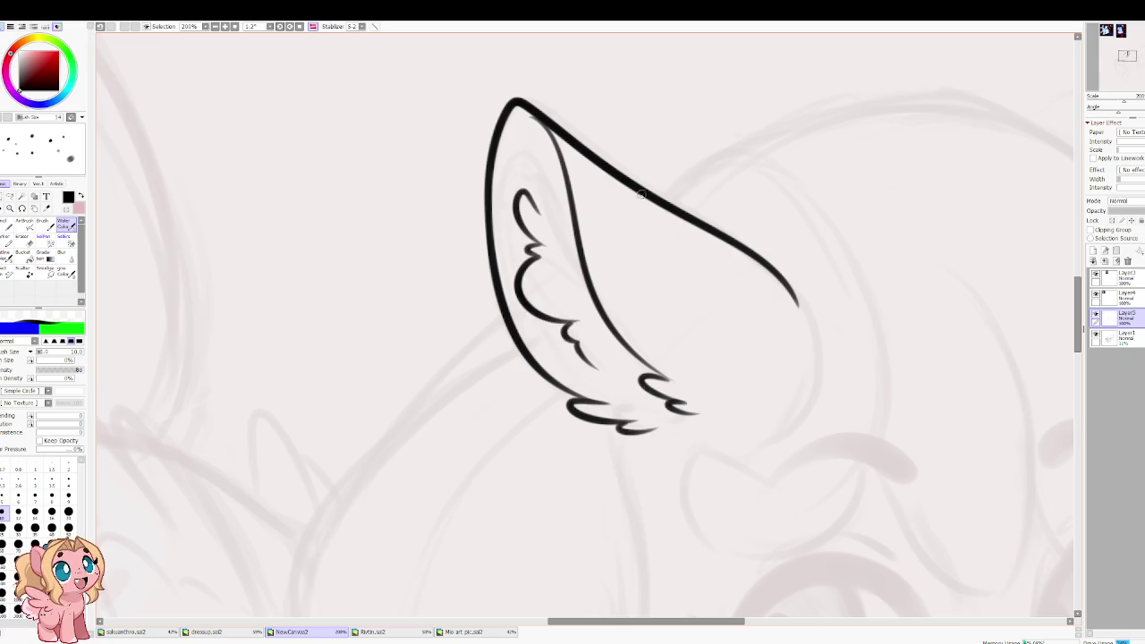
# Step: Extend the fluffy ear's outer line down-left in the mirrored view
pyautogui.press('h')
pyautogui.moveTo(477, 422)
pyautogui.mouseDown()
pyautogui.moveTo(540, 309)
pyautogui.moveTo(514, 351)
pyautogui.mouseUp()
pyautogui.hotkey('ctrl', 'z')
pyautogui.moveTo(530, 304); pyautogui.dragTo(507, 358)
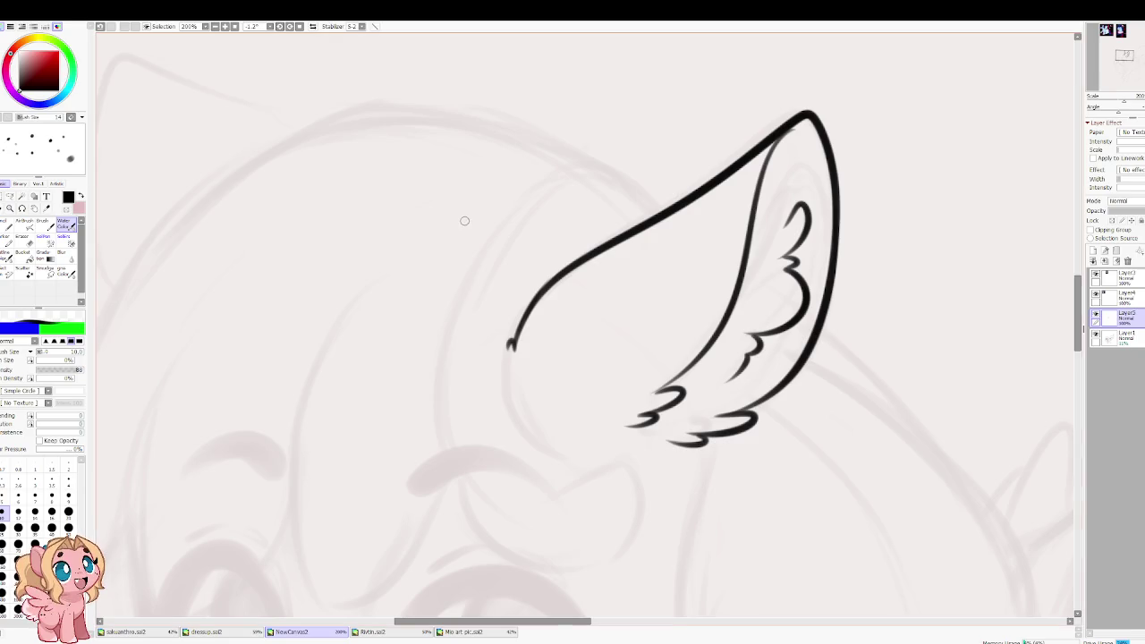
# Step: Ink the second ear's outline over its tip and down to its lower end
pyautogui.press('h')
pyautogui.moveTo(765, 179); pyautogui.dragTo(462, 379)
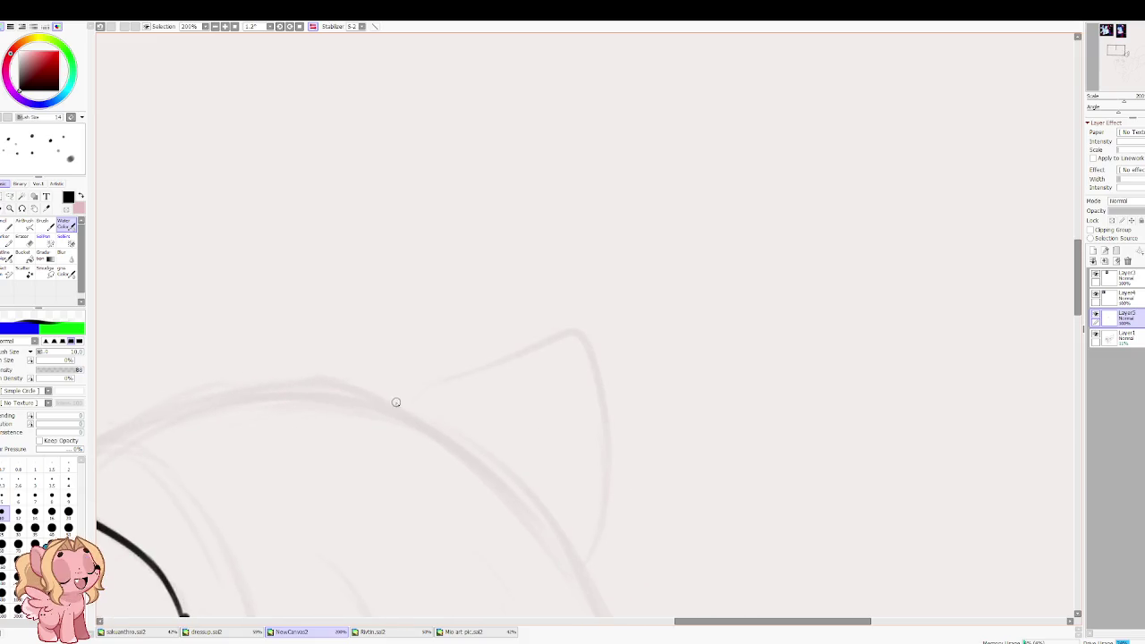
pyautogui.moveTo(384, 394); pyautogui.dragTo(496, 361)
pyautogui.hotkey('ctrl', 'z')
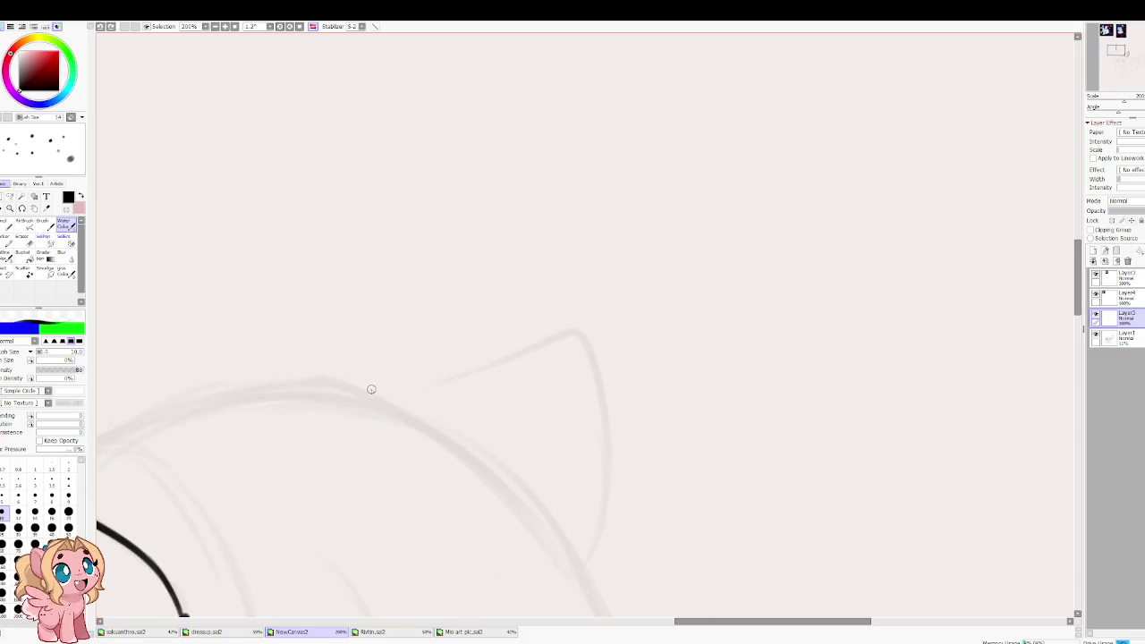
pyautogui.moveTo(369, 391)
pyautogui.mouseDown()
pyautogui.moveTo(593, 474)
pyautogui.moveTo(617, 349)
pyautogui.mouseUp()
pyautogui.moveTo(624, 309); pyautogui.dragTo(582, 403)
pyautogui.hotkey('ctrl', 'z')
pyautogui.moveTo(623, 308); pyautogui.dragTo(584, 413)
pyautogui.moveTo(506, 342); pyautogui.dragTo(616, 259)
pyautogui.moveTo(478, 348)
pyautogui.mouseDown()
pyautogui.moveTo(648, 358)
pyautogui.moveTo(422, 396)
pyautogui.mouseUp()
pyautogui.hotkey('ctrl', 'z')
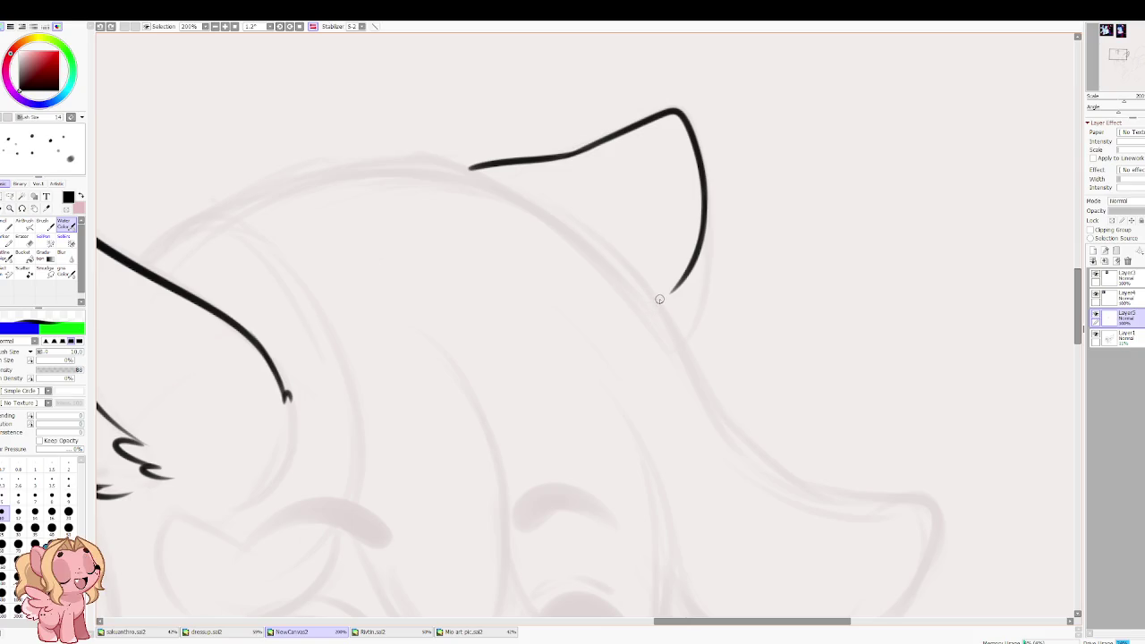
# Step: Draw the head-top curve joining both ears and a long mane line toward the brow
pyautogui.moveTo(444, 127); pyautogui.dragTo(704, 174)
pyautogui.press('h')
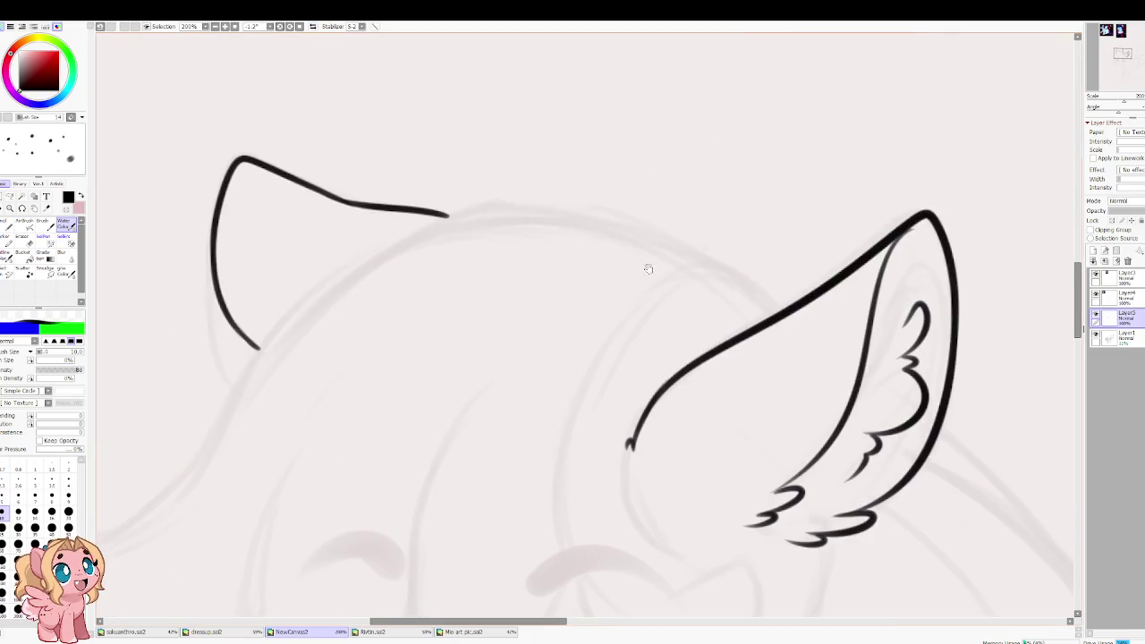
pyautogui.moveTo(758, 307)
pyautogui.mouseDown()
pyautogui.moveTo(244, 338)
pyautogui.moveTo(586, 196)
pyautogui.mouseUp()
pyautogui.moveTo(626, 159)
pyautogui.mouseDown()
pyautogui.moveTo(320, 401)
pyautogui.moveTo(501, 553)
pyautogui.moveTo(470, 381)
pyautogui.mouseUp()
# Step: Ink a curl hanging from the first bang line's end, retrying until it sits right
pyautogui.hotkey('ctrl', 'z')
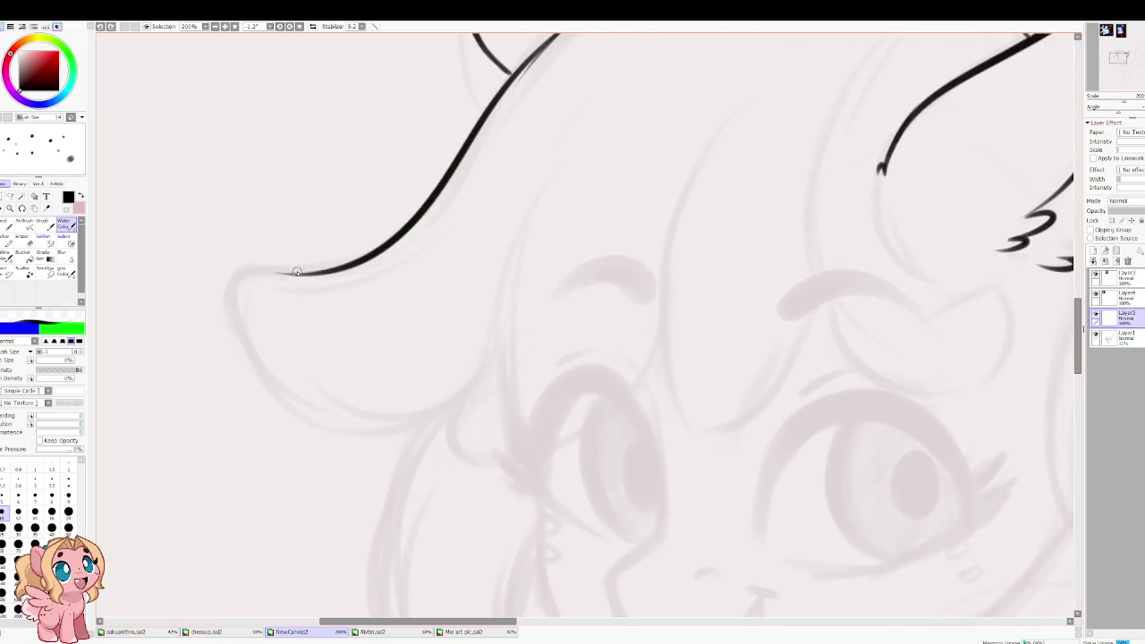
pyautogui.moveTo(297, 272); pyautogui.dragTo(498, 331)
pyautogui.hotkey('ctrl', 'z')
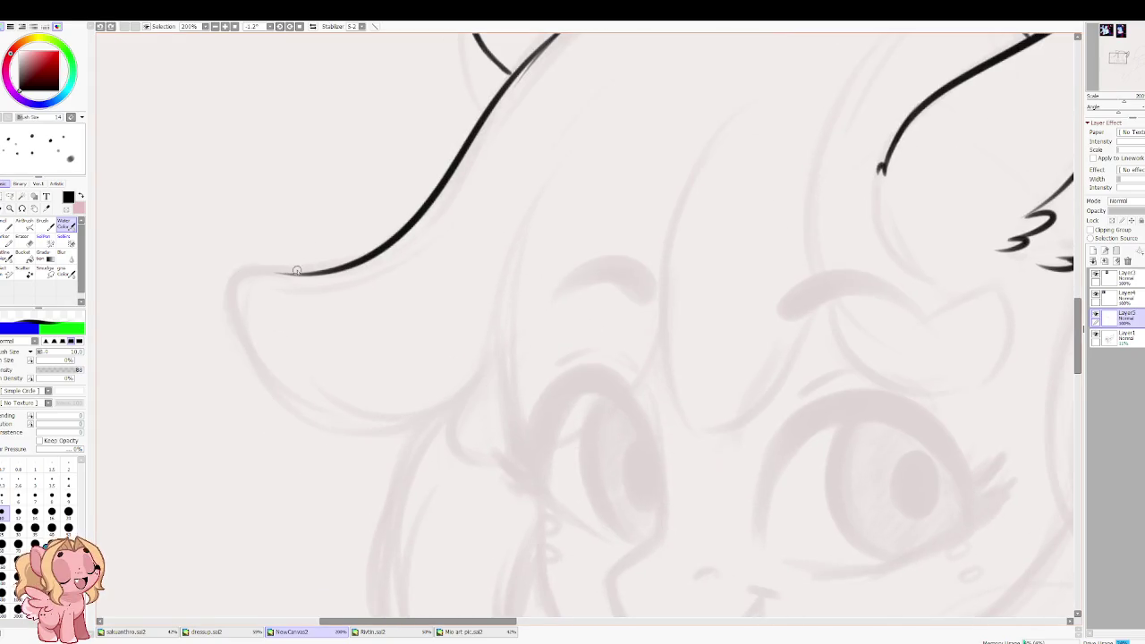
pyautogui.moveTo(286, 276); pyautogui.dragTo(486, 369)
pyautogui.hotkey('ctrl', 'z')
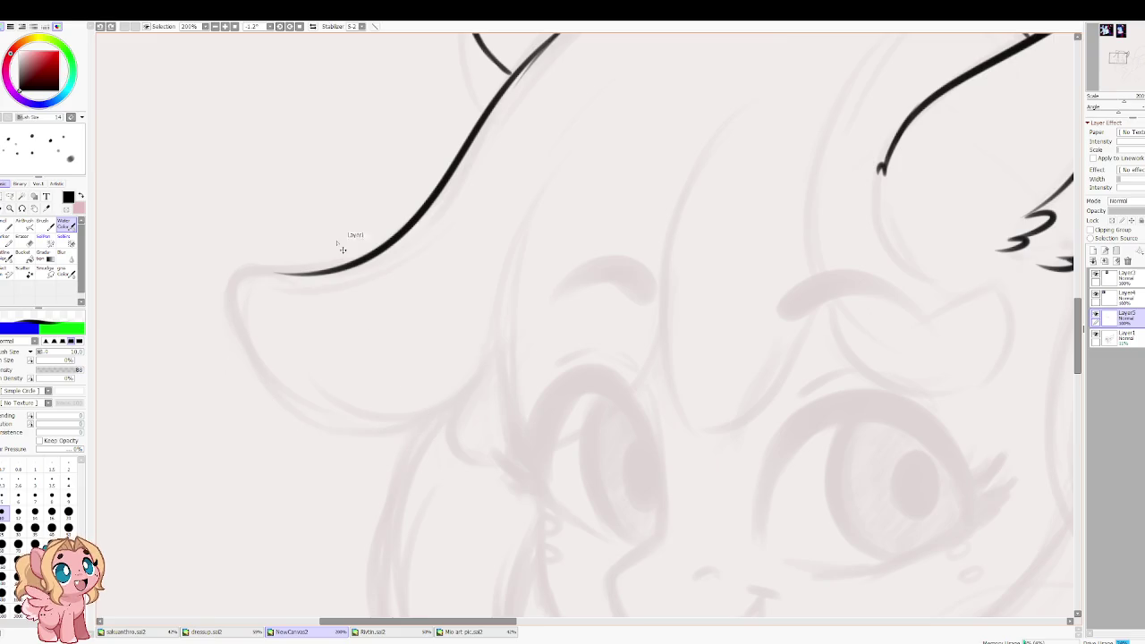
pyautogui.moveTo(301, 272); pyautogui.dragTo(492, 362)
pyautogui.hotkey('ctrl', 'z')
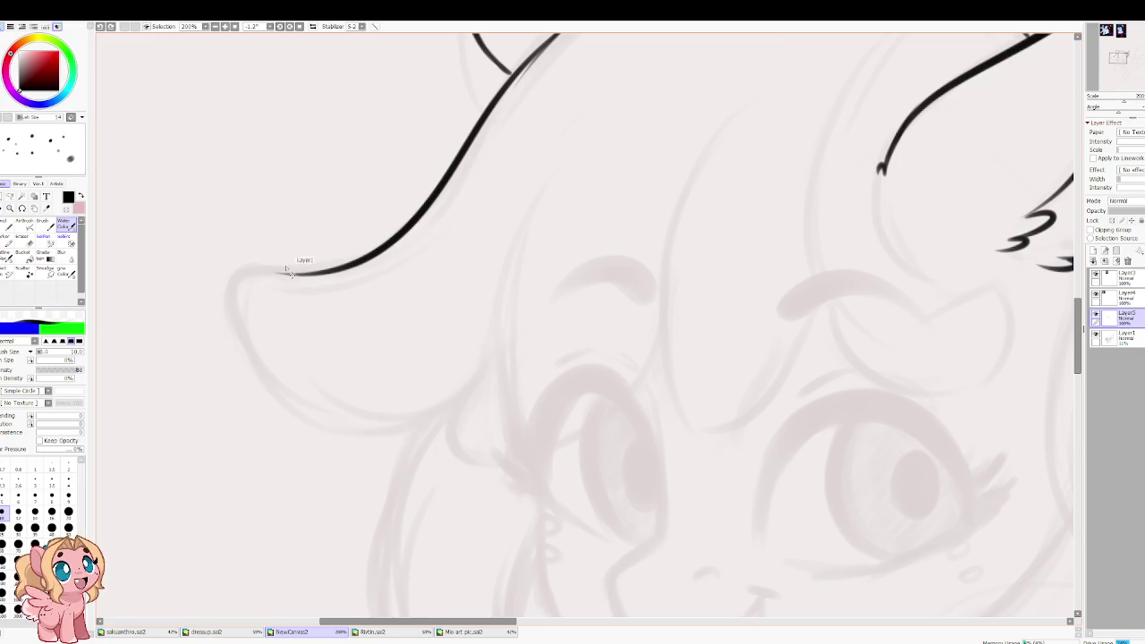
pyautogui.moveTo(309, 273); pyautogui.dragTo(412, 431)
pyautogui.hotkey('ctrl', 'z')
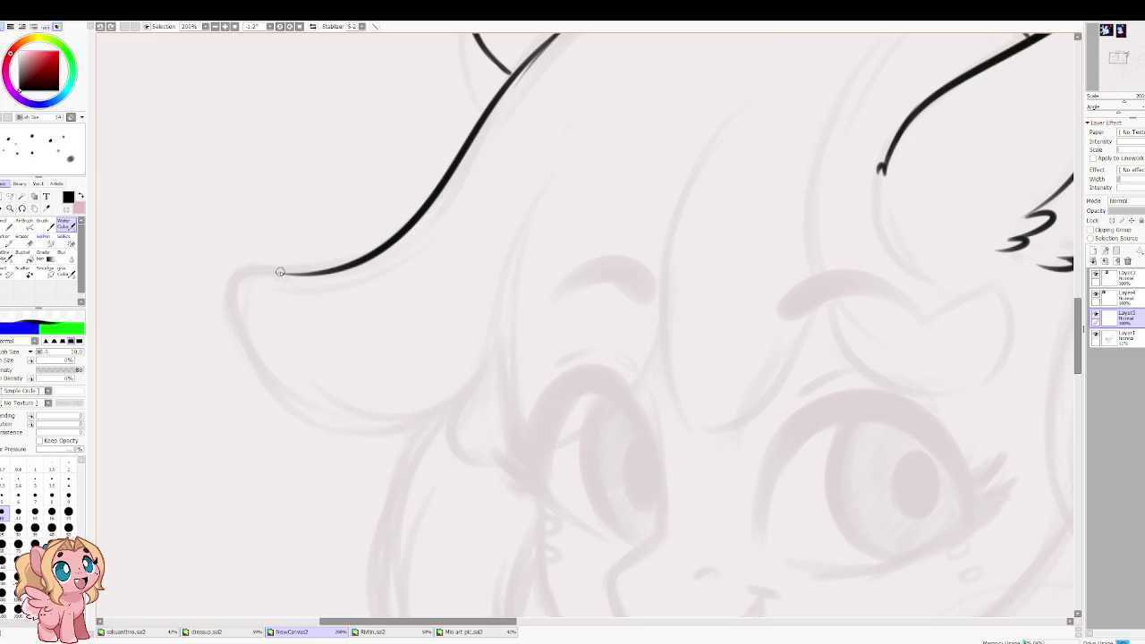
# Step: Outline the first lock's curve around its bottom over the left eye
pyautogui.moveTo(295, 274)
pyautogui.mouseDown()
pyautogui.moveTo(261, 376)
pyautogui.moveTo(456, 327)
pyautogui.mouseUp()
pyautogui.hotkey('ctrl', 'z')
pyautogui.moveTo(233, 322); pyautogui.dragTo(308, 399)
pyautogui.moveTo(404, 430); pyautogui.dragTo(501, 268)
pyautogui.hotkey('ctrl', 'z')
pyautogui.moveTo(231, 326)
pyautogui.mouseDown()
pyautogui.moveTo(303, 401)
pyautogui.moveTo(512, 272)
pyautogui.moveTo(657, 250)
pyautogui.mouseUp()
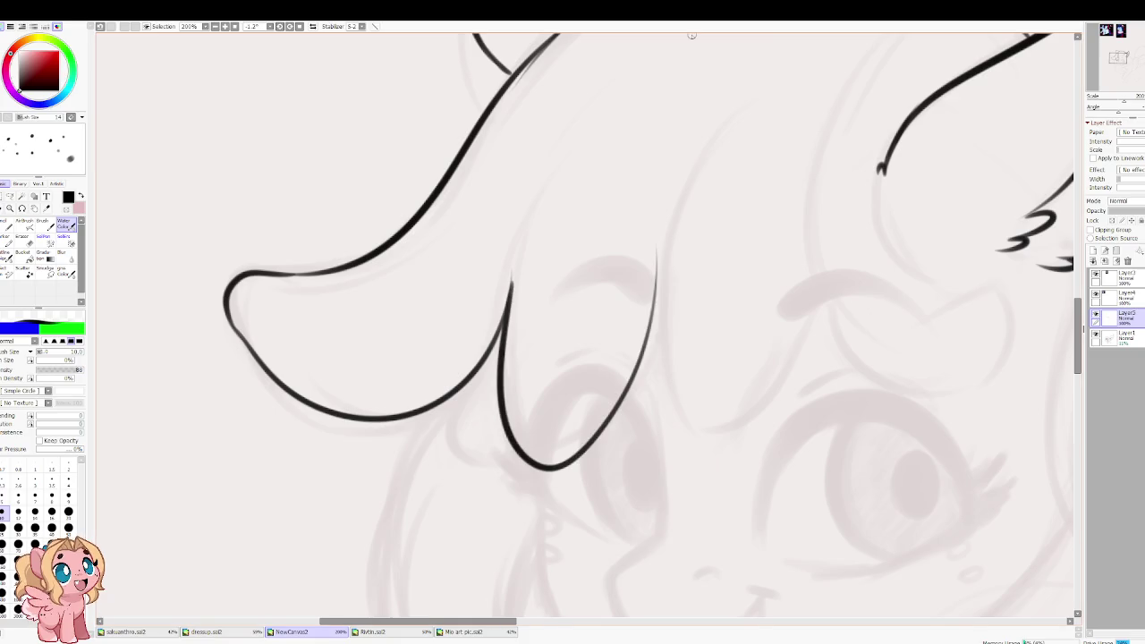
pyautogui.hotkey('ctrl', 'z')
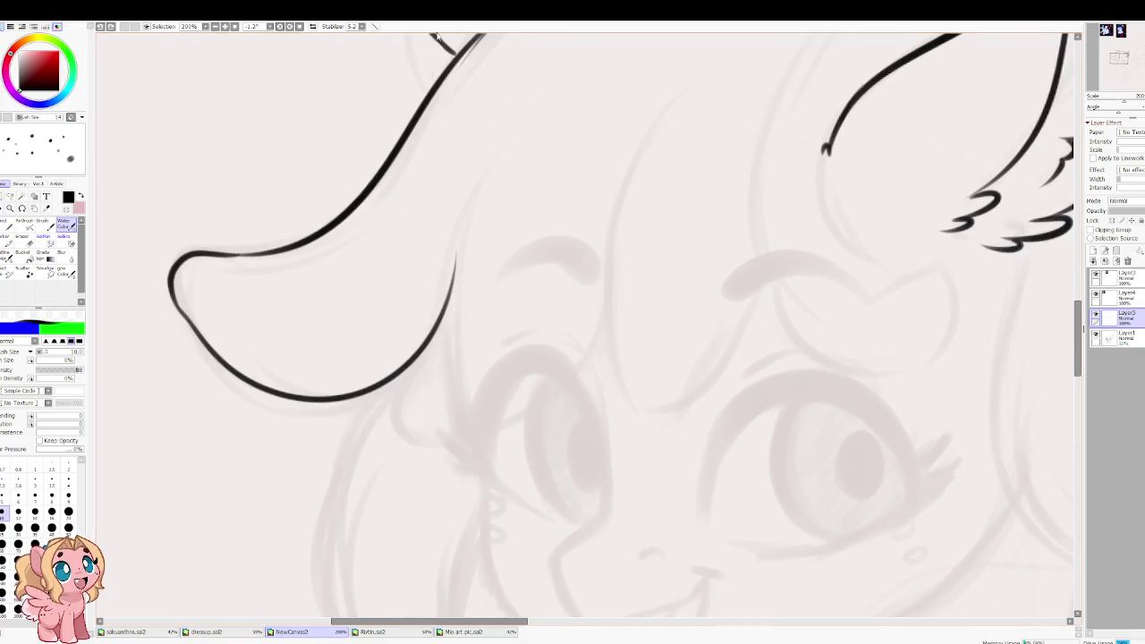
pyautogui.scroll(-2, 474, 250)
pyautogui.scroll(-2, 473, 249)
# Step: Draw the second lock's loop at brush size 12, then refine its left curve at size 9
pyautogui.press(']')
pyautogui.moveTo(474, 234); pyautogui.dragTo(624, 148)
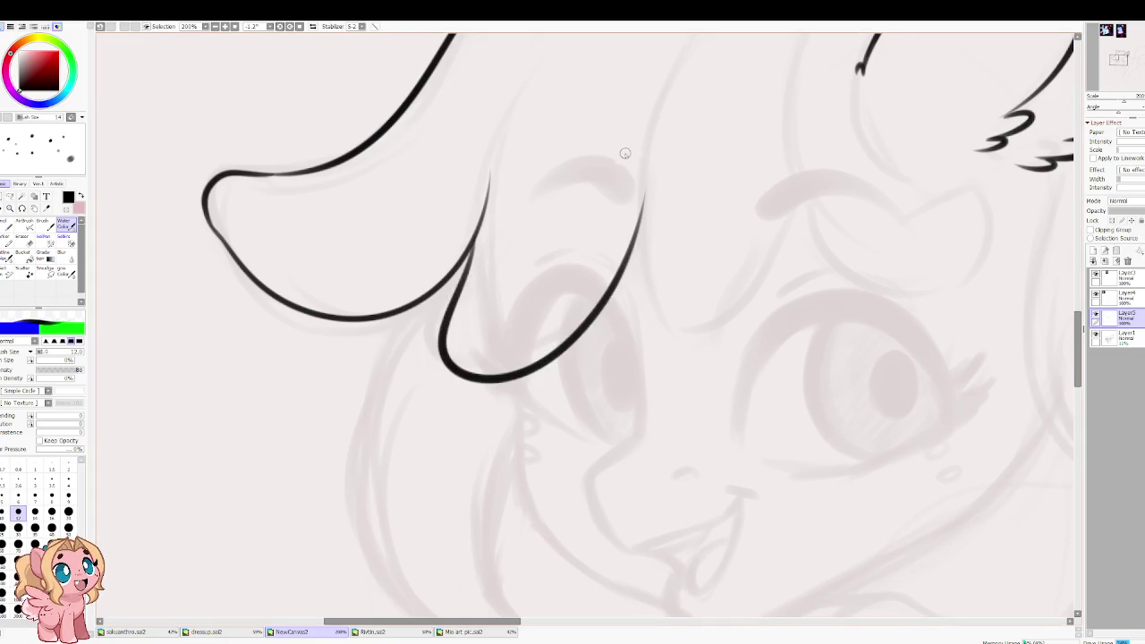
pyautogui.scroll(2, 582, 253)
pyautogui.hotkey('ctrl', 'z')
pyautogui.moveTo(452, 306); pyautogui.dragTo(593, 220)
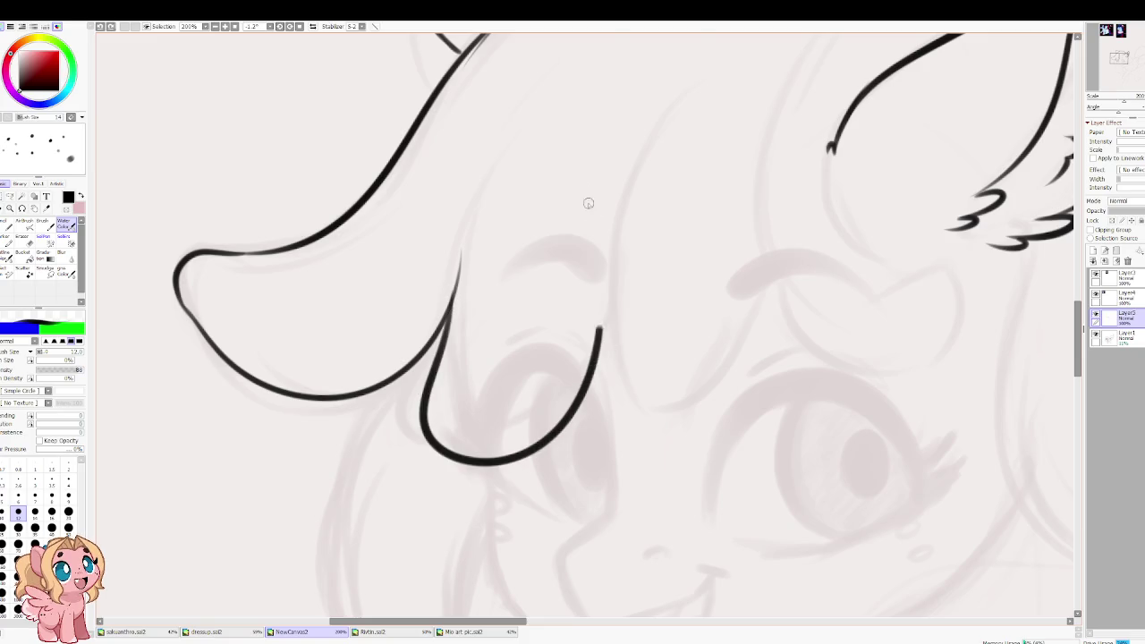
pyautogui.hotkey('ctrl', 'z')
pyautogui.press('[')
pyautogui.press('[')
pyautogui.moveTo(524, 331); pyautogui.dragTo(586, 446)
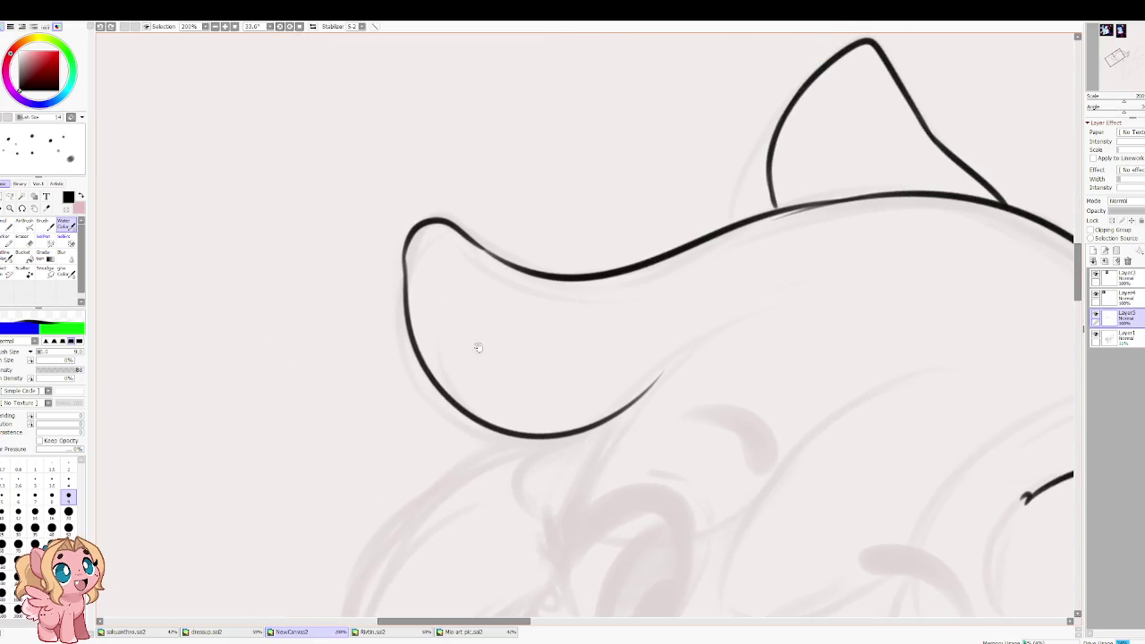
pyautogui.moveTo(404, 246); pyautogui.dragTo(408, 306)
pyautogui.hotkey('ctrl', 'z')
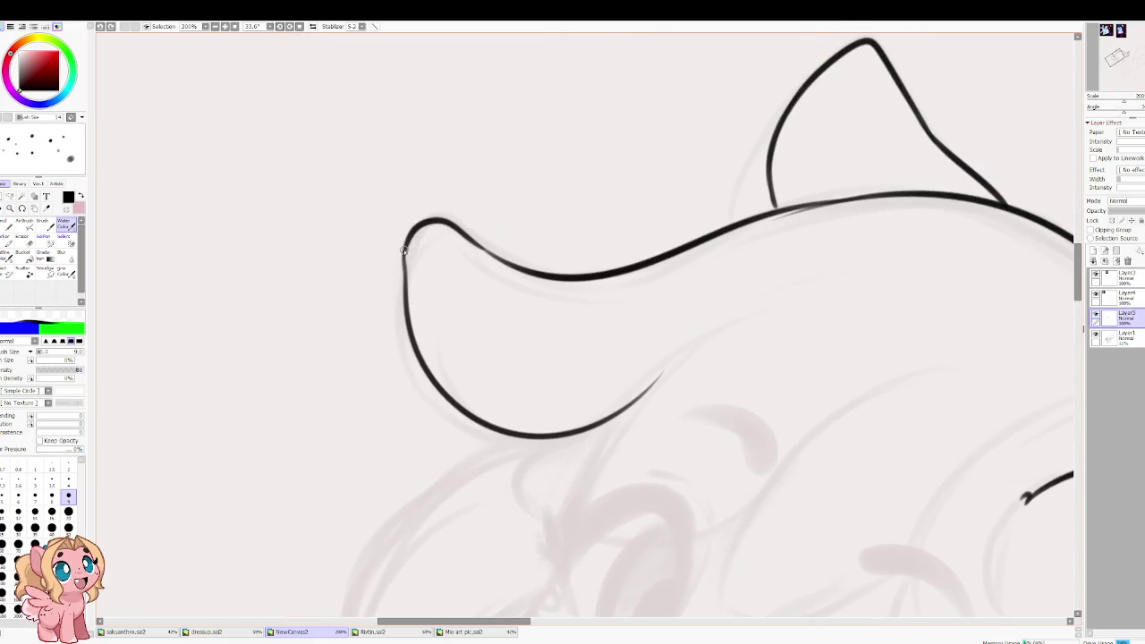
pyautogui.moveTo(405, 238)
pyautogui.mouseDown()
pyautogui.moveTo(407, 293)
pyautogui.moveTo(525, 473)
pyautogui.moveTo(571, 432)
pyautogui.mouseUp()
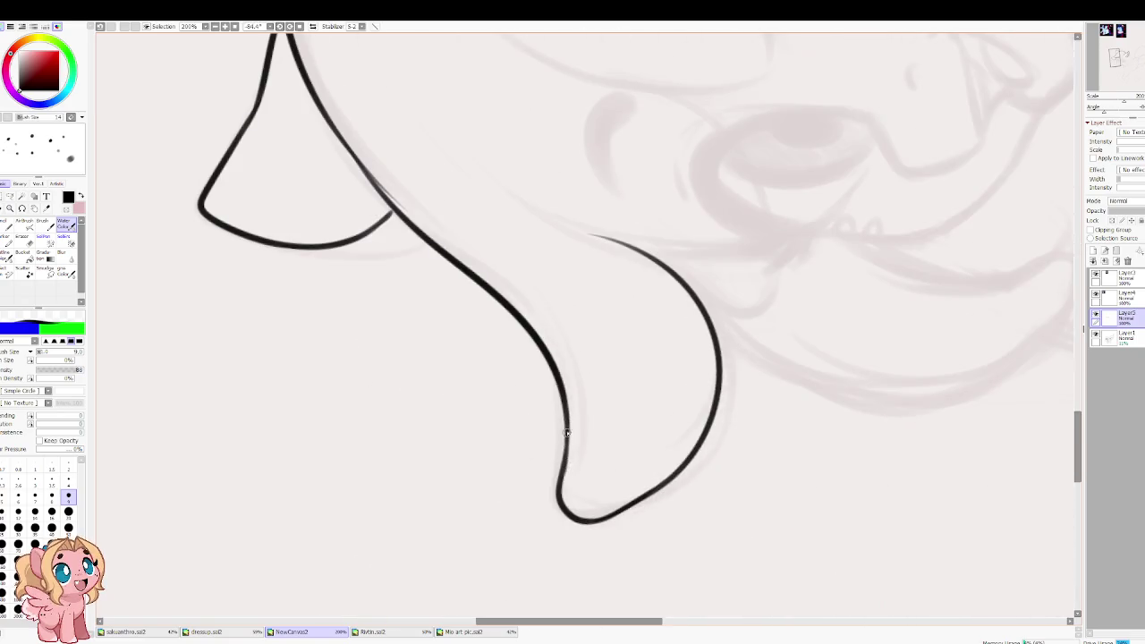
# Step: Ink the next lock looping down and back up from the curve's end
pyautogui.moveTo(776, 365)
pyautogui.mouseDown()
pyautogui.moveTo(542, 475)
pyautogui.moveTo(608, 463)
pyautogui.moveTo(572, 268)
pyautogui.moveTo(539, 300)
pyautogui.moveTo(485, 416)
pyautogui.mouseUp()
pyautogui.hotkey('ctrl', 'z')
pyautogui.moveTo(532, 296)
pyautogui.mouseDown()
pyautogui.moveTo(588, 409)
pyautogui.moveTo(724, 250)
pyautogui.mouseUp()
pyautogui.hotkey('ctrl', 'z')
pyautogui.moveTo(531, 304)
pyautogui.mouseDown()
pyautogui.moveTo(590, 402)
pyautogui.moveTo(756, 160)
pyautogui.mouseUp()
# Step: Ink the middle bang lock as a neat downward-and-up loop
pyautogui.moveTo(725, 268); pyautogui.dragTo(671, 287)
pyautogui.moveTo(667, 240)
pyautogui.mouseDown()
pyautogui.moveTo(736, 462)
pyautogui.moveTo(836, 193)
pyautogui.mouseUp()
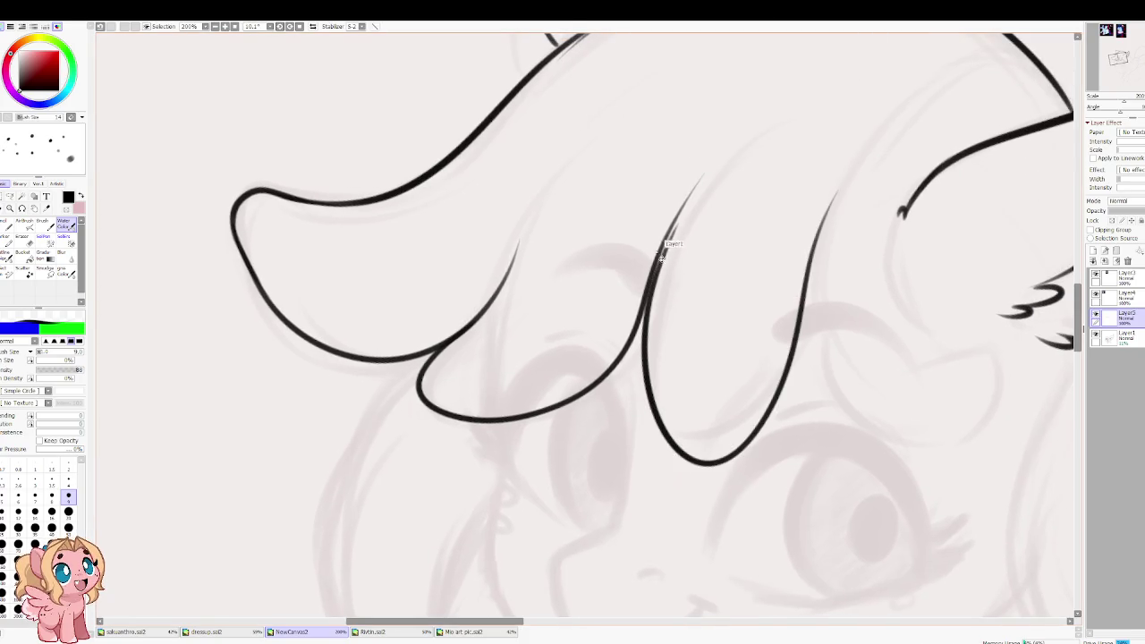
pyautogui.hotkey('ctrl', 'z')
pyautogui.moveTo(656, 268)
pyautogui.mouseDown()
pyautogui.moveTo(689, 458)
pyautogui.moveTo(833, 183)
pyautogui.mouseUp()
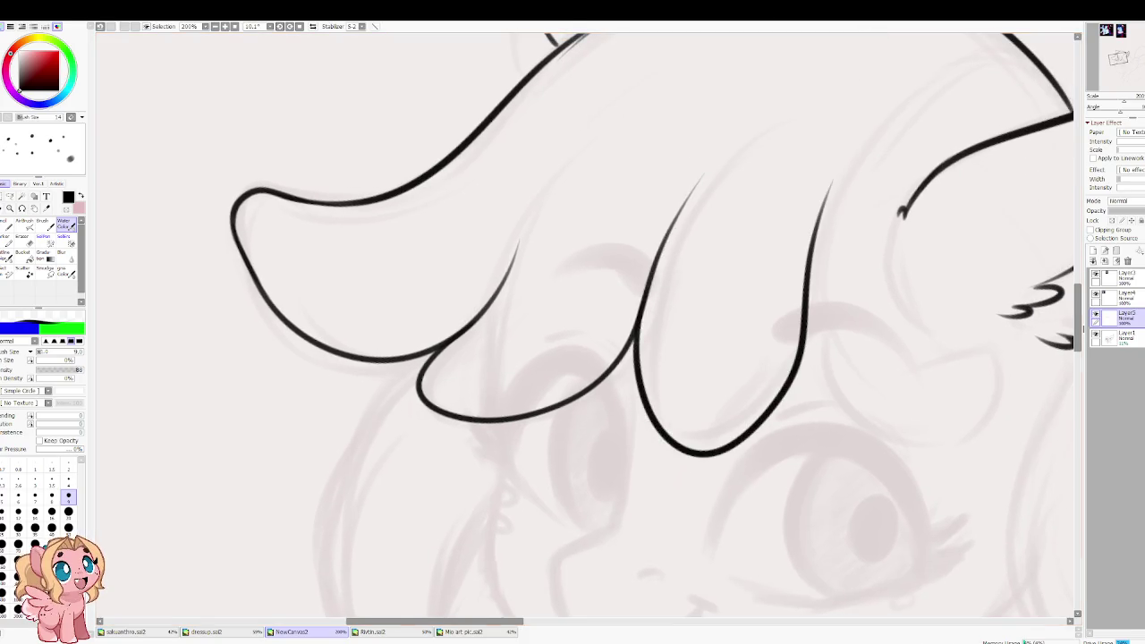
pyautogui.scroll(-5, 633, 192)
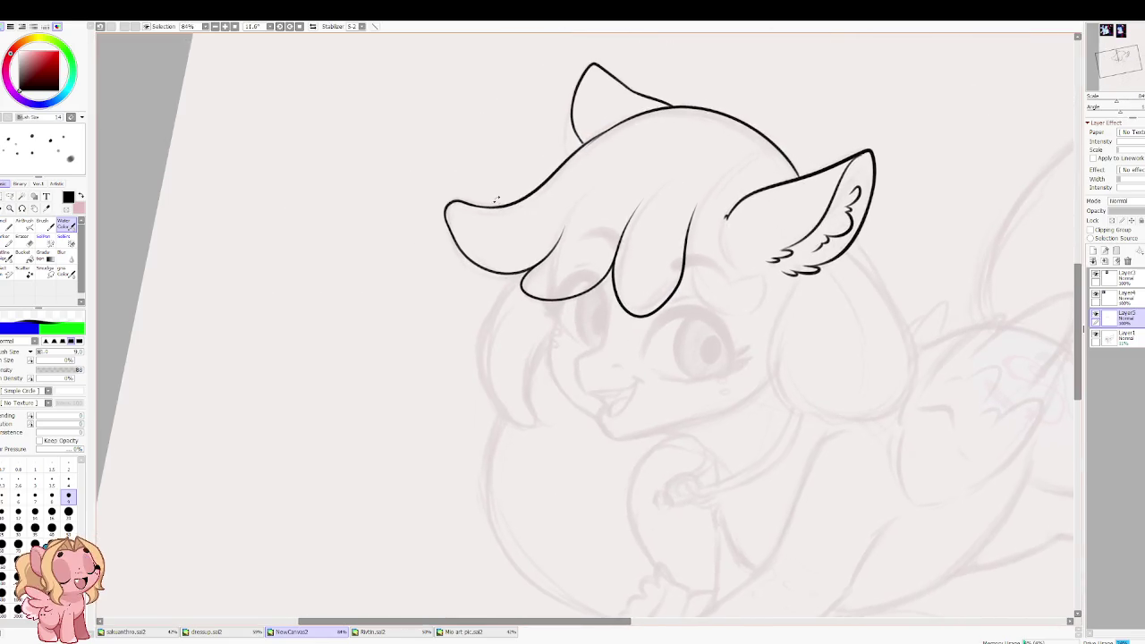
pyautogui.moveTo(667, 209); pyautogui.dragTo(561, 379)
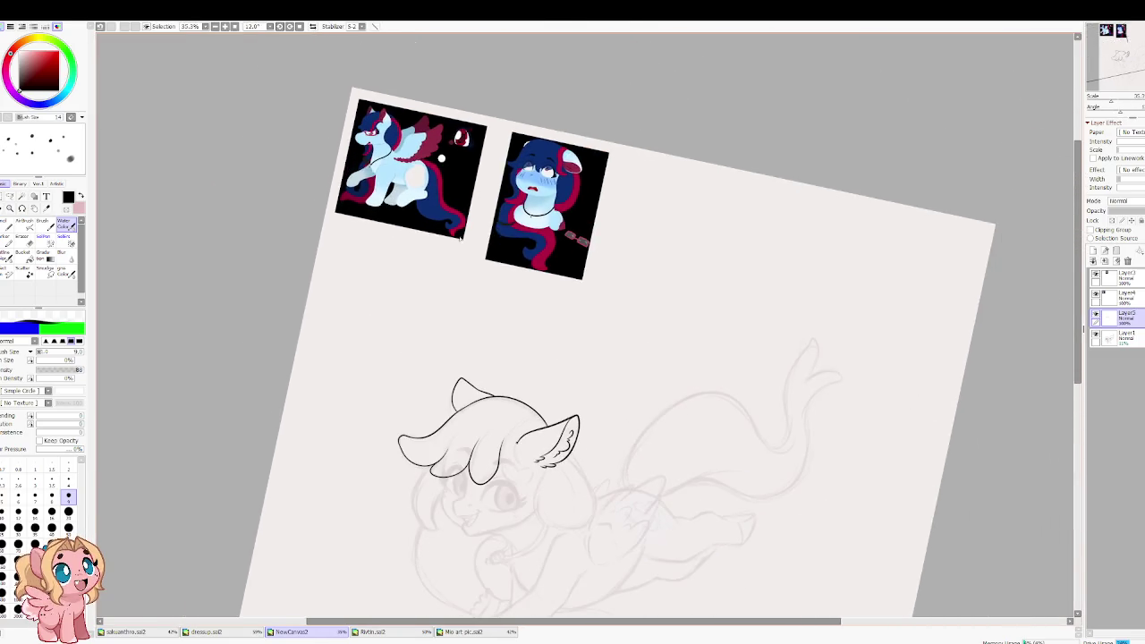
pyautogui.scroll(3, 434, 168)
pyautogui.scroll(2, 667, 194)
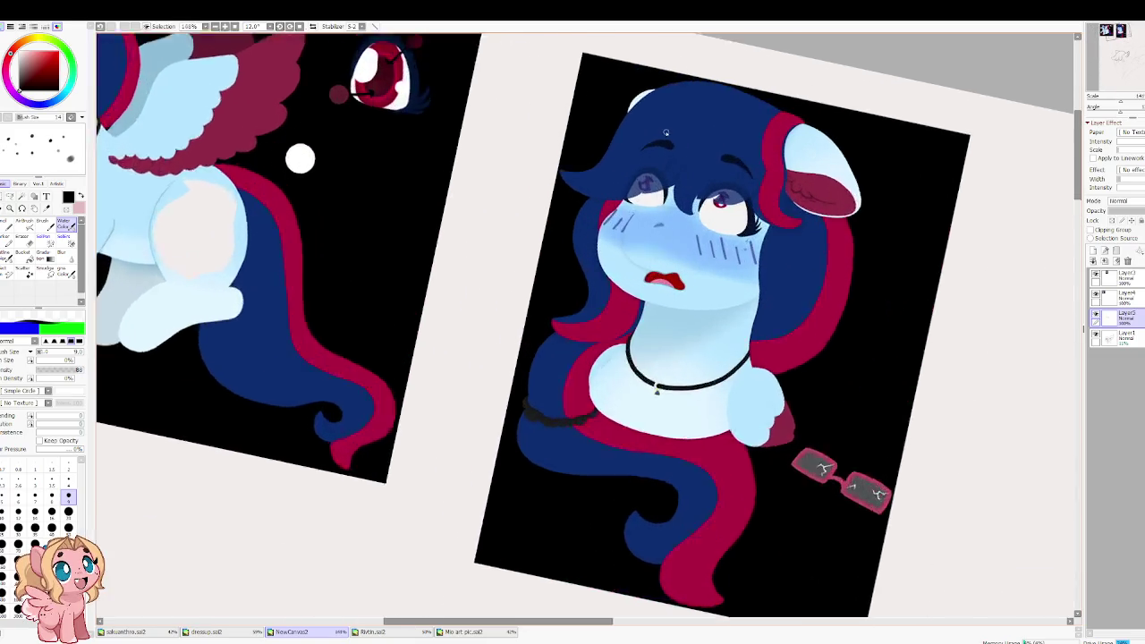
pyautogui.scroll(1, 667, 195)
pyautogui.scroll(-2, 534, 184)
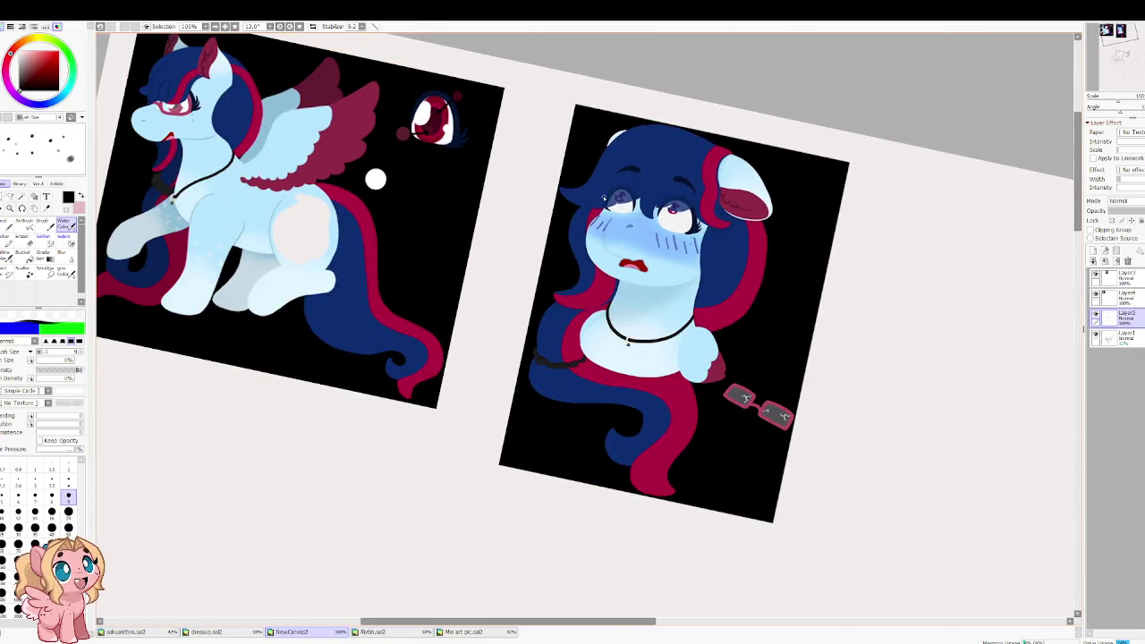
pyautogui.scroll(-2, 603, 195)
pyautogui.scroll(3, 589, 454)
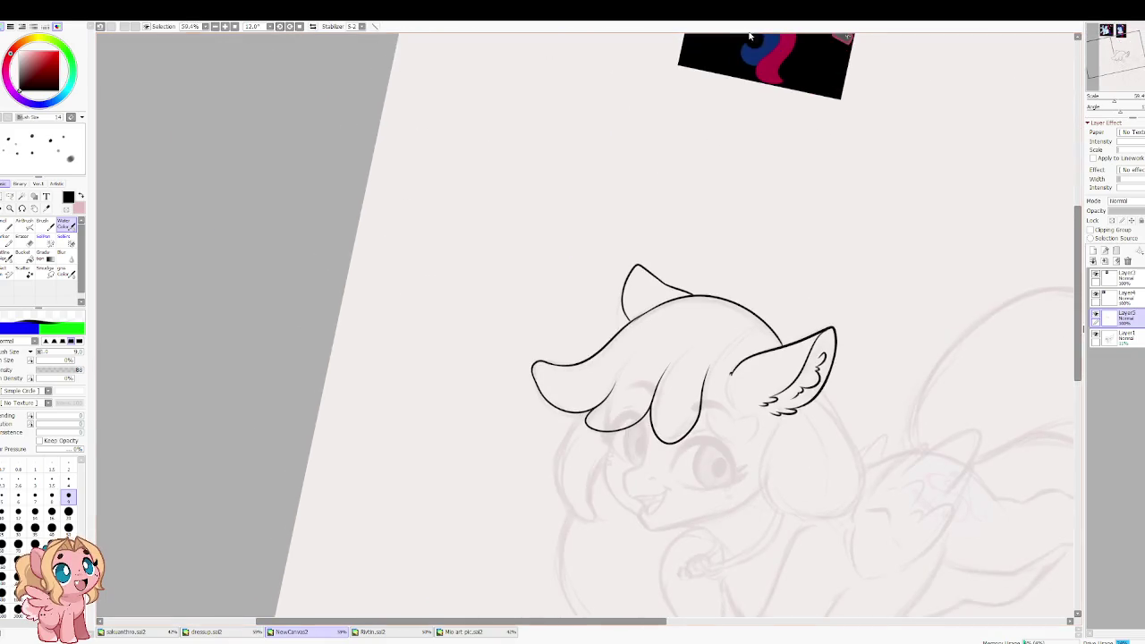
pyautogui.scroll(1, 588, 453)
pyautogui.scroll(1, 589, 454)
# Step: Remove the faulty curves and redraw the lock curving around and up at brush size 10
pyautogui.hotkey('ctrl', 'z')
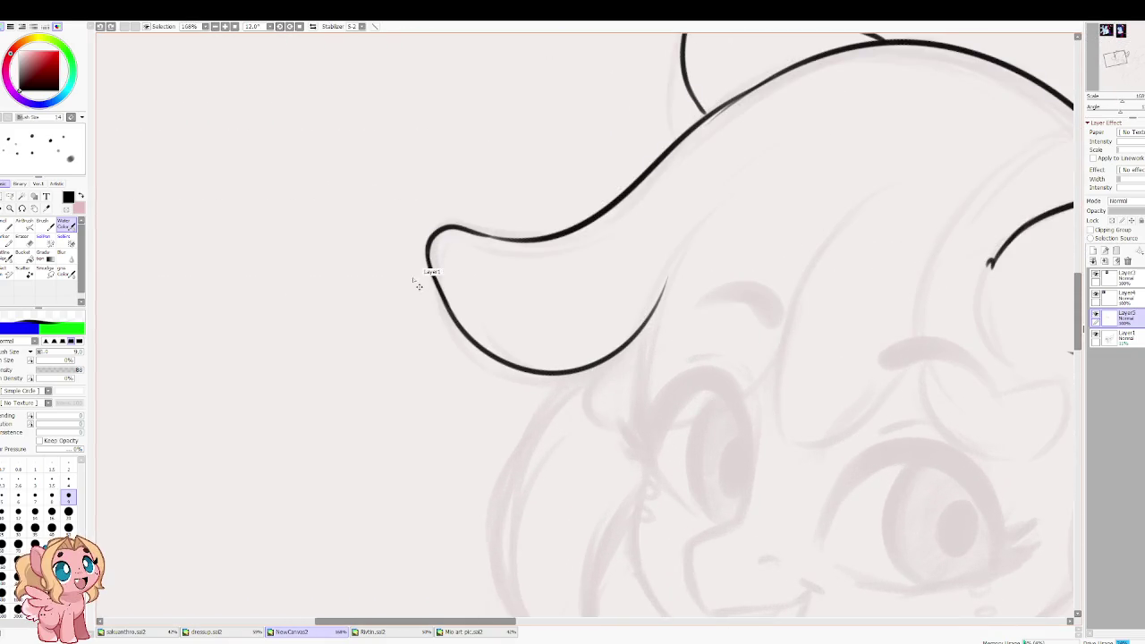
pyautogui.hotkey('ctrl', 'z')
pyautogui.hotkey('ctrl', 'z')
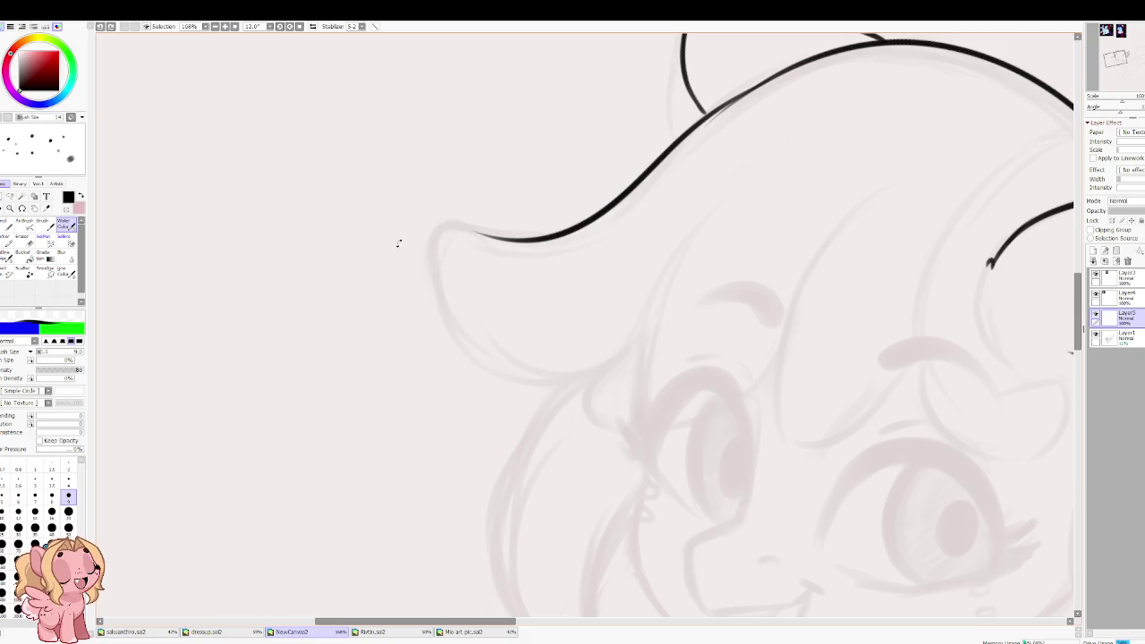
pyautogui.press('Delete')
pyautogui.press('Delete')
pyautogui.press(']')
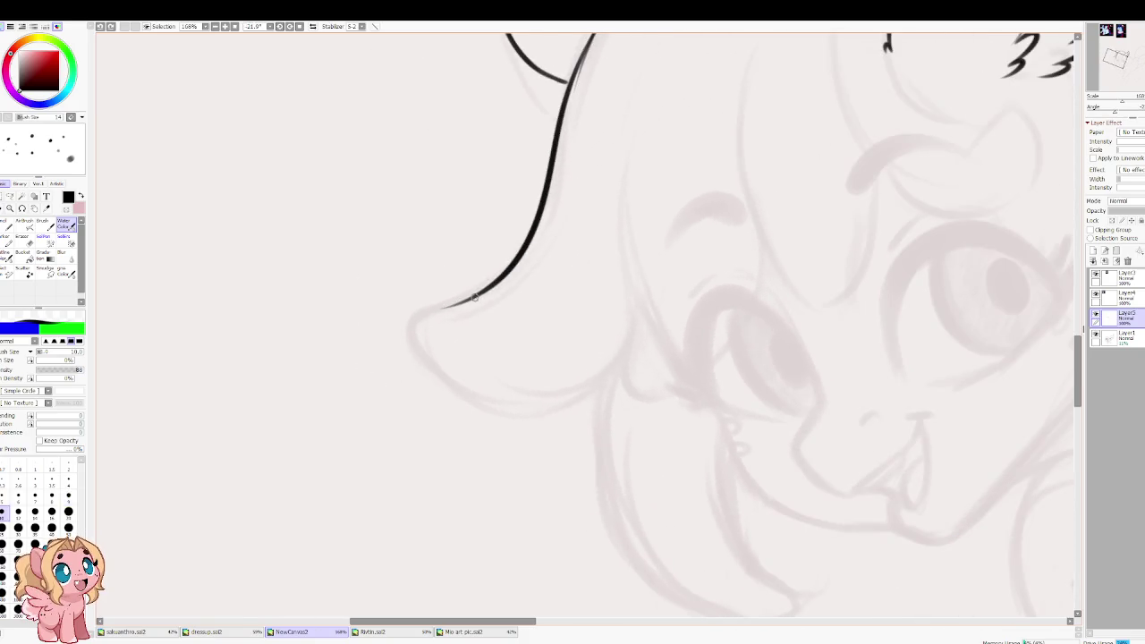
pyautogui.moveTo(443, 312); pyautogui.dragTo(639, 259)
# Step: Try pointed lock strokes beside the ear on an upside-down canvas, then discard them
pyautogui.moveTo(601, 100); pyautogui.dragTo(519, 328)
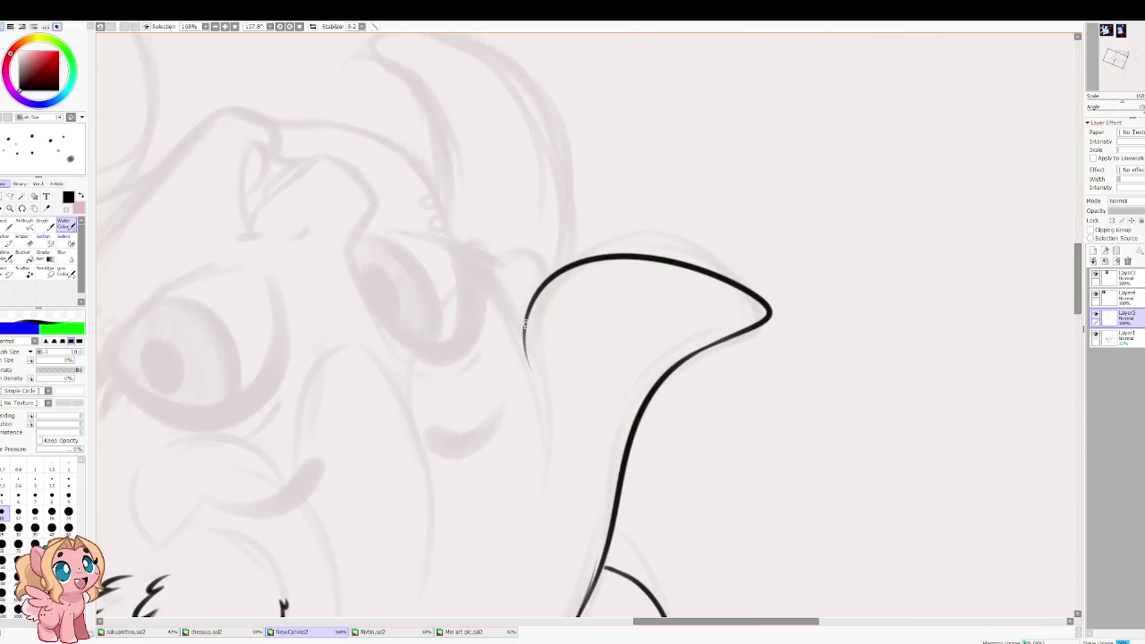
pyautogui.moveTo(358, 293)
pyautogui.mouseDown()
pyautogui.moveTo(540, 295)
pyautogui.moveTo(478, 273)
pyautogui.moveTo(420, 396)
pyautogui.mouseUp()
pyautogui.moveTo(524, 317)
pyautogui.mouseDown()
pyautogui.moveTo(607, 279)
pyautogui.moveTo(491, 263)
pyautogui.moveTo(497, 410)
pyautogui.mouseUp()
pyautogui.hotkey('ctrl', 'z')
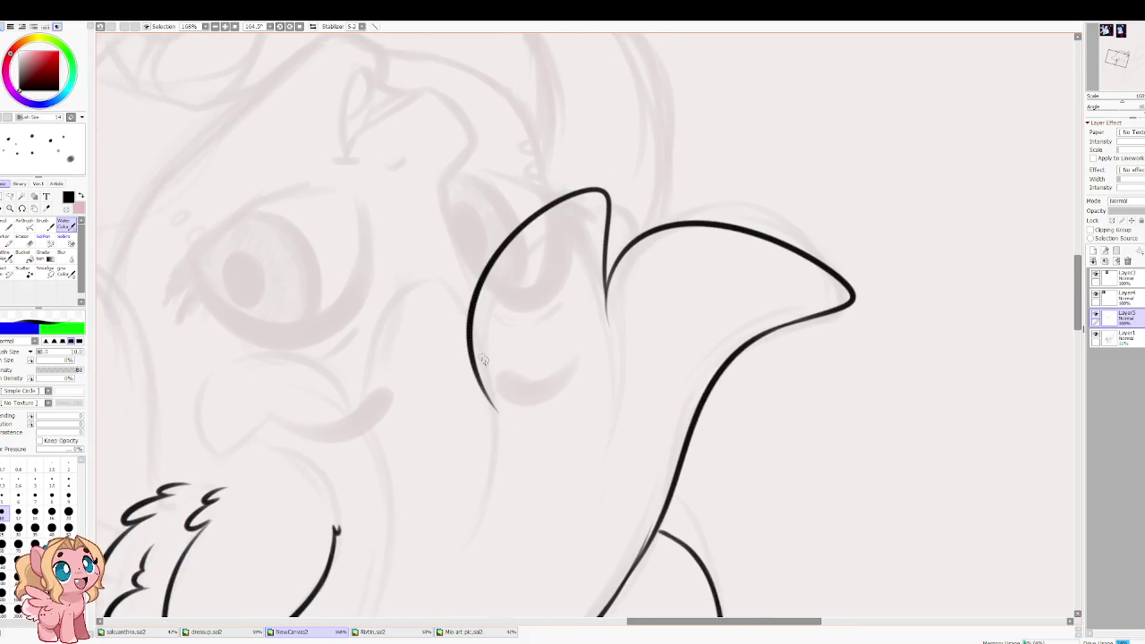
pyautogui.moveTo(463, 310); pyautogui.dragTo(365, 464)
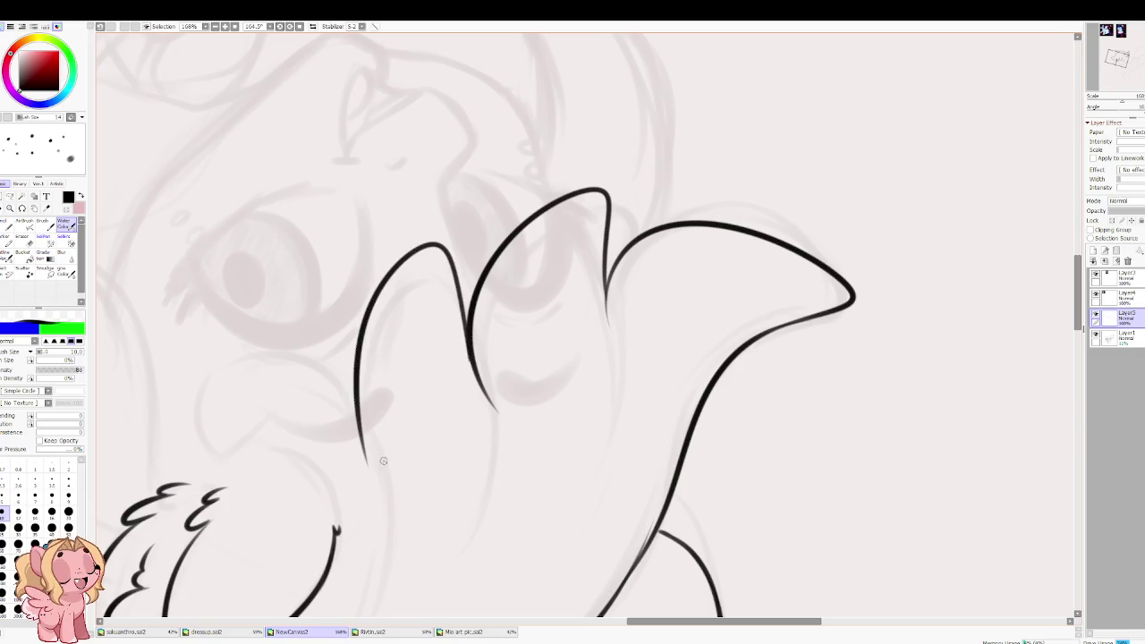
pyautogui.moveTo(404, 377); pyautogui.dragTo(647, 225)
pyautogui.hotkey('ctrl', 'z')
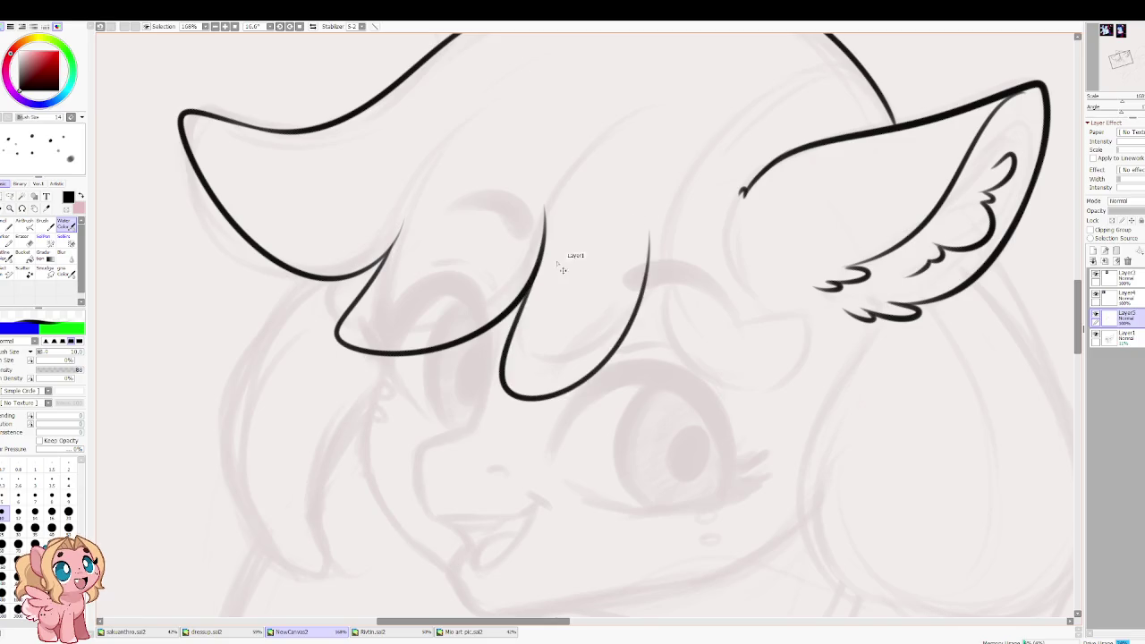
pyautogui.hotkey('ctrl', 'z')
# Step: Ink the middle lock's outline and the curve below the right ear's end
pyautogui.moveTo(544, 210); pyautogui.dragTo(662, 217)
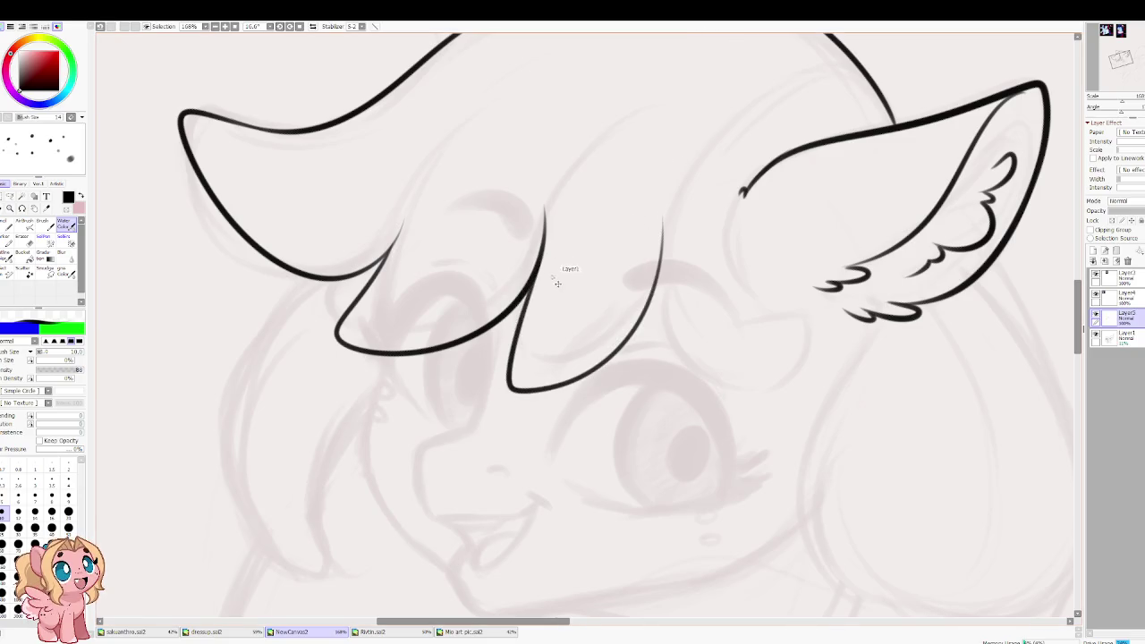
pyautogui.hotkey('ctrl', 'z')
pyautogui.moveTo(542, 261); pyautogui.dragTo(673, 223)
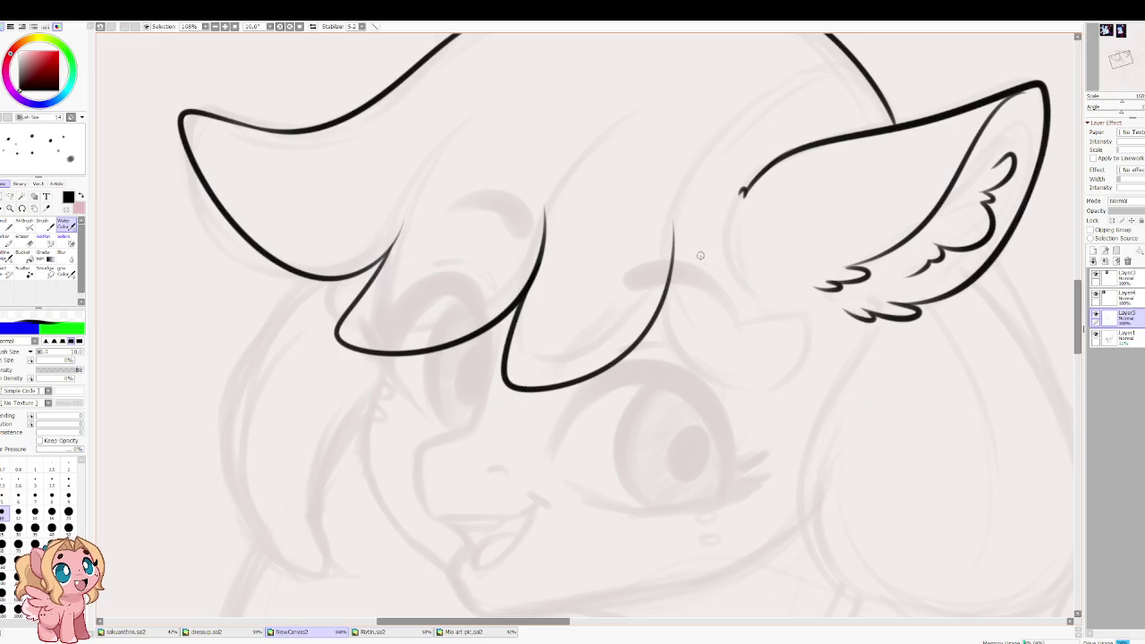
pyautogui.moveTo(701, 261); pyautogui.dragTo(649, 296)
pyautogui.moveTo(689, 226); pyautogui.dragTo(759, 366)
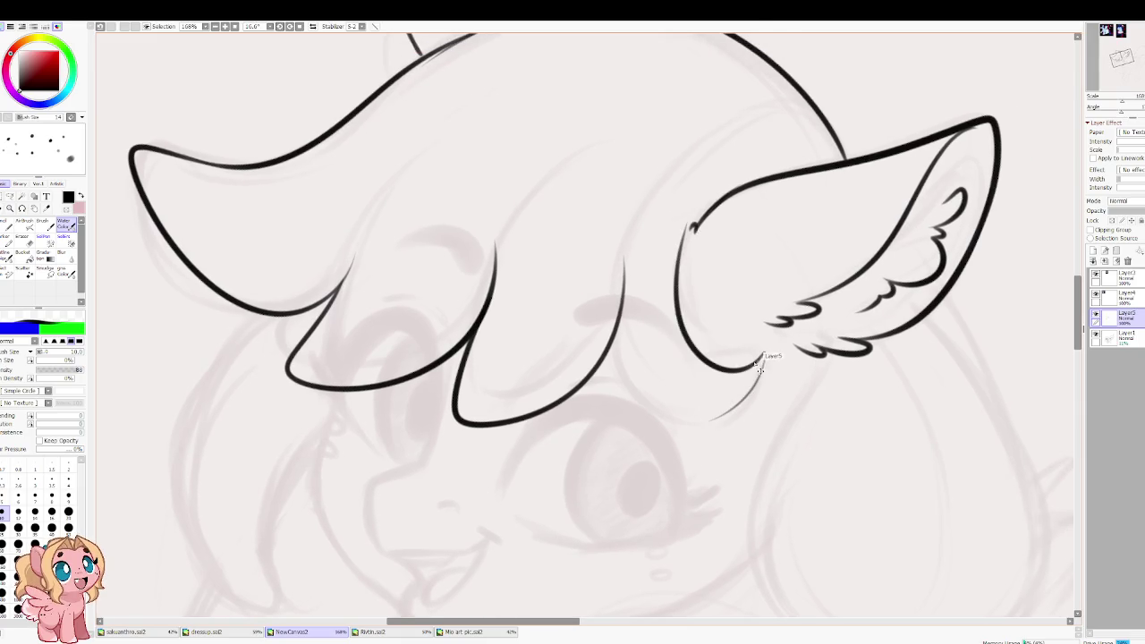
pyautogui.hotkey('ctrl', 'z')
pyautogui.moveTo(695, 226)
pyautogui.mouseDown()
pyautogui.moveTo(698, 342)
pyautogui.moveTo(742, 342)
pyautogui.moveTo(680, 412)
pyautogui.mouseUp()
# Step: With the view mirrored, join the middle lock's edge to the curve under the ear
pyautogui.press('h')
pyautogui.hotkey('ctrl', 'z')
pyautogui.moveTo(407, 338)
pyautogui.mouseDown()
pyautogui.moveTo(416, 369)
pyautogui.moveTo(467, 429)
pyautogui.mouseUp()
pyautogui.hotkey('ctrl', 'z')
pyautogui.moveTo(543, 414); pyautogui.dragTo(552, 369)
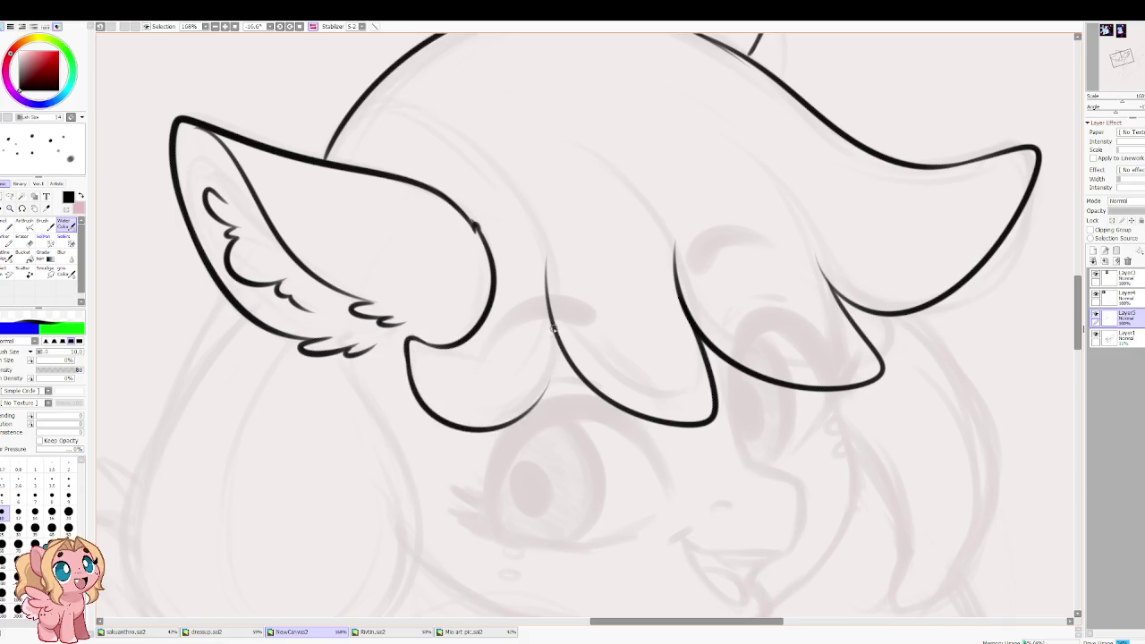
pyautogui.moveTo(548, 319); pyautogui.dragTo(541, 407)
pyautogui.hotkey('ctrl', 'z')
pyautogui.moveTo(548, 314); pyautogui.dragTo(545, 392)
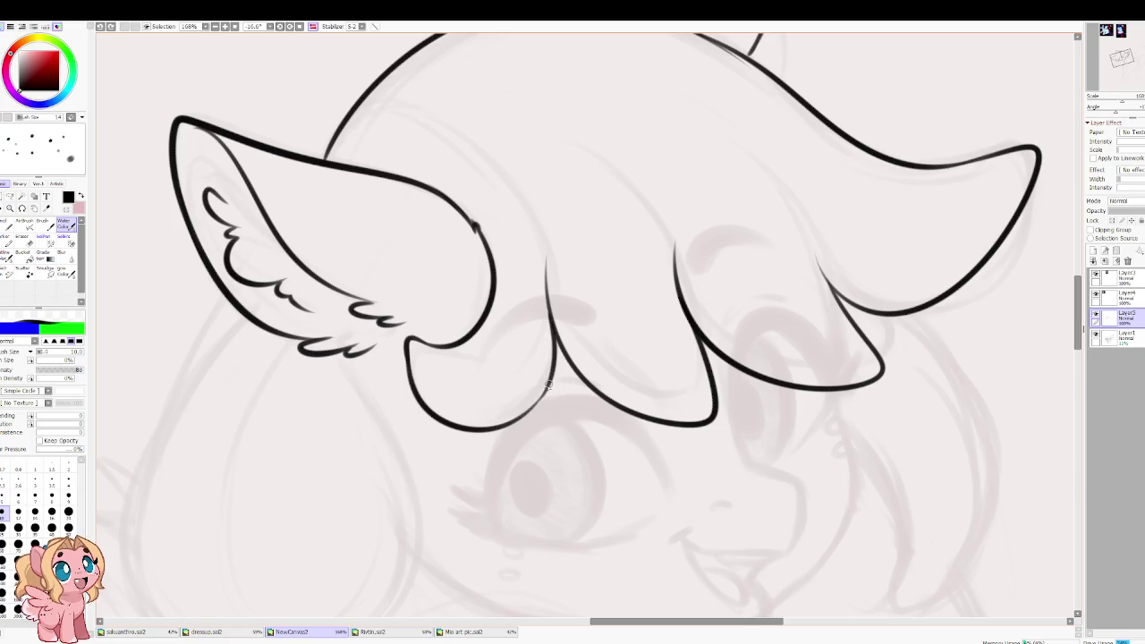
pyautogui.press('h')
pyautogui.moveTo(632, 298); pyautogui.dragTo(574, 340)
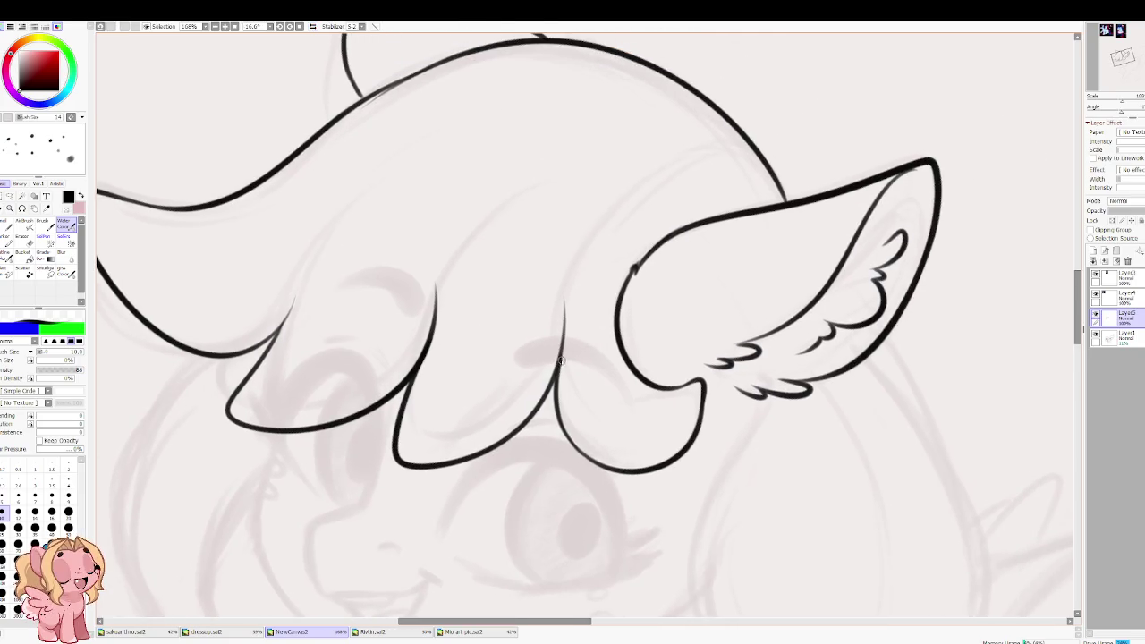
pyautogui.moveTo(632, 266); pyautogui.dragTo(565, 329)
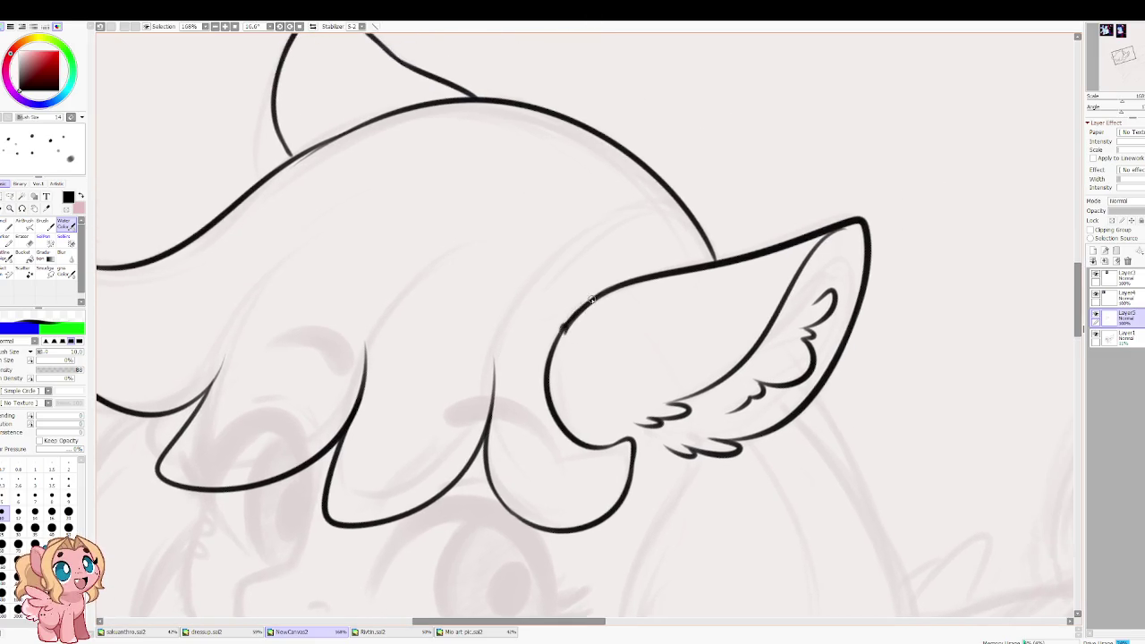
pyautogui.moveTo(333, 221)
pyautogui.mouseDown()
pyautogui.moveTo(472, 312)
pyautogui.moveTo(595, 420)
pyautogui.mouseUp()
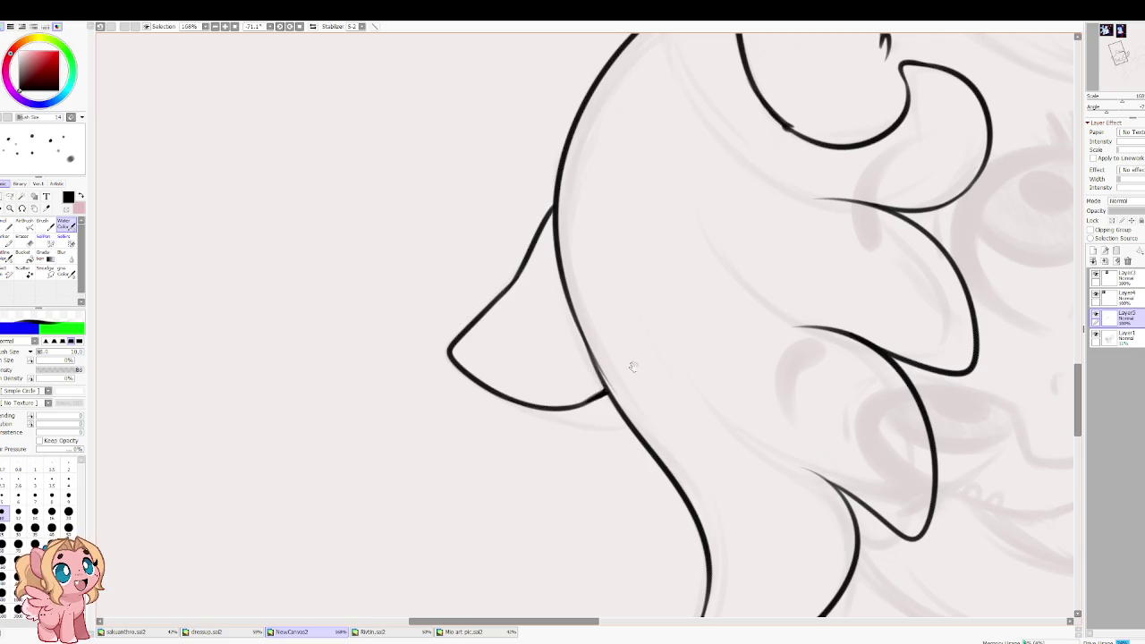
# Step: Add two short fur strokes to the lower tufts inside the right ear
pyautogui.moveTo(619, 369); pyautogui.dragTo(524, 327)
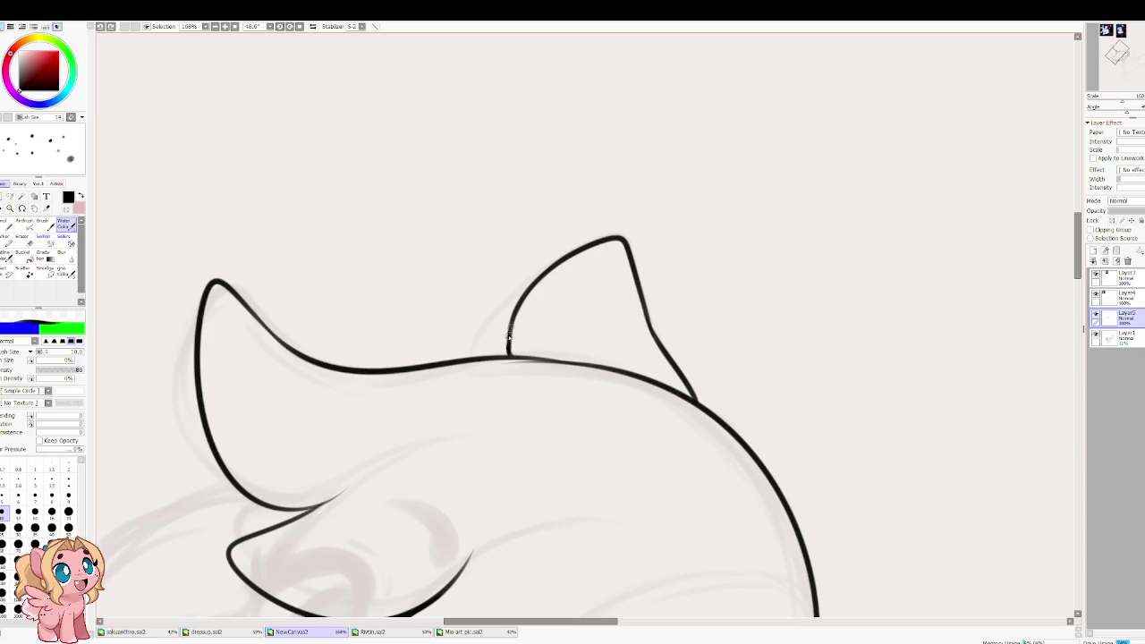
pyautogui.moveTo(447, 263)
pyautogui.mouseDown()
pyautogui.moveTo(491, 417)
pyautogui.moveTo(532, 360)
pyautogui.mouseUp()
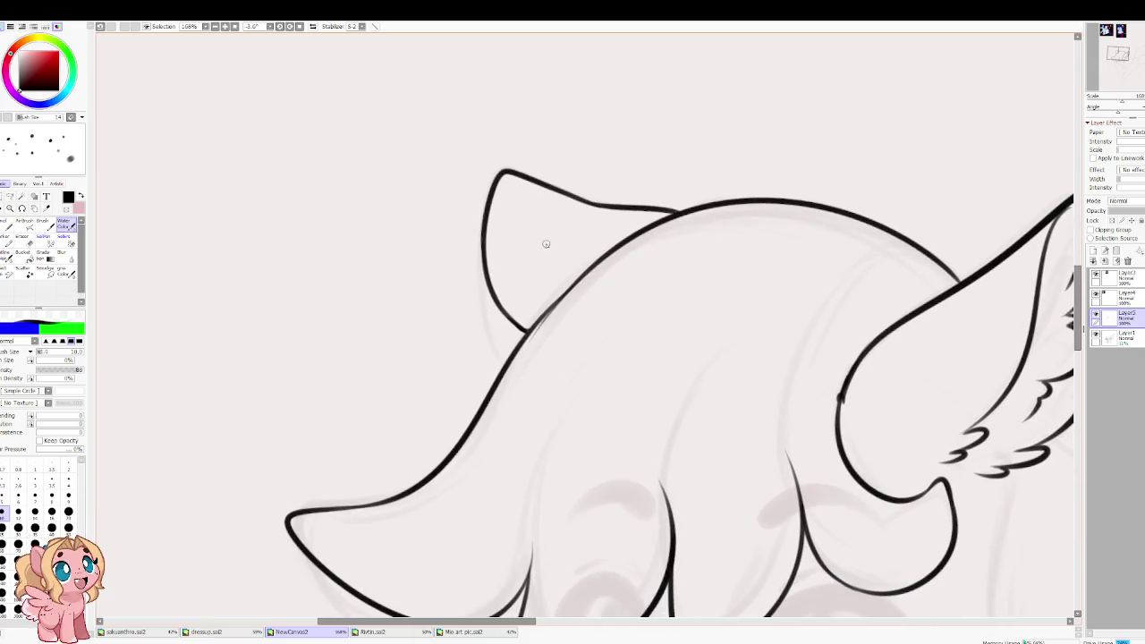
pyautogui.moveTo(537, 243); pyautogui.dragTo(427, 112)
pyautogui.moveTo(659, 301); pyautogui.dragTo(339, 319)
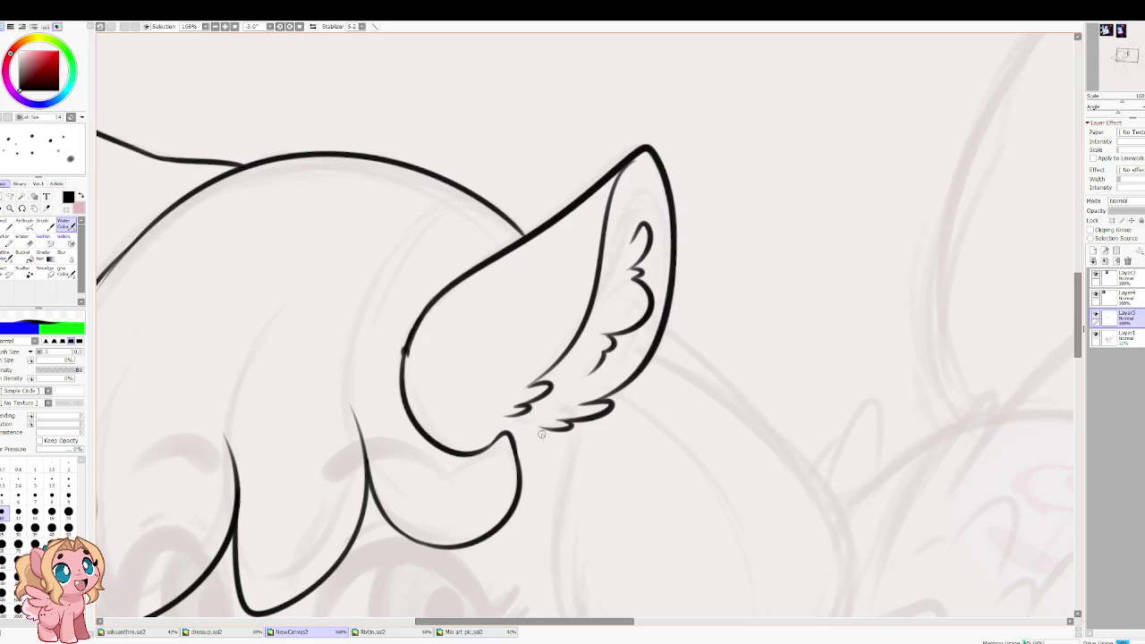
pyautogui.moveTo(541, 428)
pyautogui.mouseDown()
pyautogui.moveTo(516, 419)
pyautogui.moveTo(535, 432)
pyautogui.mouseUp()
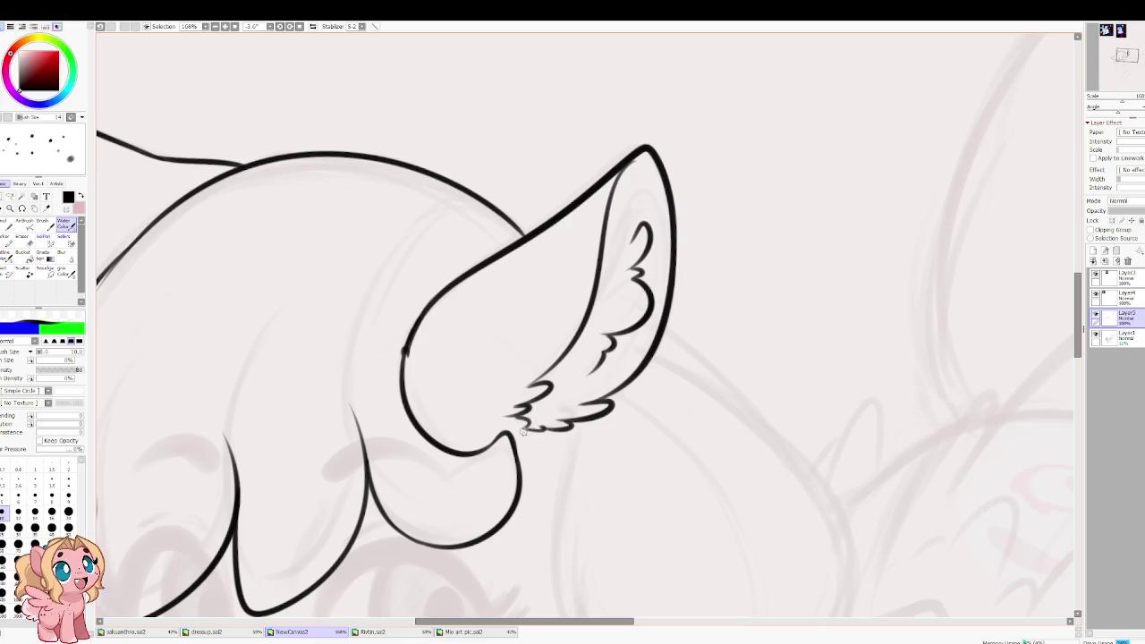
pyautogui.moveTo(534, 383); pyautogui.dragTo(558, 359)
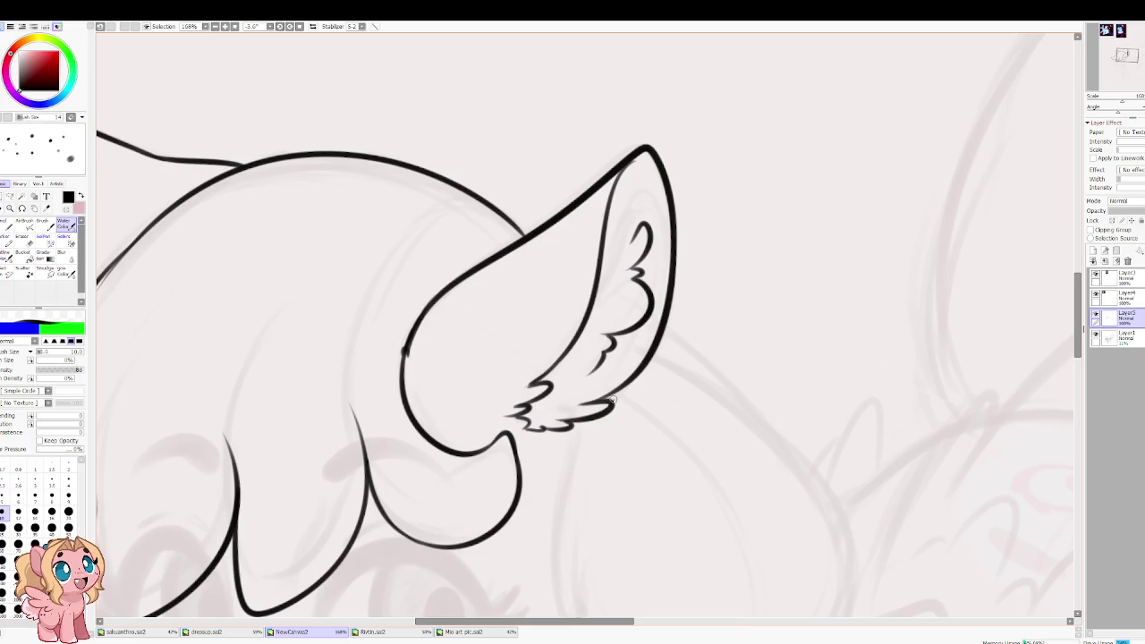
# Step: Zoom and pan the view down to the bangs and face
pyautogui.moveTo(605, 398); pyautogui.dragTo(600, 132)
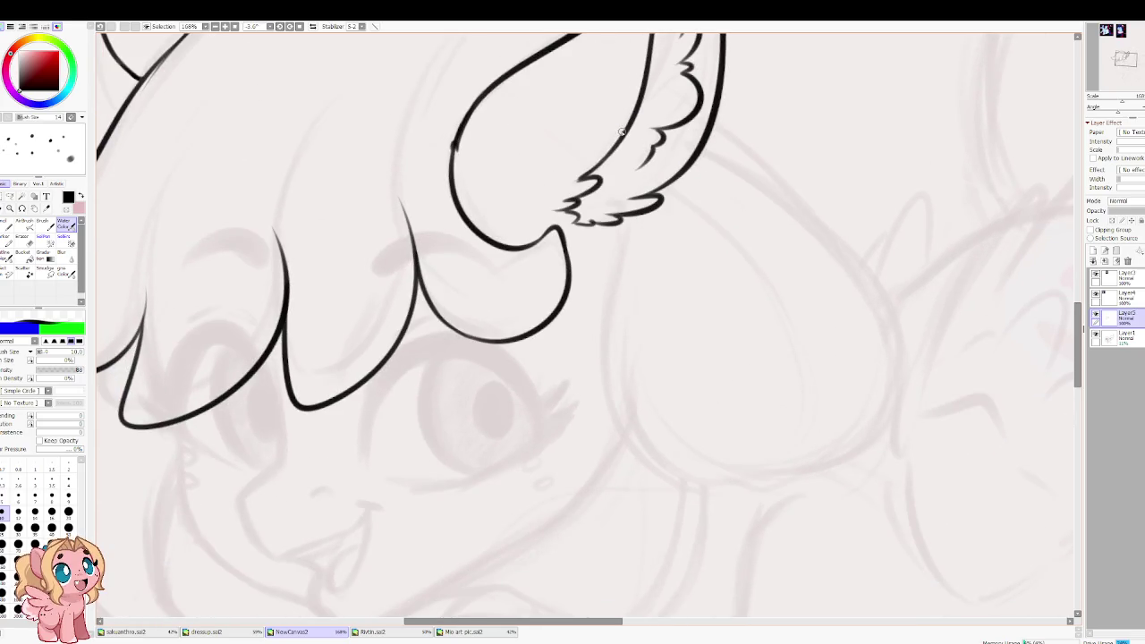
pyautogui.scroll(-2, 621, 131)
pyautogui.scroll(1, 427, 224)
pyautogui.scroll(1, 260, 201)
pyautogui.scroll(1, 329, 273)
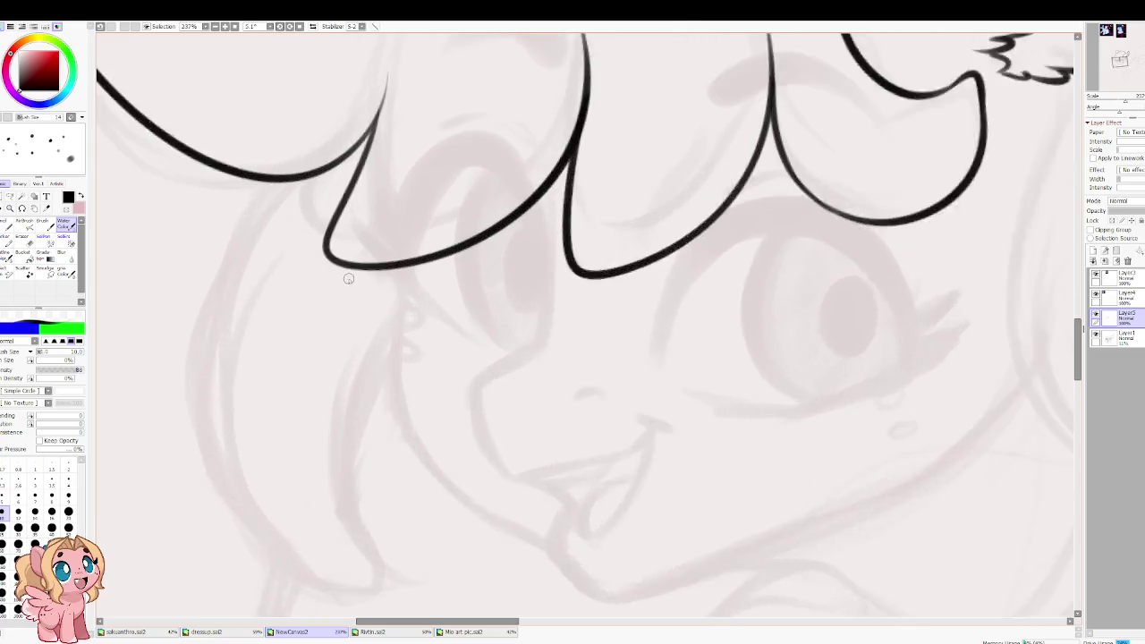
pyautogui.scroll(1, 349, 279)
pyautogui.moveTo(449, 385)
pyautogui.mouseDown()
pyautogui.moveTo(437, 230)
pyautogui.moveTo(429, 379)
pyautogui.moveTo(421, 322)
pyautogui.mouseUp()
# Step: With a smaller brush, ink the side-of-face line running down from the bangs
pyautogui.hotkey('ctrl', 'z')
pyautogui.press('[')
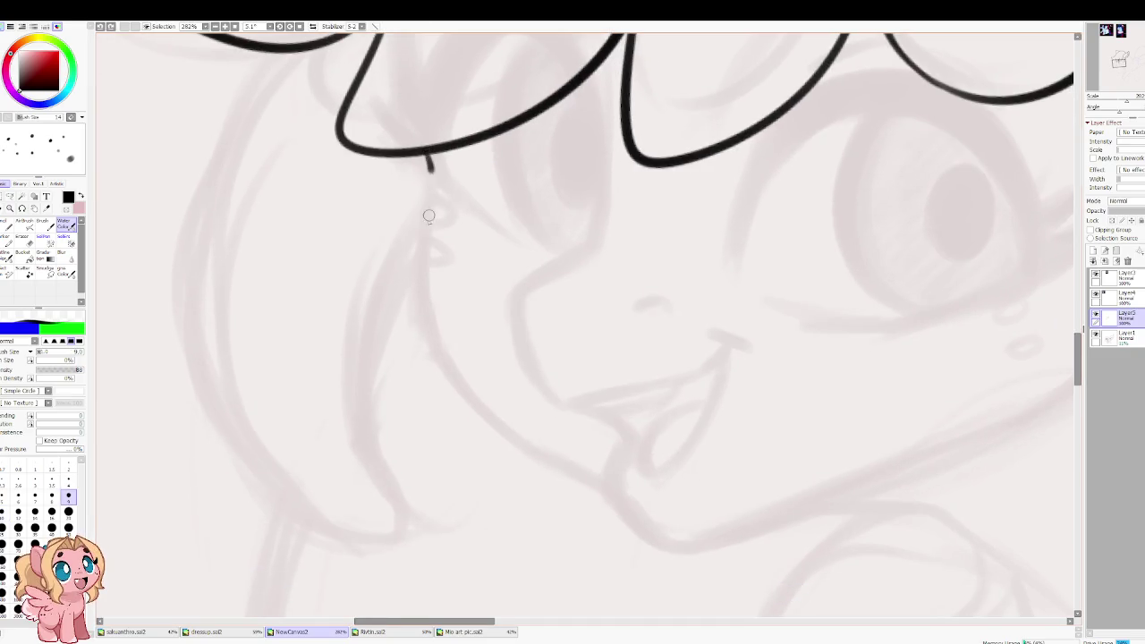
pyautogui.moveTo(427, 158); pyautogui.dragTo(458, 389)
# Step: Ink the muzzle's front curve below the bangs, redrawing until it sits right
pyautogui.scroll(2, 605, 163)
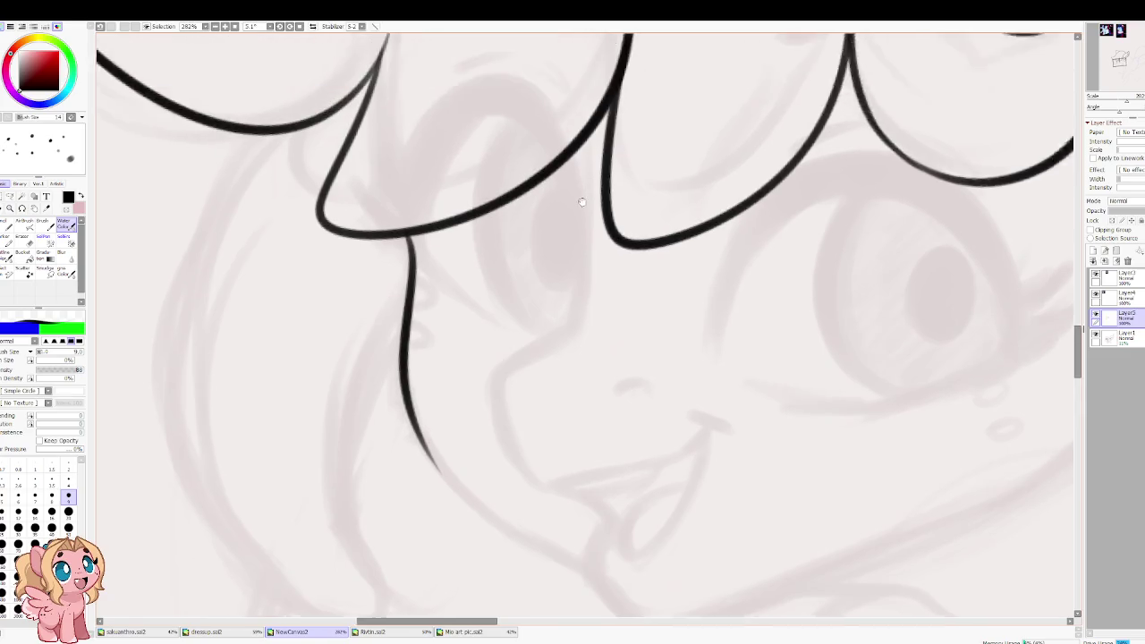
pyautogui.moveTo(573, 341); pyautogui.dragTo(501, 453)
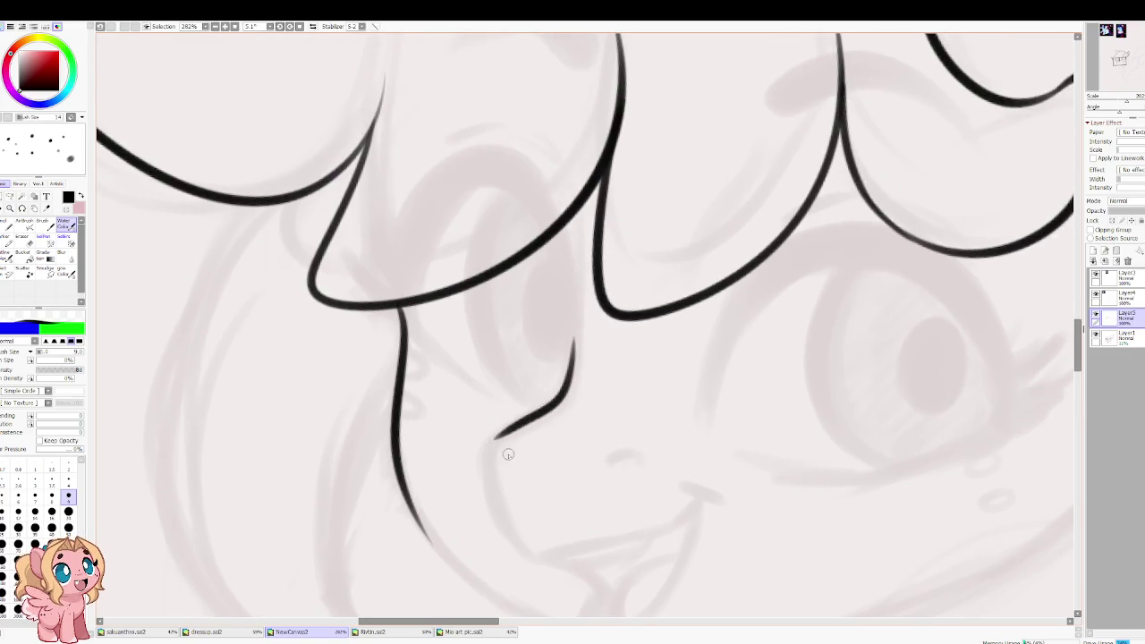
pyautogui.scroll(-2, 504, 451)
pyautogui.hotkey('ctrl', 'z')
pyautogui.moveTo(609, 262); pyautogui.dragTo(530, 421)
pyautogui.hotkey('ctrl', 'z')
pyautogui.moveTo(612, 287); pyautogui.dragTo(530, 422)
pyautogui.hotkey('ctrl', 'z')
pyautogui.moveTo(604, 303)
pyautogui.mouseDown()
pyautogui.moveTo(518, 378)
pyautogui.moveTo(548, 422)
pyautogui.mouseUp()
pyautogui.hotkey('ctrl', 'z')
pyautogui.moveTo(612, 304); pyautogui.dragTo(555, 439)
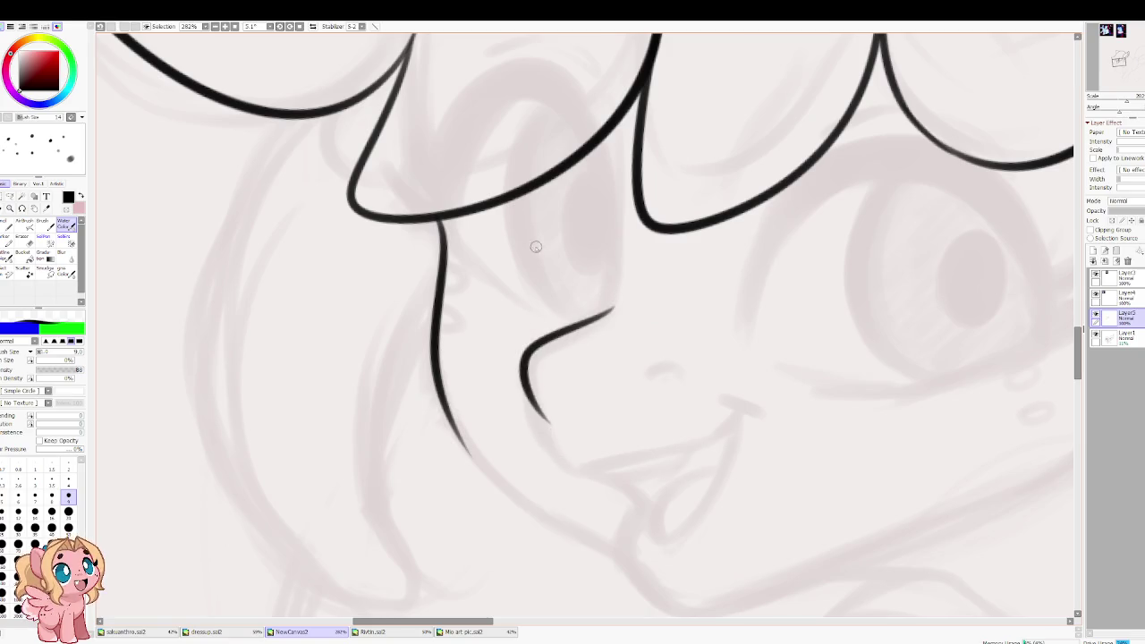
pyautogui.hotkey('ctrl', 'z')
pyautogui.moveTo(601, 309); pyautogui.dragTo(535, 429)
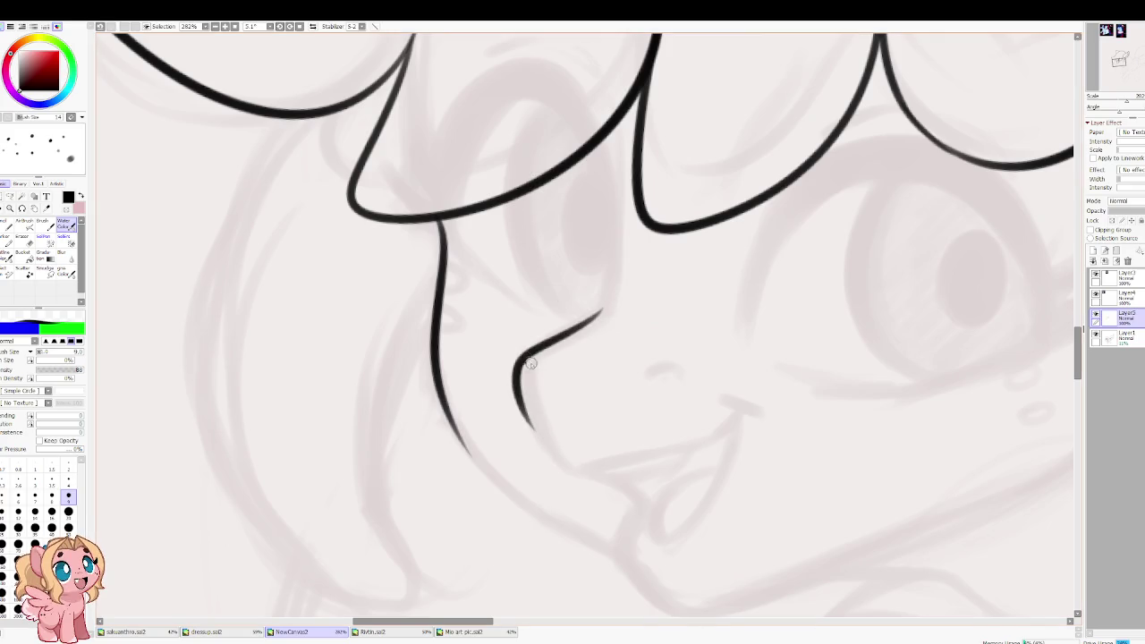
# Step: Extend the muzzle curve down into a mouth line sweeping rightward
pyautogui.moveTo(518, 389); pyautogui.dragTo(583, 467)
pyautogui.hotkey('ctrl', 'z')
pyautogui.moveTo(517, 391)
pyautogui.mouseDown()
pyautogui.moveTo(581, 467)
pyautogui.moveTo(696, 448)
pyautogui.mouseUp()
pyautogui.hotkey('ctrl', 'z')
pyautogui.moveTo(573, 465)
pyautogui.mouseDown()
pyautogui.moveTo(696, 446)
pyautogui.moveTo(736, 414)
pyautogui.moveTo(759, 418)
pyautogui.moveTo(730, 424)
pyautogui.moveTo(765, 414)
pyautogui.mouseUp()
pyautogui.hotkey('ctrl', 'z')
pyautogui.hotkey('ctrl', 'z')
pyautogui.hotkey('ctrl', 'z')
pyautogui.hotkey('ctrl', 'z')
pyautogui.hotkey('ctrl', 'z')
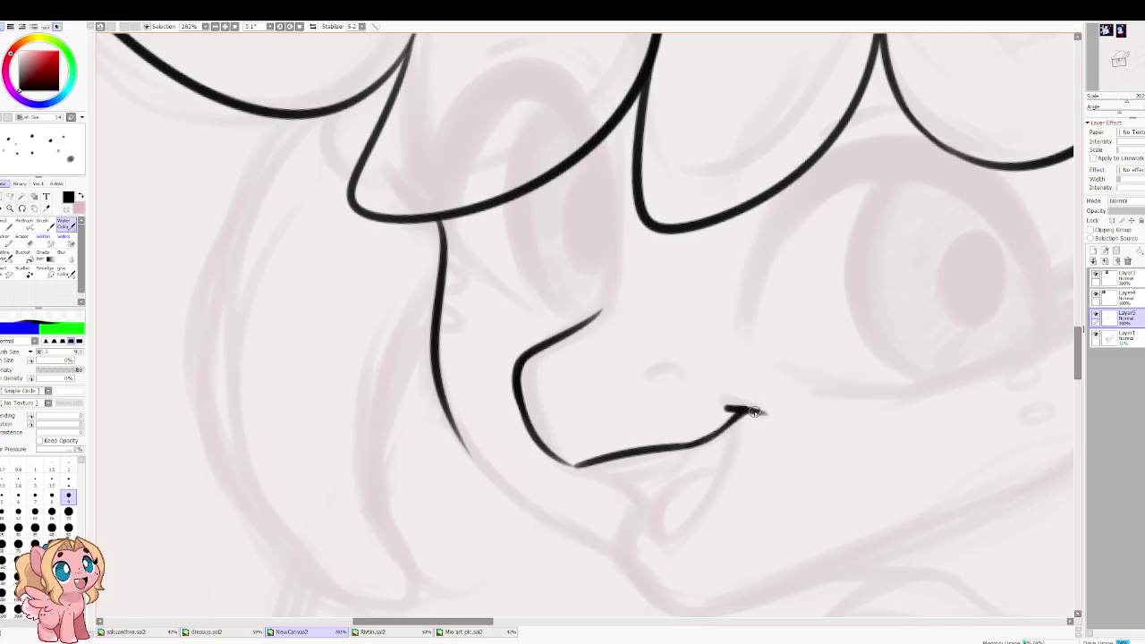
# Step: Darken the mouth-muzzle join and ink the curve below the mouth corner
pyautogui.scroll(-3, 716, 396)
pyautogui.moveTo(573, 330); pyautogui.dragTo(555, 330)
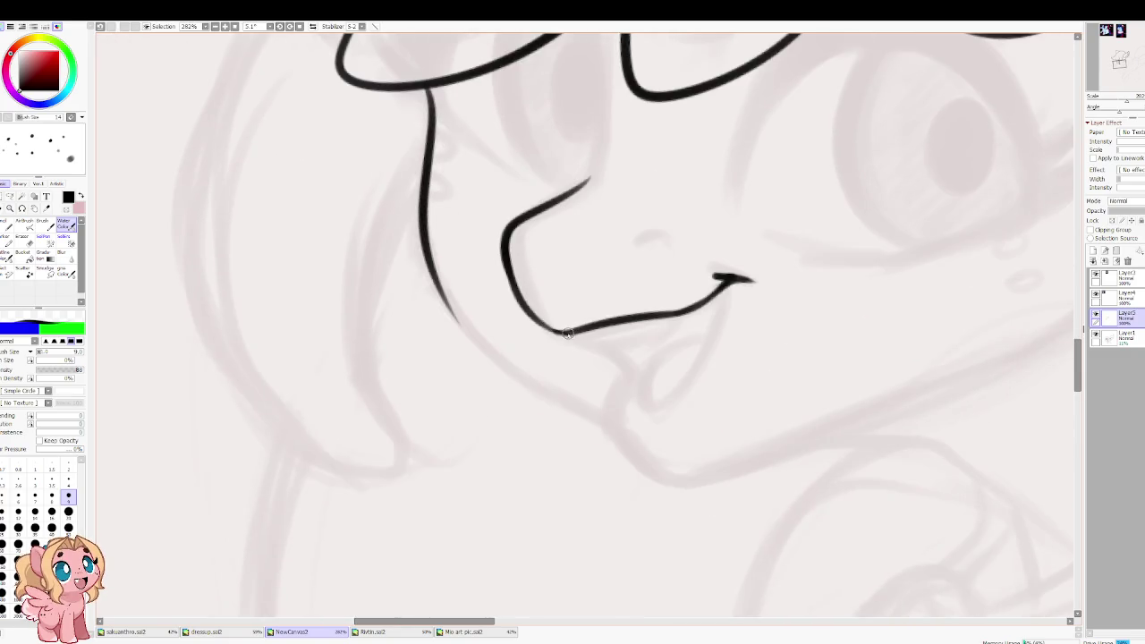
pyautogui.moveTo(572, 331); pyautogui.dragTo(633, 396)
pyautogui.hotkey('ctrl', 'z')
pyautogui.moveTo(562, 331); pyautogui.dragTo(619, 390)
pyautogui.hotkey('ctrl', 'z')
pyautogui.moveTo(562, 332); pyautogui.dragTo(626, 384)
# Step: Draw the lower lip curve sweeping out from the mouth corner
pyautogui.hotkey('ctrl', 'z')
pyautogui.moveTo(569, 331)
pyautogui.mouseDown()
pyautogui.moveTo(640, 393)
pyautogui.moveTo(721, 277)
pyautogui.mouseUp()
pyautogui.hotkey('ctrl', 'z')
pyautogui.moveTo(642, 392); pyautogui.dragTo(723, 277)
pyautogui.hotkey('ctrl', 'z')
pyautogui.hotkey('ctrl', 'z')
pyautogui.hotkey('ctrl', 'z')
pyautogui.moveTo(573, 331)
pyautogui.mouseDown()
pyautogui.moveTo(641, 404)
pyautogui.moveTo(723, 279)
pyautogui.mouseUp()
pyautogui.hotkey('ctrl', 'z')
pyautogui.moveTo(640, 404)
pyautogui.mouseDown()
pyautogui.moveTo(727, 283)
pyautogui.moveTo(653, 405)
pyautogui.mouseUp()
pyautogui.hotkey('ctrl', 'z')
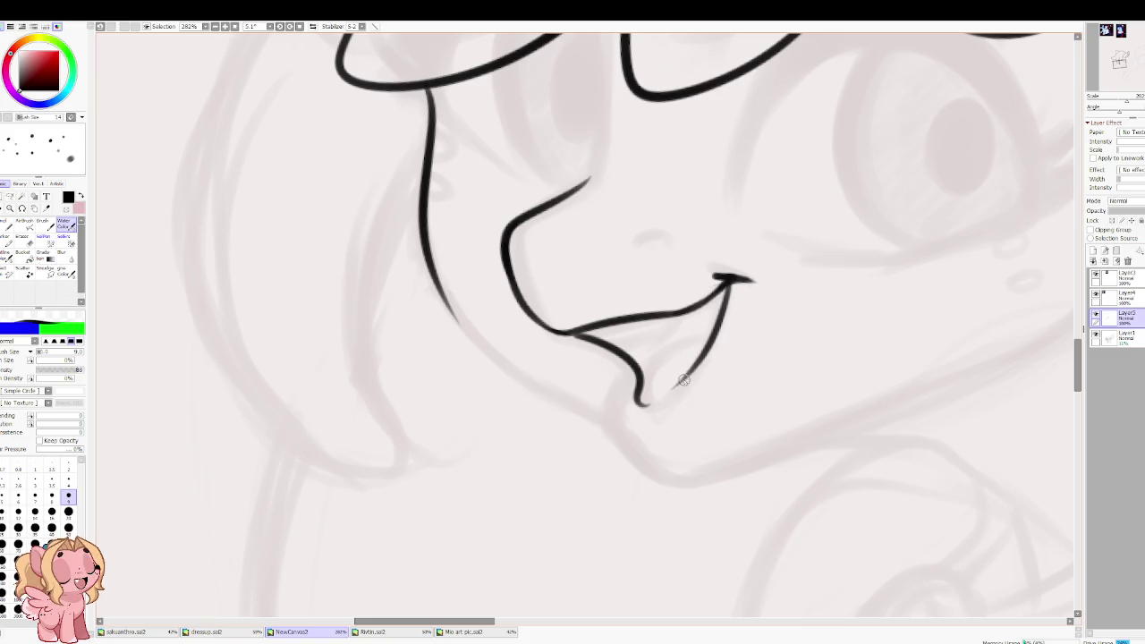
# Step: Ink the tongue's inner edge and thicken the upper lip line
pyautogui.moveTo(639, 394); pyautogui.dragTo(698, 333)
pyautogui.hotkey('ctrl', 'z')
pyautogui.moveTo(639, 399); pyautogui.dragTo(699, 332)
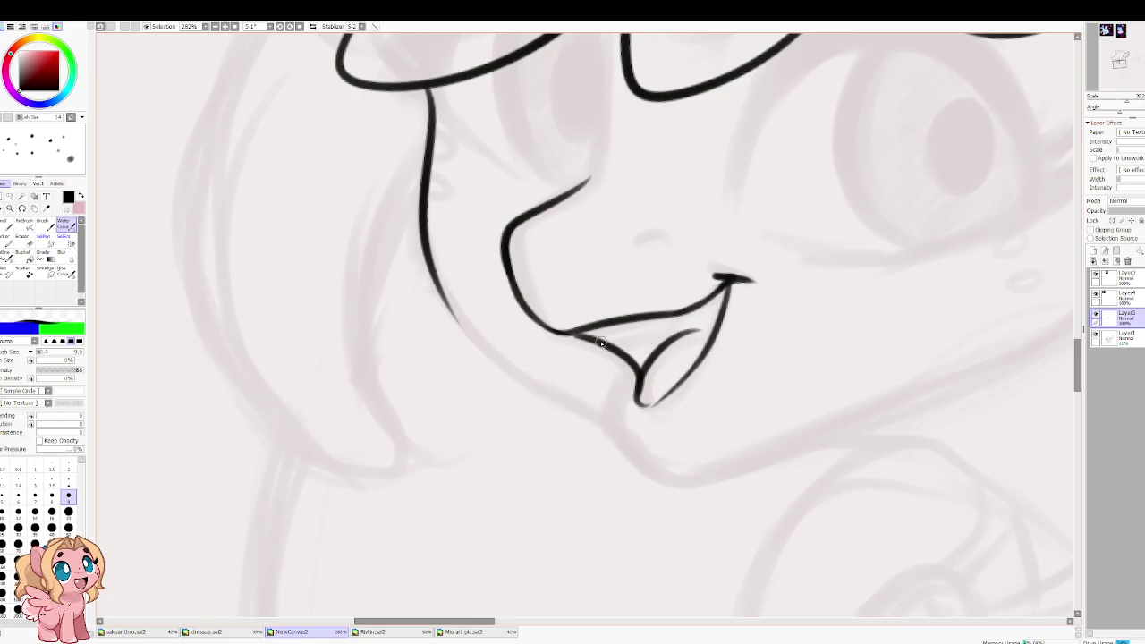
pyautogui.moveTo(690, 309); pyautogui.dragTo(587, 338)
pyautogui.moveTo(694, 310); pyautogui.dragTo(597, 341)
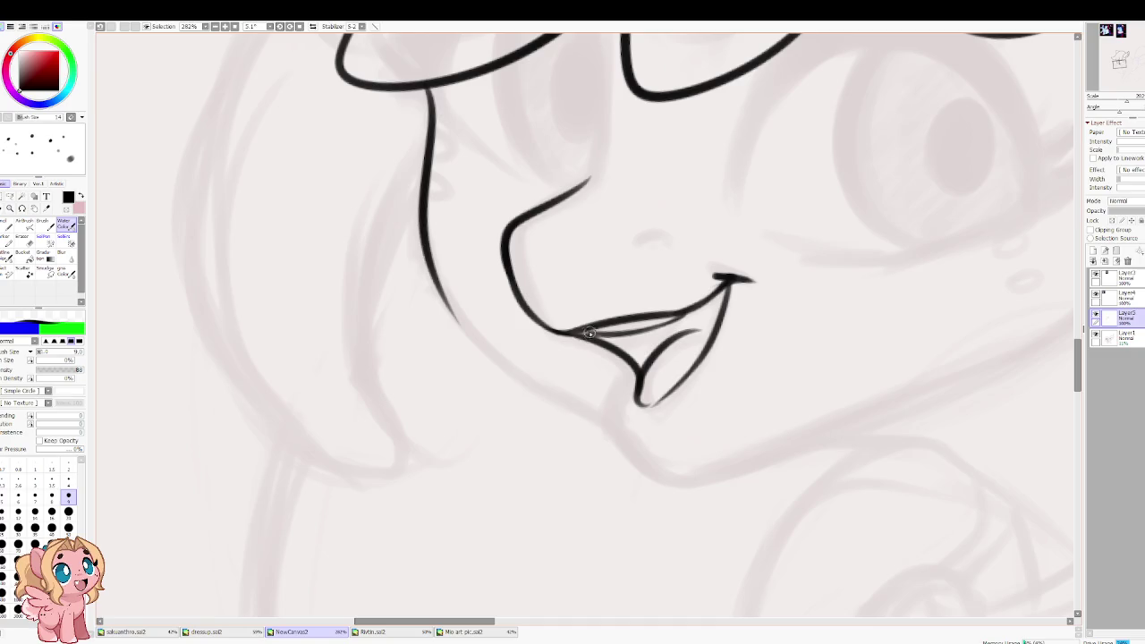
# Step: Mirror and tilt the view, then discard the first nostril attempt
pyautogui.press('h')
pyautogui.moveTo(481, 293)
pyautogui.mouseDown()
pyautogui.moveTo(546, 346)
pyautogui.moveTo(580, 342)
pyautogui.moveTo(551, 348)
pyautogui.moveTo(524, 334)
pyautogui.mouseUp()
pyautogui.hotkey('ctrl', 'z')
pyautogui.hotkey('ctrl', 'z')
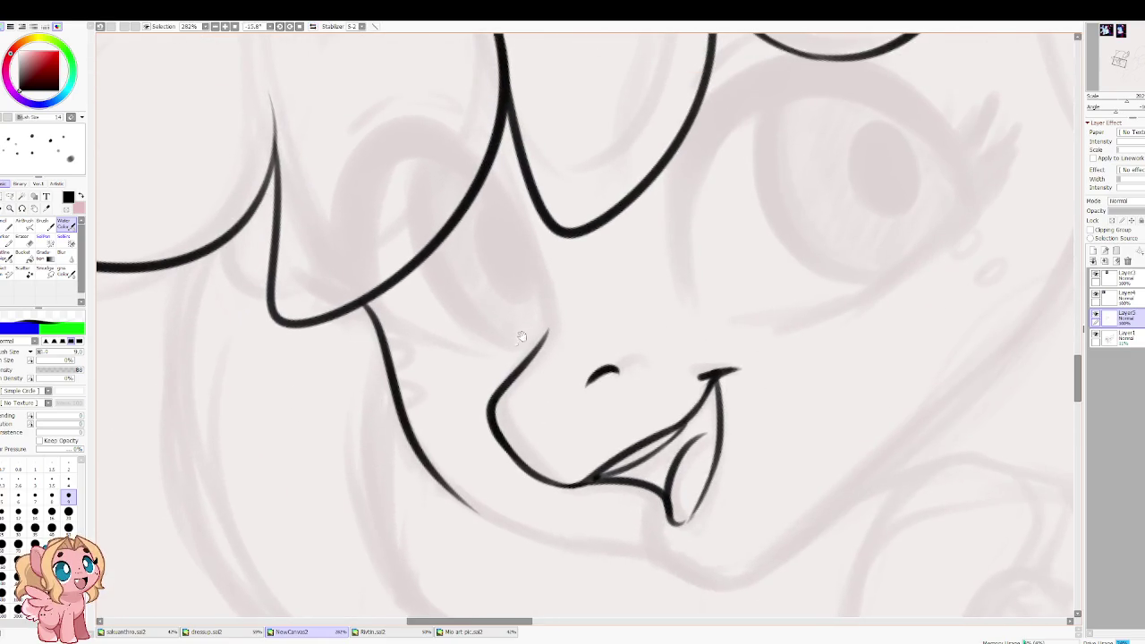
# Step: Extend the nose line up to the bangs and make first attempts at the chin stroke
pyautogui.moveTo(469, 400); pyautogui.dragTo(487, 301)
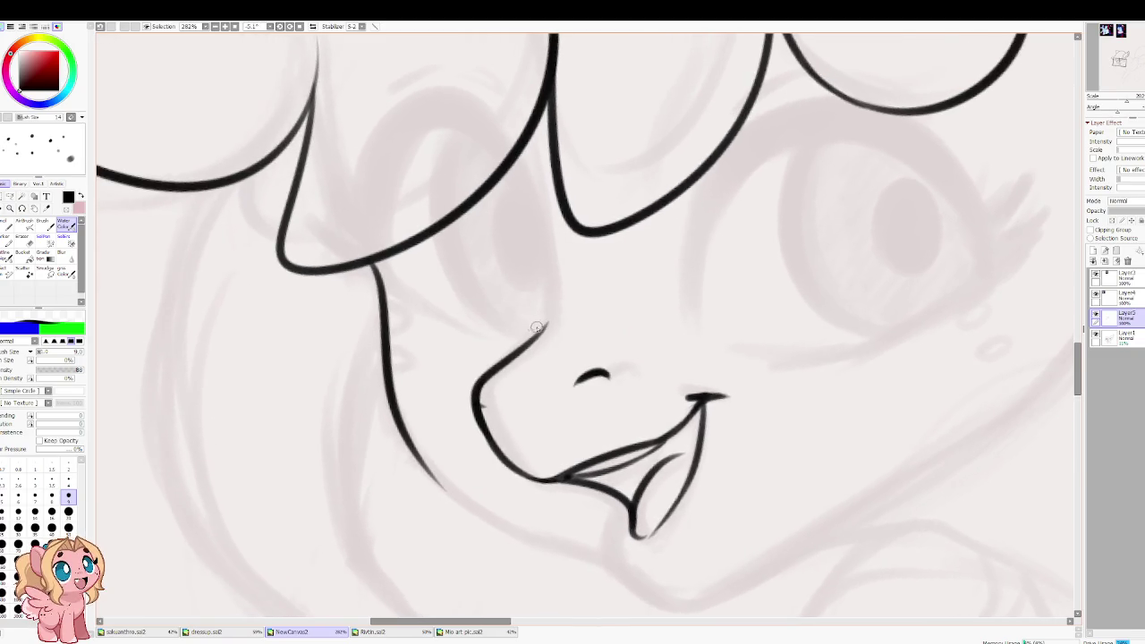
pyautogui.moveTo(541, 327); pyautogui.dragTo(544, 245)
pyautogui.moveTo(487, 352); pyautogui.dragTo(531, 174)
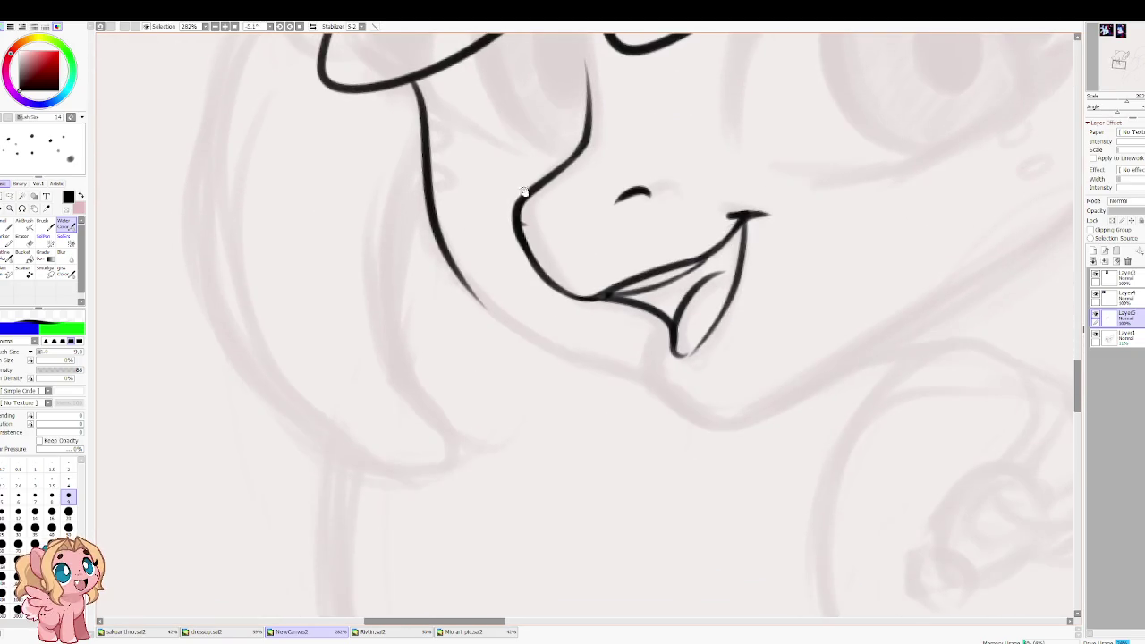
pyautogui.moveTo(450, 265); pyautogui.dragTo(615, 359)
pyautogui.hotkey('ctrl', 'z')
pyautogui.moveTo(452, 260)
pyautogui.mouseDown()
pyautogui.moveTo(643, 358)
pyautogui.moveTo(691, 407)
pyautogui.mouseUp()
pyautogui.hotkey('ctrl', 'z')
# Step: Retry the short chin stroke below the tongue until it extends down from the mouth
pyautogui.hotkey('ctrl', 'z')
pyautogui.moveTo(677, 344)
pyautogui.mouseDown()
pyautogui.moveTo(655, 370)
pyautogui.moveTo(698, 410)
pyautogui.moveTo(785, 393)
pyautogui.mouseUp()
pyautogui.hotkey('ctrl', 'z')
pyautogui.hotkey('ctrl', 'z')
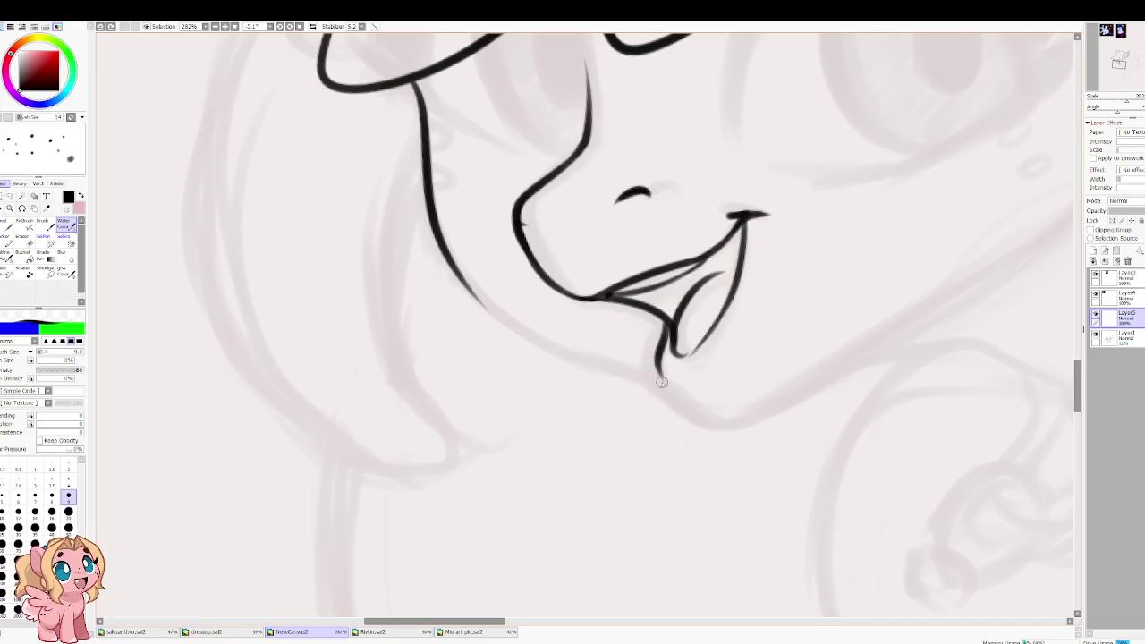
pyautogui.moveTo(660, 366); pyautogui.dragTo(736, 417)
pyautogui.hotkey('ctrl', 'z')
pyautogui.moveTo(664, 347)
pyautogui.mouseDown()
pyautogui.moveTo(661, 388)
pyautogui.moveTo(775, 409)
pyautogui.mouseUp()
pyautogui.moveTo(649, 382)
pyautogui.mouseDown()
pyautogui.moveTo(414, 480)
pyautogui.moveTo(549, 480)
pyautogui.mouseUp()
pyautogui.hotkey('ctrl', 'z')
pyautogui.hotkey('ctrl', 'z')
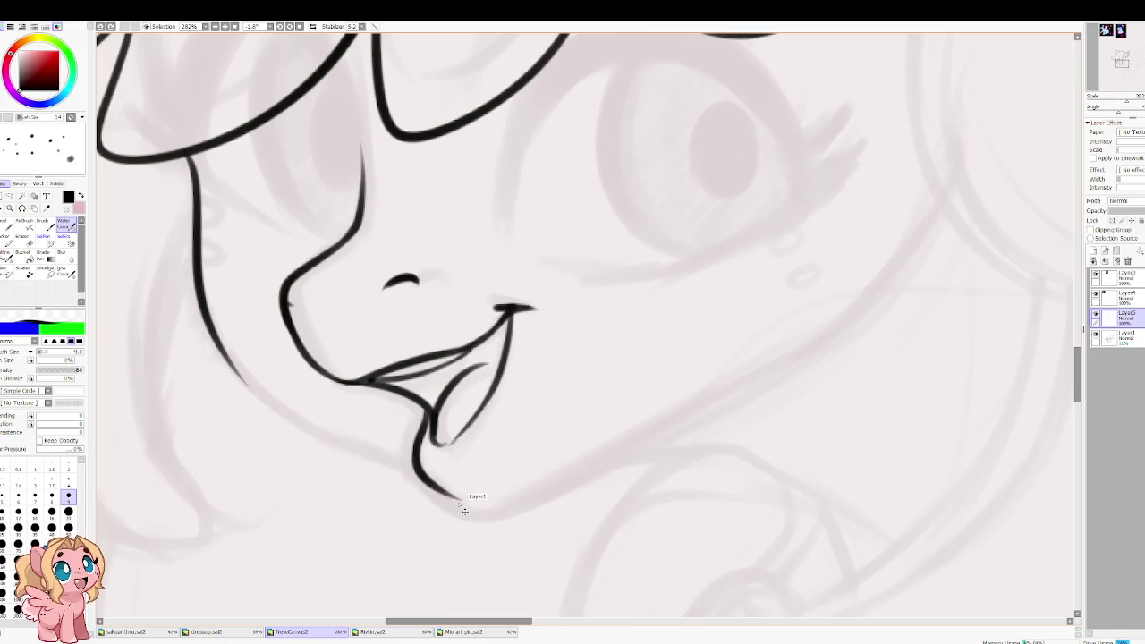
pyautogui.moveTo(430, 483); pyautogui.dragTo(587, 464)
# Step: Ink the chin stroke below the tongue and the long jawline sweeping up toward the cheek
pyautogui.moveTo(499, 503); pyautogui.dragTo(862, 261)
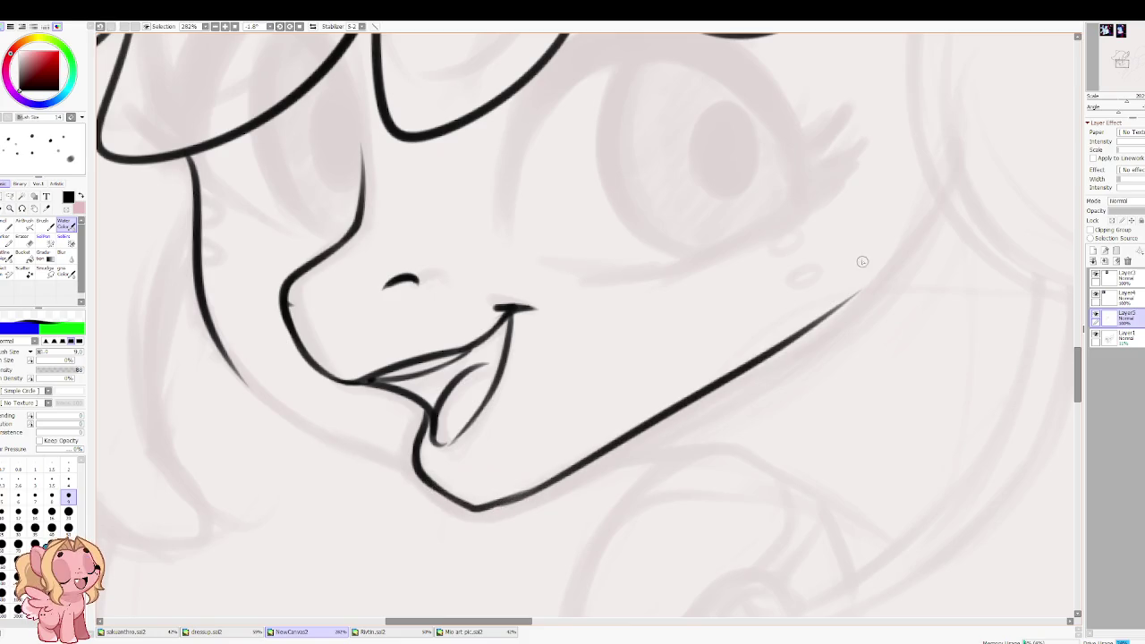
pyautogui.hotkey('ctrl', 'z')
pyautogui.hotkey('ctrl', 'z')
pyautogui.moveTo(434, 484); pyautogui.dragTo(581, 474)
pyautogui.hotkey('ctrl', 'z')
pyautogui.moveTo(434, 483); pyautogui.dragTo(573, 460)
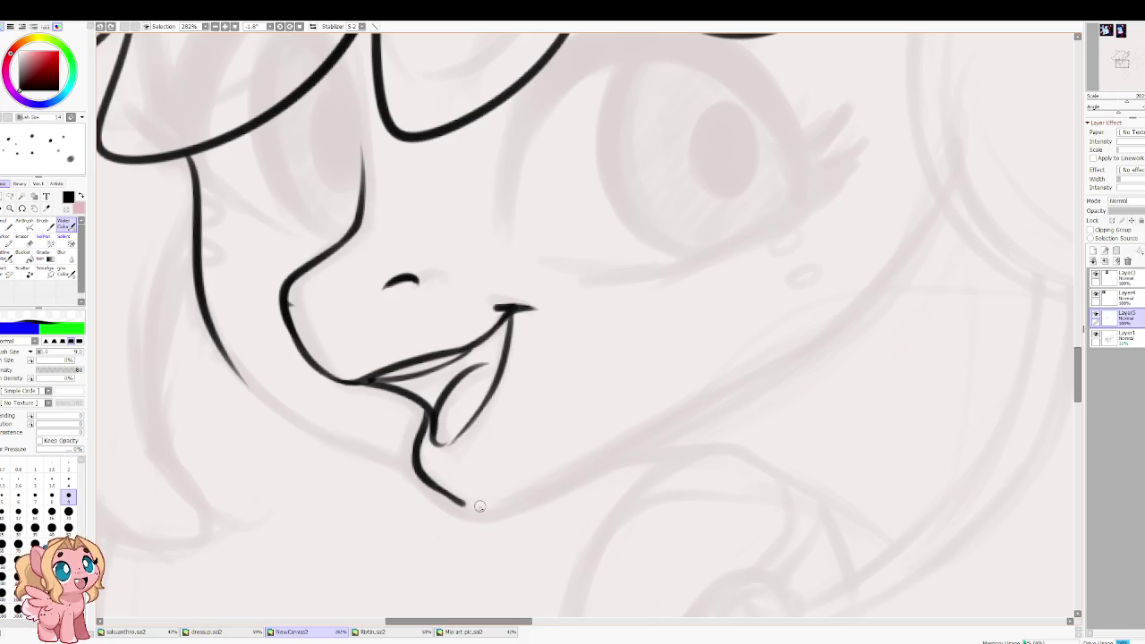
pyautogui.moveTo(496, 506); pyautogui.dragTo(936, 211)
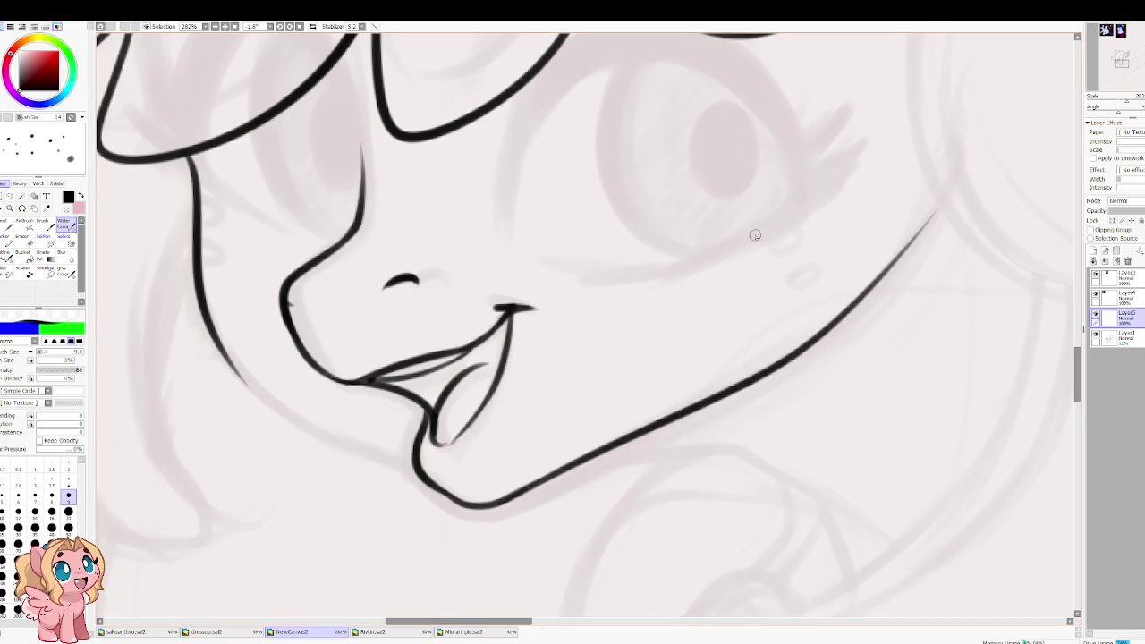
pyautogui.scroll(-2, 713, 205)
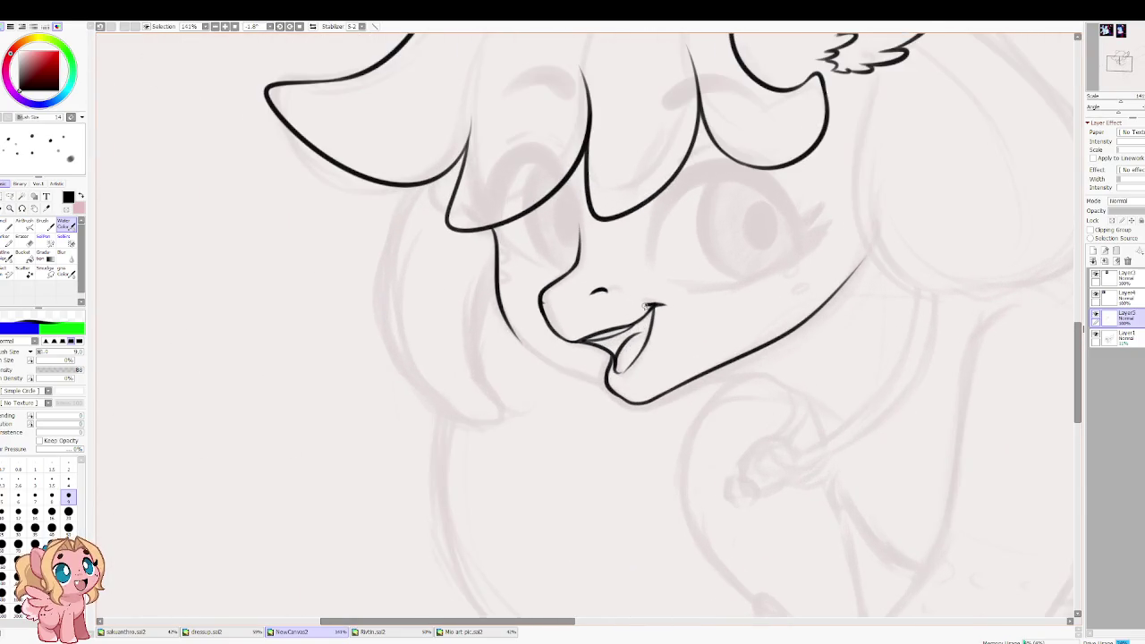
# Step: Redo the jawline stroke, thickening and extending it up to the right
pyautogui.moveTo(670, 308); pyautogui.dragTo(663, 327)
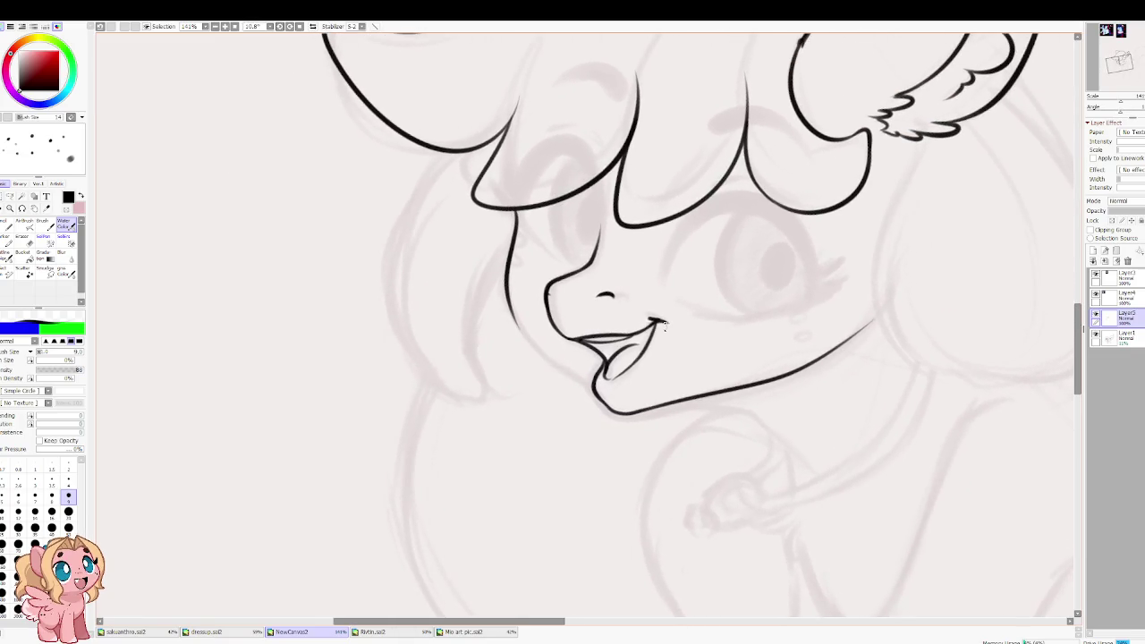
pyautogui.scroll(2, 696, 314)
pyautogui.moveTo(502, 428)
pyautogui.mouseDown()
pyautogui.moveTo(567, 445)
pyautogui.moveTo(455, 478)
pyautogui.mouseUp()
pyautogui.hotkey('ctrl', 'z')
pyautogui.moveTo(472, 409)
pyautogui.mouseDown()
pyautogui.moveTo(426, 424)
pyautogui.moveTo(733, 389)
pyautogui.moveTo(909, 291)
pyautogui.mouseUp()
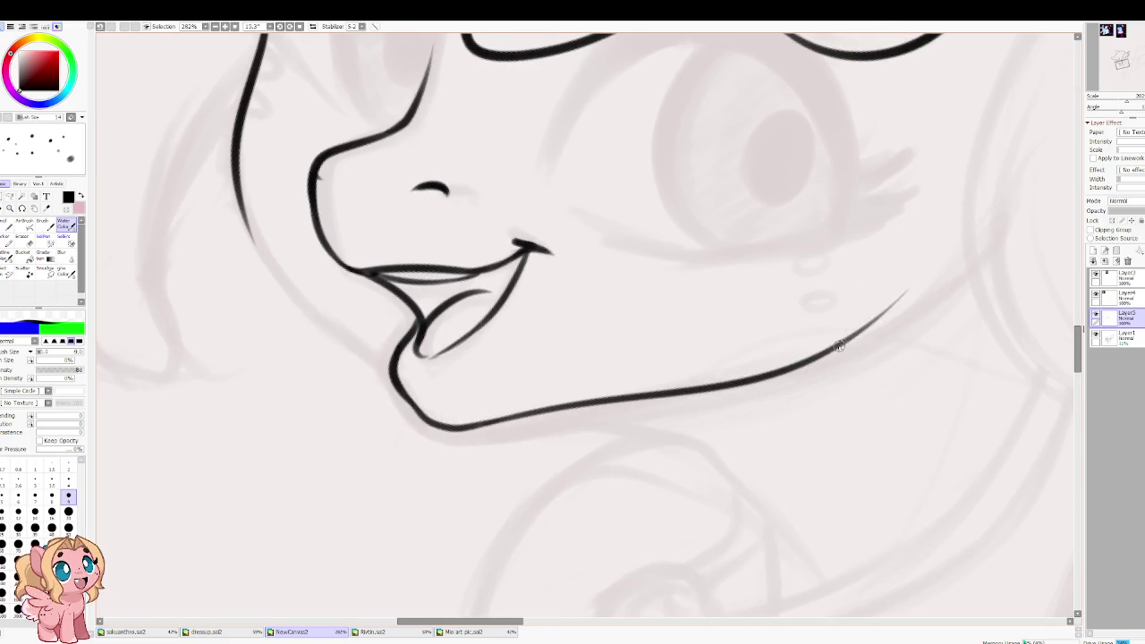
pyautogui.moveTo(860, 333); pyautogui.dragTo(952, 247)
# Step: Extend the inner lower-lip line to meet the outer lip, checking it in mirrored view
pyautogui.press('h')
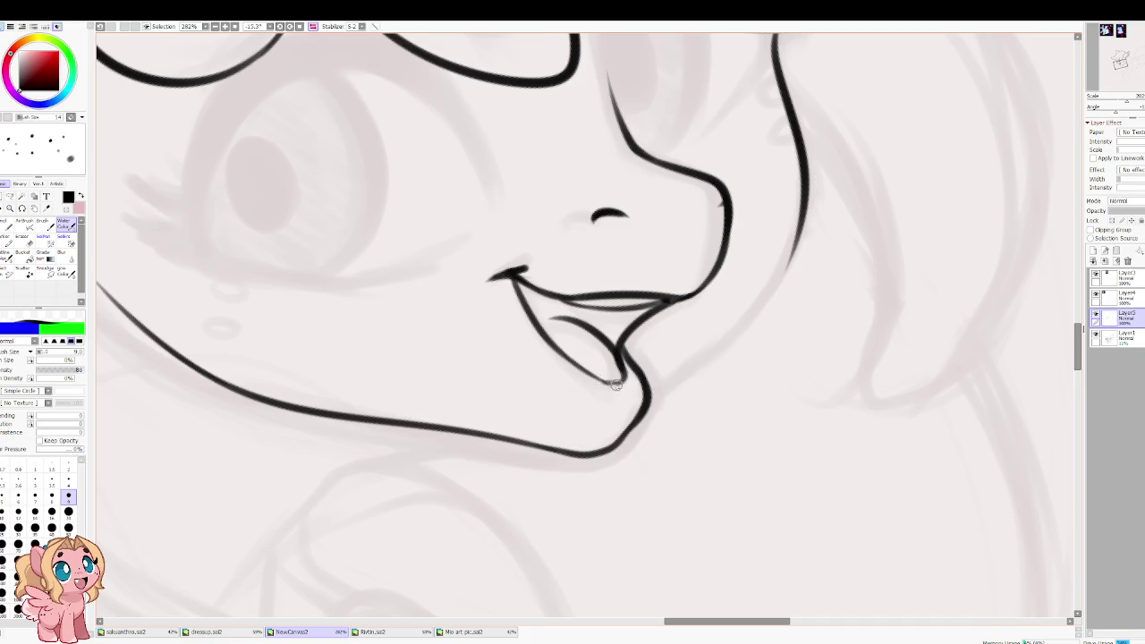
pyautogui.moveTo(592, 370); pyautogui.dragTo(617, 382)
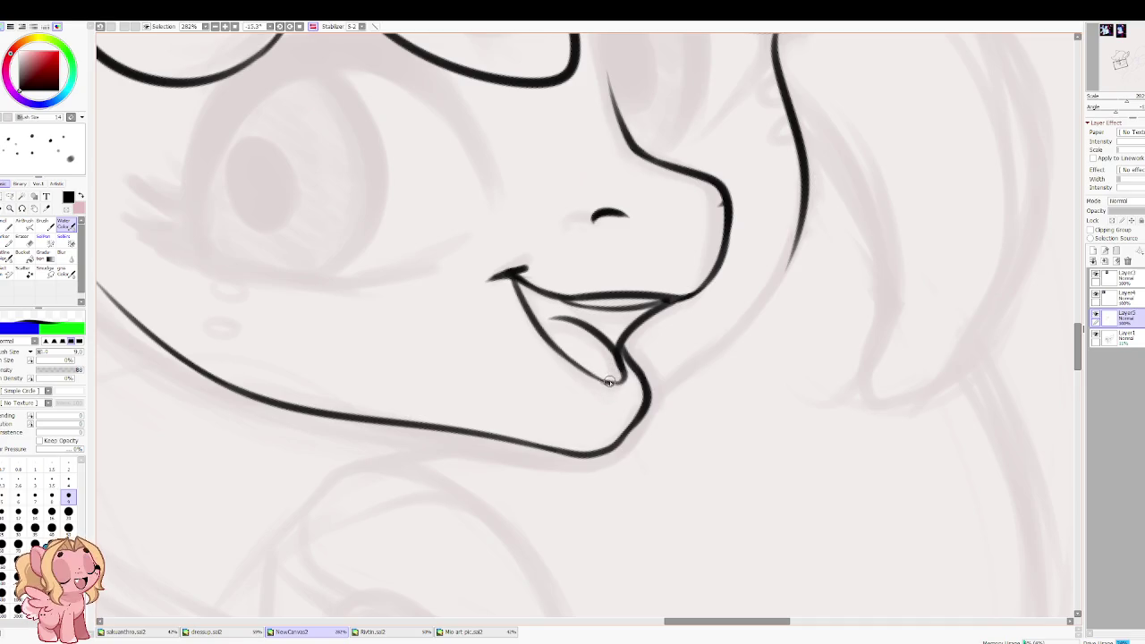
pyautogui.press('h')
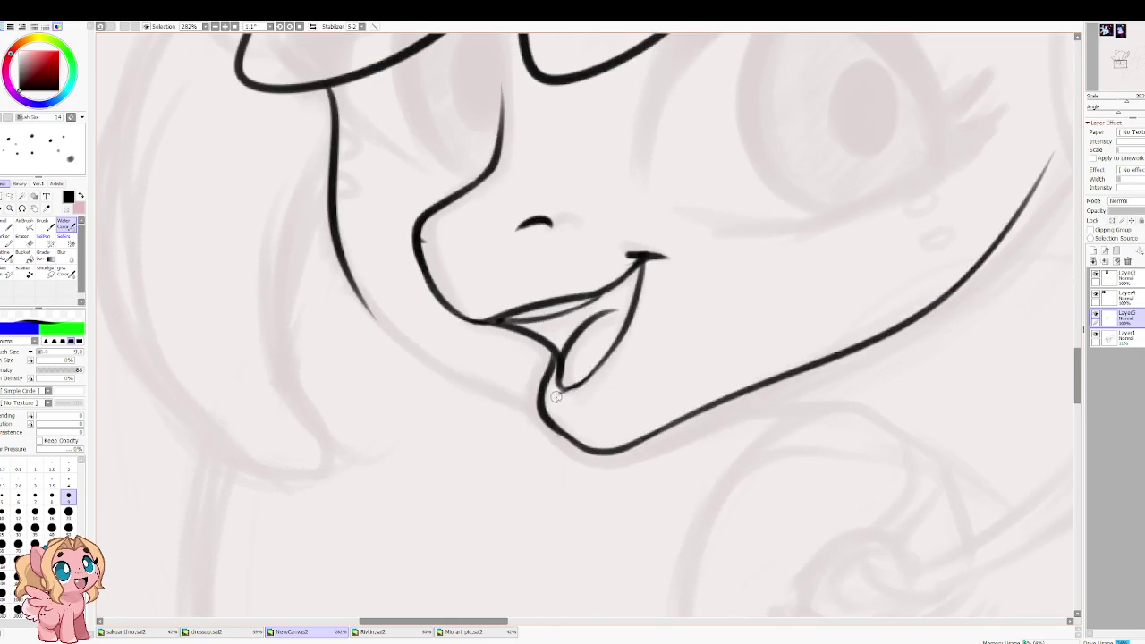
# Step: Switch to the Eraser at size 6 and zoom in on the pony's face
pyautogui.press('e')
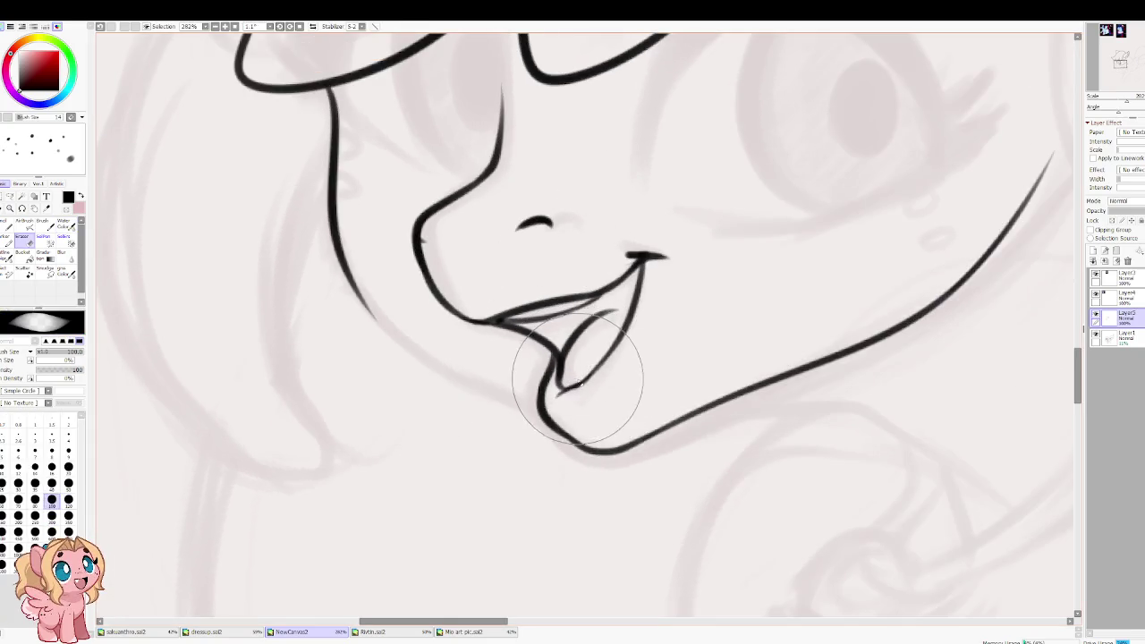
pyautogui.press('[')
pyautogui.press('[')
pyautogui.press('[')
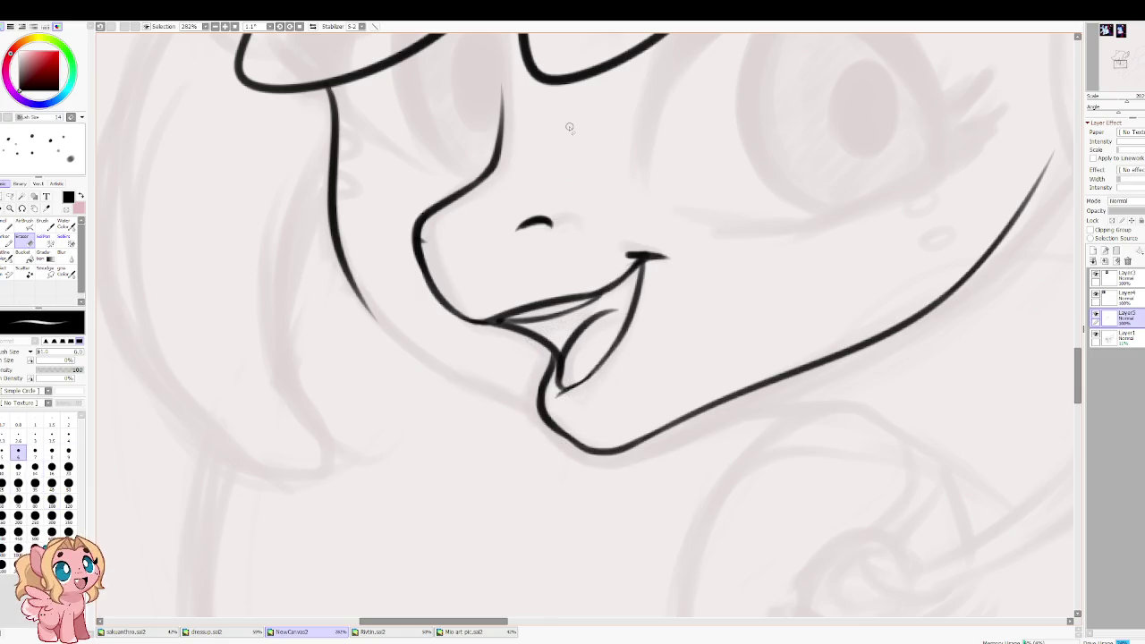
pyautogui.scroll(-3, 570, 149)
pyautogui.moveTo(542, 176); pyautogui.dragTo(531, 262)
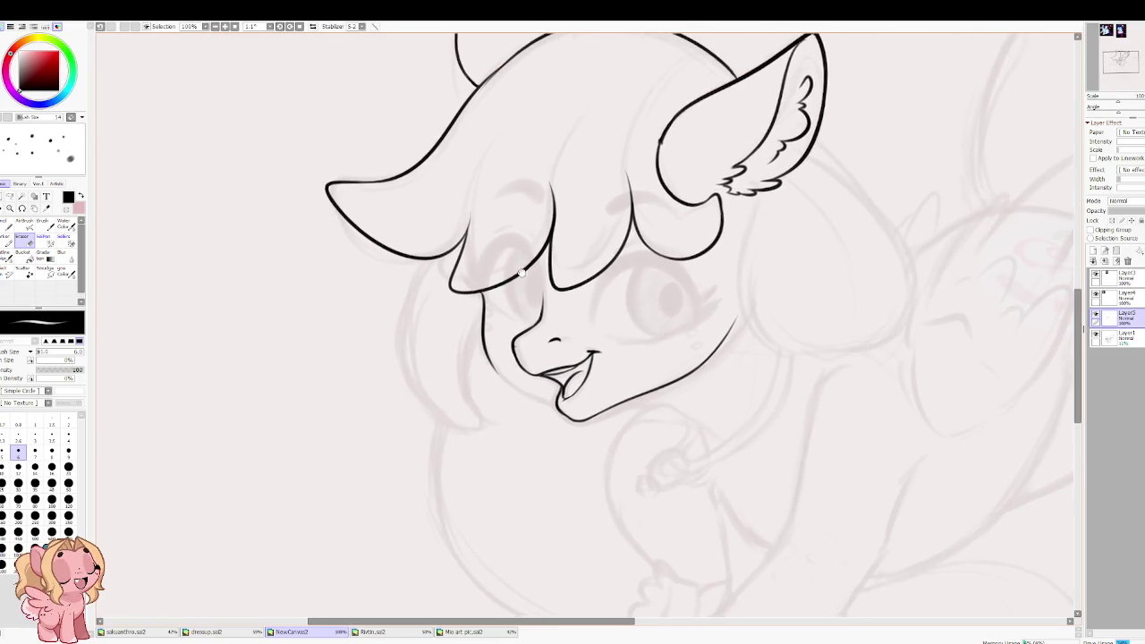
# Step: Zoom in on the mouth and stroke over the inner lower-lip line with the brush to thicken it
pyautogui.scroll(2, 548, 344)
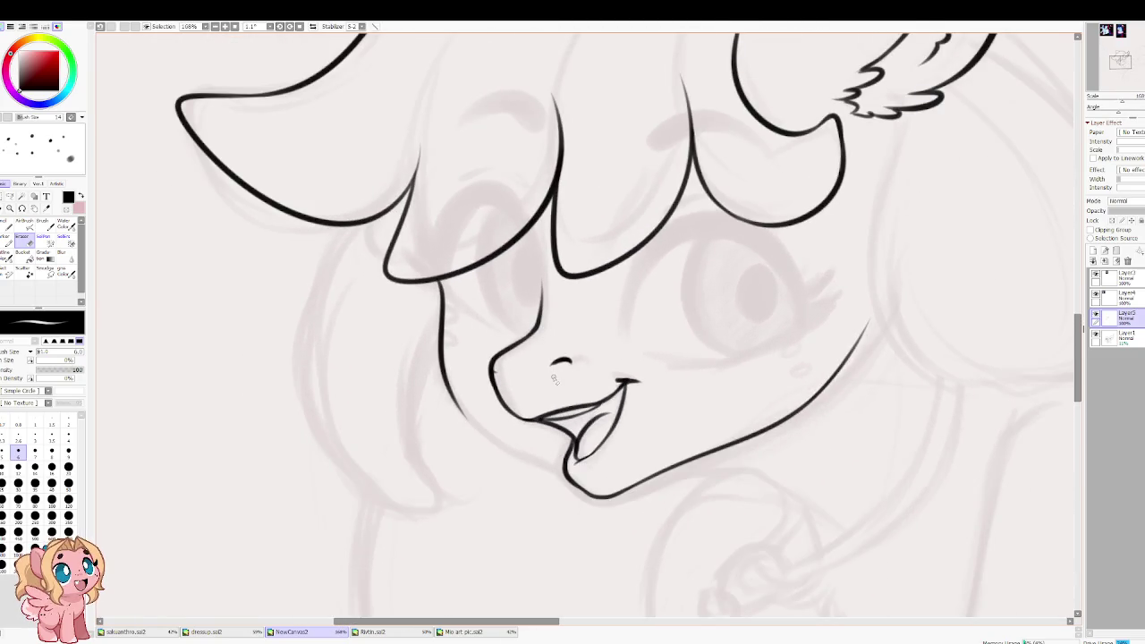
pyautogui.scroll(1, 550, 360)
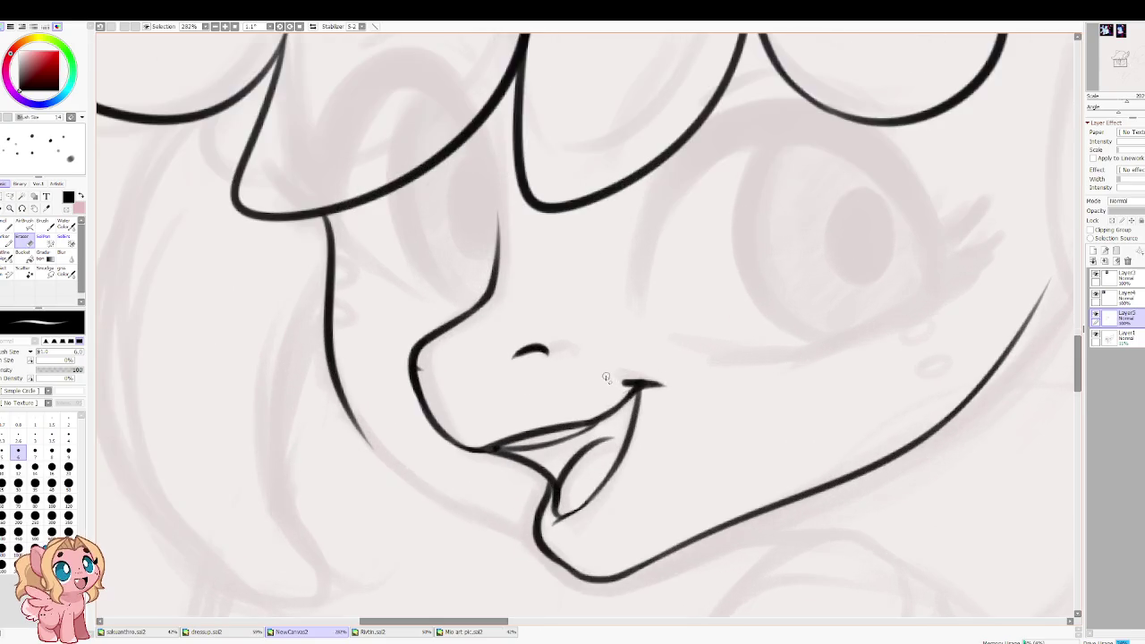
pyautogui.scroll(1, 572, 365)
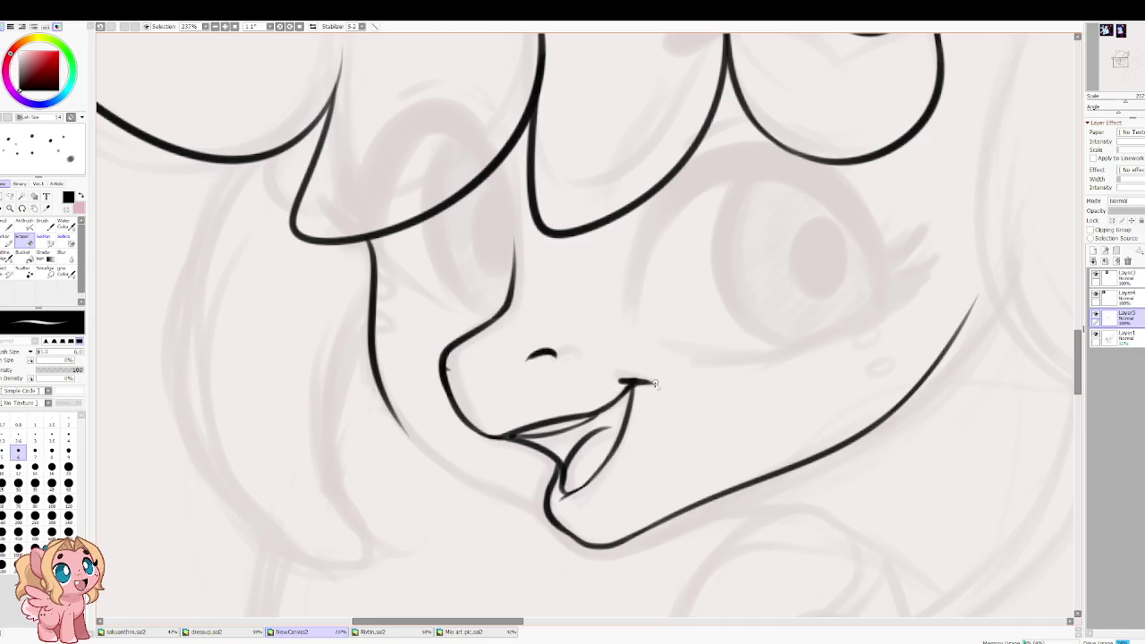
pyautogui.press('c')
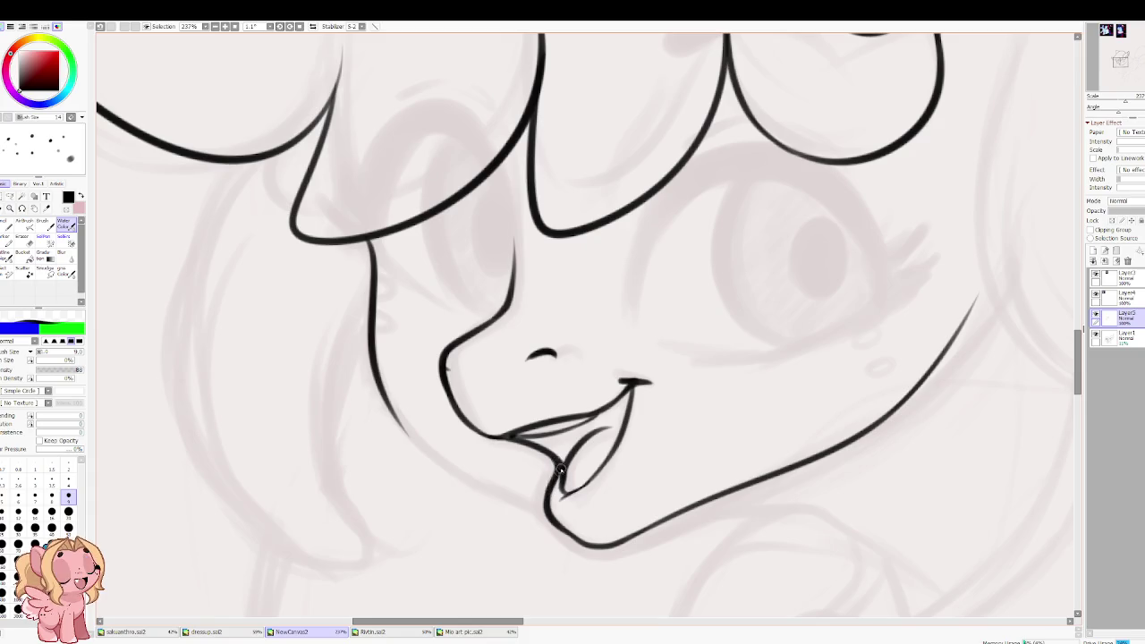
pyautogui.press('e')
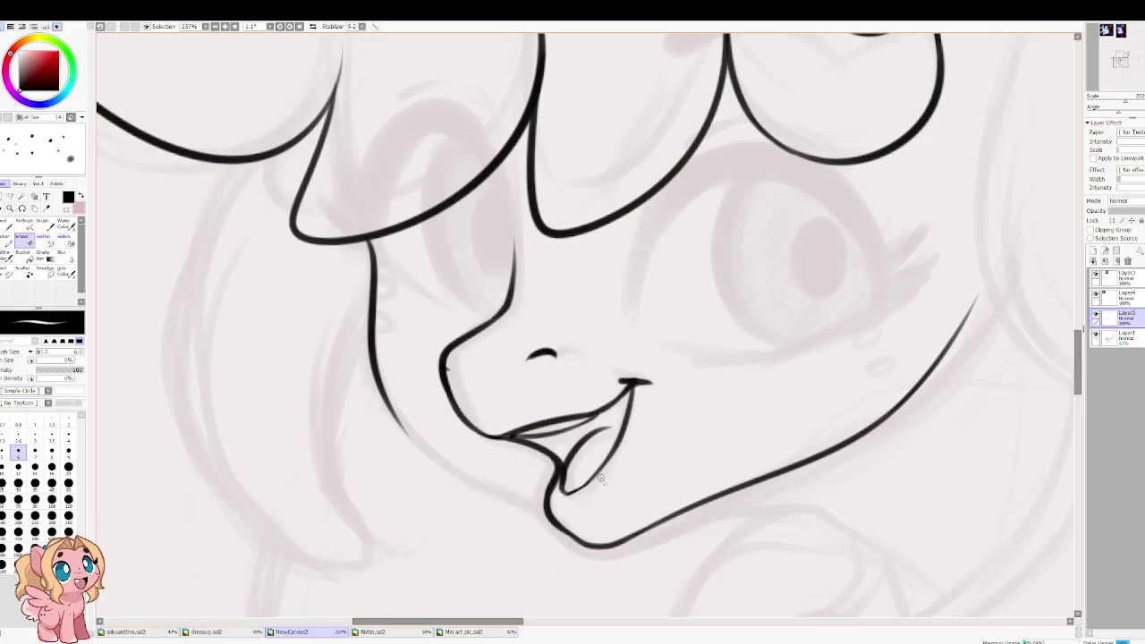
pyautogui.press('c')
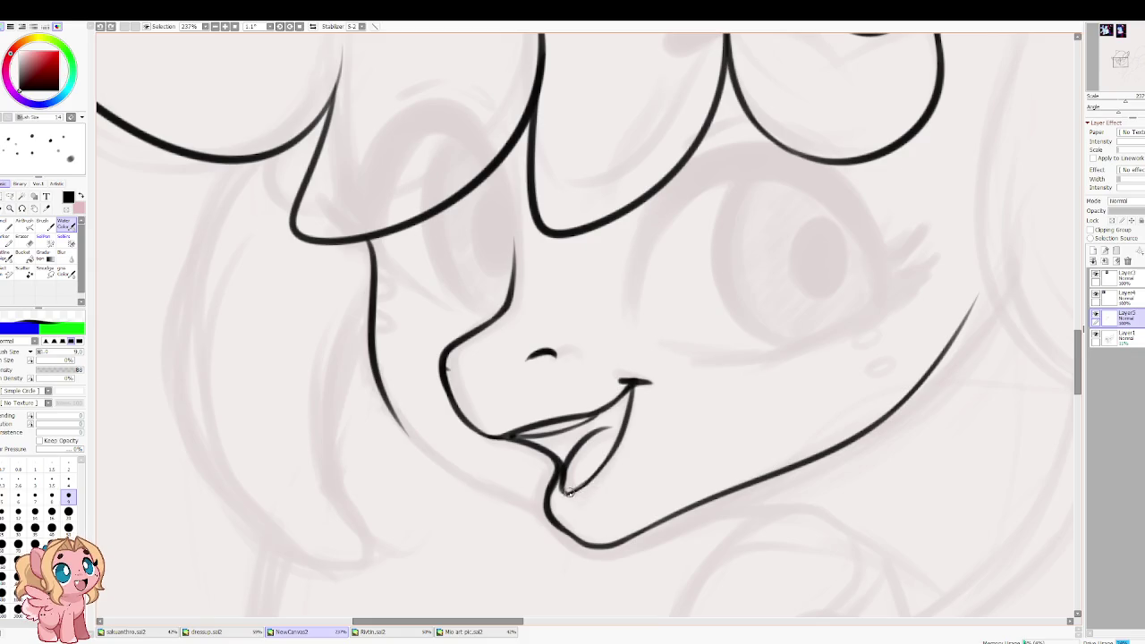
pyautogui.moveTo(612, 447); pyautogui.dragTo(566, 492)
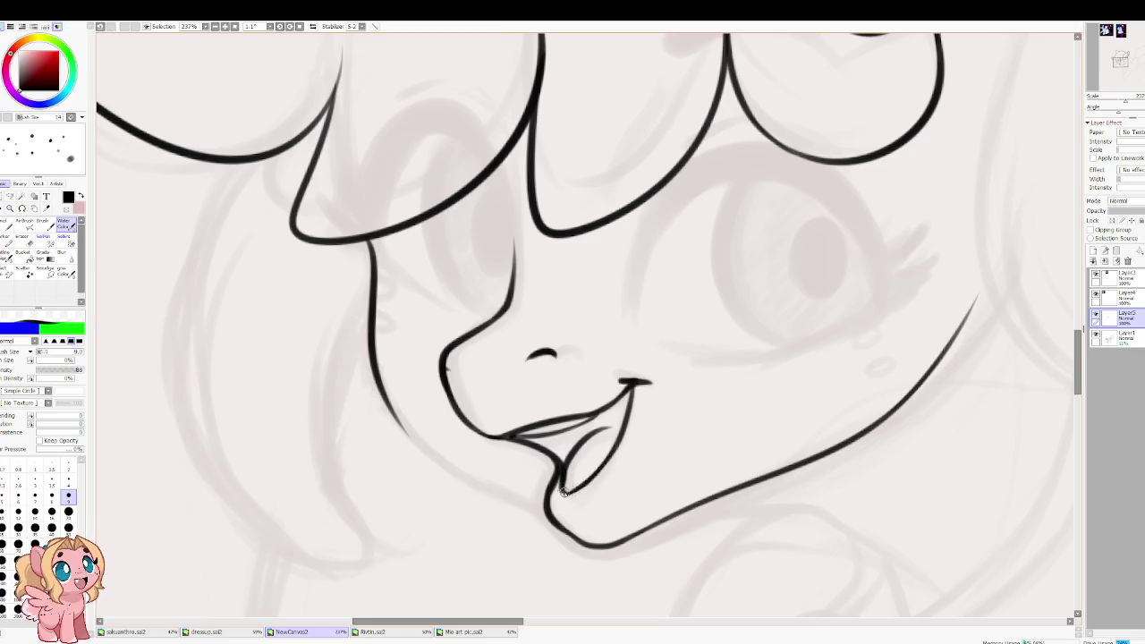
pyautogui.press('h')
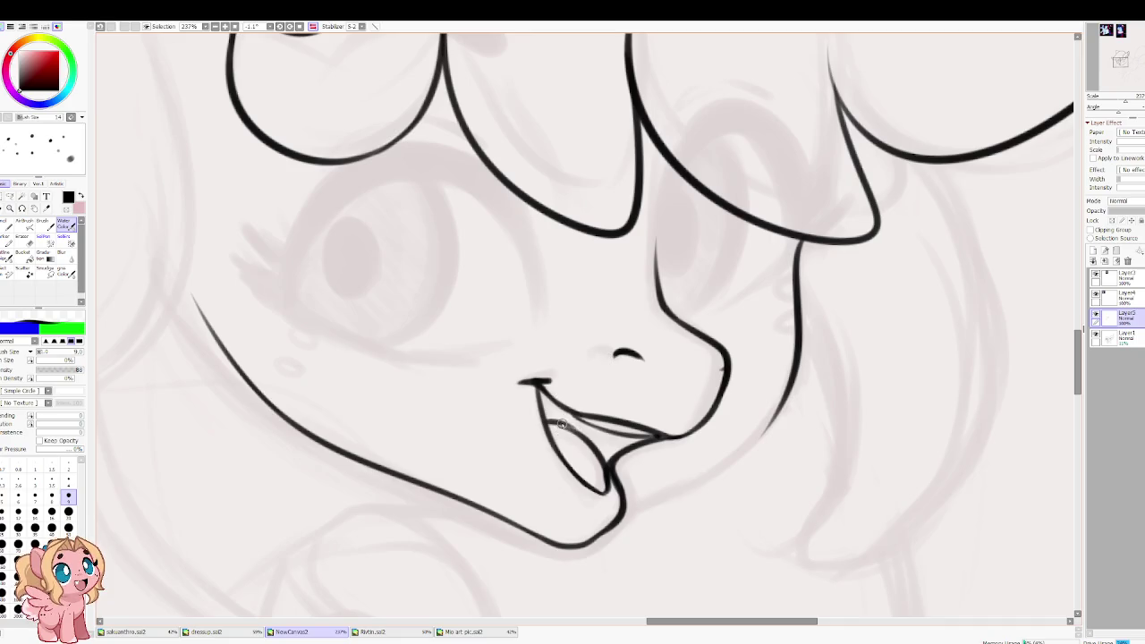
# Step: At brush size 7, draw a cheek line from the hair line down to the chin in mirrored view
pyautogui.press('[')
pyautogui.press('[')
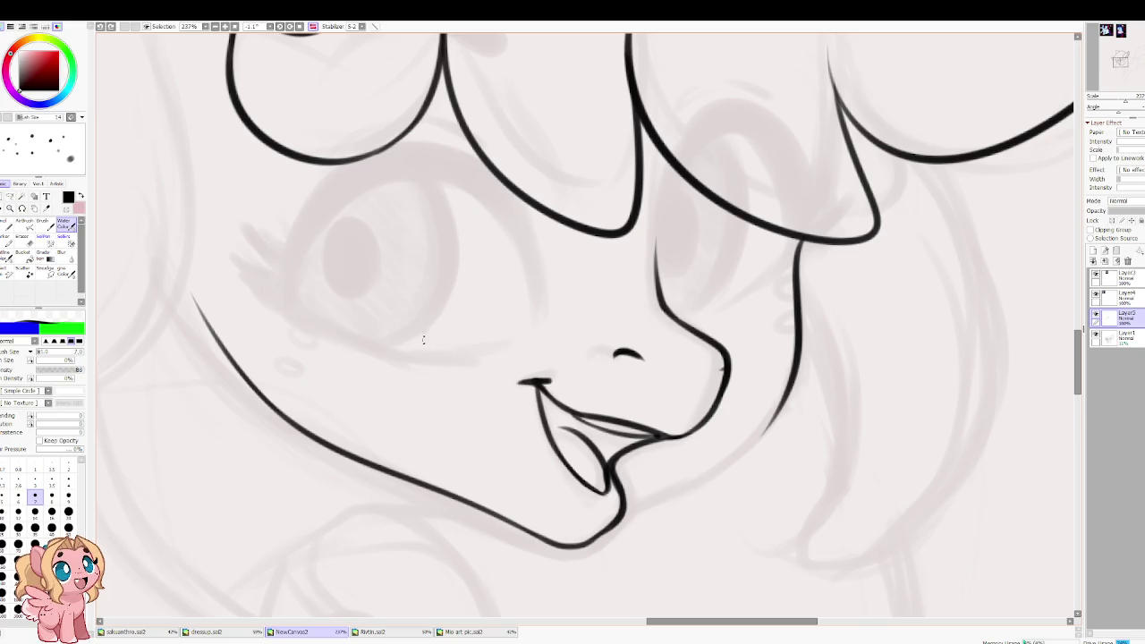
pyautogui.moveTo(426, 341); pyautogui.dragTo(33, 447)
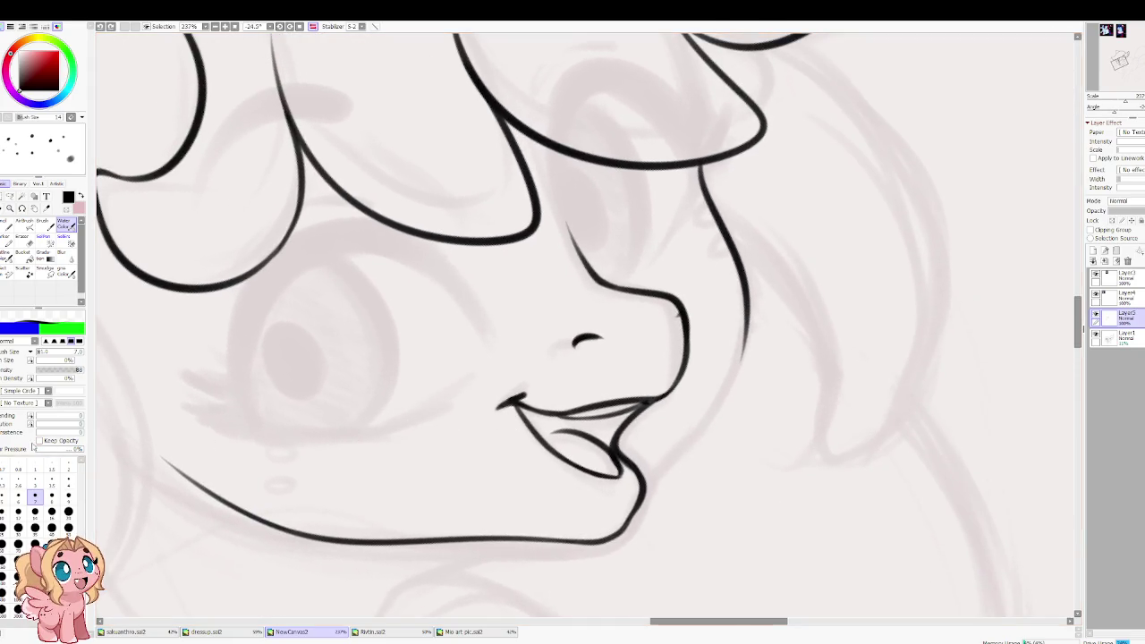
pyautogui.moveTo(482, 400); pyautogui.dragTo(557, 457)
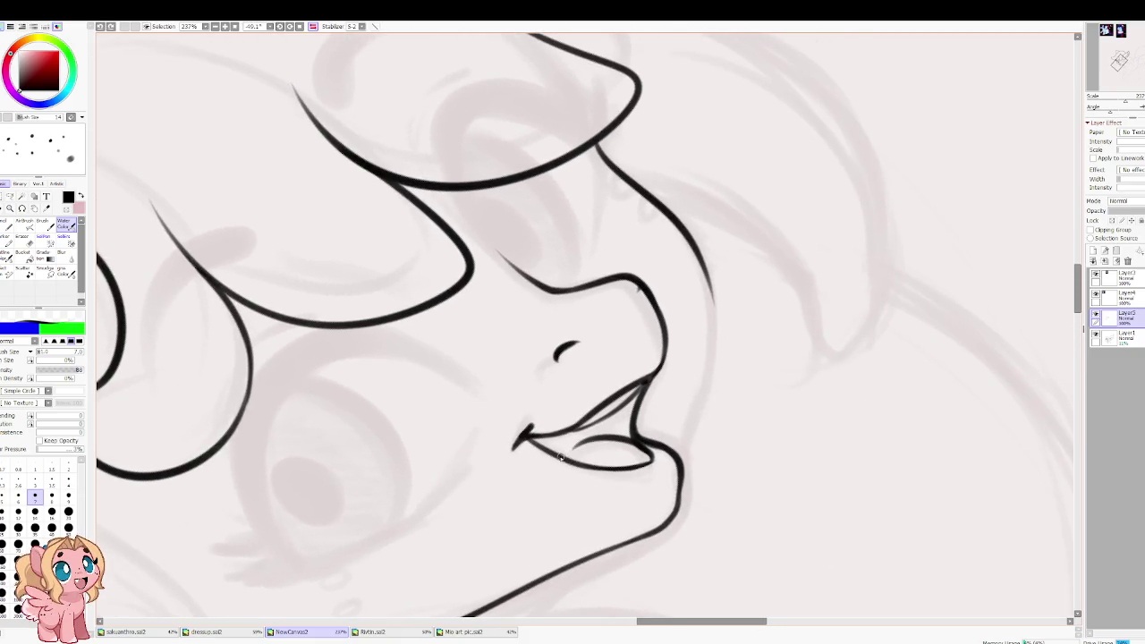
pyautogui.moveTo(576, 445)
pyautogui.mouseDown()
pyautogui.moveTo(468, 468)
pyautogui.moveTo(466, 433)
pyautogui.moveTo(519, 450)
pyautogui.mouseUp()
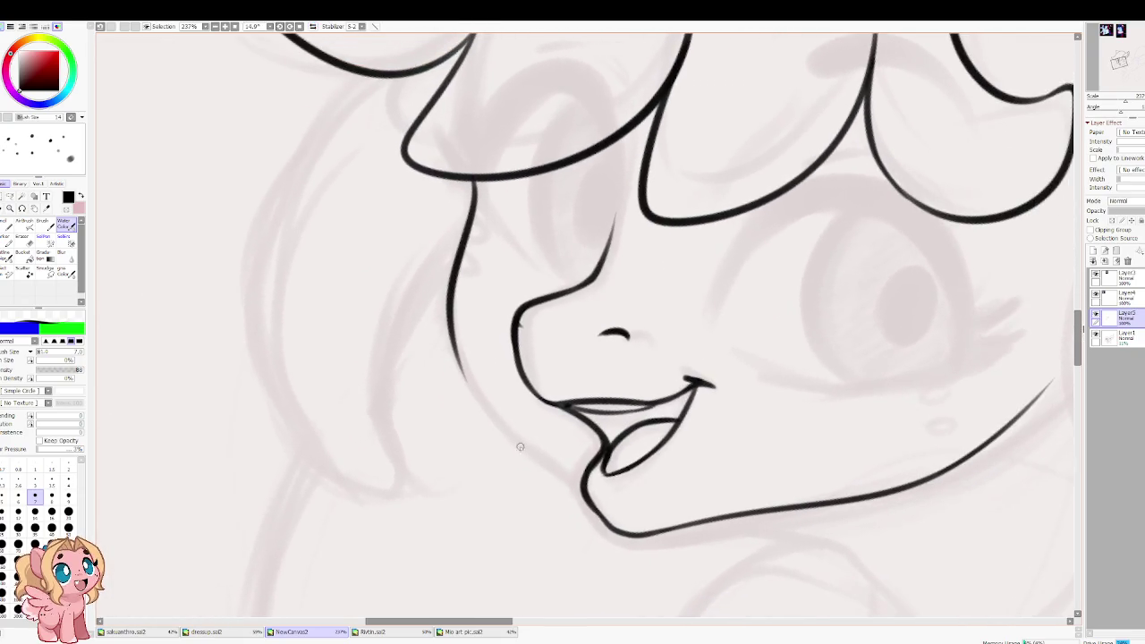
pyautogui.press('h')
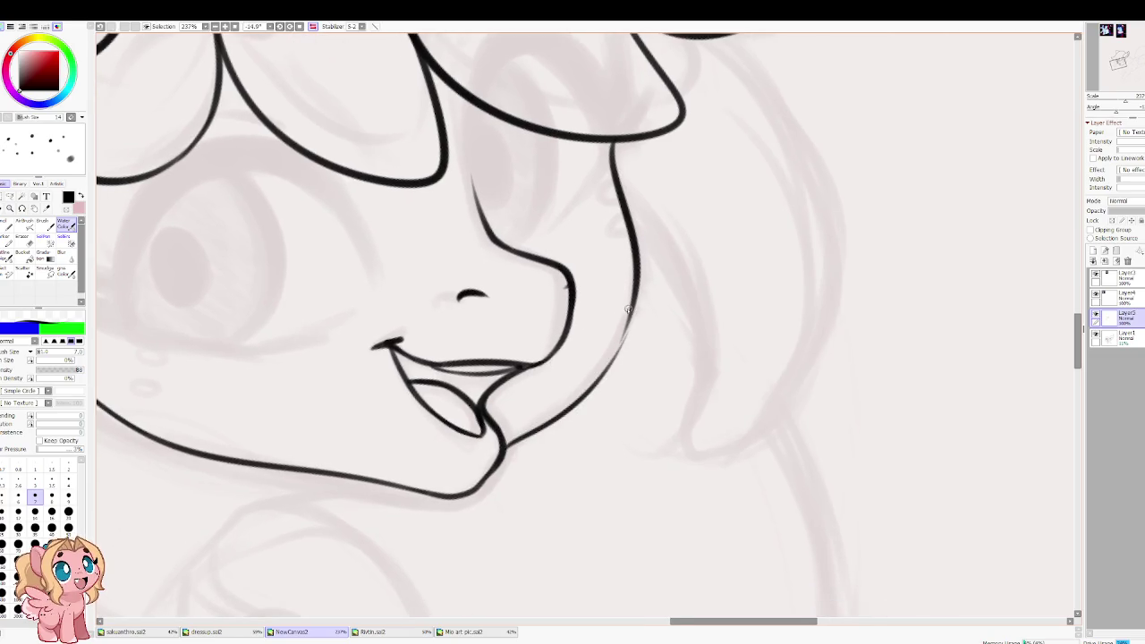
pyautogui.moveTo(515, 438); pyautogui.dragTo(630, 304)
pyautogui.hotkey('ctrl', 'z')
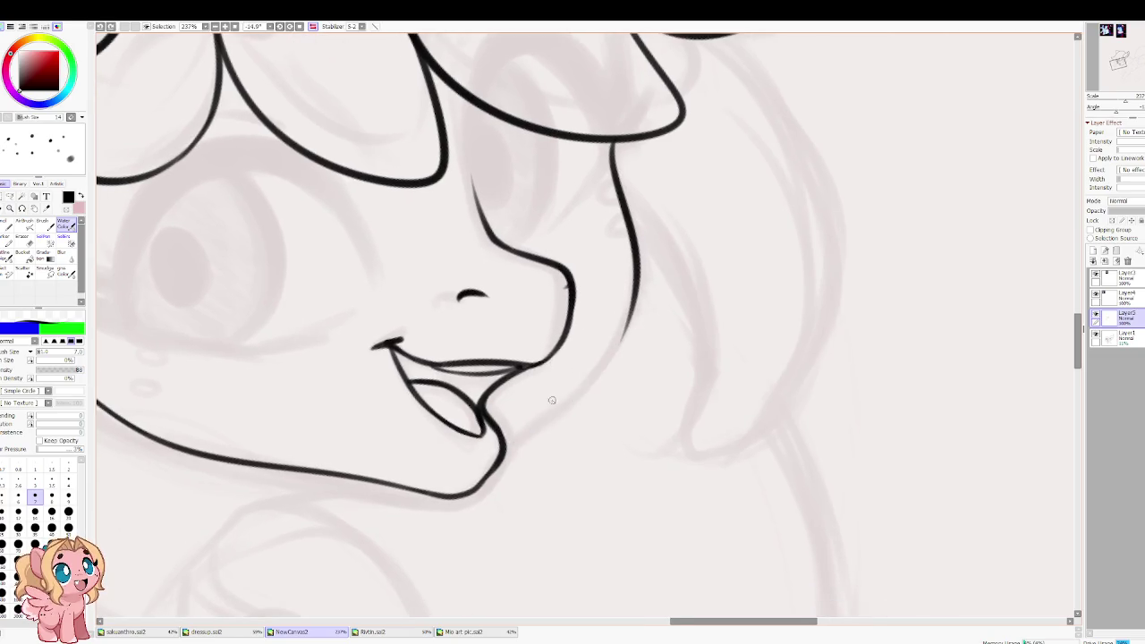
pyautogui.moveTo(508, 438)
pyautogui.mouseDown()
pyautogui.moveTo(628, 303)
pyautogui.moveTo(539, 437)
pyautogui.mouseUp()
pyautogui.hotkey('ctrl', 'z')
pyautogui.hotkey('ctrl', 'z')
pyautogui.moveTo(634, 304); pyautogui.dragTo(497, 455)
pyautogui.hotkey('ctrl', 'z')
pyautogui.moveTo(634, 301)
pyautogui.mouseDown()
pyautogui.moveTo(582, 392)
pyautogui.moveTo(506, 454)
pyautogui.mouseUp()
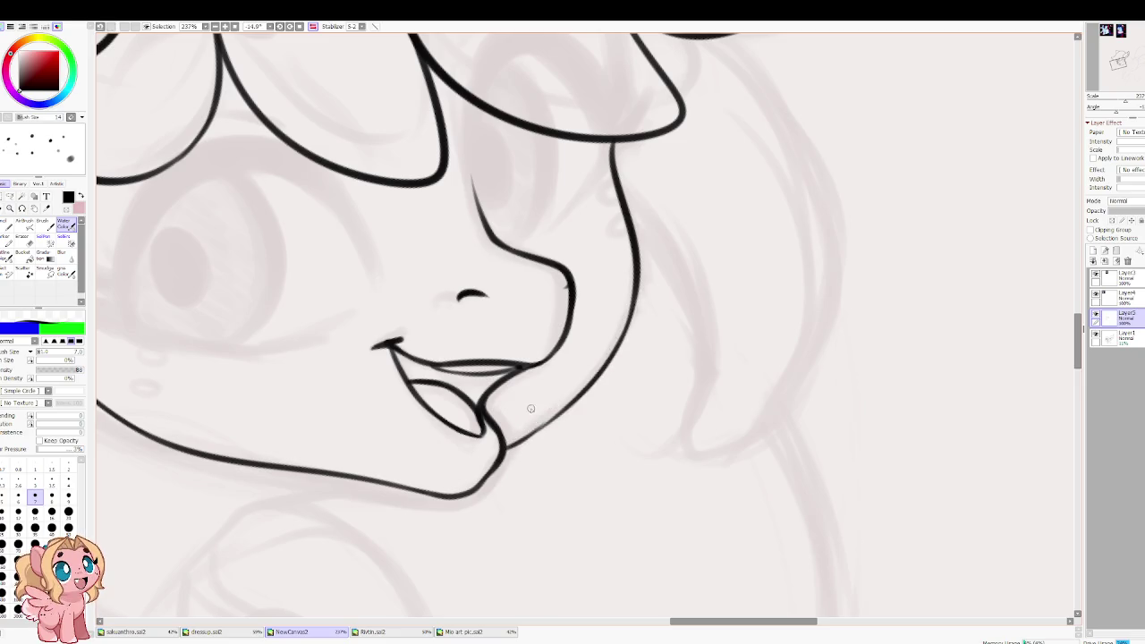
# Step: Redraw the left cheek line bolder in normal view, then restore the upright view
pyautogui.press('h')
pyautogui.moveTo(657, 442)
pyautogui.mouseDown()
pyautogui.moveTo(465, 417)
pyautogui.moveTo(470, 306)
pyautogui.mouseUp()
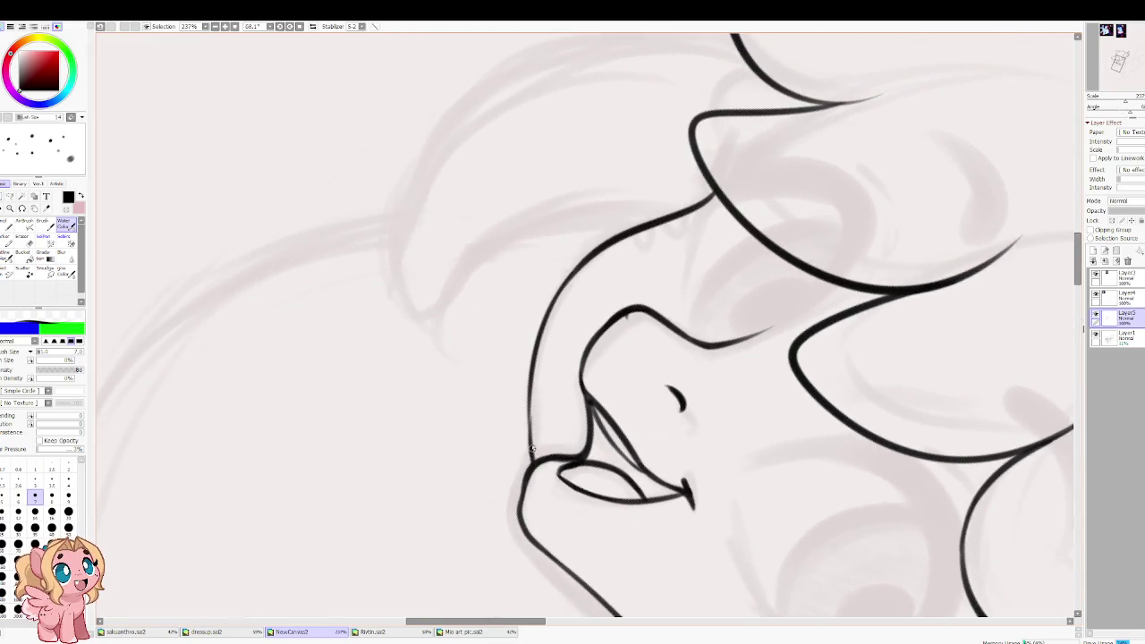
pyautogui.moveTo(529, 378); pyautogui.dragTo(532, 451)
pyautogui.hotkey('ctrl', 'z')
pyautogui.moveTo(529, 378); pyautogui.dragTo(531, 465)
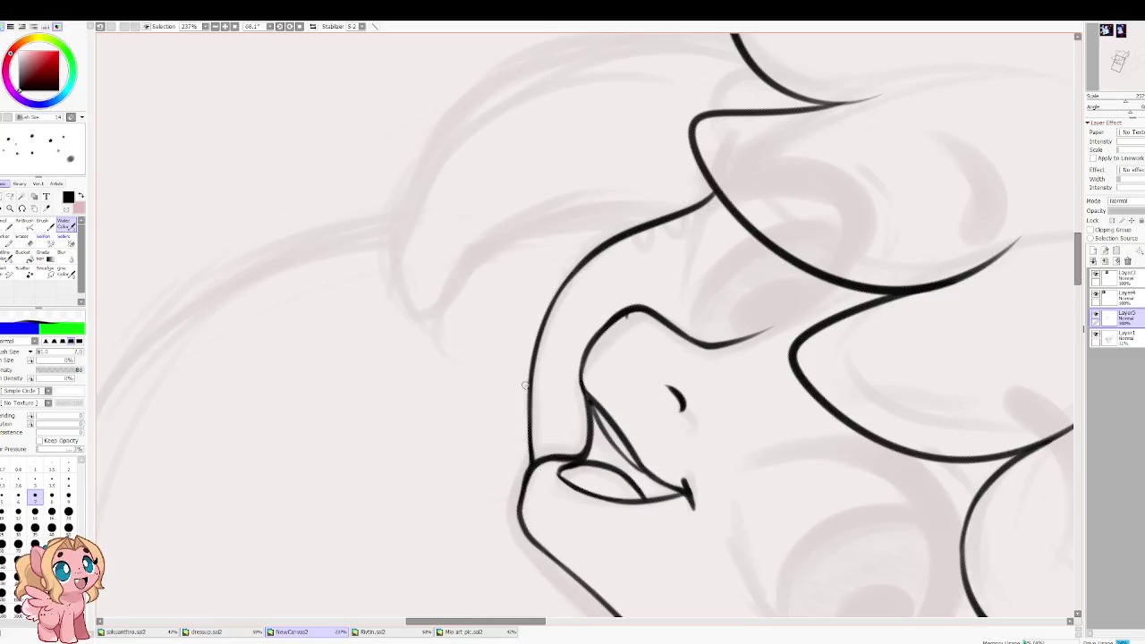
pyautogui.moveTo(437, 291)
pyautogui.mouseDown()
pyautogui.moveTo(450, 397)
pyautogui.moveTo(469, 228)
pyautogui.moveTo(480, 363)
pyautogui.moveTo(609, 469)
pyautogui.mouseUp()
pyautogui.scroll(-5, 391, 216)
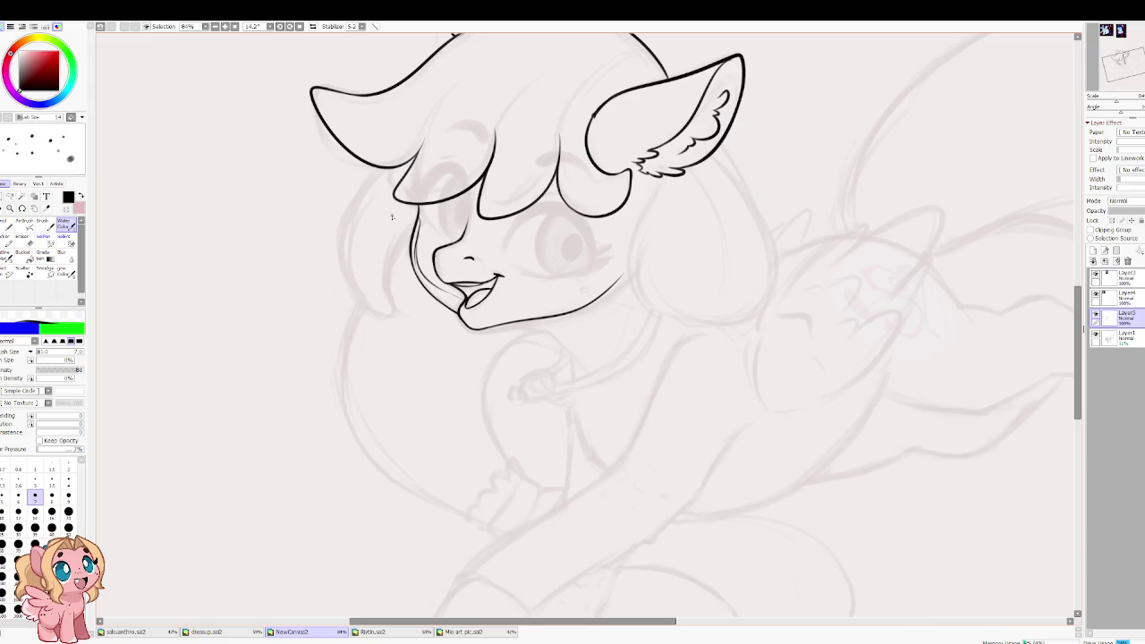
# Step: Zoom in on the face and undo the thin cheek strokes
pyautogui.moveTo(394, 165); pyautogui.dragTo(420, 268)
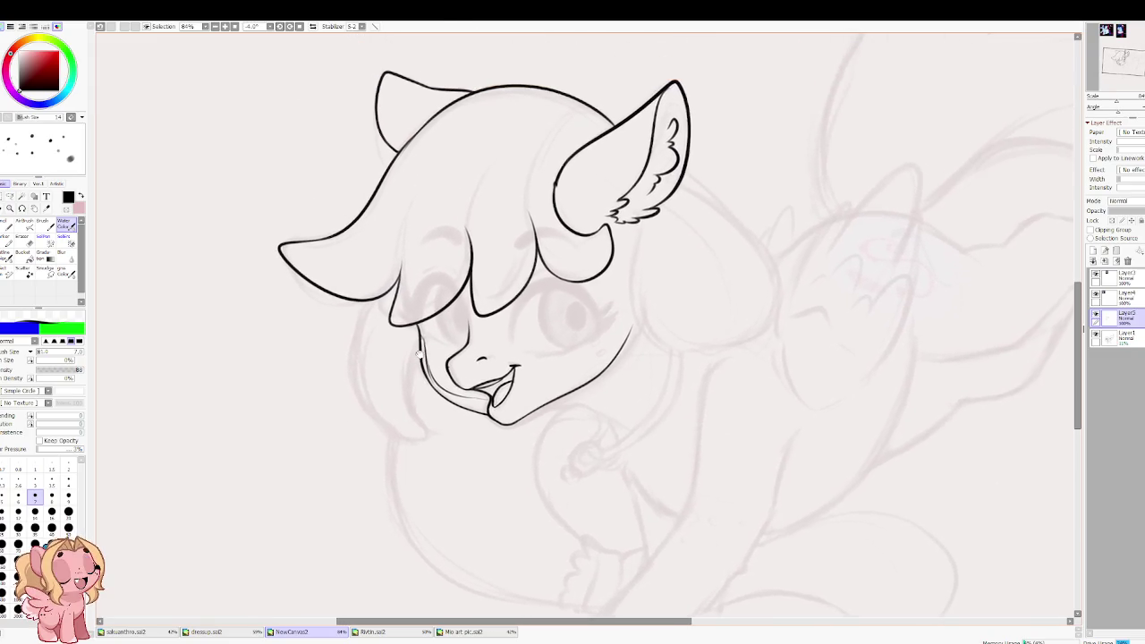
pyautogui.scroll(4, 421, 268)
pyautogui.scroll(1, 421, 374)
pyautogui.hotkey('ctrl', 'z')
pyautogui.hotkey('ctrl', 'z')
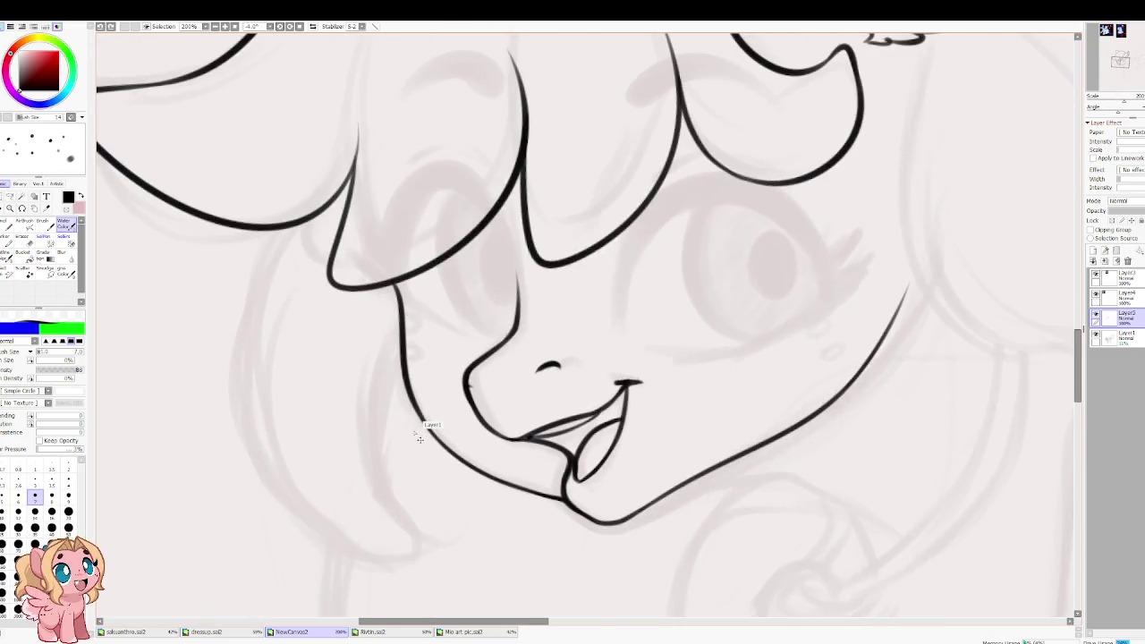
# Step: Erase the stray vertical stroke below the bangs with a size-35 eraser, then return to the brush
pyautogui.press('e')
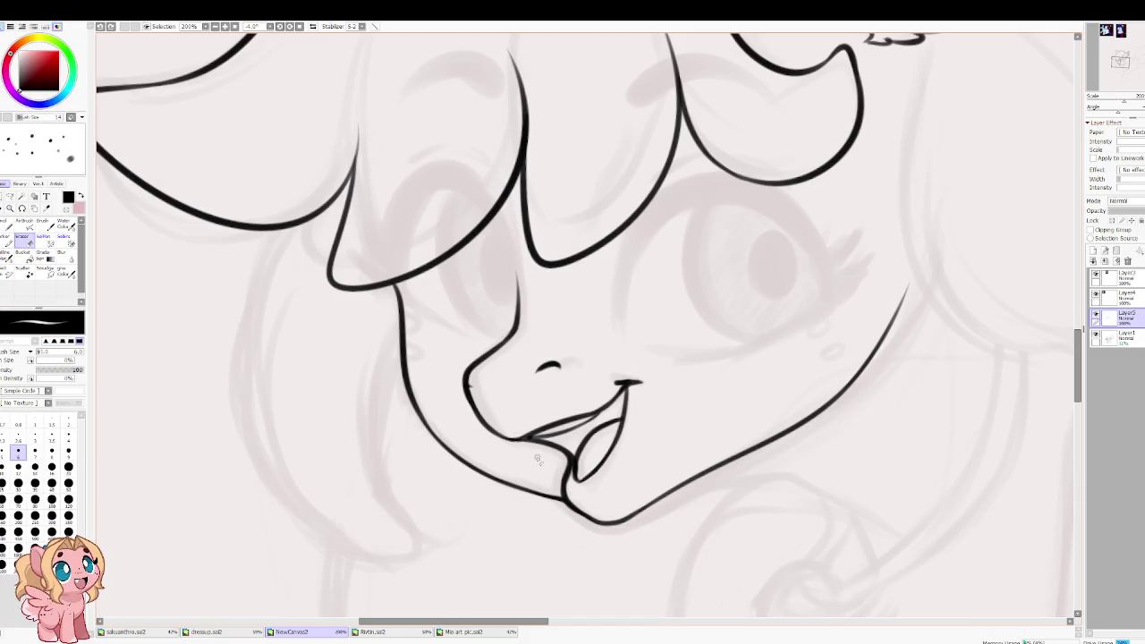
pyautogui.press(']')
pyautogui.press(']')
pyautogui.press(']')
pyautogui.press(']')
pyautogui.press(']')
pyautogui.press(']')
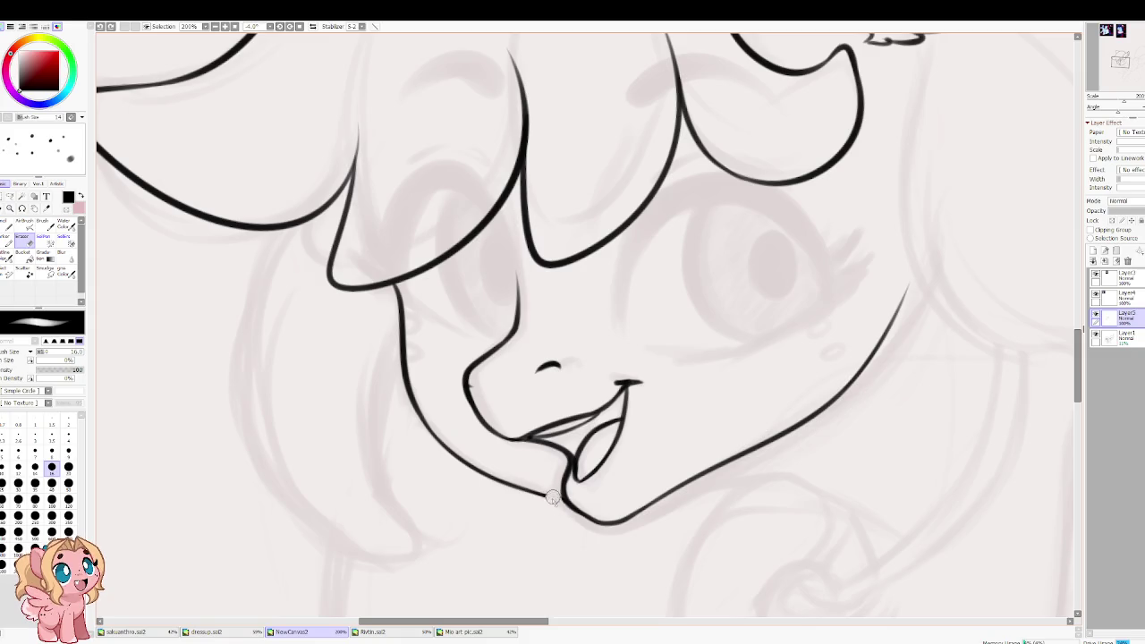
pyautogui.press('h')
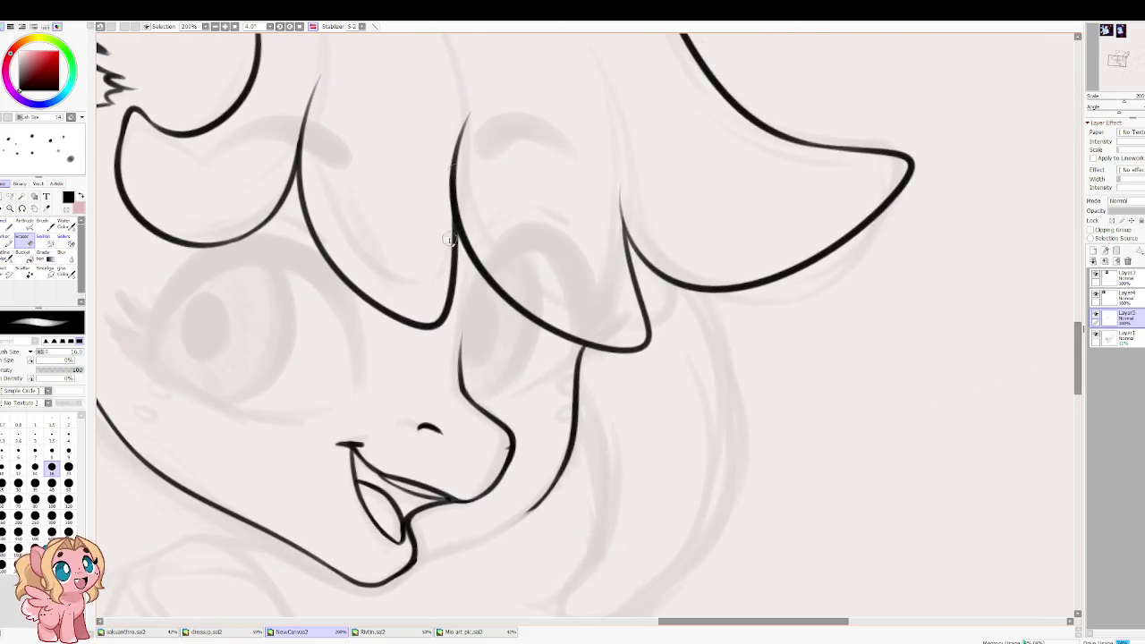
pyautogui.press(']')
pyautogui.press(']')
pyautogui.press(']')
pyautogui.press(']')
pyautogui.moveTo(559, 474)
pyautogui.mouseDown()
pyautogui.moveTo(567, 453)
pyautogui.moveTo(531, 402)
pyautogui.moveTo(583, 374)
pyautogui.moveTo(571, 362)
pyautogui.mouseUp()
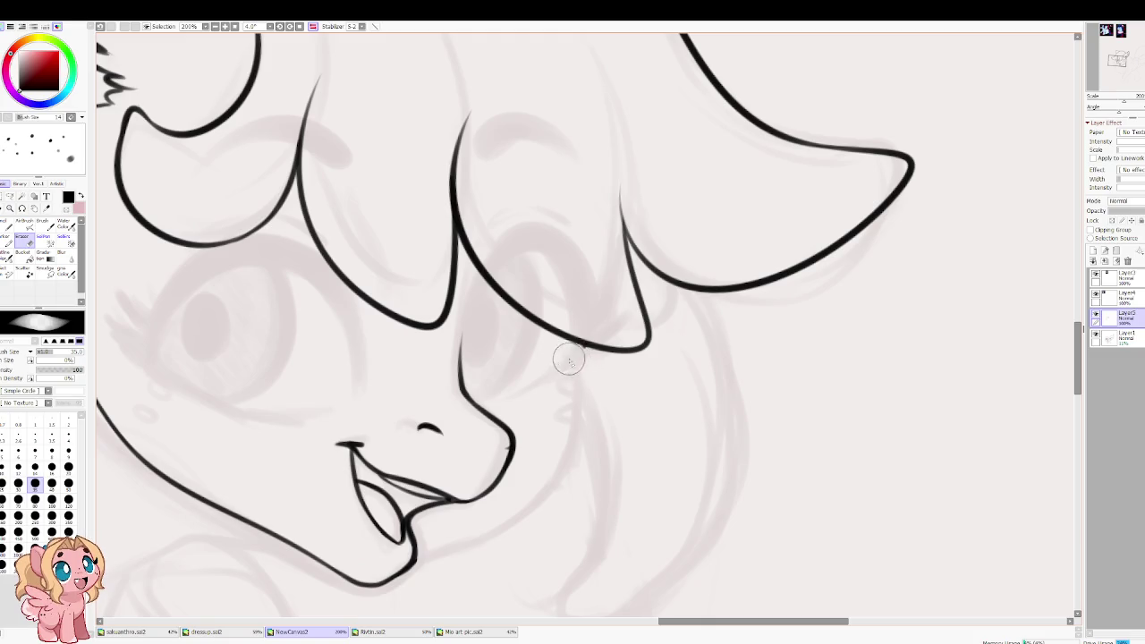
pyautogui.press('v')
pyautogui.moveTo(536, 273)
pyautogui.mouseDown()
pyautogui.moveTo(586, 319)
pyautogui.moveTo(472, 345)
pyautogui.moveTo(528, 192)
pyautogui.mouseUp()
pyautogui.scroll(3, 528, 192)
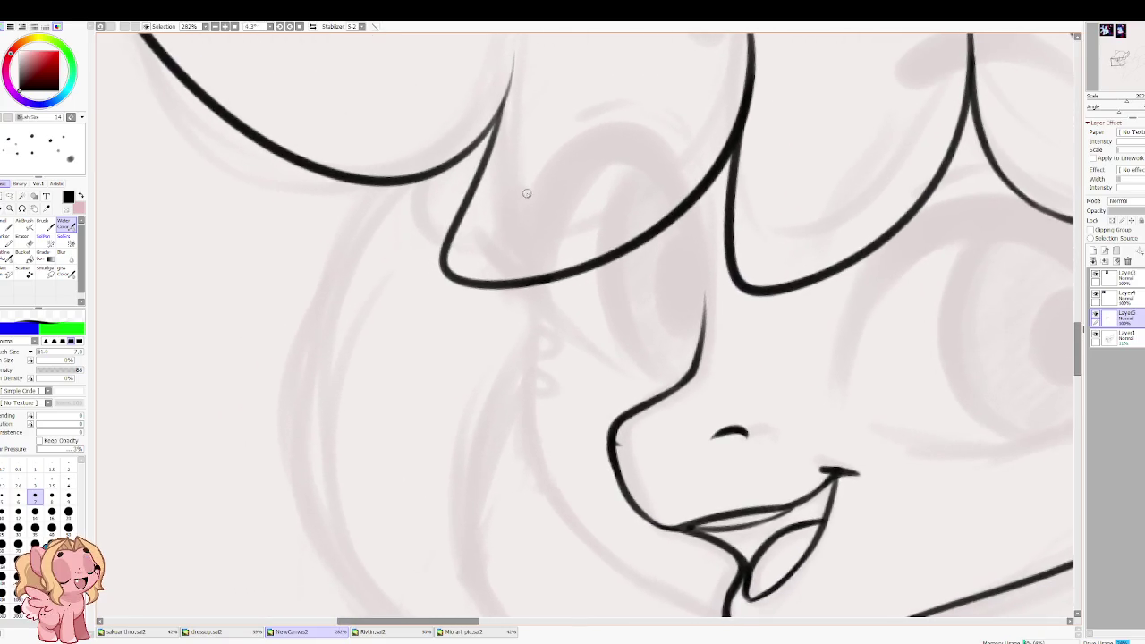
# Step: With a larger brush, draw the eye's arch rising from the lower line, retrying several times
pyautogui.scroll(1, 499, 281)
pyautogui.press(']')
pyautogui.press(']')
pyautogui.press(']')
pyautogui.press(']')
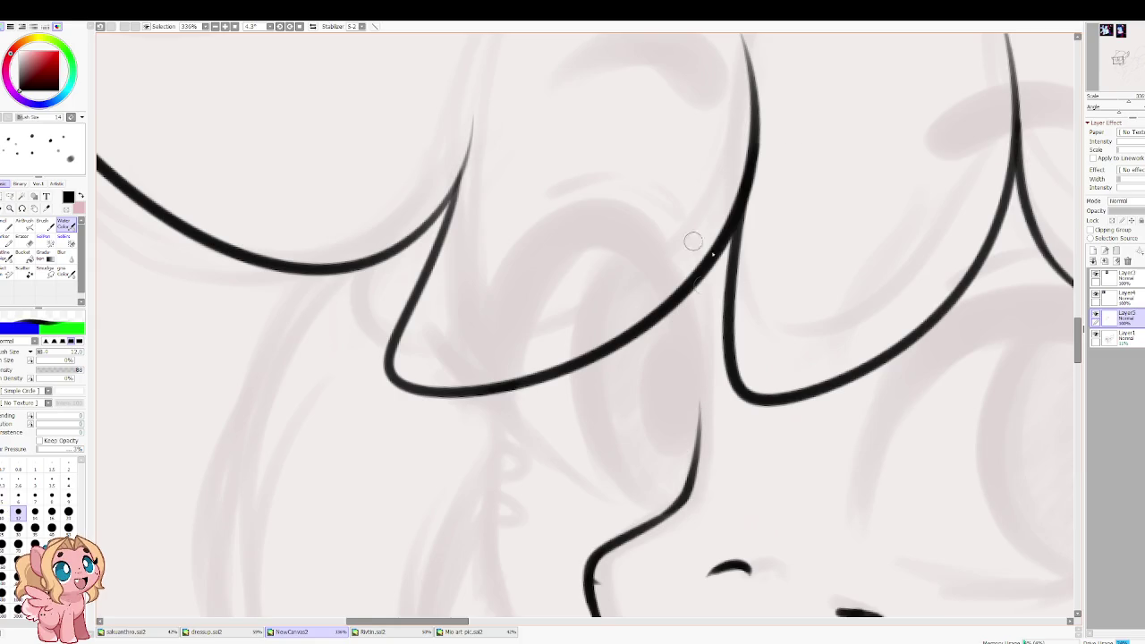
pyautogui.moveTo(696, 435)
pyautogui.mouseDown()
pyautogui.moveTo(641, 217)
pyautogui.moveTo(477, 404)
pyautogui.mouseUp()
pyautogui.hotkey('ctrl', 'z')
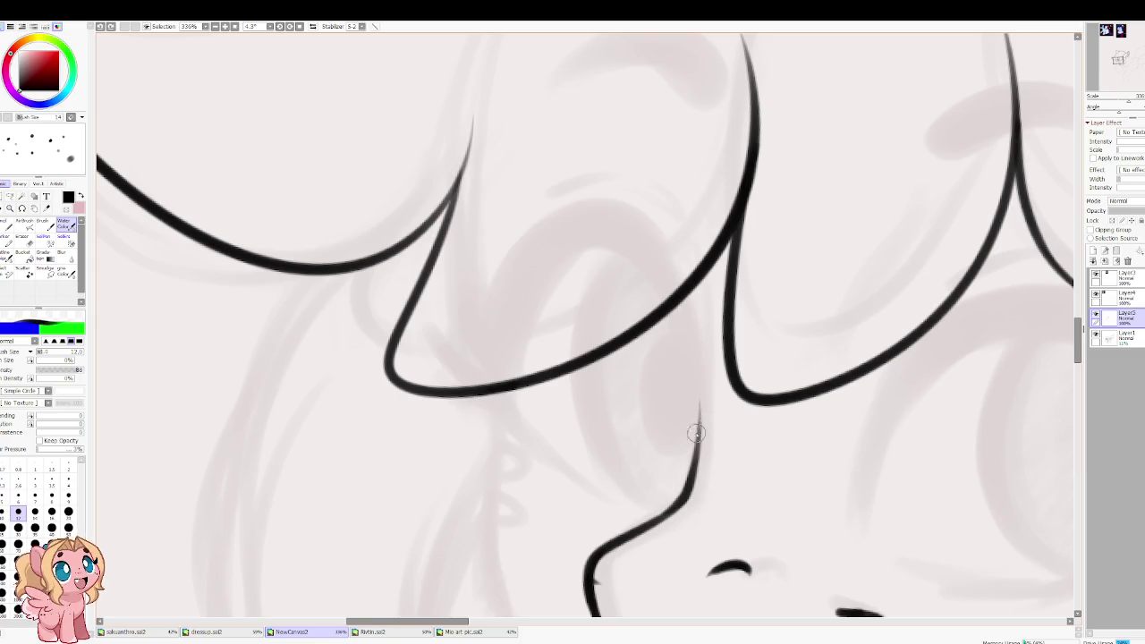
pyautogui.moveTo(698, 437); pyautogui.dragTo(507, 370)
pyautogui.hotkey('ctrl', 'z')
pyautogui.moveTo(696, 435); pyautogui.dragTo(460, 332)
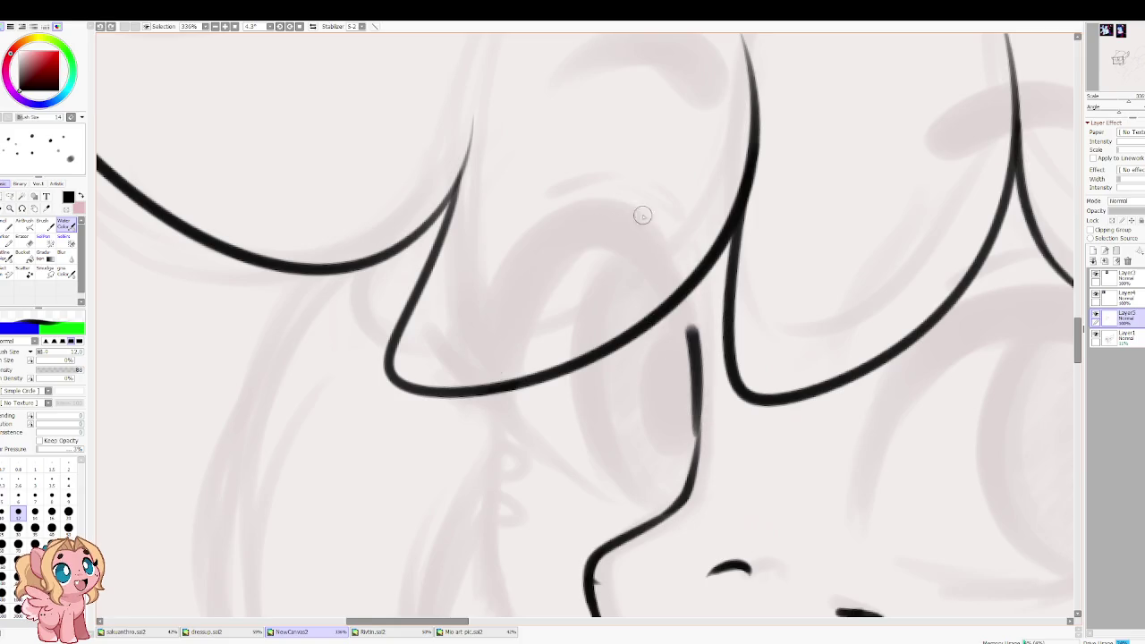
pyautogui.hotkey('ctrl', 'z')
pyautogui.moveTo(696, 434); pyautogui.dragTo(485, 343)
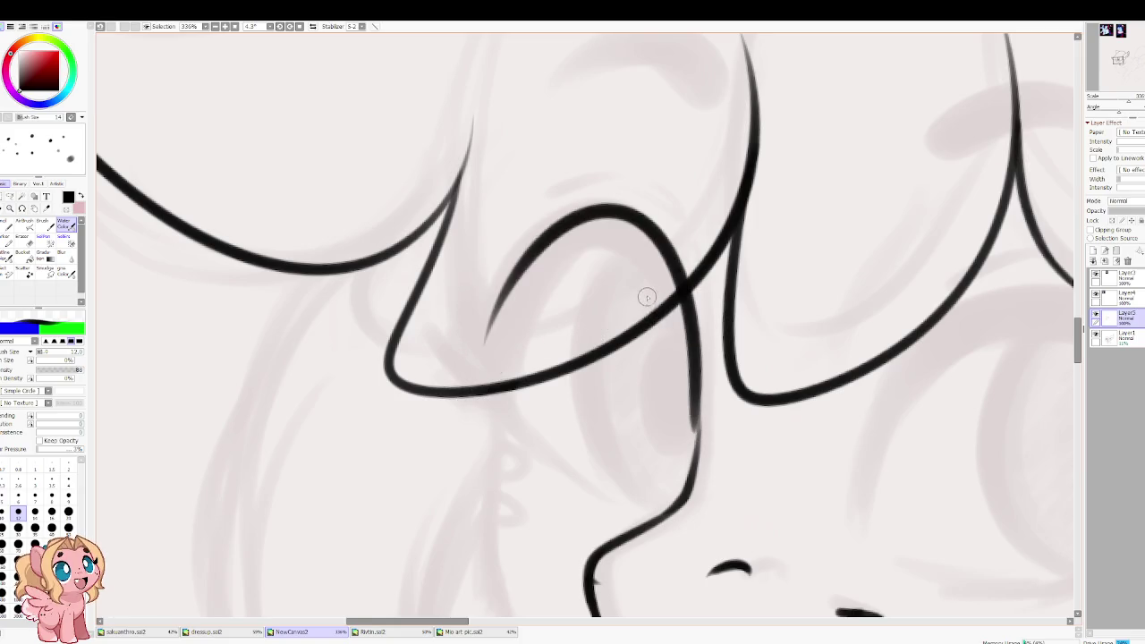
pyautogui.hotkey('ctrl', 'z')
pyautogui.moveTo(696, 435)
pyautogui.mouseDown()
pyautogui.moveTo(626, 203)
pyautogui.moveTo(498, 367)
pyautogui.mouseUp()
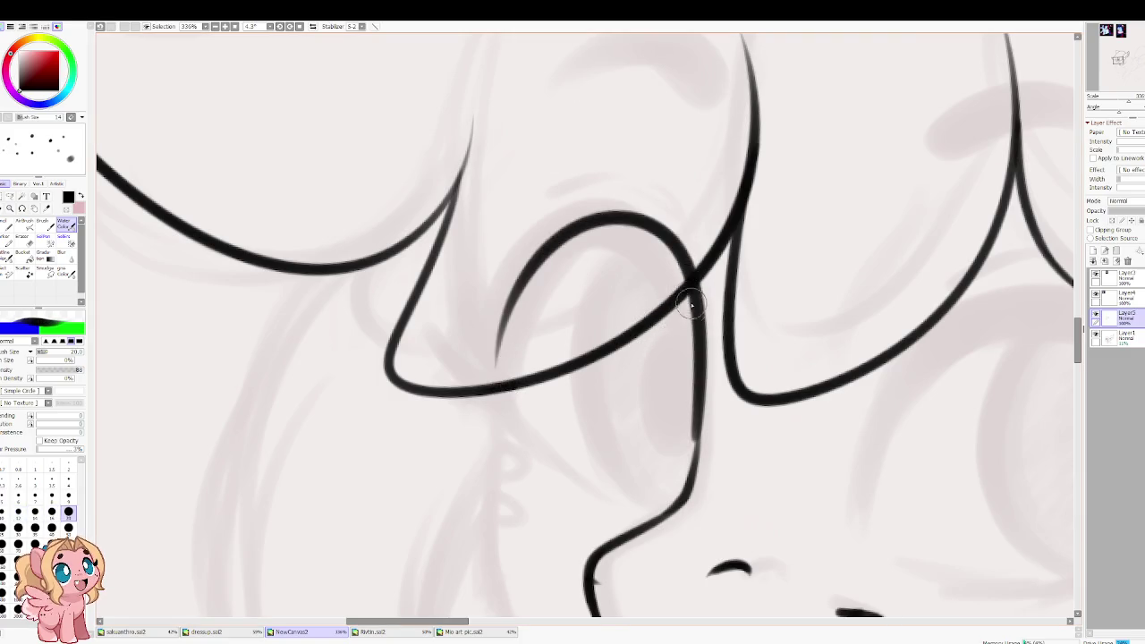
# Step: Thicken the arch into a bold upper lid, then trim its top edge with a size-10 eraser
pyautogui.moveTo(695, 358); pyautogui.dragTo(498, 375)
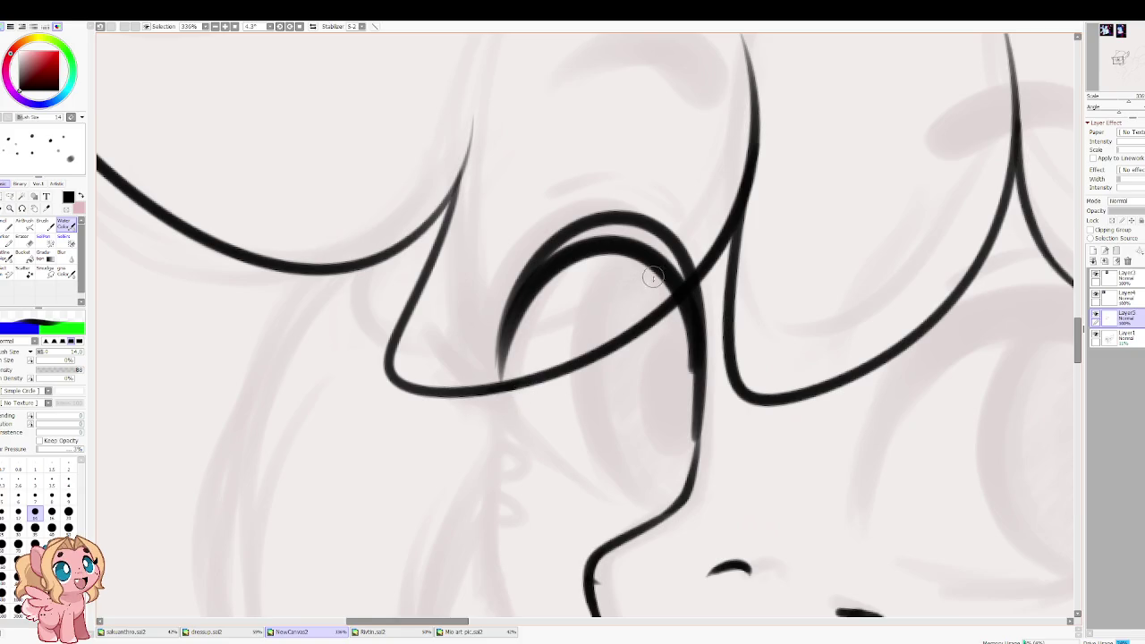
pyautogui.moveTo(470, 209)
pyautogui.mouseDown()
pyautogui.moveTo(540, 215)
pyautogui.moveTo(531, 313)
pyautogui.mouseUp()
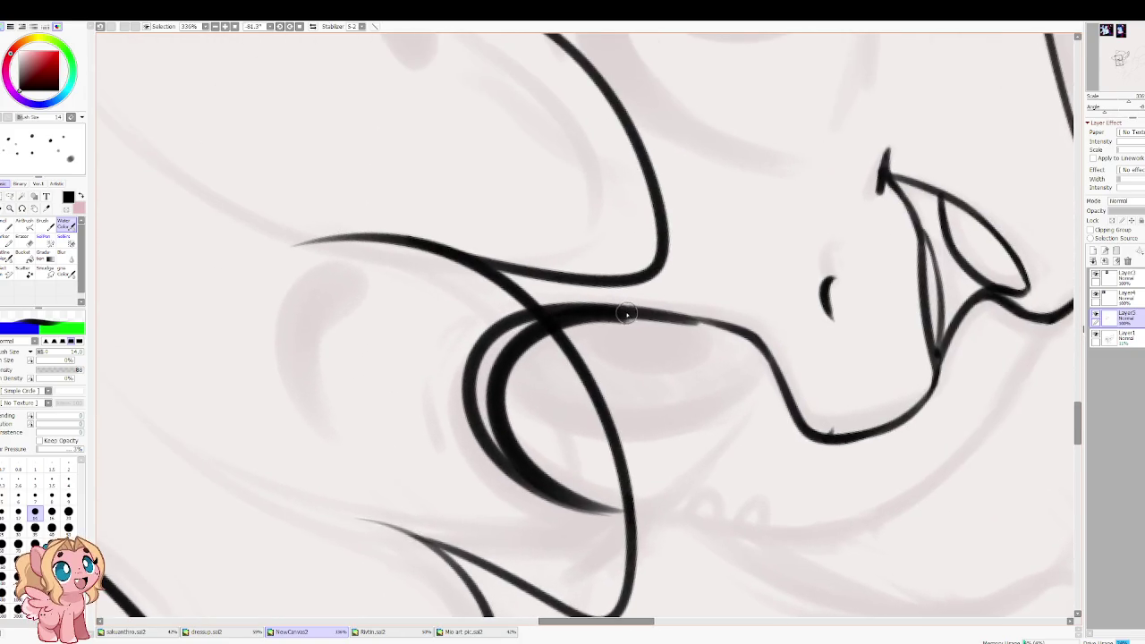
pyautogui.moveTo(614, 318)
pyautogui.mouseDown()
pyautogui.moveTo(542, 316)
pyautogui.moveTo(486, 385)
pyautogui.mouseUp()
pyautogui.moveTo(523, 317)
pyautogui.mouseDown()
pyautogui.moveTo(487, 443)
pyautogui.moveTo(475, 399)
pyautogui.moveTo(486, 439)
pyautogui.moveTo(519, 473)
pyautogui.moveTo(524, 332)
pyautogui.moveTo(502, 338)
pyautogui.mouseUp()
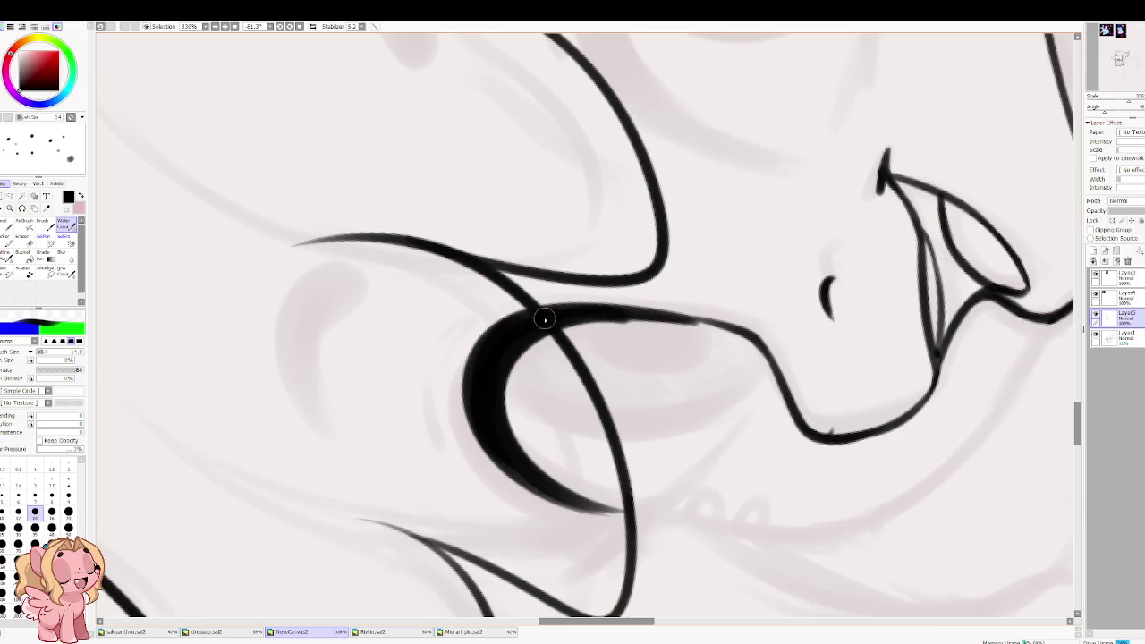
pyautogui.press('e')
pyautogui.press('[')
pyautogui.press('[')
pyautogui.press('[')
pyautogui.press('[')
pyautogui.press('[')
pyautogui.press('[')
pyautogui.moveTo(594, 317)
pyautogui.mouseDown()
pyautogui.moveTo(632, 324)
pyautogui.moveTo(578, 327)
pyautogui.mouseUp()
pyautogui.moveTo(685, 333); pyautogui.dragTo(587, 331)
pyautogui.moveTo(680, 333); pyautogui.dragTo(630, 325)
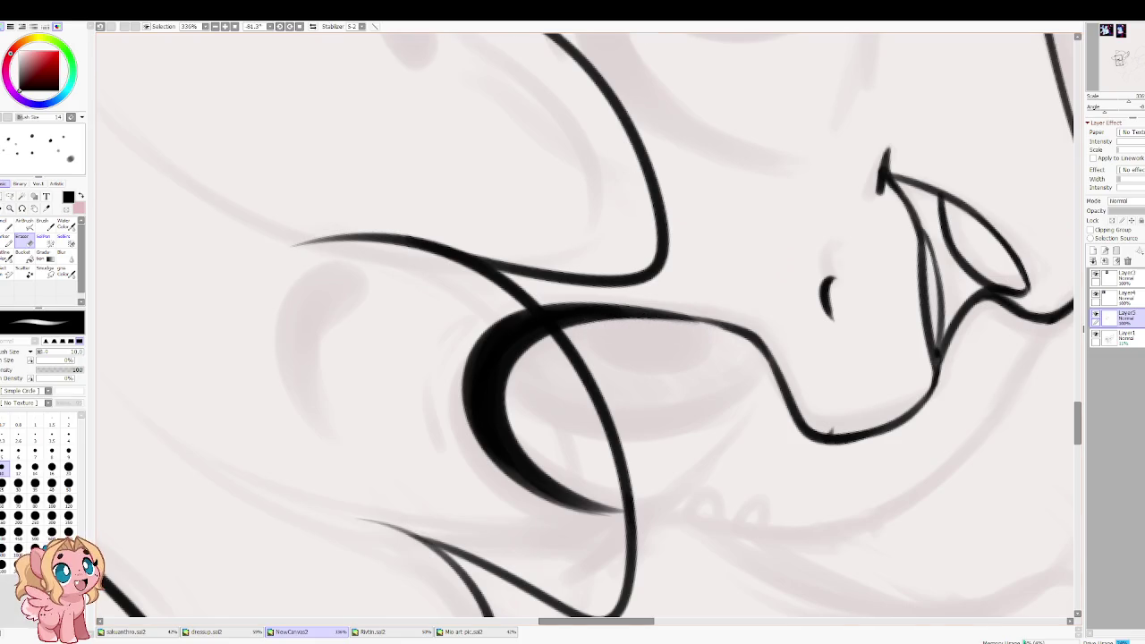
# Step: With the brush at size 6, thicken the thin line segment beside the lid
pyautogui.press('c')
pyautogui.moveTo(544, 276); pyautogui.dragTo(601, 335)
pyautogui.press('[')
pyautogui.press('[')
pyautogui.press('[')
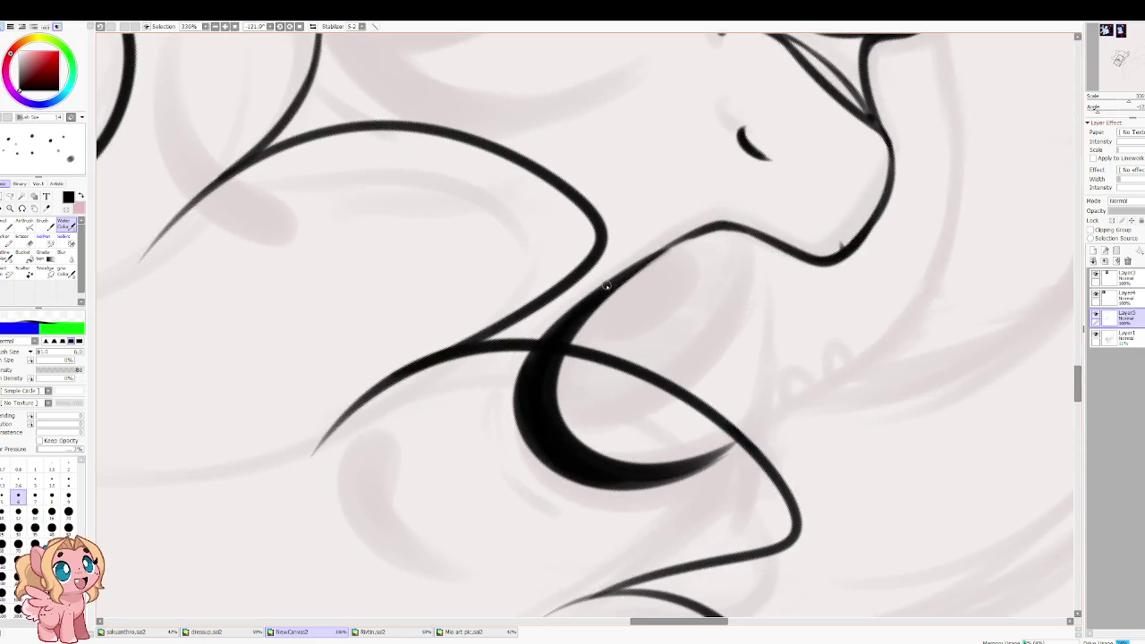
pyautogui.moveTo(680, 242)
pyautogui.mouseDown()
pyautogui.moveTo(630, 271)
pyautogui.moveTo(707, 235)
pyautogui.moveTo(591, 309)
pyautogui.mouseUp()
# Step: Add spiky lashes at the lid's outer tip and reset the view rotation to 0°
pyautogui.moveTo(508, 336); pyautogui.dragTo(375, 225)
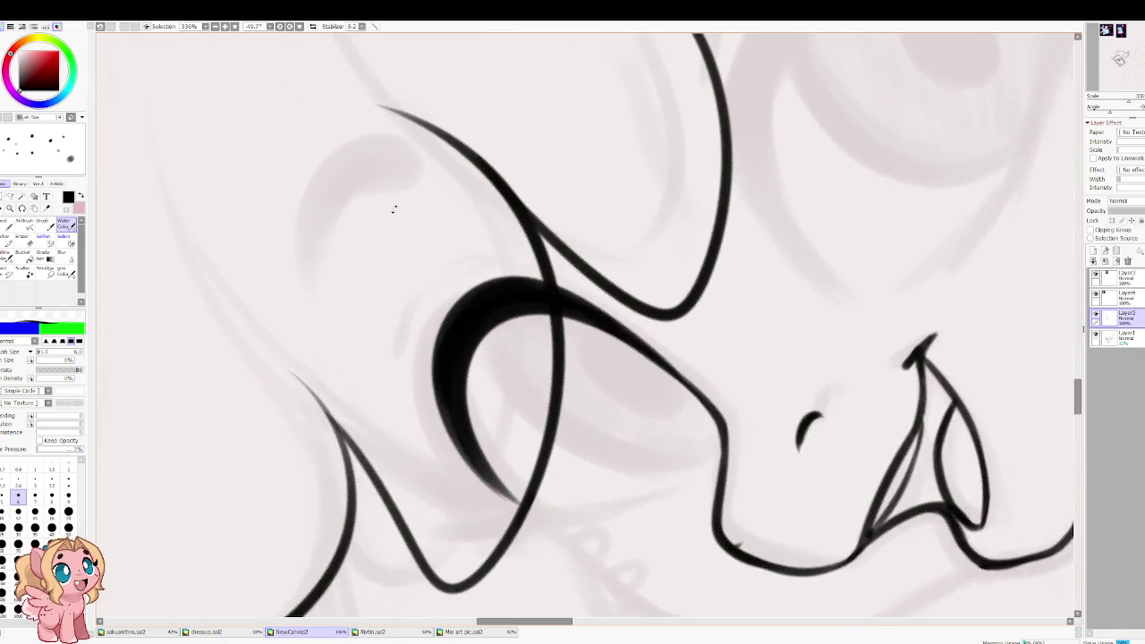
pyautogui.press(']')
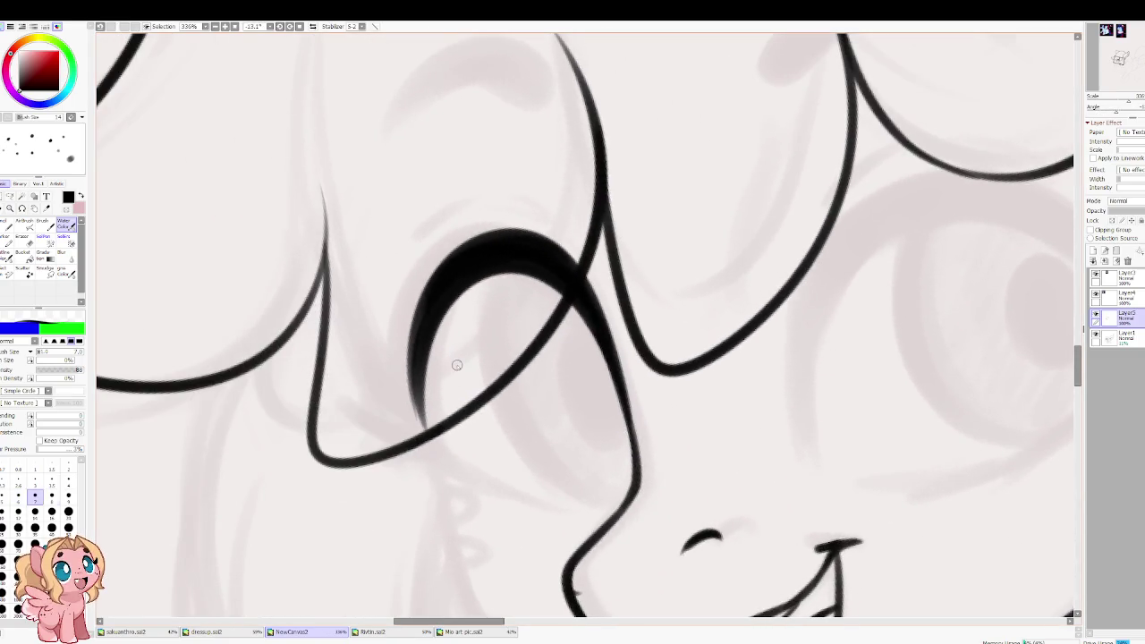
pyautogui.press(']')
pyautogui.press(']')
pyautogui.moveTo(408, 376)
pyautogui.mouseDown()
pyautogui.moveTo(383, 315)
pyautogui.moveTo(438, 376)
pyautogui.mouseUp()
pyautogui.moveTo(487, 338)
pyautogui.mouseDown()
pyautogui.moveTo(461, 358)
pyautogui.moveTo(465, 313)
pyautogui.mouseUp()
pyautogui.moveTo(467, 356)
pyautogui.mouseDown()
pyautogui.moveTo(465, 300)
pyautogui.moveTo(469, 335)
pyautogui.mouseUp()
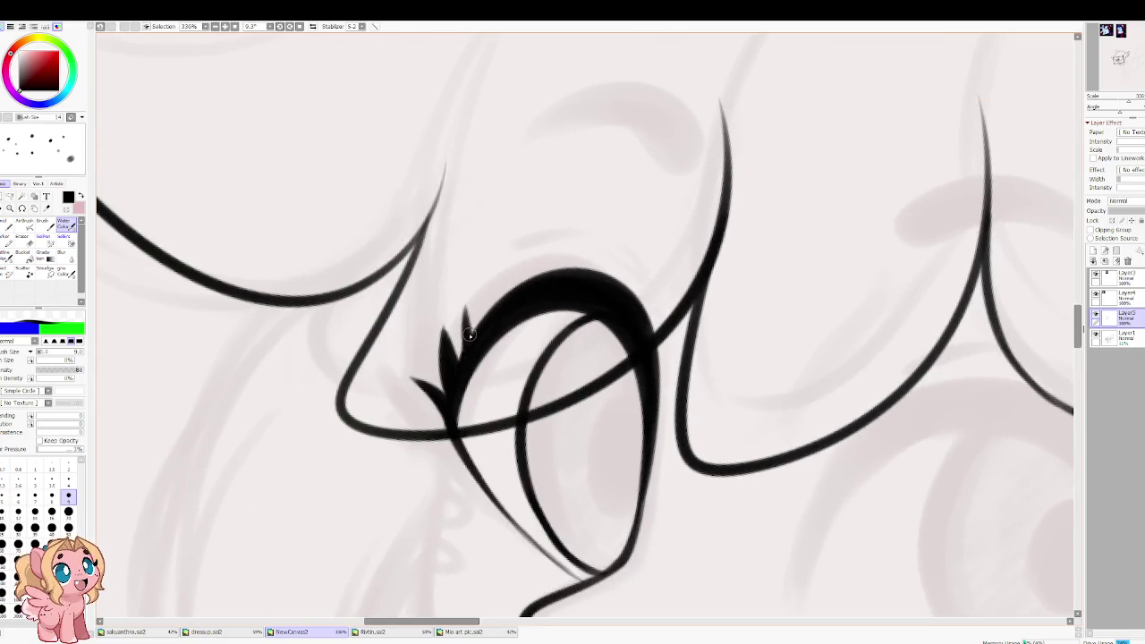
pyautogui.scroll(-2, 454, 316)
pyautogui.scroll(-2, 483, 295)
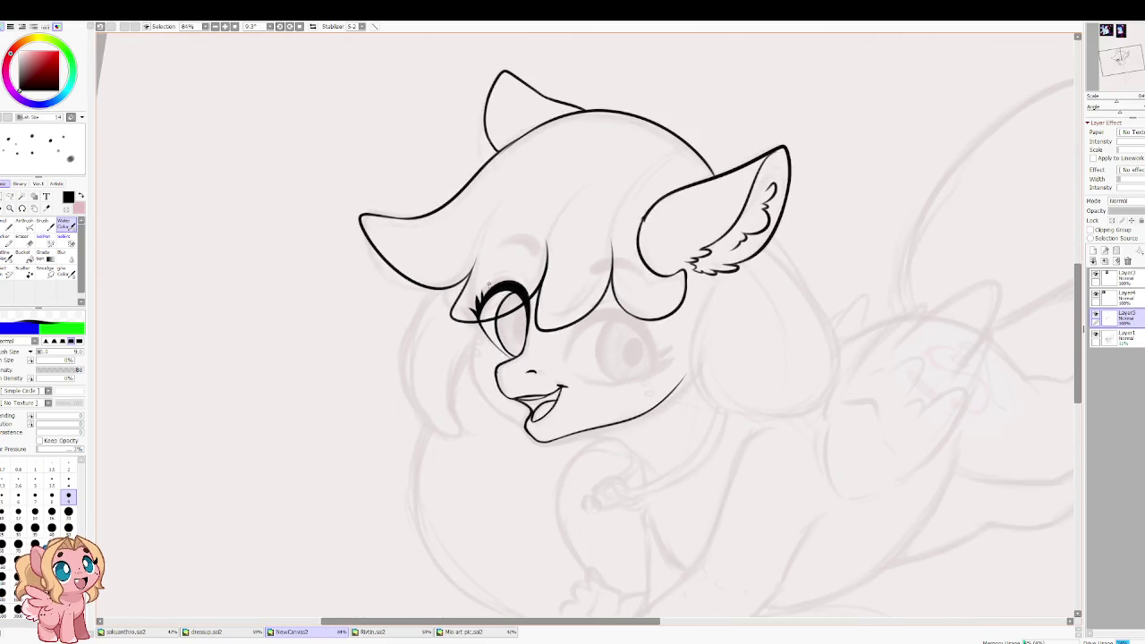
pyautogui.scroll(4, 494, 303)
pyautogui.scroll(1, 488, 301)
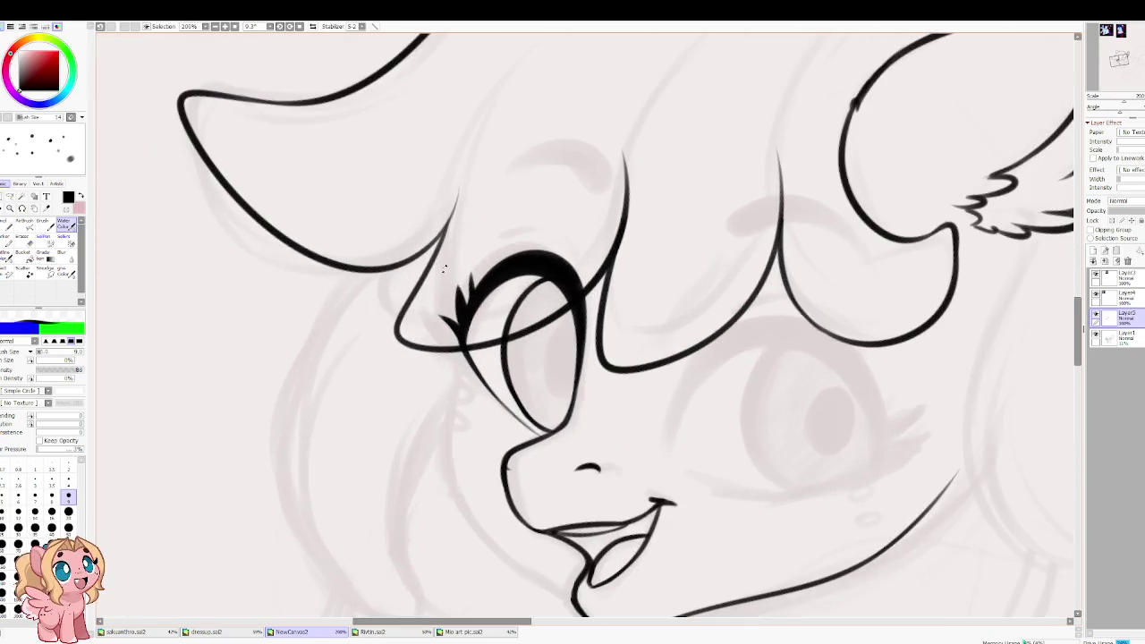
pyautogui.press('Home')
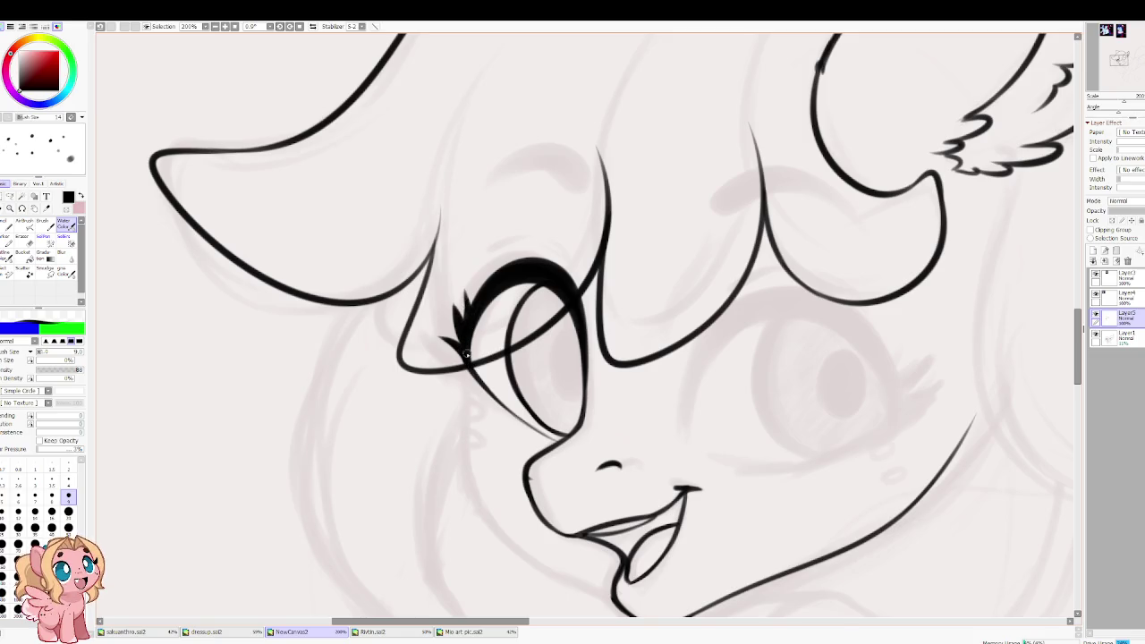
pyautogui.moveTo(497, 400); pyautogui.dragTo(394, 268)
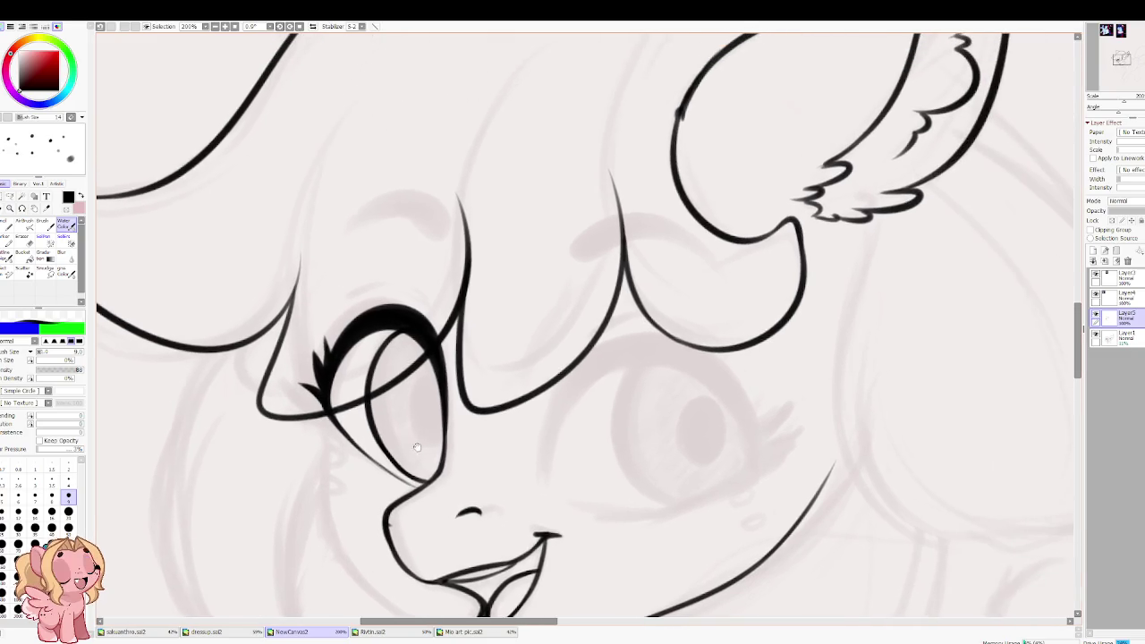
pyautogui.scroll(2, 484, 315)
# Step: With the brush one size larger and the view mirrored, sketch the second eye's upper lid curve
pyautogui.press(']')
pyautogui.press('Insert')
pyautogui.moveTo(510, 190); pyautogui.dragTo(557, 301)
pyautogui.moveTo(691, 241); pyautogui.dragTo(458, 369)
pyautogui.hotkey('ctrl', 'z')
pyautogui.moveTo(689, 234); pyautogui.dragTo(428, 427)
pyautogui.hotkey('ctrl', 'z')
pyautogui.moveTo(695, 281); pyautogui.dragTo(423, 362)
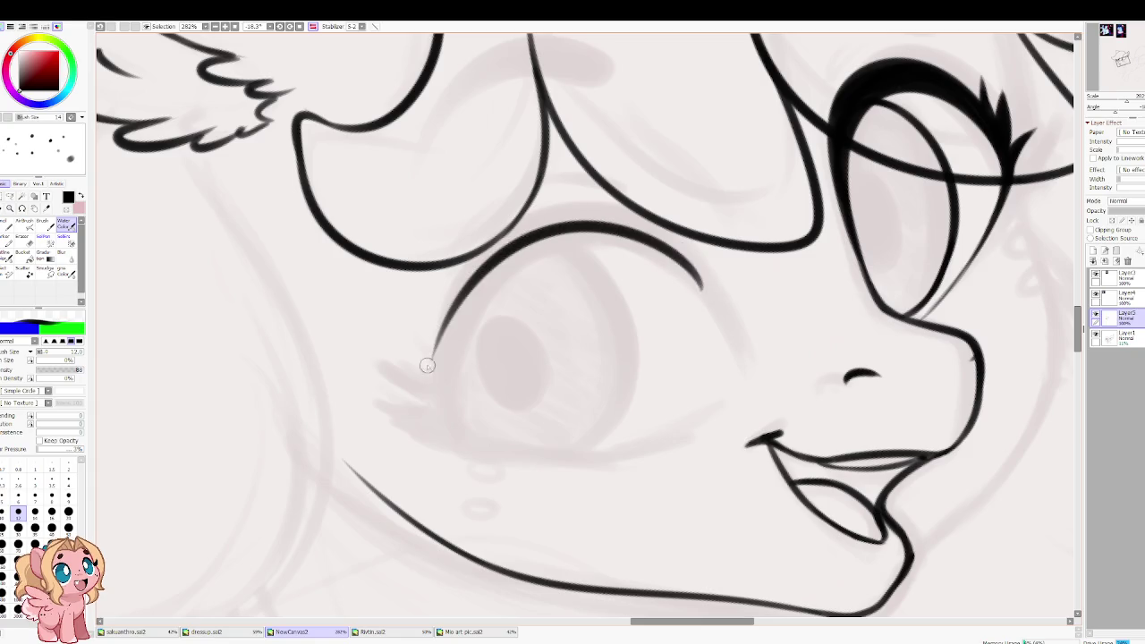
pyautogui.hotkey('ctrl', 'z')
pyautogui.moveTo(694, 282); pyautogui.dragTo(446, 395)
# Step: With the view unmirrored and rotated, redraw the upper eyelid higher and extend it down the eye's side
pyautogui.press('Insert')
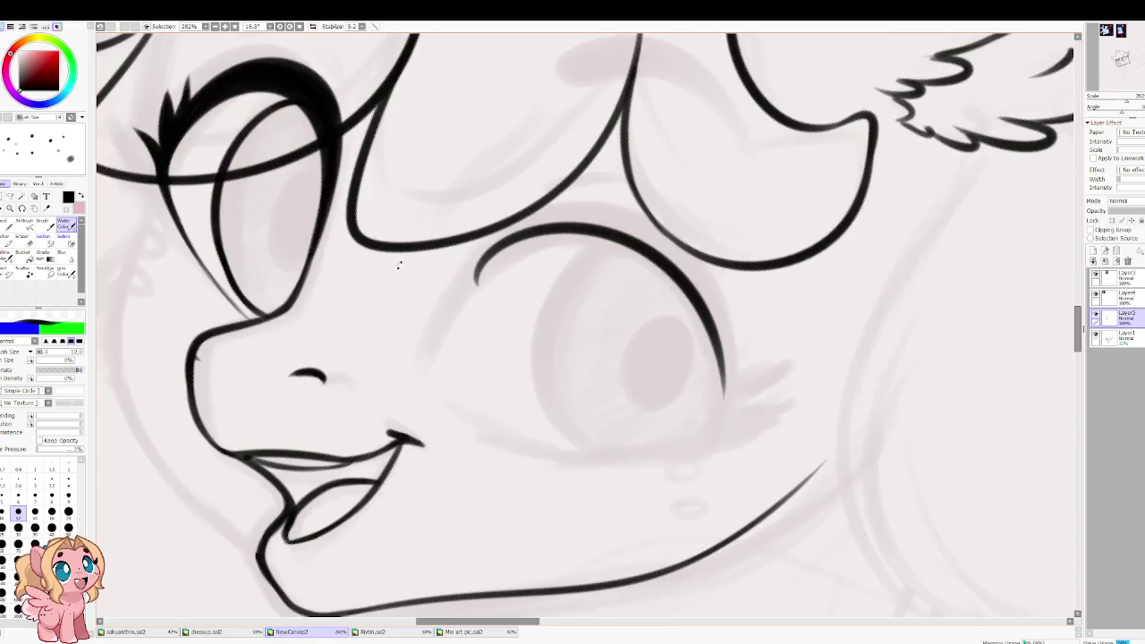
pyautogui.press('Delete')
pyautogui.moveTo(505, 253)
pyautogui.mouseDown()
pyautogui.moveTo(457, 304)
pyautogui.moveTo(739, 375)
pyautogui.mouseUp()
pyautogui.hotkey('ctrl', 'z')
pyautogui.moveTo(452, 317); pyautogui.dragTo(739, 358)
pyautogui.hotkey('ctrl', 'z')
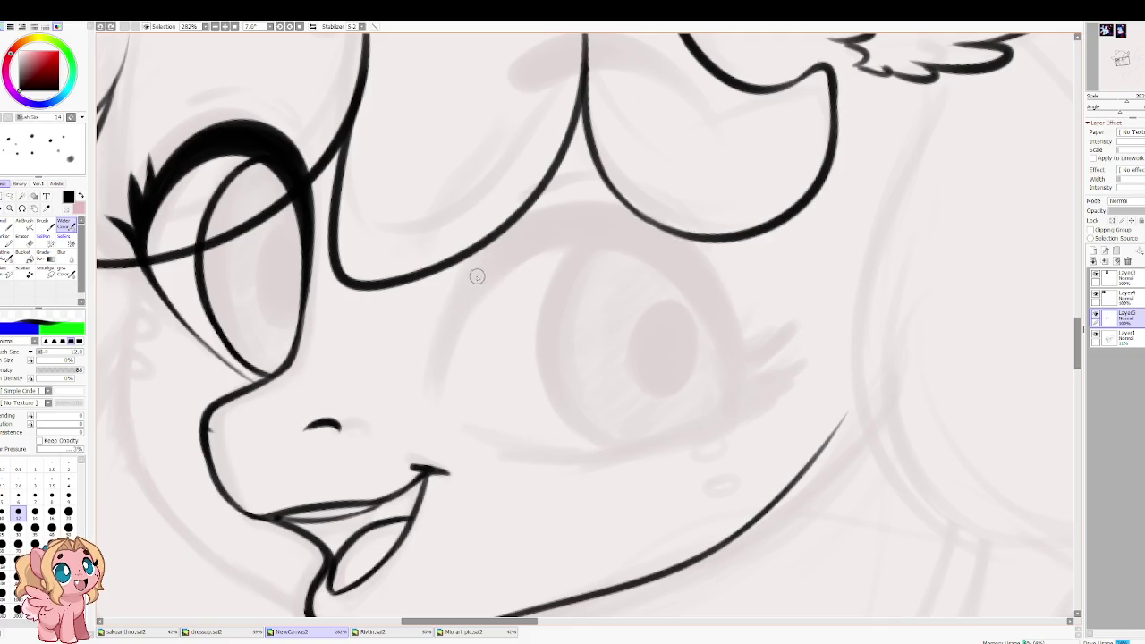
pyautogui.moveTo(465, 288); pyautogui.dragTo(739, 367)
pyautogui.moveTo(499, 253); pyautogui.dragTo(443, 389)
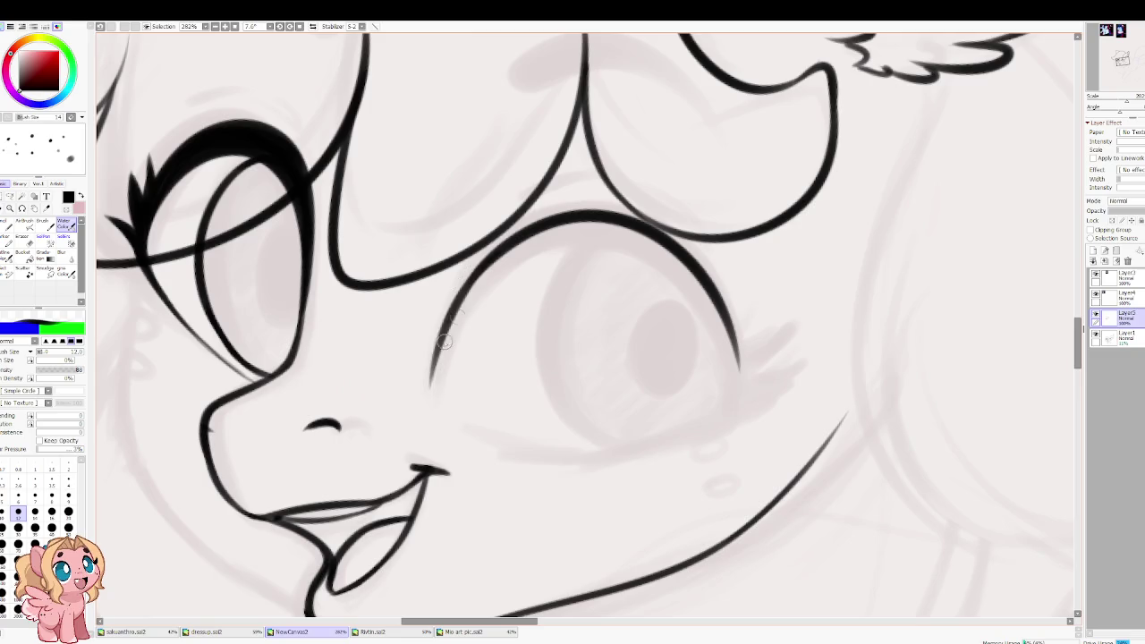
pyautogui.hotkey('ctrl', 'z')
pyautogui.moveTo(501, 250); pyautogui.dragTo(440, 391)
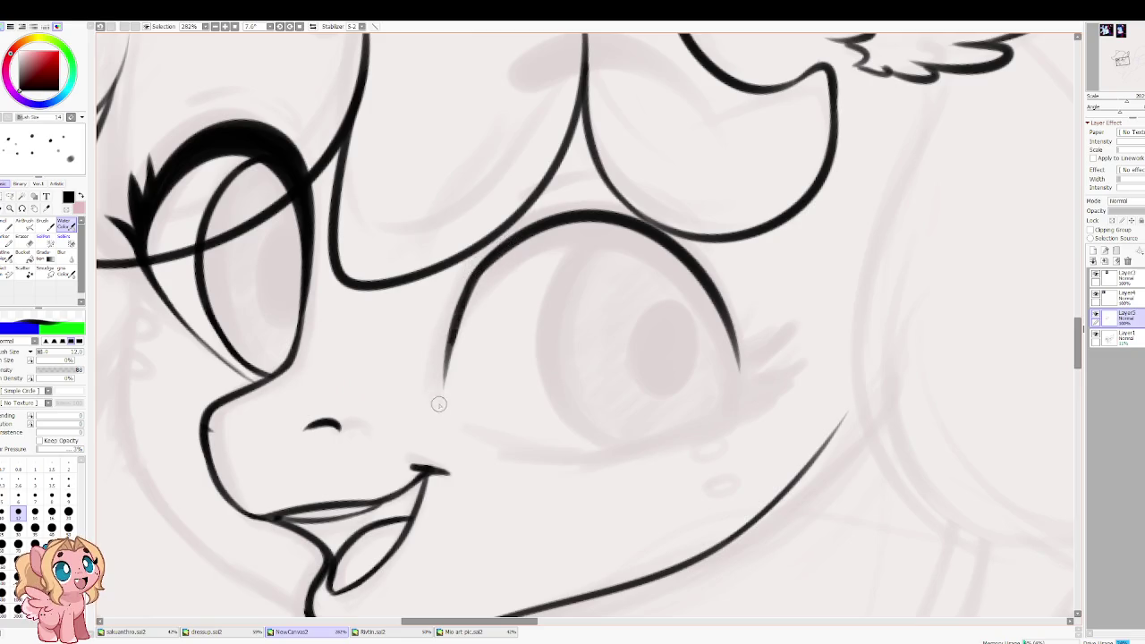
# Step: On a mirrored, slightly tilted view, draw the eye's left outline and a lower lid line curving right
pyautogui.press('h')
pyautogui.moveTo(459, 266); pyautogui.dragTo(463, 280)
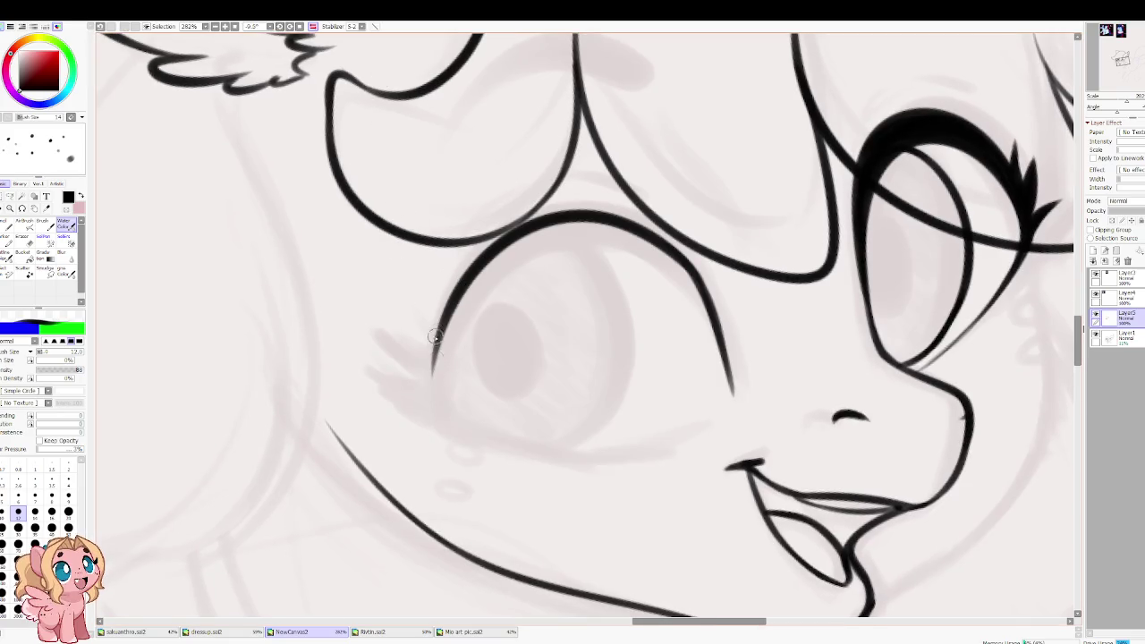
pyautogui.moveTo(460, 288); pyautogui.dragTo(429, 390)
pyautogui.hotkey('ctrl', 'z')
pyautogui.moveTo(460, 281); pyautogui.dragTo(437, 403)
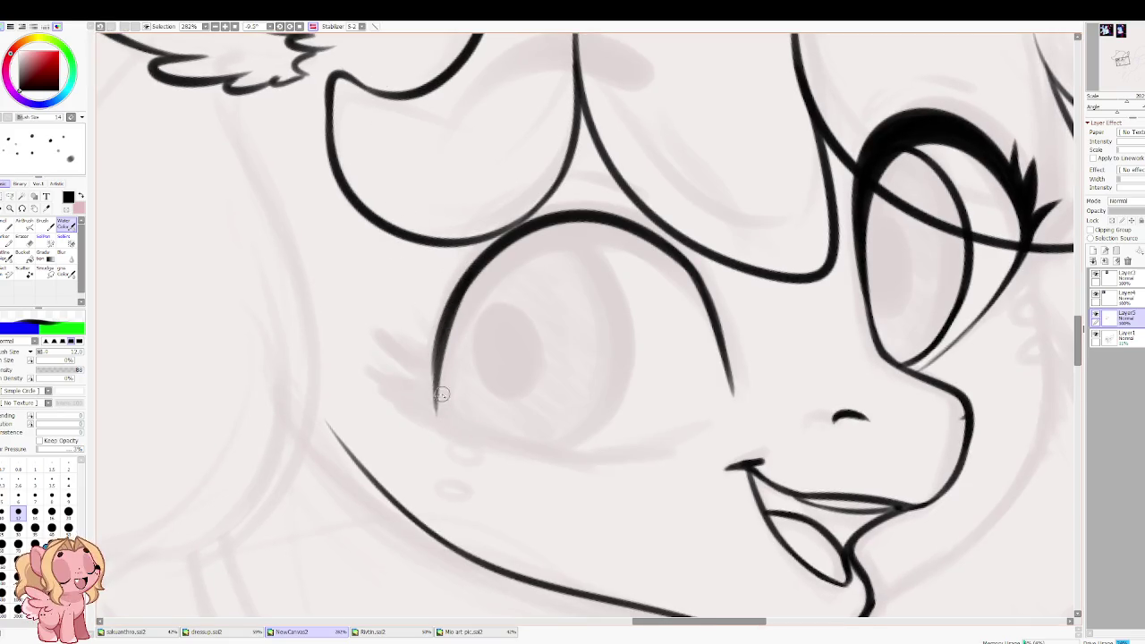
pyautogui.hotkey('ctrl', 'z')
pyautogui.moveTo(460, 286)
pyautogui.mouseDown()
pyautogui.moveTo(438, 402)
pyautogui.moveTo(676, 459)
pyautogui.mouseUp()
pyautogui.hotkey('ctrl', 'z')
pyautogui.moveTo(432, 397); pyautogui.dragTo(628, 452)
pyautogui.hotkey('ctrl', 'z')
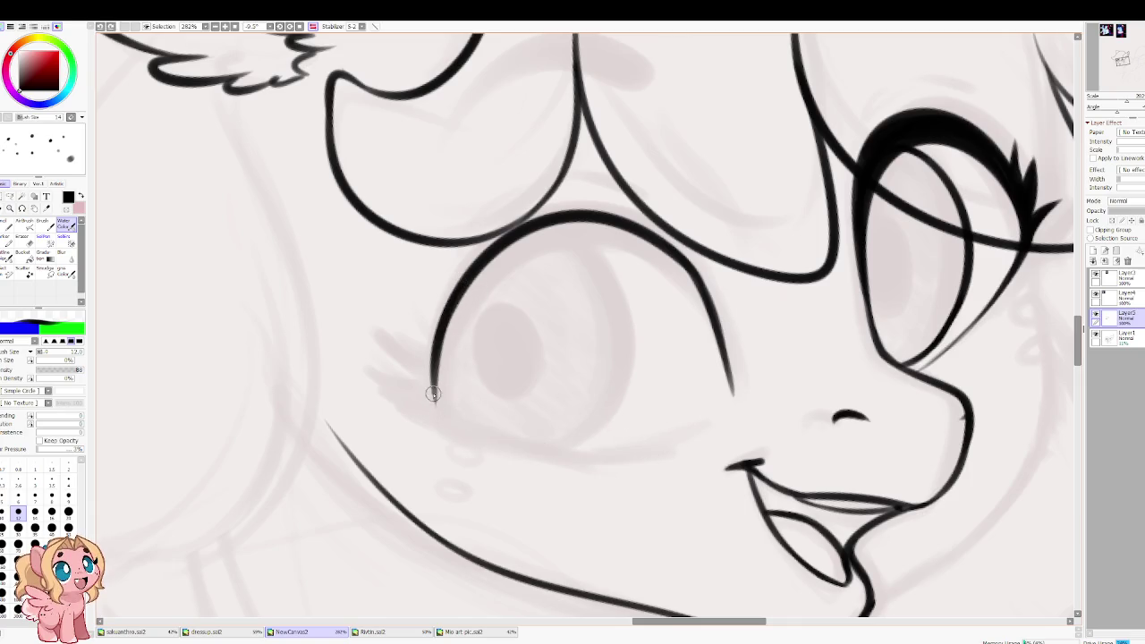
pyautogui.moveTo(433, 394); pyautogui.dragTo(711, 447)
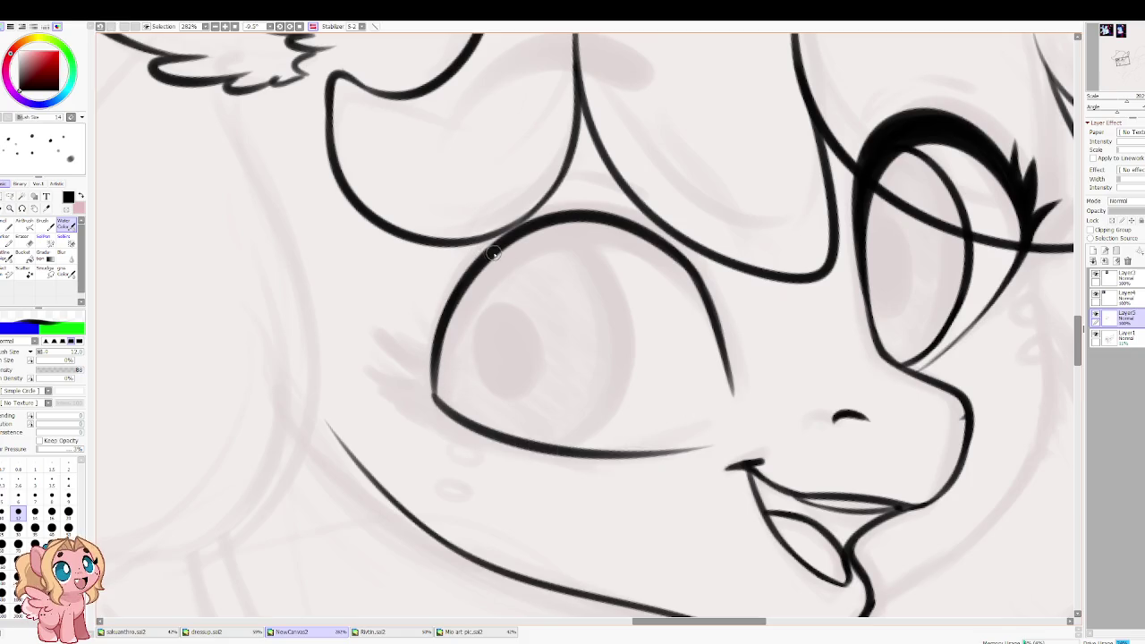
# Step: At brush size 16, retrace the upper eye outline boldly, heavier on the left
pyautogui.press(']')
pyautogui.press(']')
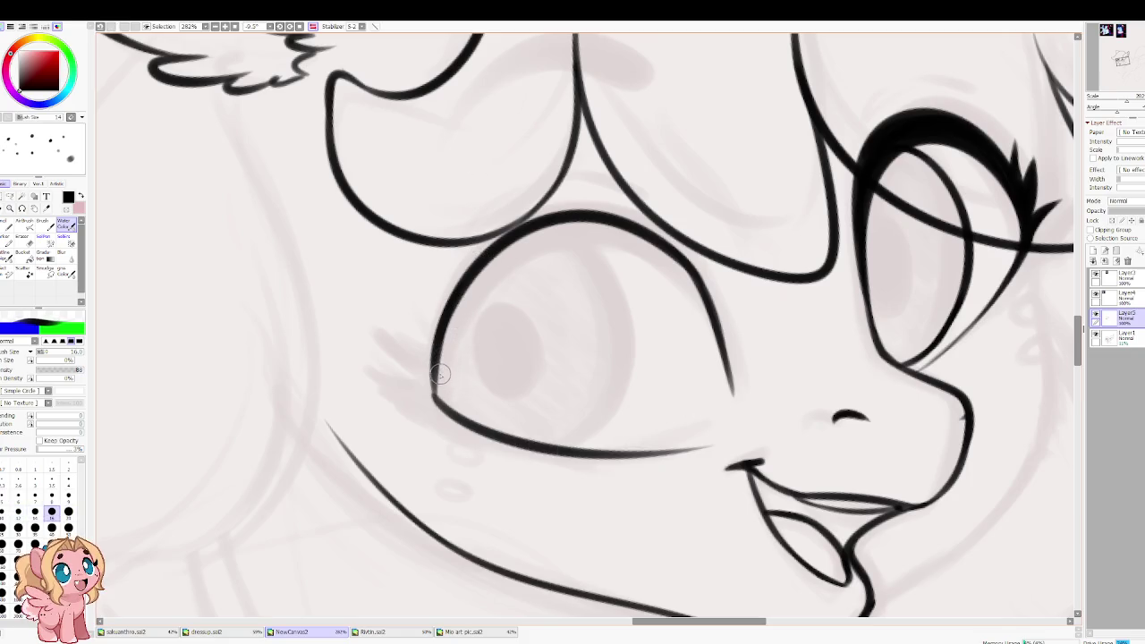
pyautogui.moveTo(439, 382); pyautogui.dragTo(677, 284)
pyautogui.hotkey('ctrl', 'z')
pyautogui.moveTo(435, 396); pyautogui.dragTo(684, 266)
pyautogui.hotkey('ctrl', 'z')
pyautogui.moveTo(435, 394); pyautogui.dragTo(671, 263)
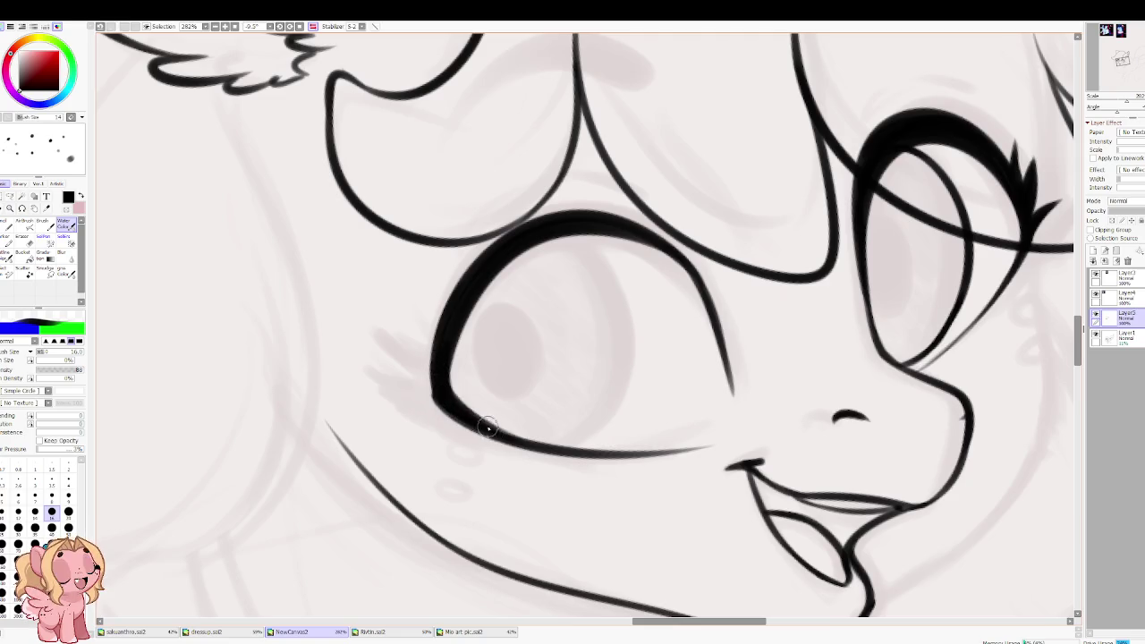
# Step: With the view unmirrored, thicken the upper eyelid and bolden its left side down to the corner
pyautogui.press('h')
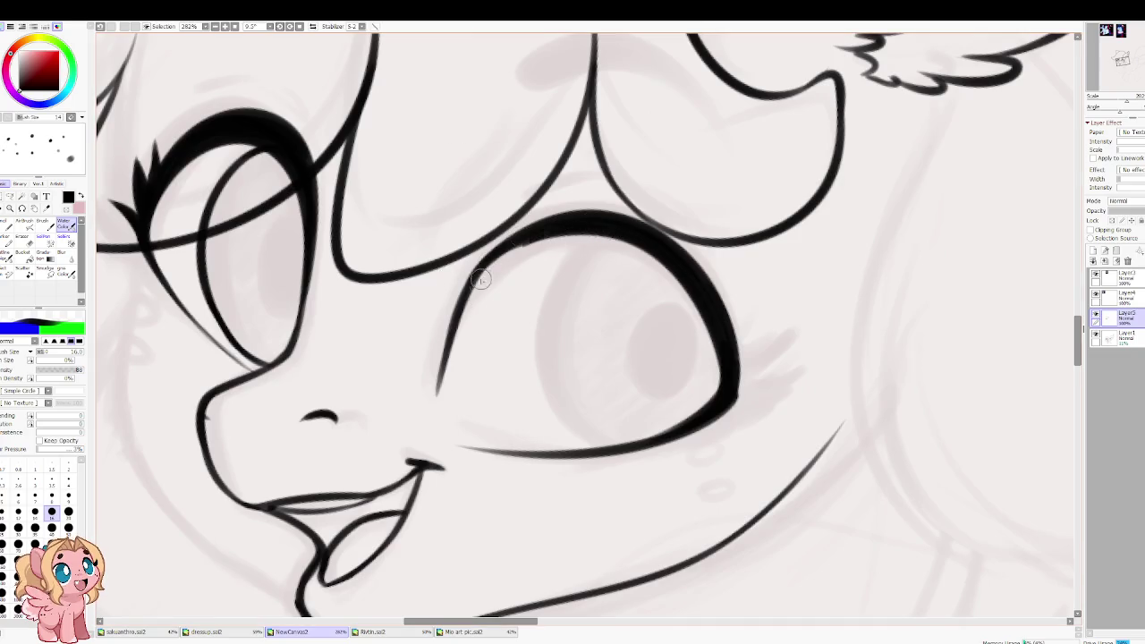
pyautogui.moveTo(573, 223)
pyautogui.mouseDown()
pyautogui.moveTo(519, 244)
pyautogui.moveTo(483, 282)
pyautogui.mouseUp()
pyautogui.moveTo(528, 243)
pyautogui.mouseDown()
pyautogui.moveTo(452, 321)
pyautogui.moveTo(583, 224)
pyautogui.moveTo(528, 246)
pyautogui.mouseUp()
pyautogui.moveTo(608, 224)
pyautogui.mouseDown()
pyautogui.moveTo(492, 268)
pyautogui.moveTo(448, 358)
pyautogui.mouseUp()
pyautogui.moveTo(481, 281); pyautogui.dragTo(429, 358)
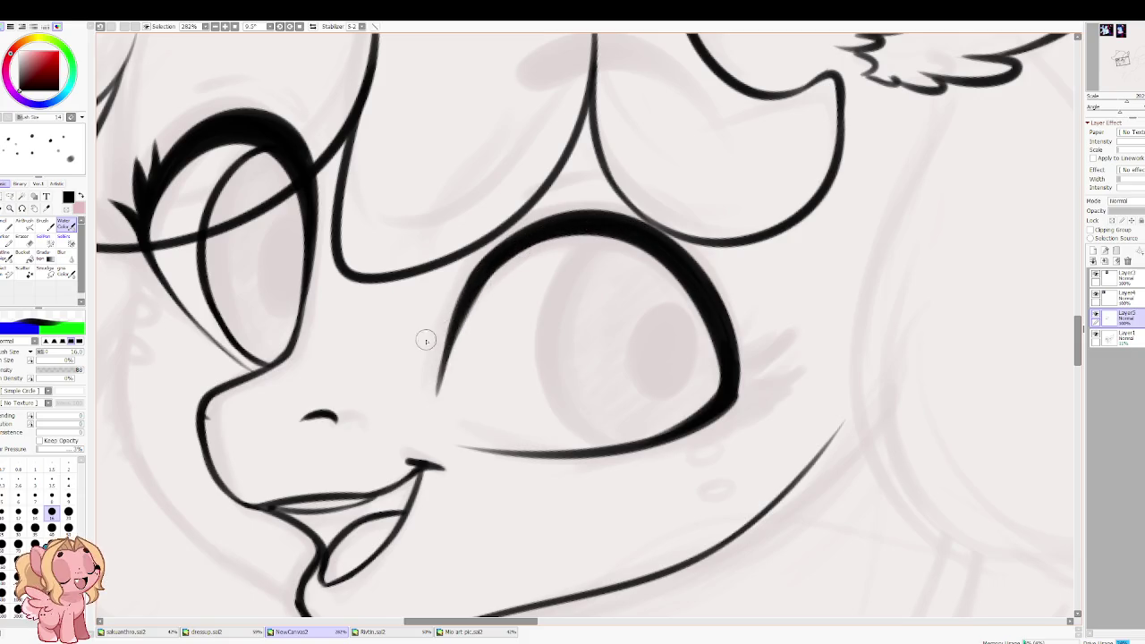
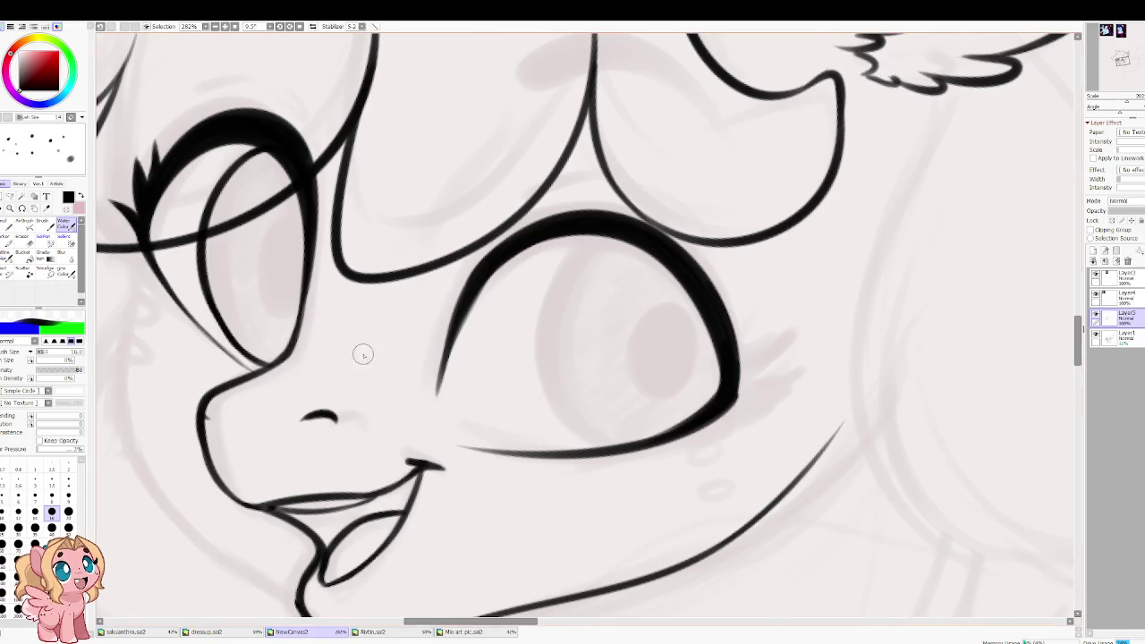
# Step: Redraw the thin curve inside the big eye with a smaller brush
pyautogui.press('h')
pyautogui.press('h')
pyautogui.moveTo(317, 356); pyautogui.dragTo(612, 349)
pyautogui.moveTo(537, 311); pyautogui.dragTo(295, 333)
pyautogui.moveTo(659, 235); pyautogui.dragTo(635, 447)
pyautogui.hotkey('ctrl', 'z')
pyautogui.press('[')
pyautogui.press('[')
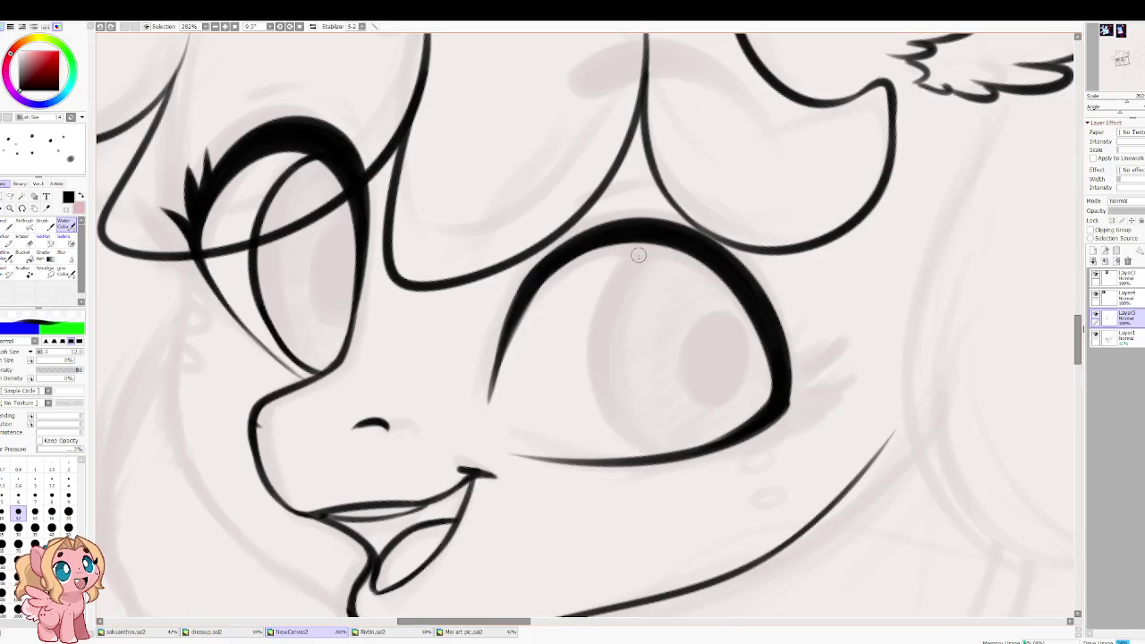
pyautogui.moveTo(637, 242); pyautogui.dragTo(680, 437)
pyautogui.hotkey('ctrl', 'z')
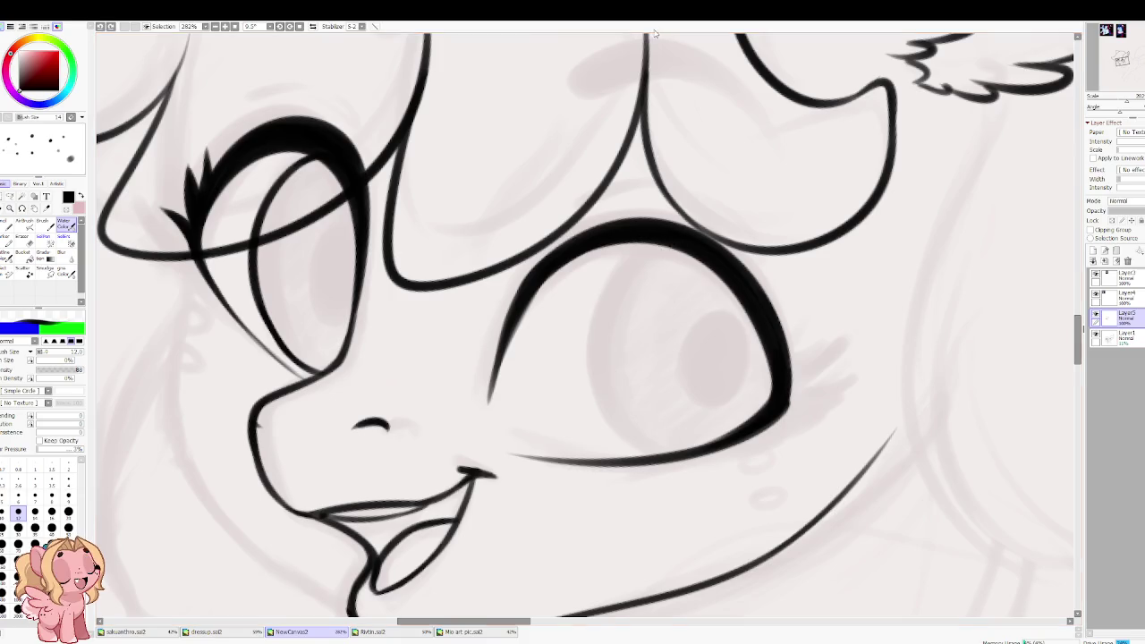
pyautogui.press('[')
pyautogui.moveTo(662, 247); pyautogui.dragTo(646, 453)
# Step: Thicken the big eye's upper and lower outlines, checking them in the mirrored view
pyautogui.press('h')
pyautogui.hotkey('ctrl', 'z')
pyautogui.moveTo(519, 456)
pyautogui.mouseDown()
pyautogui.moveTo(572, 410)
pyautogui.moveTo(535, 457)
pyautogui.moveTo(577, 412)
pyautogui.mouseUp()
pyautogui.hotkey('ctrl', 'z')
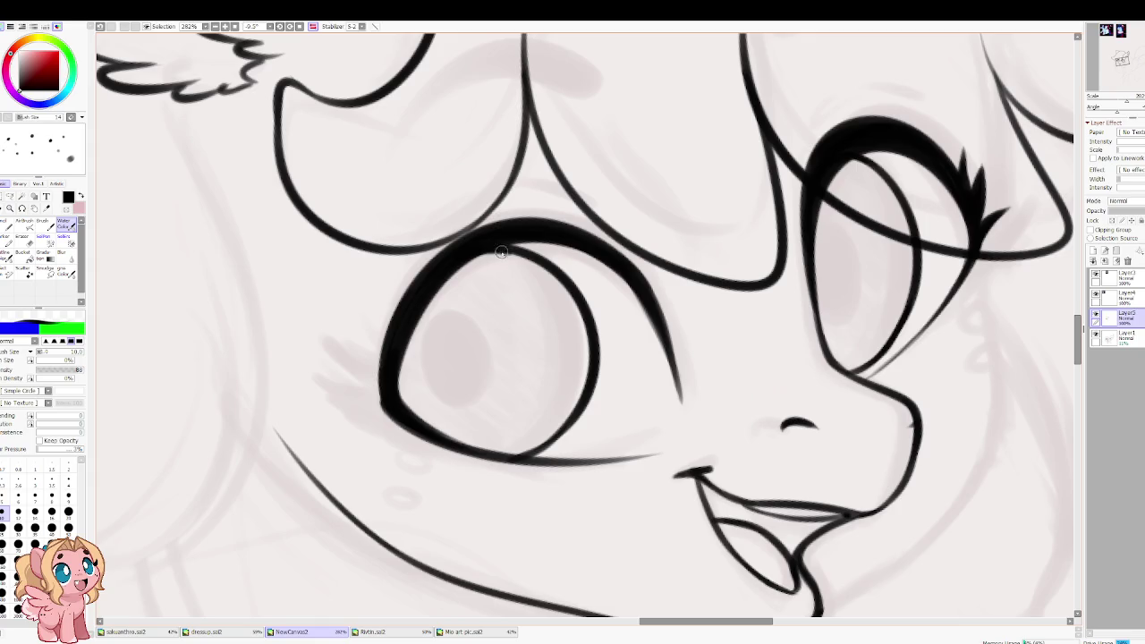
pyautogui.moveTo(515, 251); pyautogui.dragTo(452, 278)
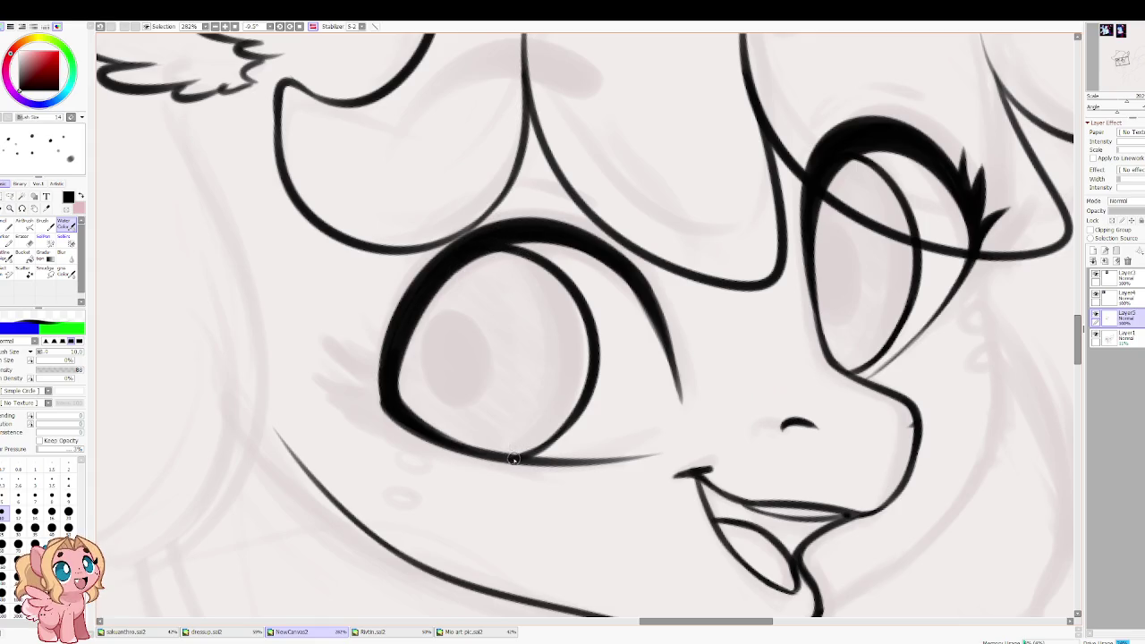
pyautogui.moveTo(511, 455); pyautogui.dragTo(577, 411)
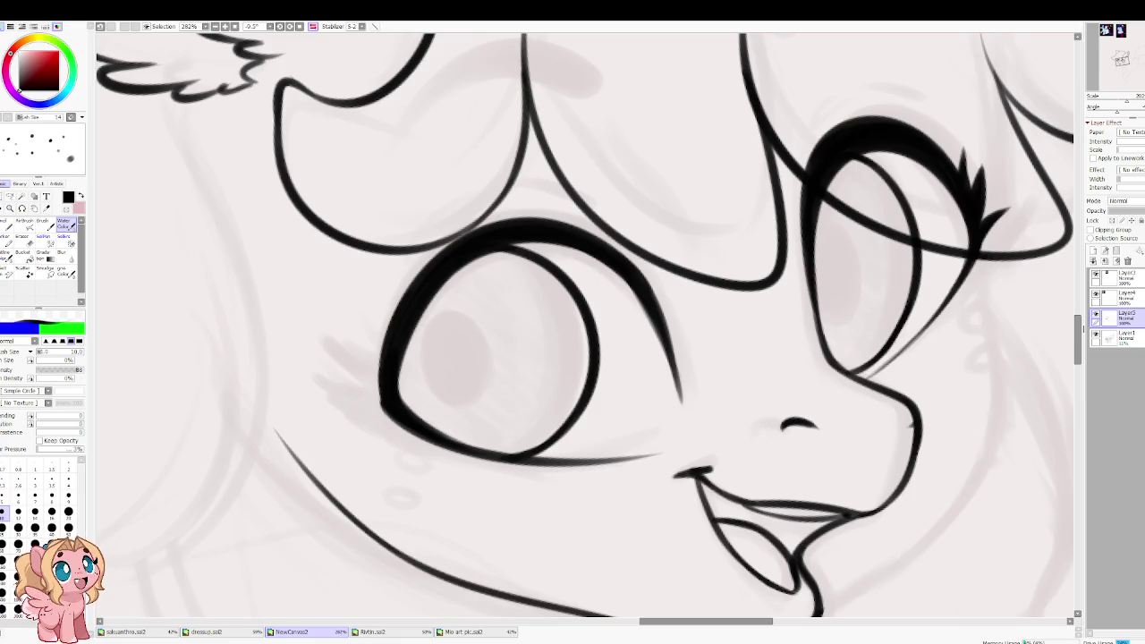
pyautogui.press('h')
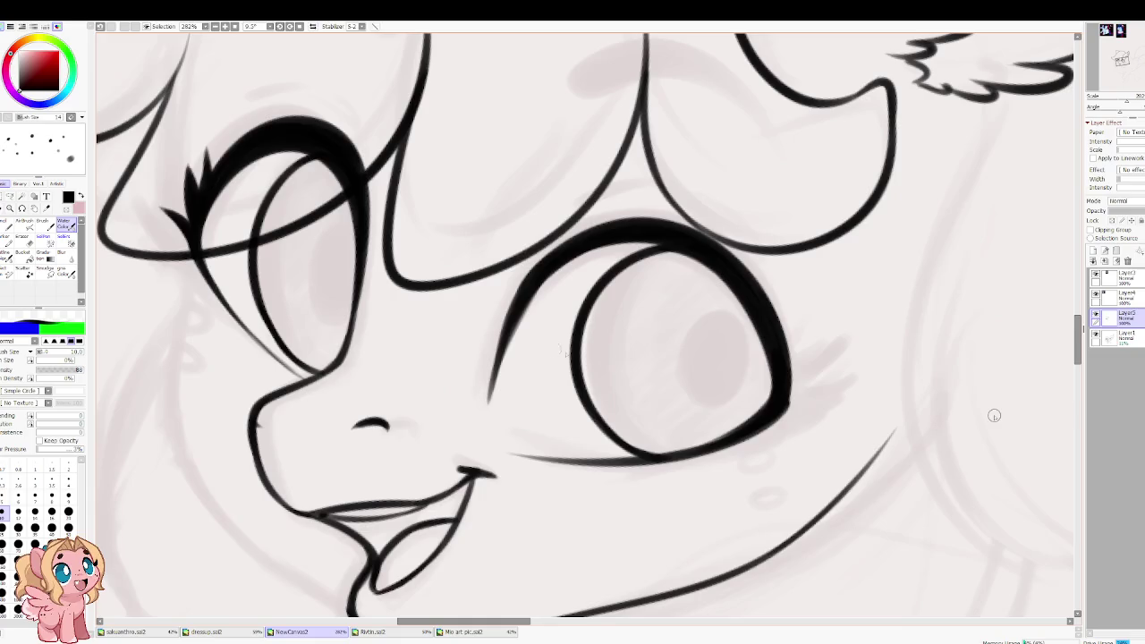
# Step: Raise the brush size to 14 and draw lashes at the eye's outer corner
pyautogui.press(']')
pyautogui.press(']')
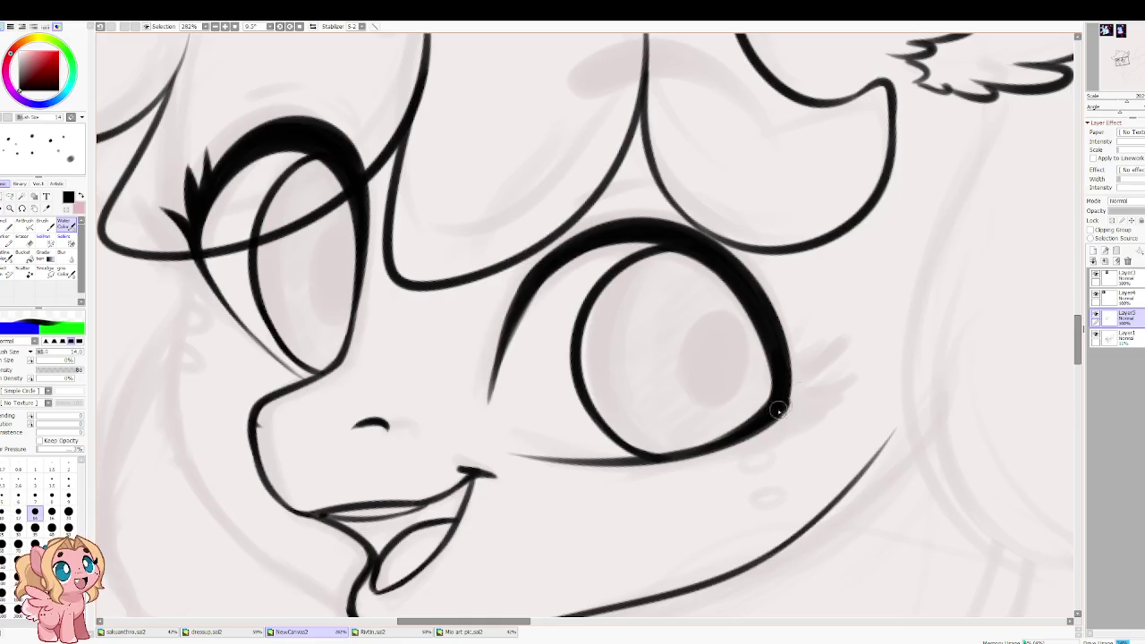
pyautogui.moveTo(775, 413)
pyautogui.mouseDown()
pyautogui.moveTo(846, 385)
pyautogui.moveTo(828, 333)
pyautogui.moveTo(793, 304)
pyautogui.moveTo(845, 383)
pyautogui.moveTo(817, 323)
pyautogui.mouseUp()
pyautogui.hotkey('ctrl', 'z')
pyautogui.hotkey('ctrl', 'z')
pyautogui.hotkey('ctrl', 'z')
pyautogui.press('h')
pyautogui.moveTo(752, 358); pyautogui.dragTo(492, 372)
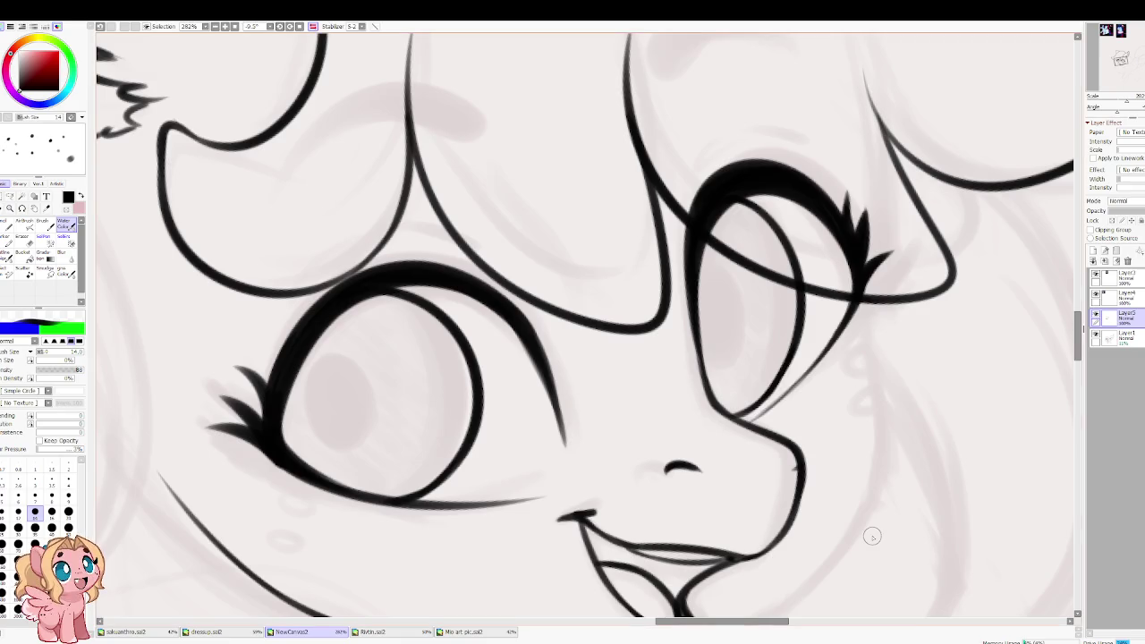
pyautogui.press('Insert')
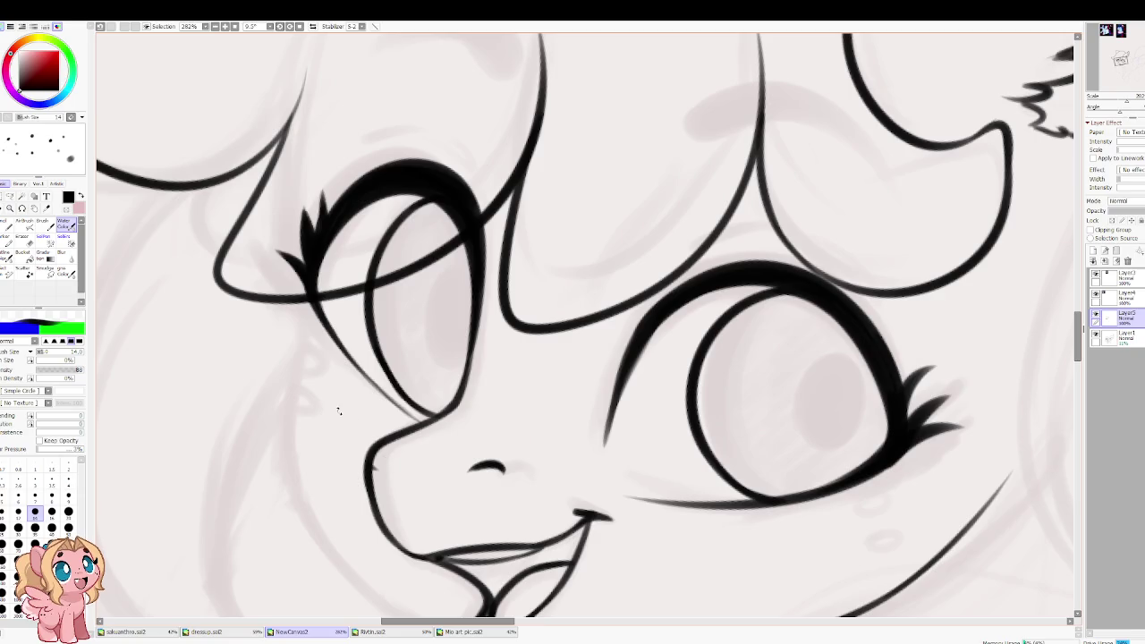
pyautogui.moveTo(498, 407); pyautogui.dragTo(384, 413)
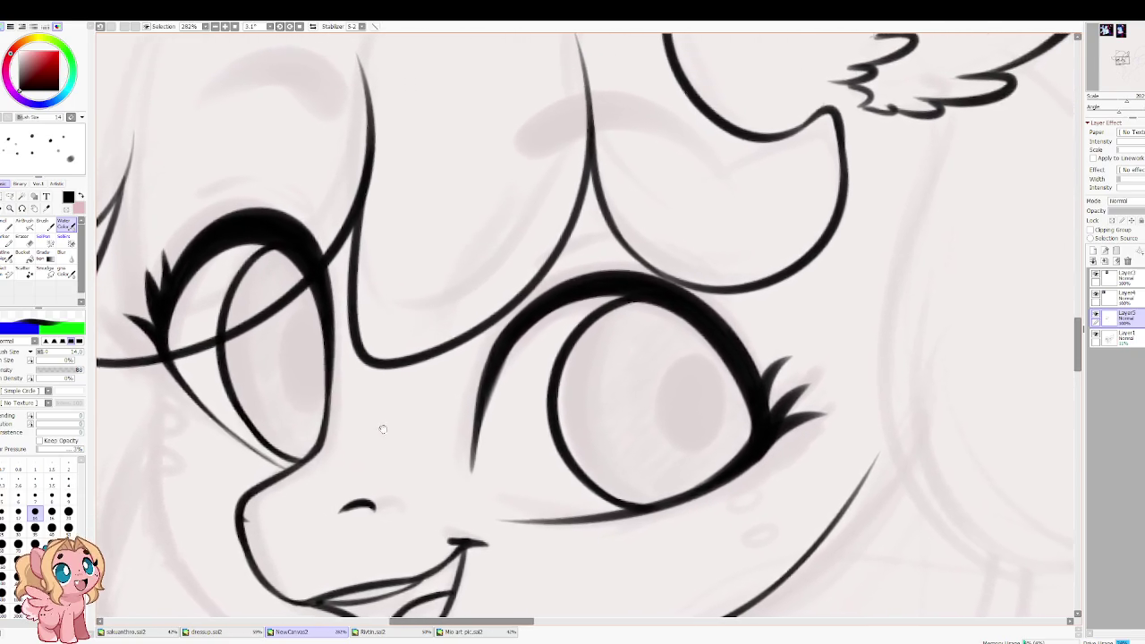
pyautogui.click(1096, 318)
pyautogui.click(1096, 318)
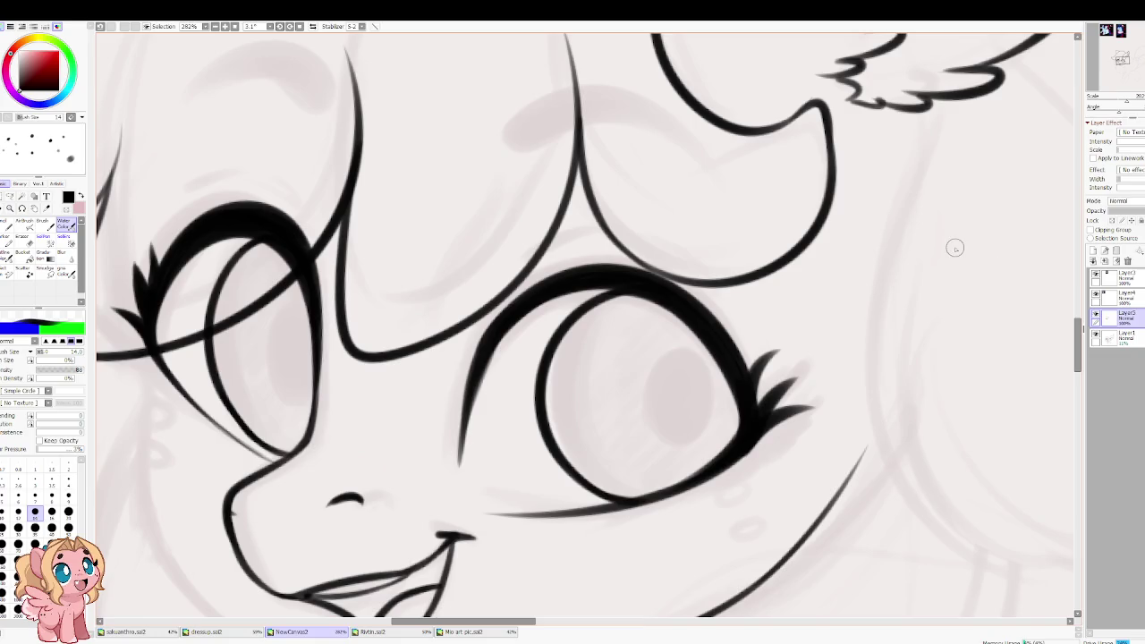
pyautogui.scroll(-5, 856, 255)
pyautogui.scroll(1, 769, 304)
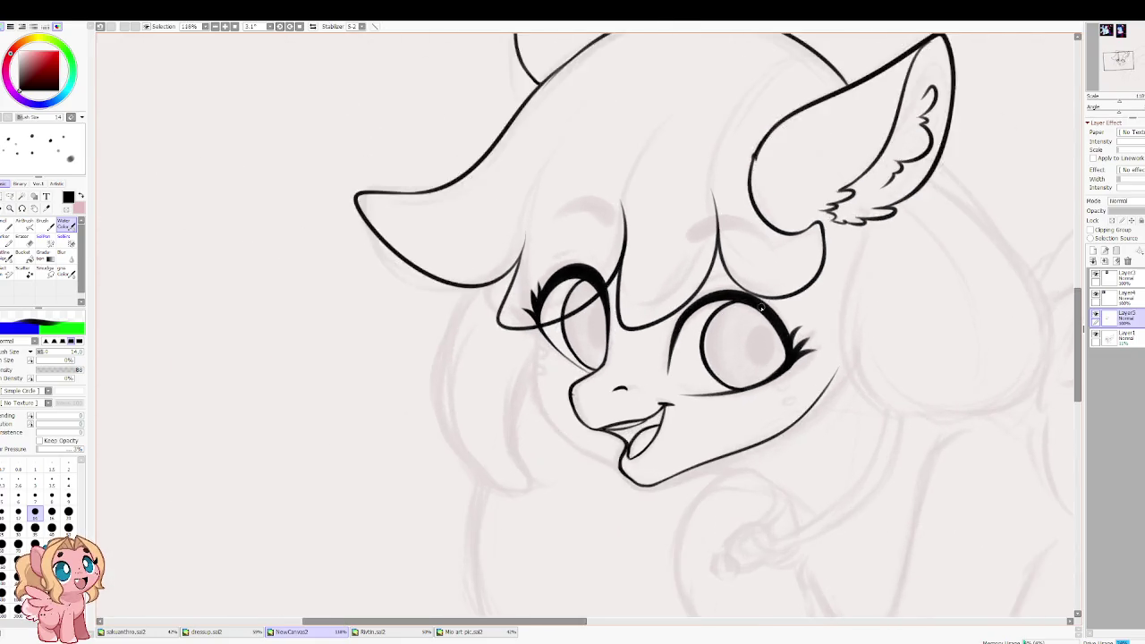
pyautogui.scroll(3, 753, 315)
pyautogui.scroll(-2, 754, 314)
pyautogui.scroll(-2, 671, 259)
pyautogui.scroll(1, 584, 204)
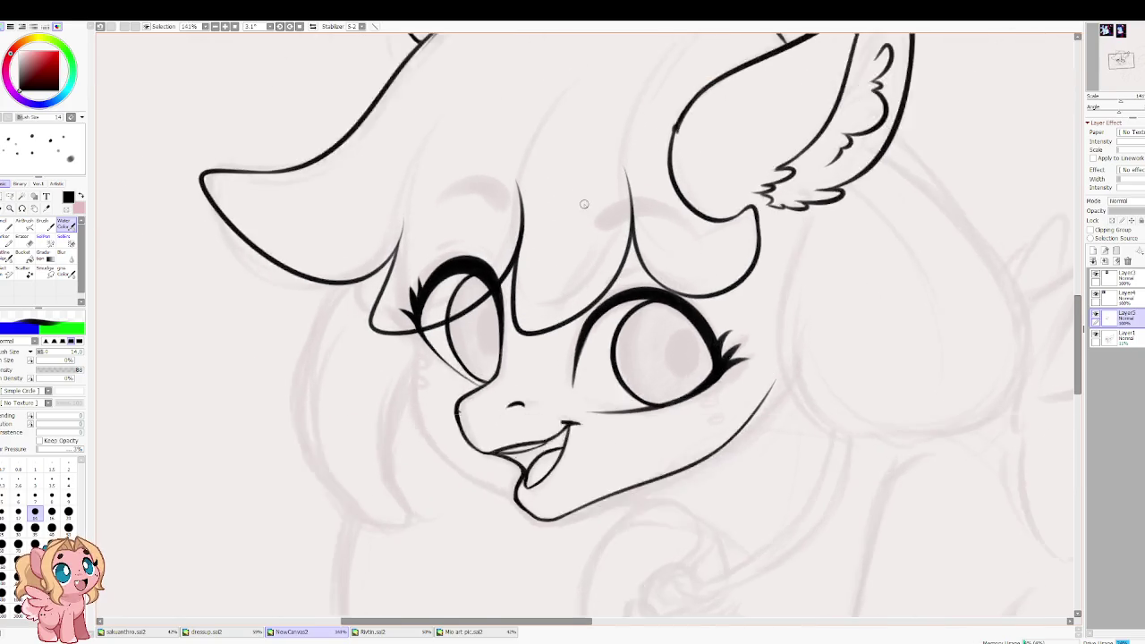
pyautogui.scroll(3, 584, 204)
pyautogui.click(1093, 260)
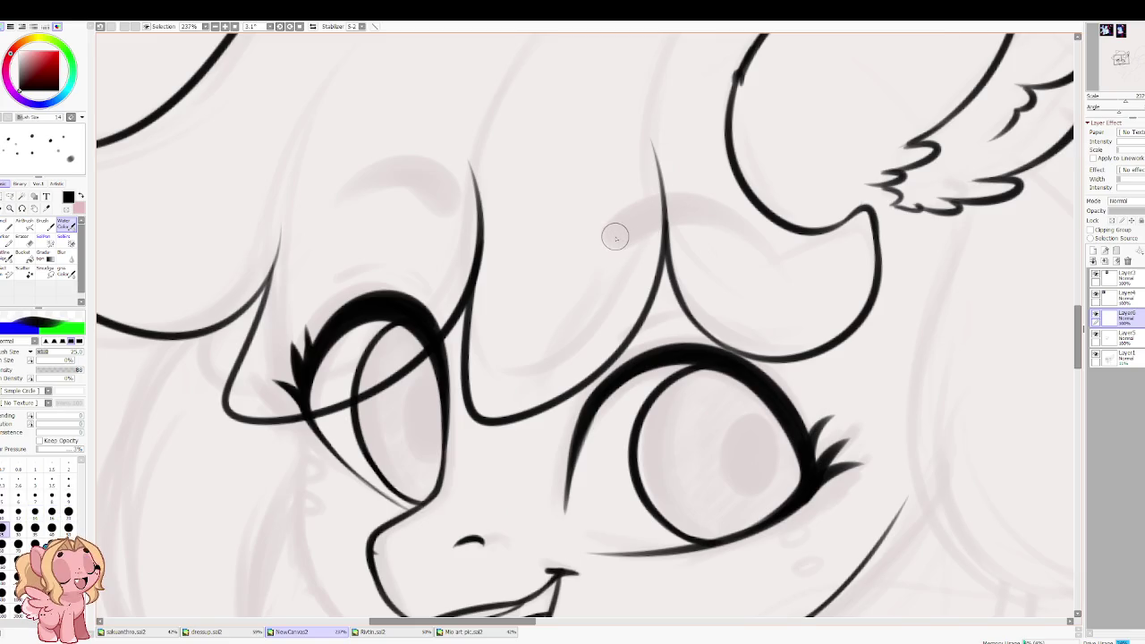
# Step: Ink a thick eyebrow arc above the near eye
pyautogui.moveTo(607, 245); pyautogui.dragTo(767, 263)
pyautogui.hotkey('ctrl', 'z')
pyautogui.moveTo(605, 243)
pyautogui.mouseDown()
pyautogui.moveTo(631, 219)
pyautogui.moveTo(766, 259)
pyautogui.mouseUp()
pyautogui.hotkey('ctrl', 'z')
pyautogui.moveTo(610, 233)
pyautogui.mouseDown()
pyautogui.moveTo(708, 215)
pyautogui.moveTo(771, 246)
pyautogui.mouseUp()
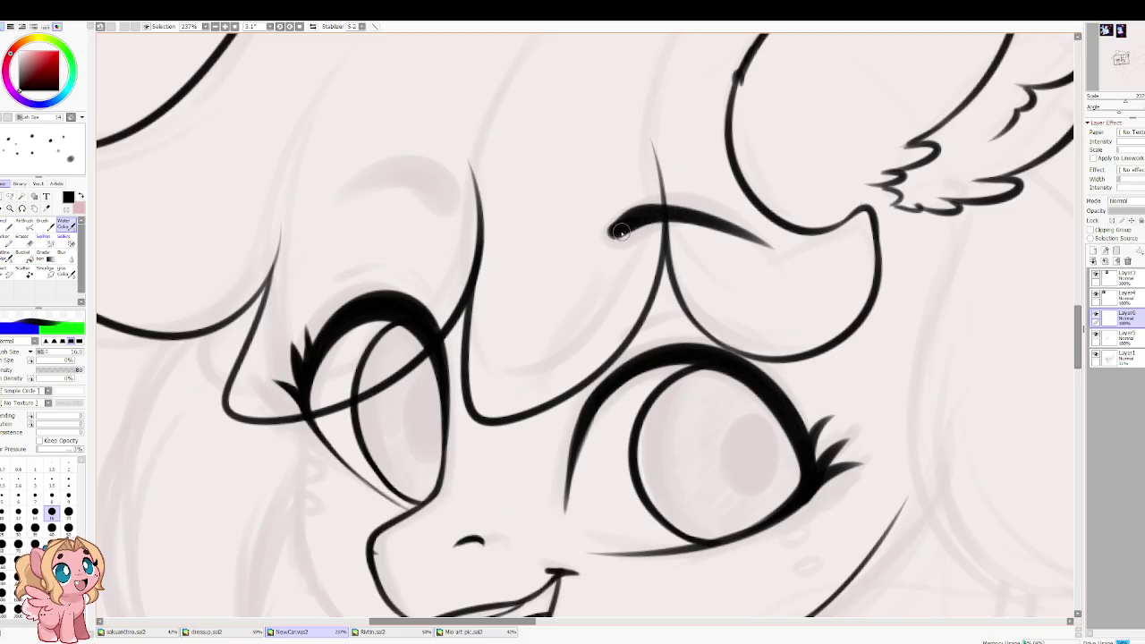
# Step: Ink and reshape the eyebrow arc above the far eye
pyautogui.moveTo(511, 229); pyautogui.dragTo(637, 264)
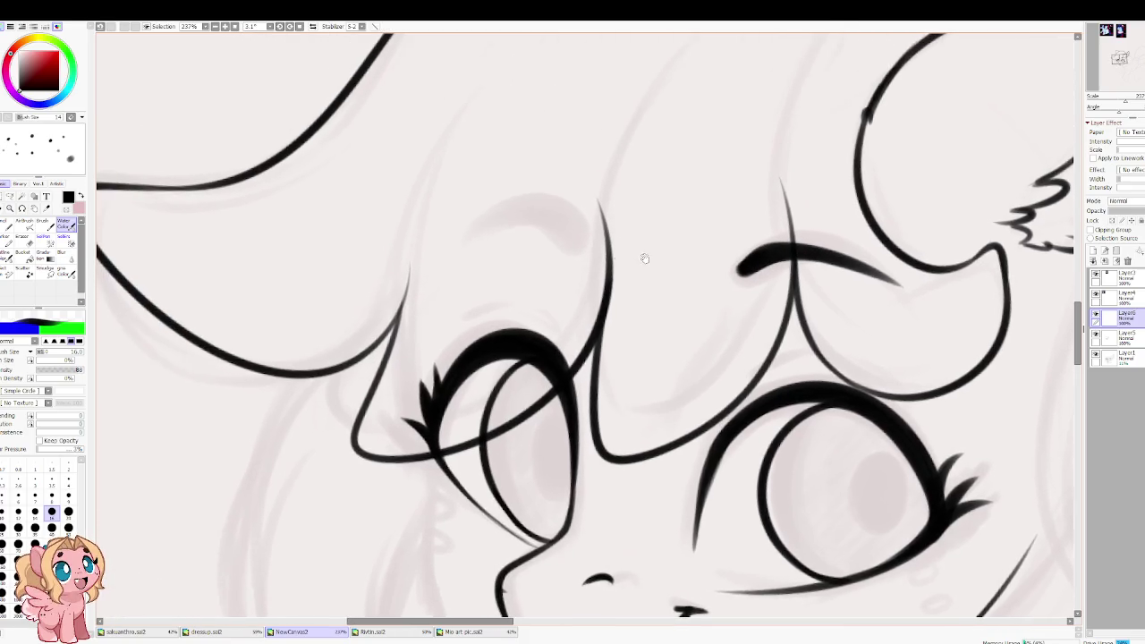
pyautogui.moveTo(574, 240); pyautogui.dragTo(452, 262)
pyautogui.hotkey('ctrl', 'z')
pyautogui.moveTo(573, 234); pyautogui.dragTo(461, 246)
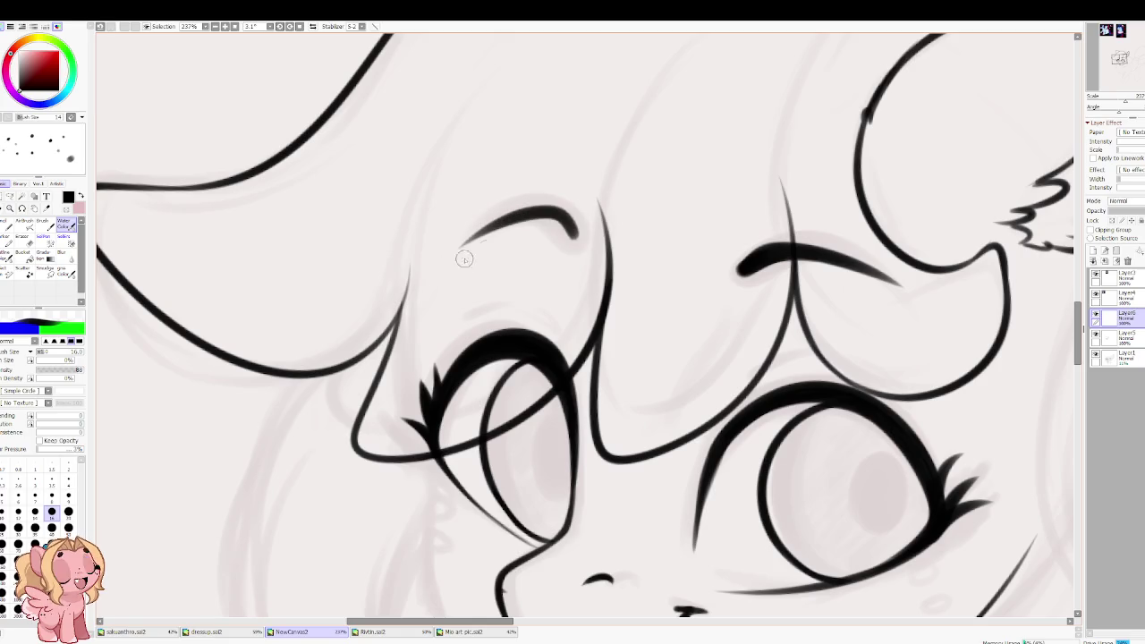
pyautogui.moveTo(577, 235)
pyautogui.mouseDown()
pyautogui.moveTo(541, 224)
pyautogui.moveTo(461, 246)
pyautogui.mouseUp()
pyautogui.hotkey('ctrl', 'z')
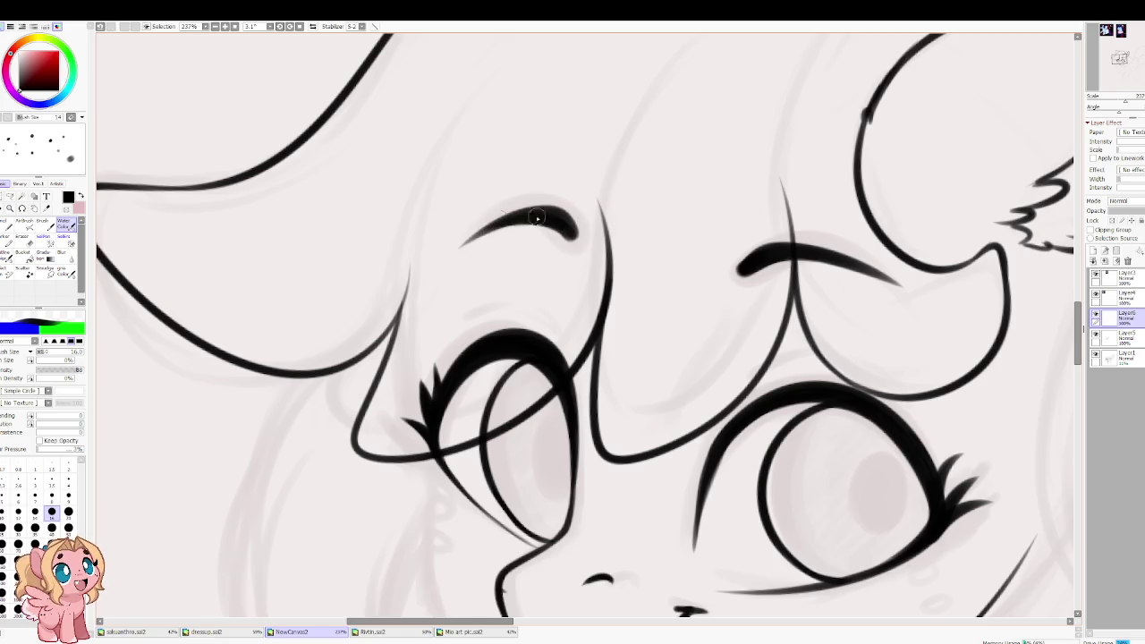
pyautogui.hotkey('ctrl', 'z')
pyautogui.moveTo(541, 222)
pyautogui.mouseDown()
pyautogui.moveTo(573, 231)
pyautogui.moveTo(470, 240)
pyautogui.mouseUp()
pyautogui.press('h')
pyautogui.press('h')
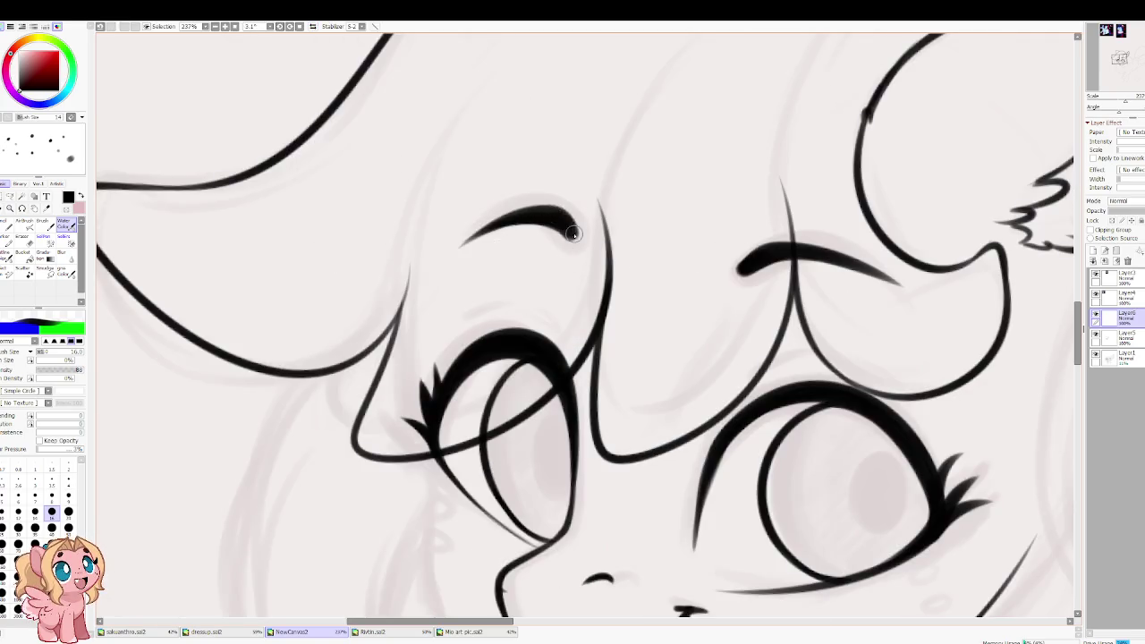
# Step: Darken the pony's nose line
pyautogui.scroll(-3, 550, 148)
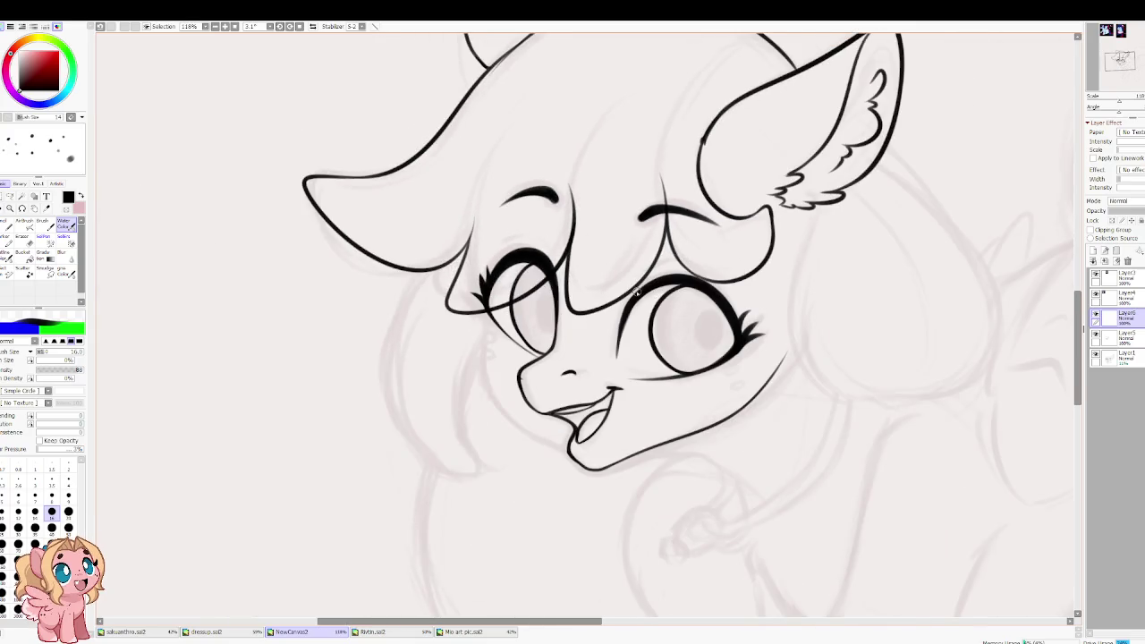
pyautogui.scroll(1, 629, 298)
pyautogui.scroll(1, 629, 298)
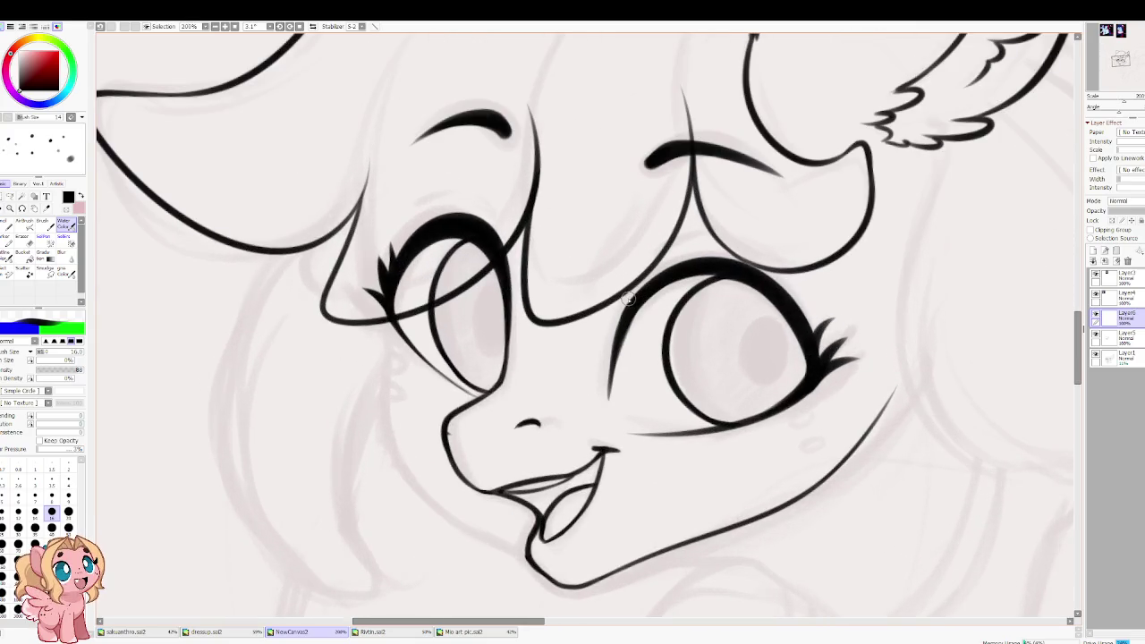
pyautogui.scroll(-2, 562, 290)
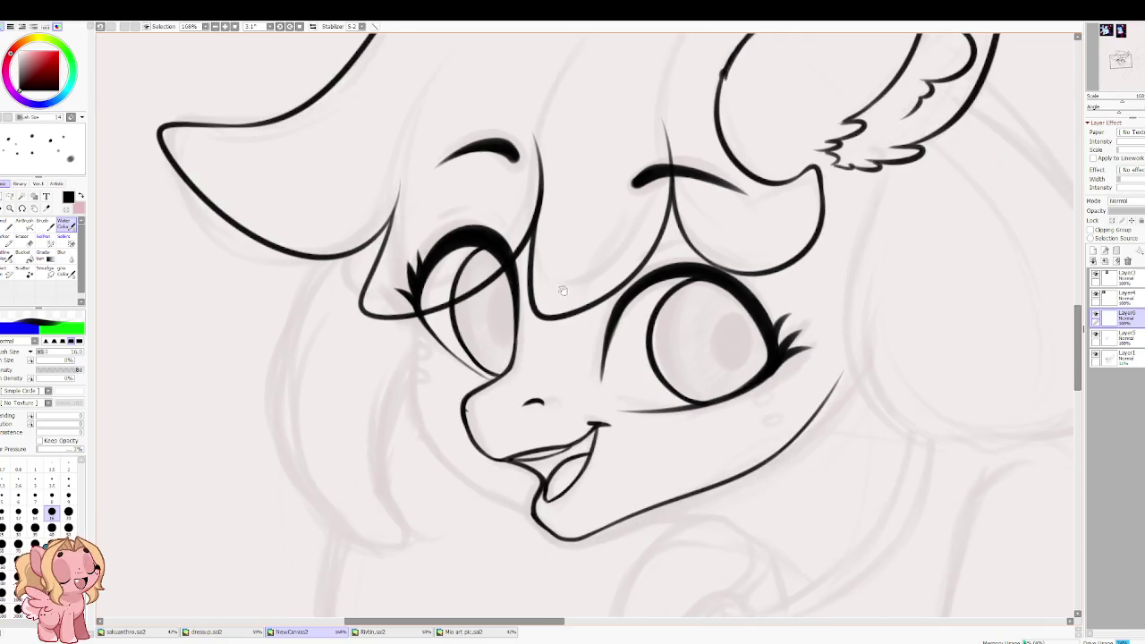
pyautogui.scroll(5, 535, 405)
pyautogui.moveTo(519, 404); pyautogui.dragTo(548, 402)
pyautogui.scroll(-2, 537, 405)
pyautogui.scroll(-1, 537, 405)
pyautogui.scroll(3, 576, 435)
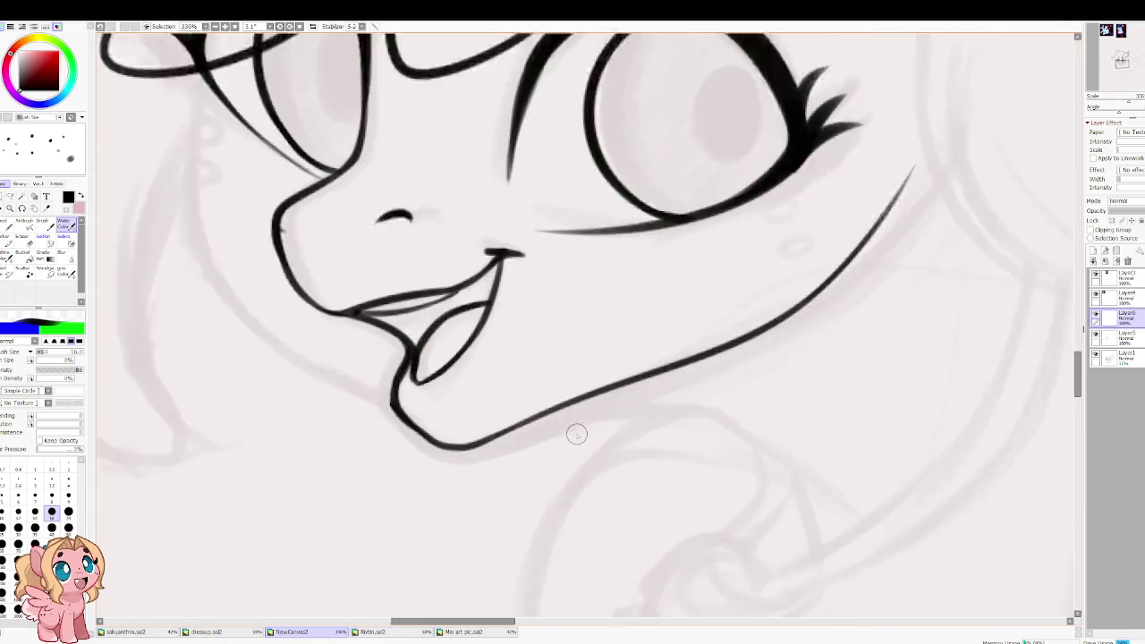
pyautogui.scroll(1, 576, 435)
# Step: Draw a thin chin and jaw line with a smaller brush
pyautogui.press('[')
pyautogui.press('[')
pyautogui.press('[')
pyautogui.press('[')
pyautogui.press('[')
pyautogui.press('[')
pyautogui.moveTo(489, 436); pyautogui.dragTo(727, 373)
pyautogui.hotkey('ctrl', 'z')
pyautogui.moveTo(511, 420); pyautogui.dragTo(725, 379)
pyautogui.hotkey('ctrl', 'z')
pyautogui.moveTo(533, 410); pyautogui.dragTo(769, 360)
pyautogui.hotkey('ctrl', 'z')
pyautogui.moveTo(582, 389); pyautogui.dragTo(793, 428)
pyautogui.hotkey('ctrl', 'z')
pyautogui.moveTo(577, 390); pyautogui.dragTo(789, 428)
pyautogui.hotkey('ctrl', 'z')
pyautogui.moveTo(573, 391); pyautogui.dragTo(780, 433)
pyautogui.hotkey('ctrl', 'z')
pyautogui.moveTo(580, 394); pyautogui.dragTo(705, 366)
pyautogui.hotkey('ctrl', 'z')
pyautogui.moveTo(488, 431)
pyautogui.mouseDown()
pyautogui.moveTo(684, 380)
pyautogui.moveTo(789, 436)
pyautogui.mouseUp()
# Step: Draw the cheek contour from the jaw up to the hairline
pyautogui.moveTo(551, 305); pyautogui.dragTo(543, 396)
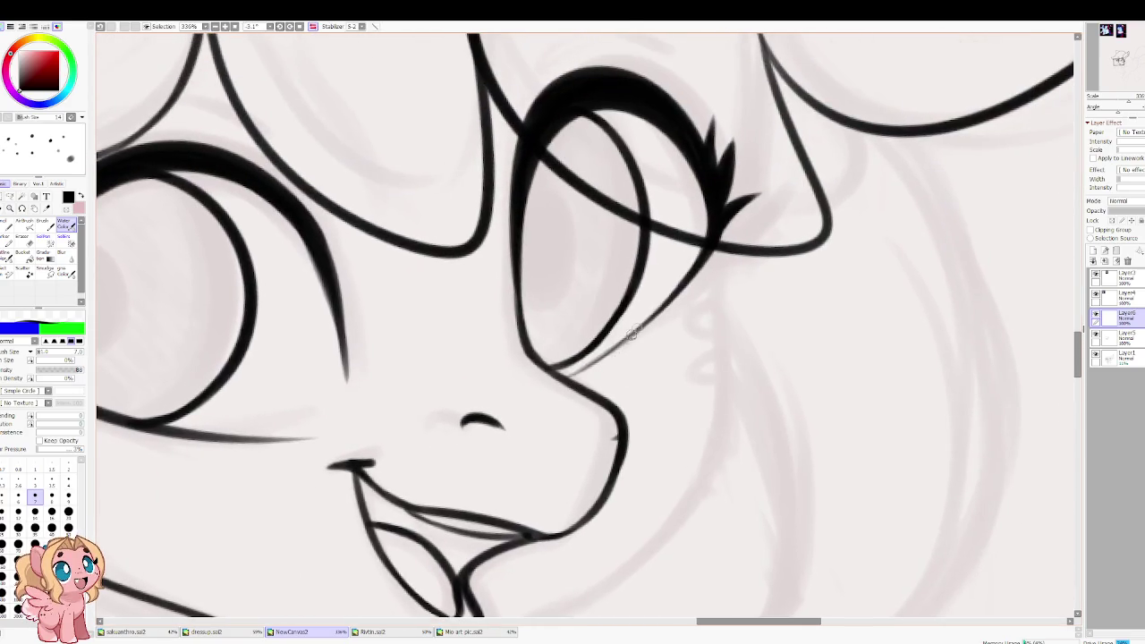
pyautogui.moveTo(632, 333); pyautogui.dragTo(674, 244)
pyautogui.moveTo(716, 122); pyautogui.dragTo(631, 392)
pyautogui.hotkey('ctrl', 'z')
pyautogui.moveTo(646, 230)
pyautogui.mouseDown()
pyautogui.moveTo(567, 509)
pyautogui.moveTo(651, 334)
pyautogui.moveTo(545, 418)
pyautogui.mouseUp()
pyautogui.hotkey('ctrl', 'z')
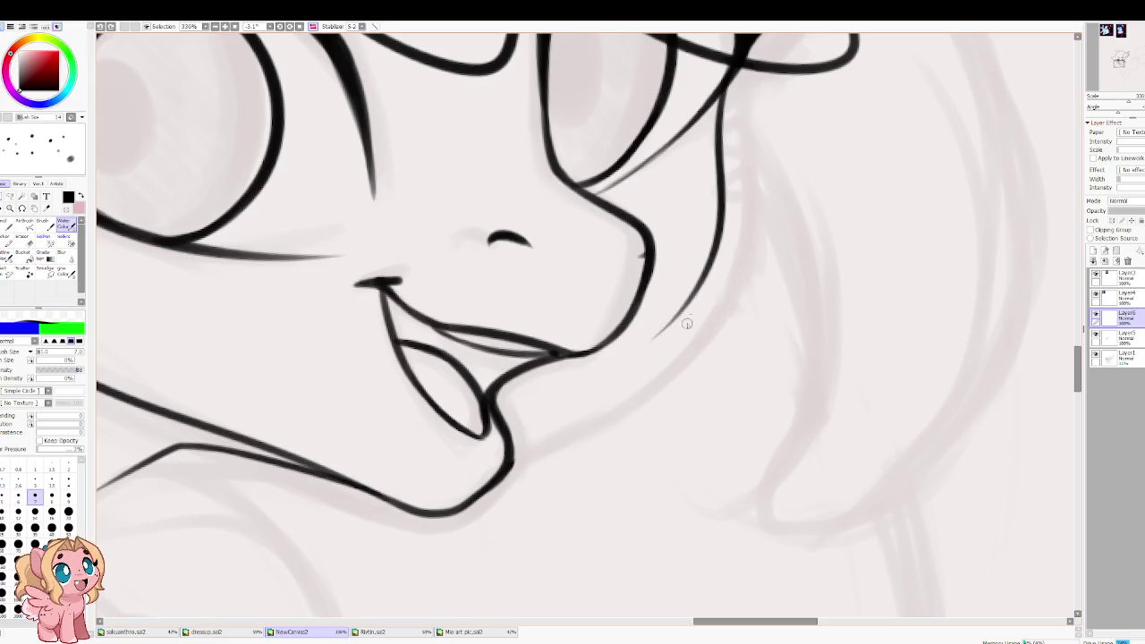
pyautogui.moveTo(679, 311)
pyautogui.mouseDown()
pyautogui.moveTo(527, 428)
pyautogui.moveTo(650, 345)
pyautogui.moveTo(694, 289)
pyautogui.mouseUp()
pyautogui.hotkey('ctrl', 'z')
pyautogui.moveTo(631, 358); pyautogui.dragTo(694, 280)
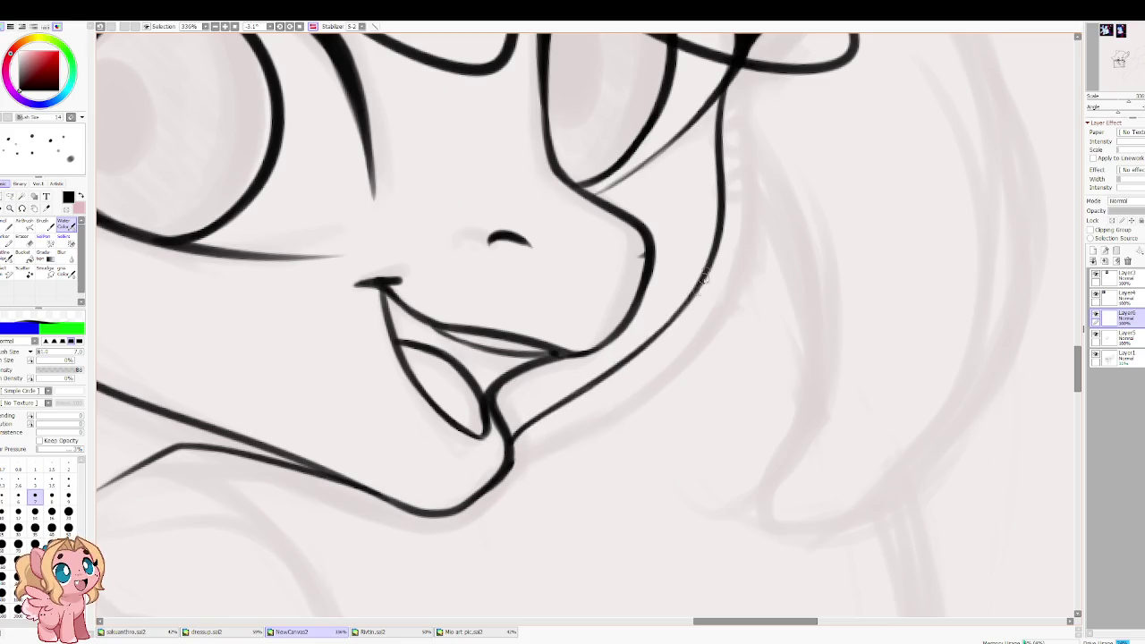
pyautogui.moveTo(644, 345); pyautogui.dragTo(715, 194)
# Step: Reset the view rotation to straight and zoom out over the face
pyautogui.scroll(-5, 712, 152)
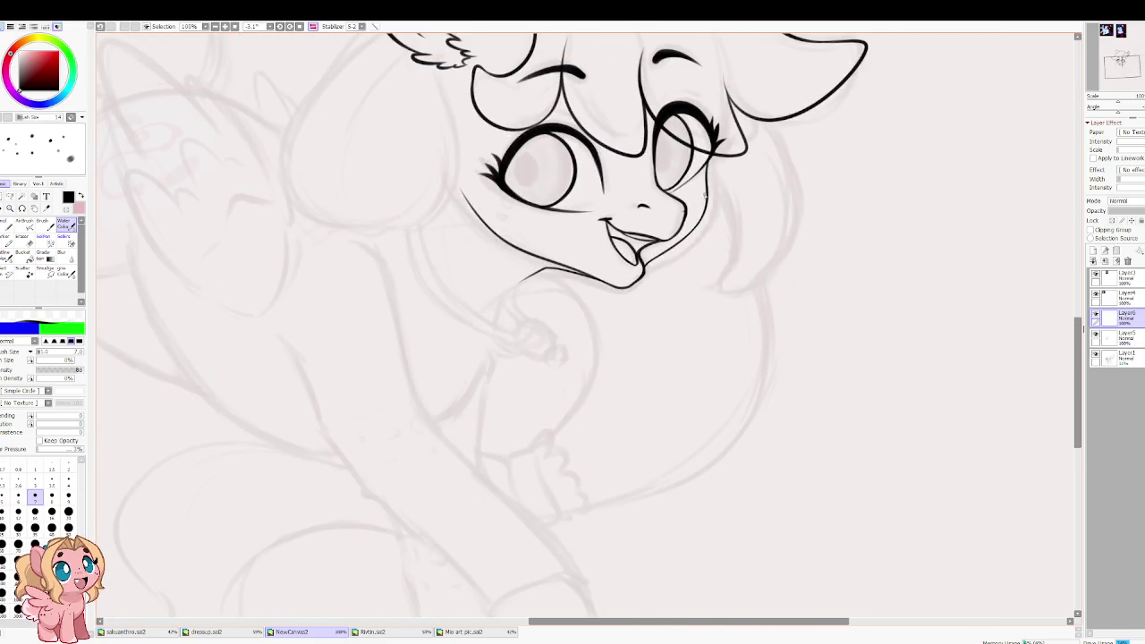
pyautogui.scroll(2, 693, 164)
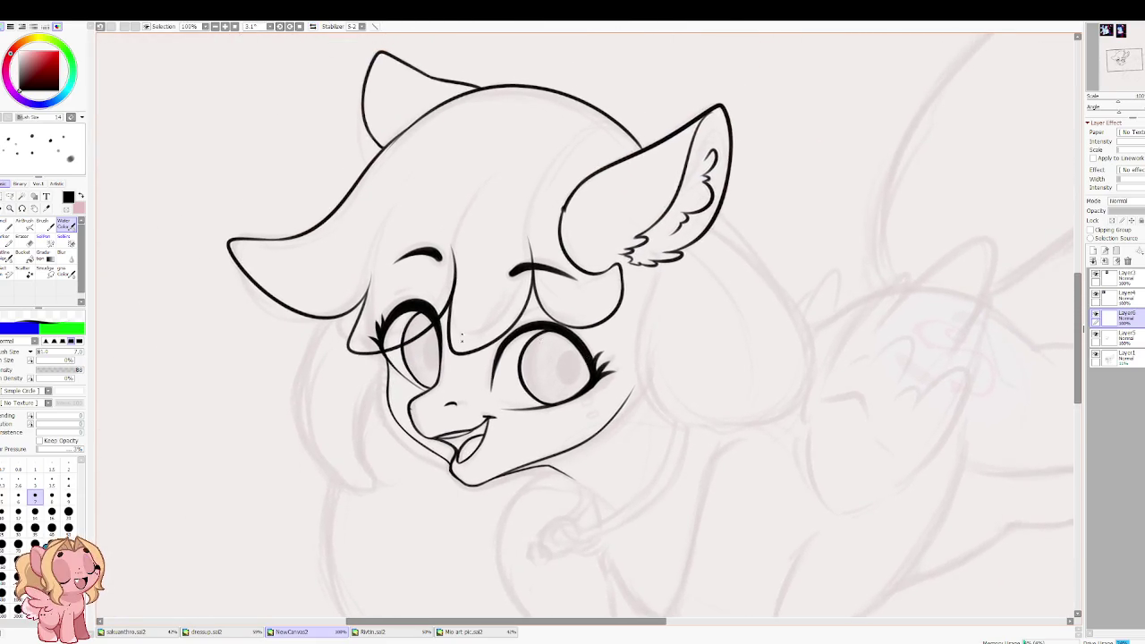
pyautogui.scroll(2, 437, 385)
pyautogui.press('Home')
pyautogui.scroll(1, 603, 516)
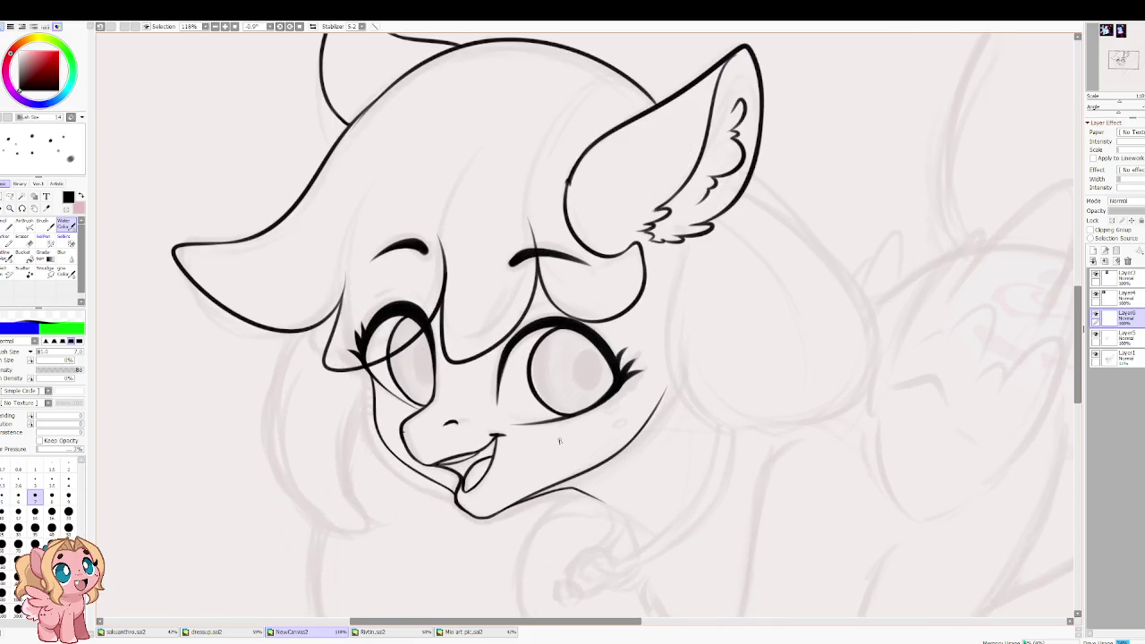
pyautogui.scroll(2, 603, 516)
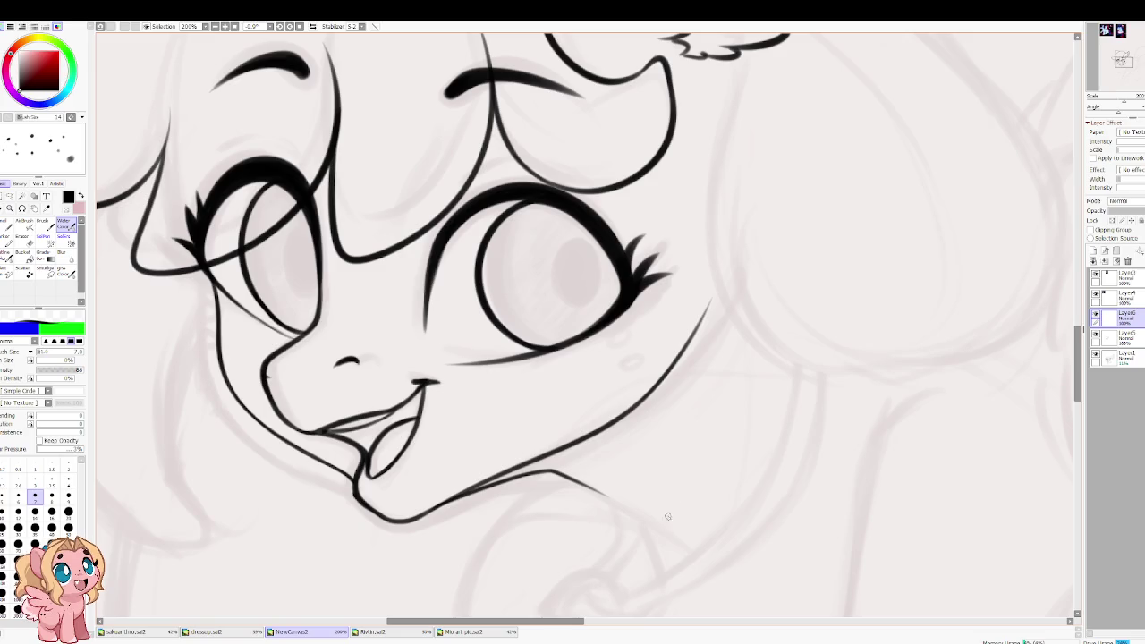
pyautogui.scroll(3, 613, 552)
# Step: Ink the long outer curve of the collar strap down the neck
pyautogui.moveTo(608, 542); pyautogui.dragTo(474, 537)
pyautogui.press('h')
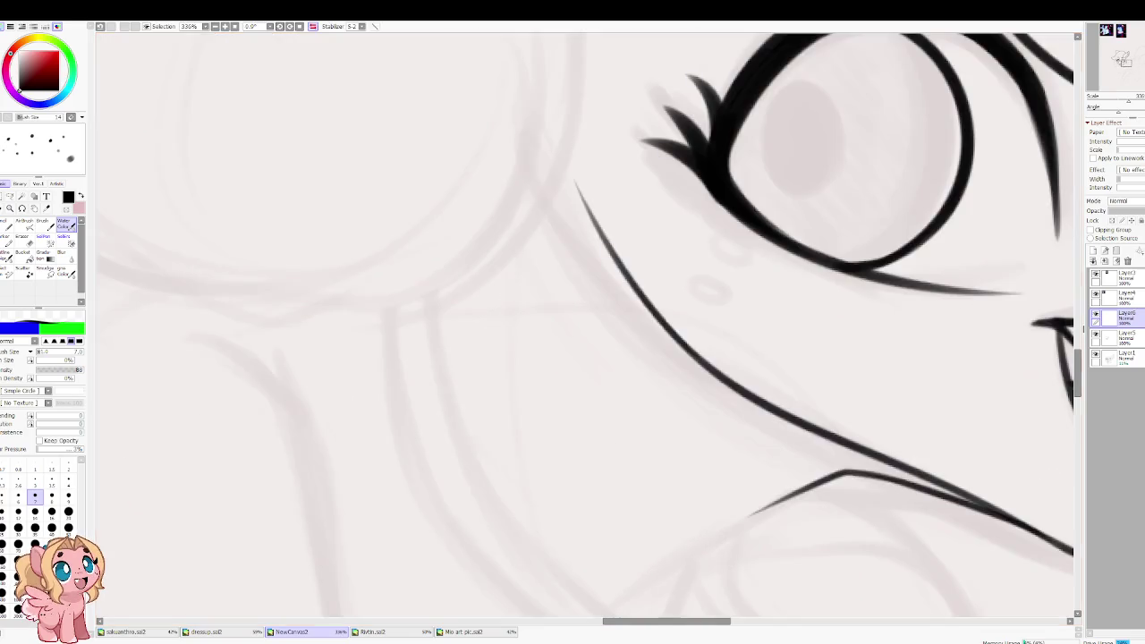
pyautogui.moveTo(430, 309); pyautogui.dragTo(510, 435)
pyautogui.scroll(-2, 496, 402)
pyautogui.scroll(3, 496, 430)
pyautogui.press('h')
pyautogui.moveTo(672, 463)
pyautogui.mouseDown()
pyautogui.moveTo(637, 148)
pyautogui.moveTo(585, 366)
pyautogui.moveTo(528, 436)
pyautogui.moveTo(586, 366)
pyautogui.mouseUp()
pyautogui.hotkey('ctrl', 'z')
pyautogui.moveTo(707, 54); pyautogui.dragTo(459, 478)
pyautogui.hotkey('ctrl', 'z')
pyautogui.moveTo(710, 49)
pyautogui.mouseDown()
pyautogui.moveTo(664, 261)
pyautogui.moveTo(436, 486)
pyautogui.mouseUp()
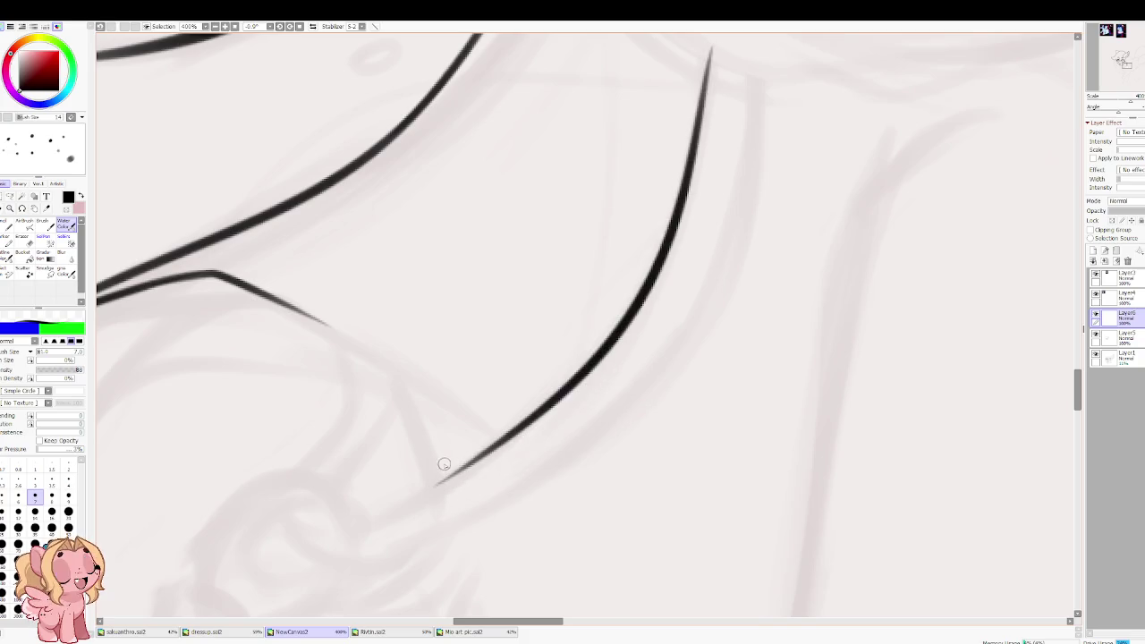
# Step: Draw the collar ring's top arc and its parallel inner arc
pyautogui.moveTo(384, 514)
pyautogui.mouseDown()
pyautogui.moveTo(535, 320)
pyautogui.moveTo(420, 425)
pyautogui.mouseUp()
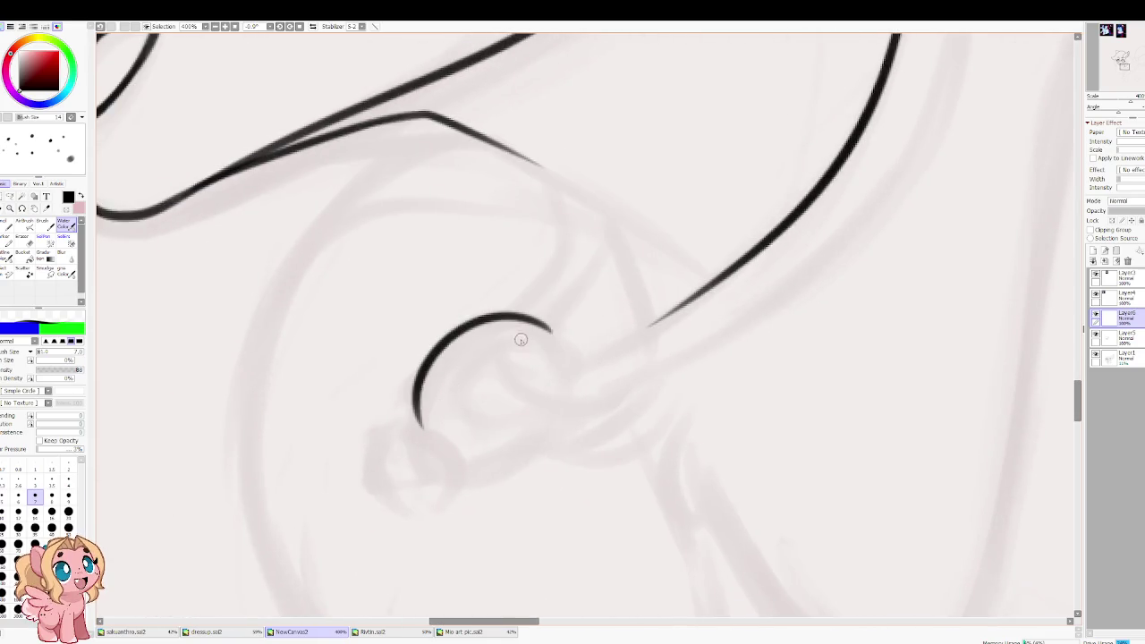
pyautogui.hotkey('ctrl', 'z')
pyautogui.moveTo(550, 329)
pyautogui.mouseDown()
pyautogui.moveTo(404, 375)
pyautogui.moveTo(410, 432)
pyautogui.mouseUp()
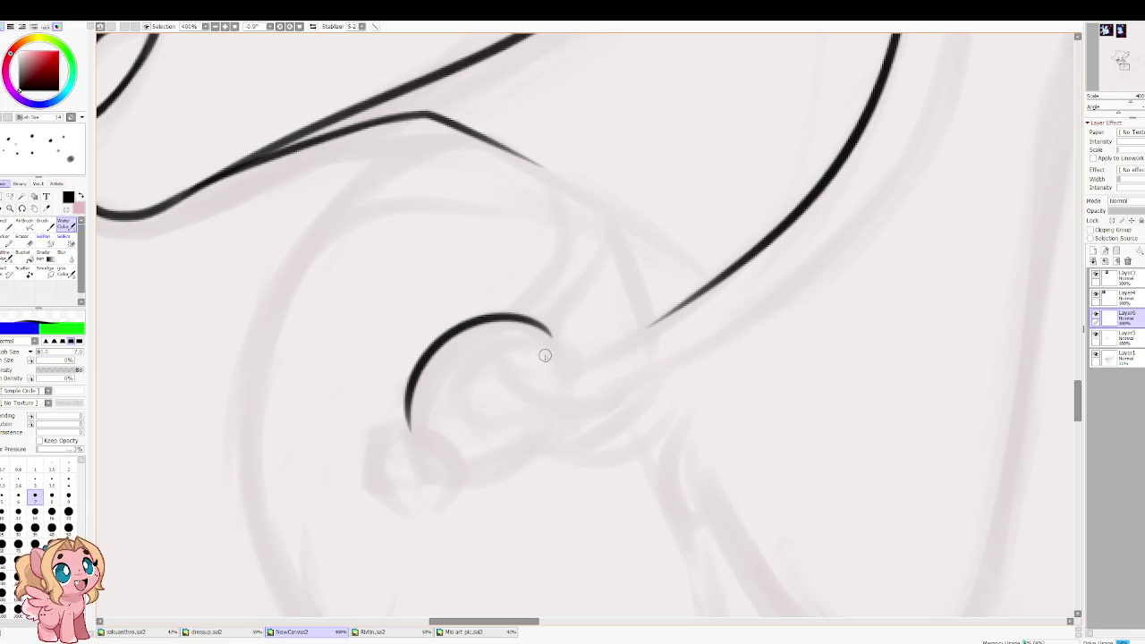
pyautogui.moveTo(556, 355); pyautogui.dragTo(420, 430)
pyautogui.hotkey('ctrl', 'z')
pyautogui.moveTo(562, 362)
pyautogui.mouseDown()
pyautogui.moveTo(467, 360)
pyautogui.moveTo(441, 427)
pyautogui.moveTo(363, 487)
pyautogui.moveTo(385, 502)
pyautogui.mouseUp()
# Step: Draw the round bead, the ring's lower outer arc and the strap's lower line
pyautogui.hotkey('ctrl', 'z')
pyautogui.moveTo(410, 427)
pyautogui.mouseDown()
pyautogui.moveTo(375, 435)
pyautogui.moveTo(391, 519)
pyautogui.moveTo(457, 506)
pyautogui.mouseUp()
pyautogui.moveTo(430, 427)
pyautogui.mouseDown()
pyautogui.moveTo(458, 508)
pyautogui.moveTo(542, 418)
pyautogui.mouseUp()
pyautogui.hotkey('ctrl', 'z')
pyautogui.moveTo(463, 465); pyautogui.dragTo(530, 440)
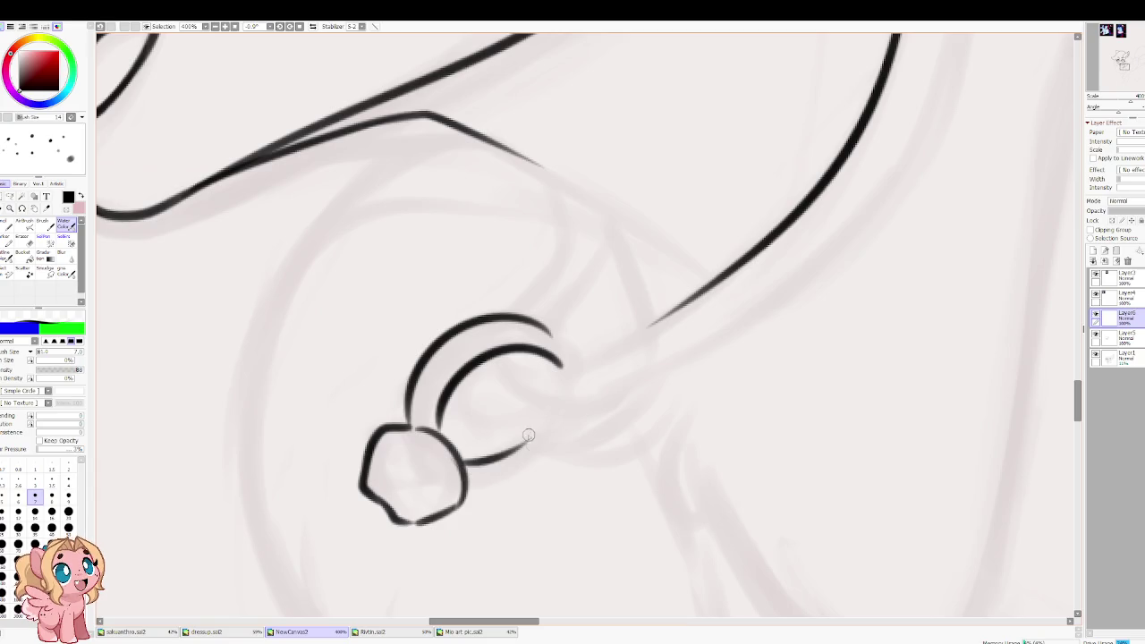
pyautogui.moveTo(470, 498); pyautogui.dragTo(562, 431)
pyautogui.hotkey('ctrl', 'z')
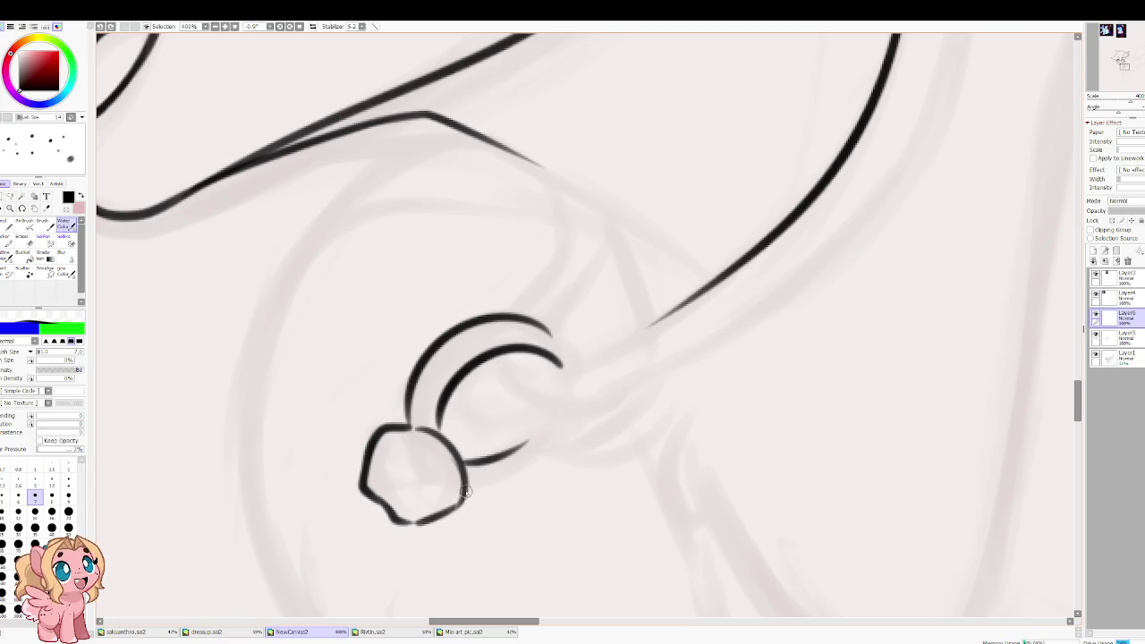
pyautogui.moveTo(465, 488); pyautogui.dragTo(547, 448)
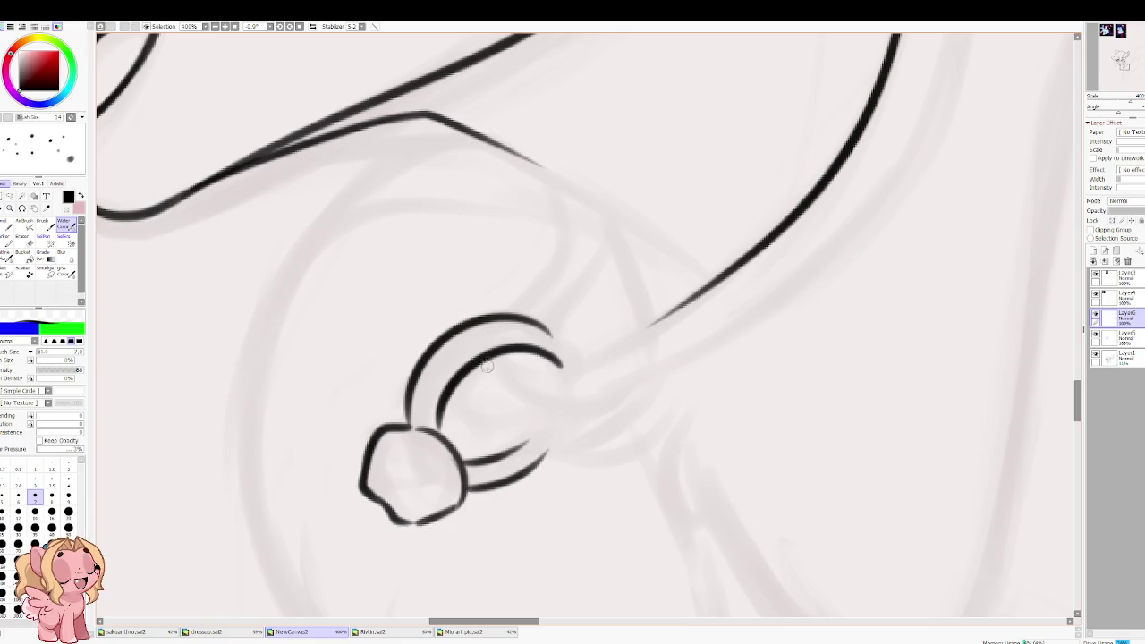
pyautogui.moveTo(488, 362); pyautogui.dragTo(710, 345)
pyautogui.moveTo(580, 337)
pyautogui.mouseDown()
pyautogui.moveTo(529, 380)
pyautogui.moveTo(560, 410)
pyautogui.moveTo(698, 321)
pyautogui.mouseUp()
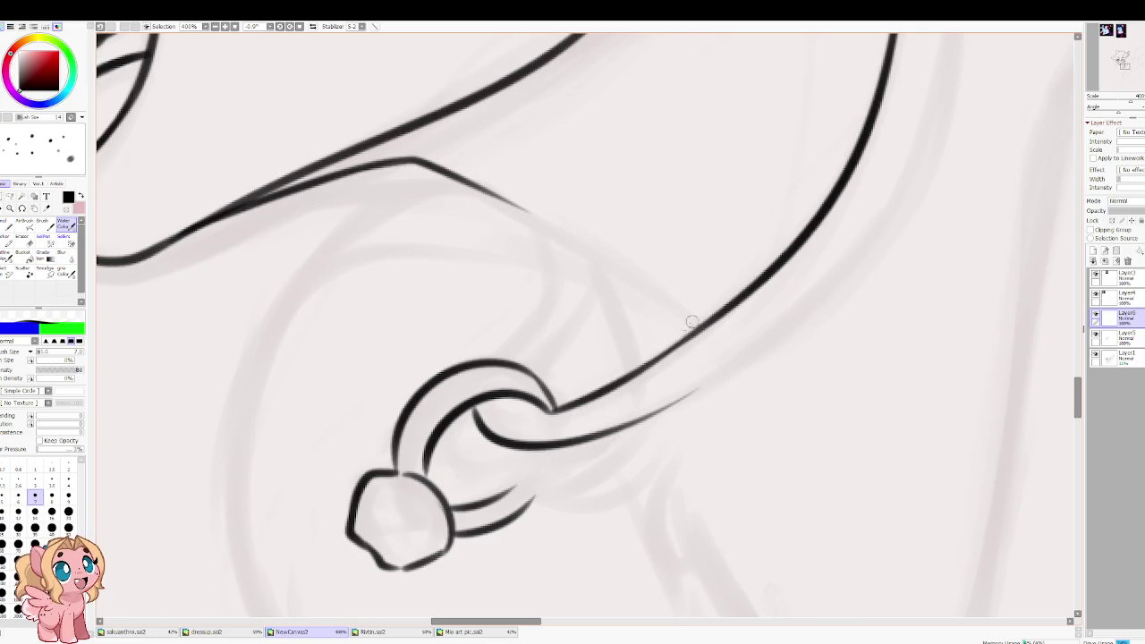
pyautogui.moveTo(561, 407)
pyautogui.mouseDown()
pyautogui.moveTo(534, 411)
pyautogui.moveTo(607, 238)
pyautogui.mouseUp()
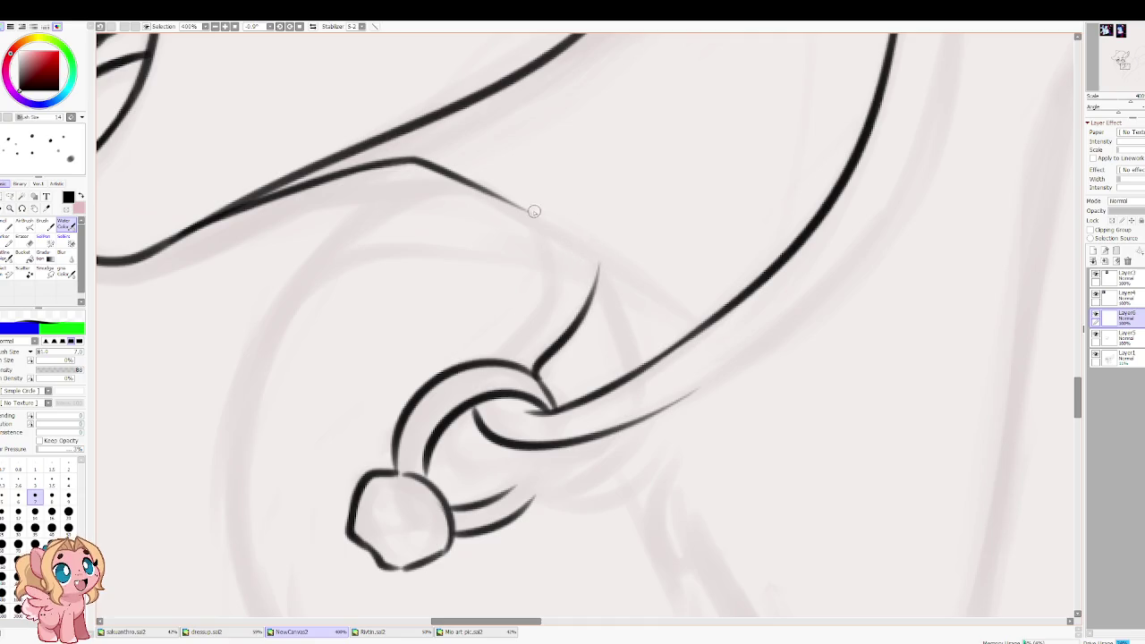
# Step: Ink the diagonal neck line with a hooked end down to the strap
pyautogui.press('h')
pyautogui.moveTo(626, 268); pyautogui.dragTo(439, 389)
pyautogui.hotkey('ctrl', 'z')
pyautogui.moveTo(624, 276)
pyautogui.mouseDown()
pyautogui.moveTo(429, 394)
pyautogui.moveTo(669, 252)
pyautogui.mouseUp()
pyautogui.moveTo(605, 290); pyautogui.dragTo(685, 248)
pyautogui.press('h')
pyautogui.moveTo(631, 331); pyautogui.dragTo(642, 350)
pyautogui.hotkey('ctrl', 'z')
# Step: Draw both sides of the ring's hanger between the neck line and ring
pyautogui.moveTo(525, 280); pyautogui.dragTo(539, 309)
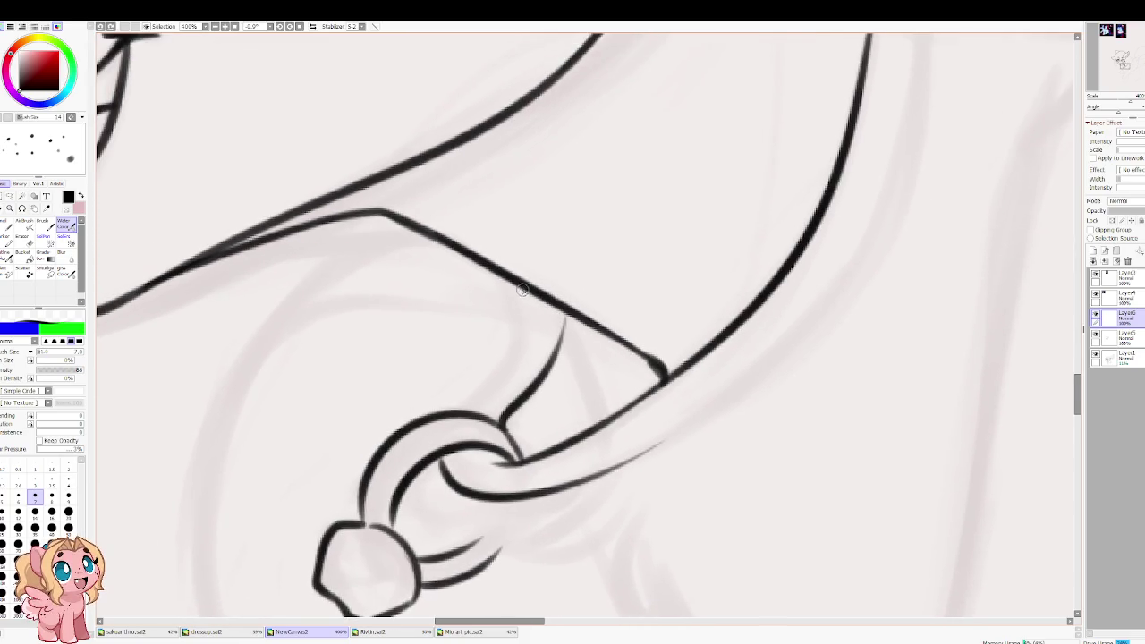
pyautogui.moveTo(463, 412); pyautogui.dragTo(519, 290)
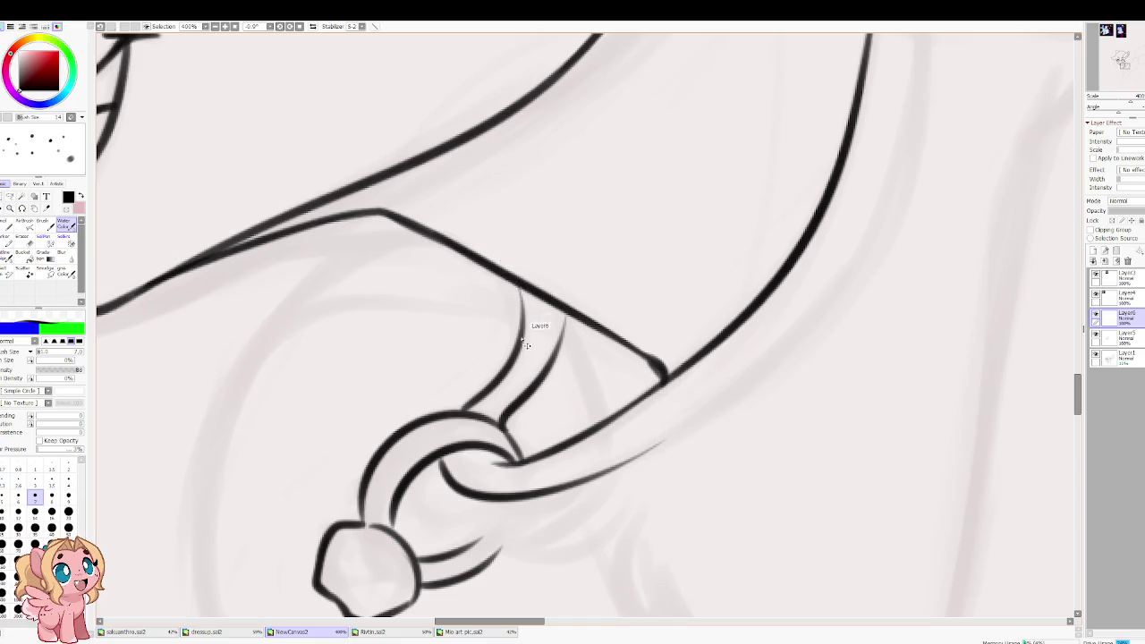
pyautogui.hotkey('ctrl', 'z')
pyautogui.moveTo(463, 414)
pyautogui.mouseDown()
pyautogui.moveTo(523, 293)
pyautogui.moveTo(526, 344)
pyautogui.mouseUp()
pyautogui.moveTo(564, 309)
pyautogui.mouseDown()
pyautogui.moveTo(548, 358)
pyautogui.moveTo(505, 407)
pyautogui.mouseUp()
pyautogui.moveTo(622, 472)
pyautogui.mouseDown()
pyautogui.moveTo(340, 489)
pyautogui.moveTo(555, 331)
pyautogui.moveTo(587, 161)
pyautogui.moveTo(493, 316)
pyautogui.mouseUp()
# Step: Draw the collar's inner strap line down to join the outer line
pyautogui.moveTo(503, 224); pyautogui.dragTo(452, 470)
pyautogui.hotkey('ctrl', 'z')
pyautogui.moveTo(501, 230); pyautogui.dragTo(448, 474)
pyautogui.hotkey('ctrl', 'z')
pyautogui.moveTo(499, 239)
pyautogui.mouseDown()
pyautogui.moveTo(474, 397)
pyautogui.moveTo(452, 438)
pyautogui.mouseUp()
pyautogui.hotkey('ctrl', 'z')
pyautogui.moveTo(509, 217); pyautogui.dragTo(459, 404)
pyautogui.hotkey('ctrl', 'z')
pyautogui.moveTo(506, 216)
pyautogui.mouseDown()
pyautogui.moveTo(490, 336)
pyautogui.moveTo(459, 437)
pyautogui.mouseUp()
pyautogui.moveTo(501, 305)
pyautogui.mouseDown()
pyautogui.moveTo(452, 466)
pyautogui.moveTo(483, 358)
pyautogui.moveTo(459, 441)
pyautogui.mouseUp()
pyautogui.moveTo(481, 374); pyautogui.dragTo(447, 466)
# Step: Erase the strap's upper outer line and redraw the lower strap line extending upward
pyautogui.scroll(-3, 550, 240)
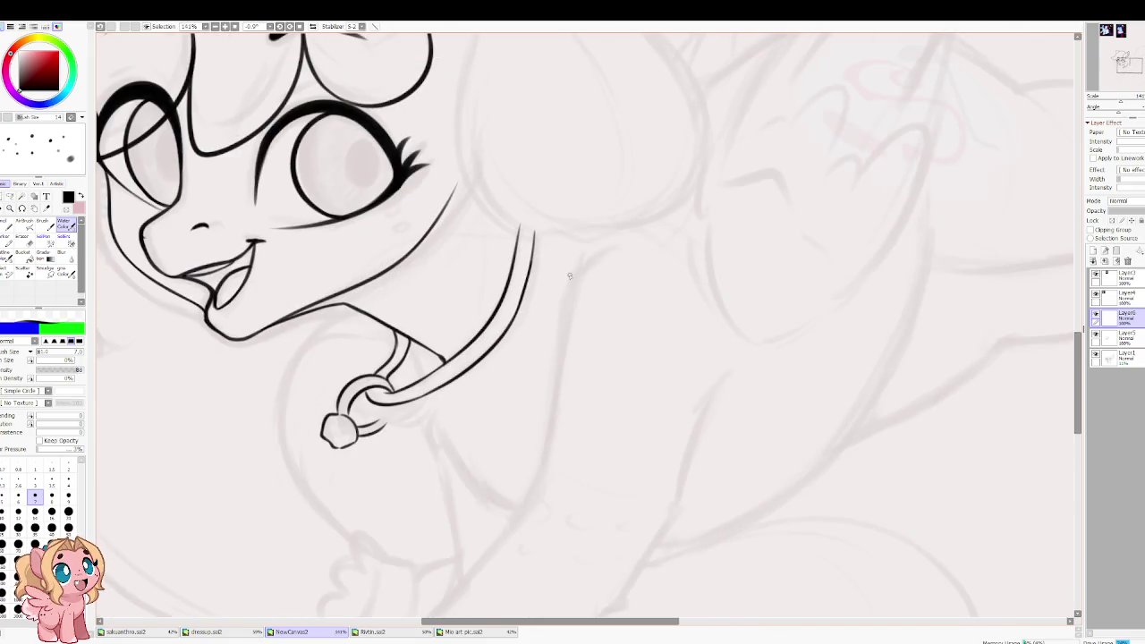
pyautogui.scroll(2, 455, 312)
pyautogui.scroll(2, 501, 279)
pyautogui.scroll(1, 415, 255)
pyautogui.moveTo(510, 318); pyautogui.dragTo(550, 276)
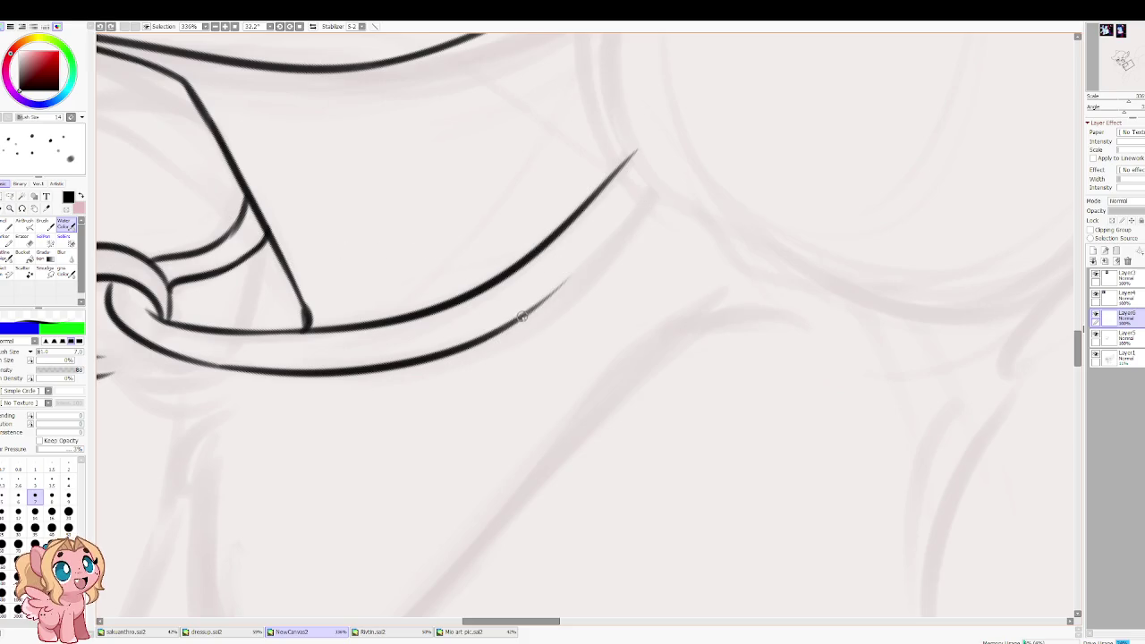
pyautogui.moveTo(498, 330); pyautogui.dragTo(635, 186)
pyautogui.hotkey('ctrl', 'z')
pyautogui.moveTo(494, 332); pyautogui.dragTo(638, 195)
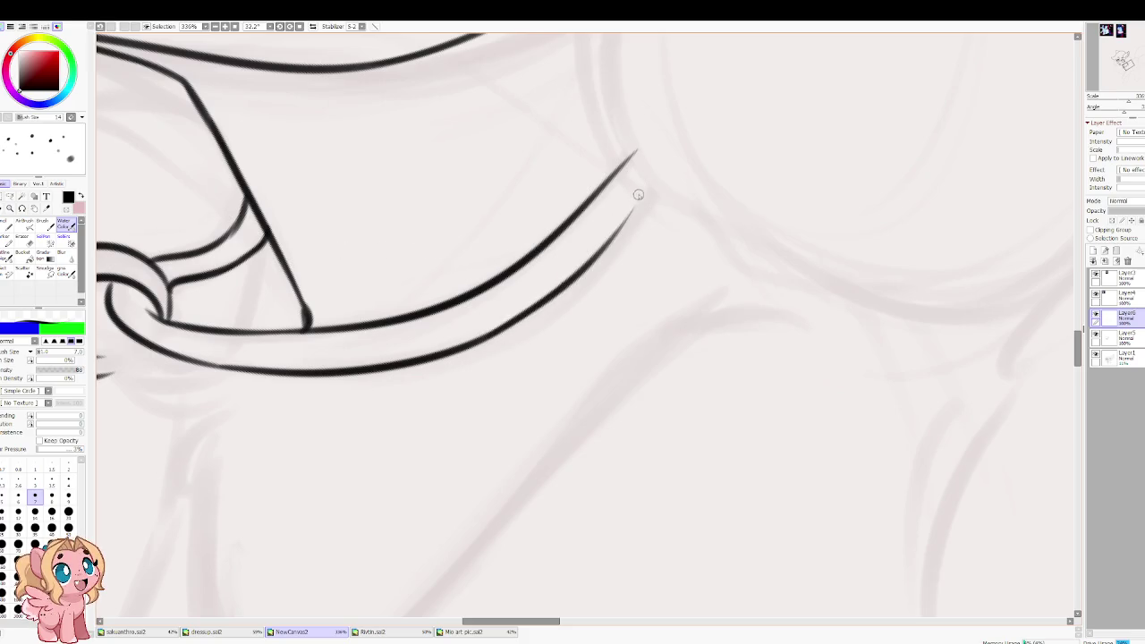
pyautogui.moveTo(556, 291); pyautogui.dragTo(653, 190)
pyautogui.hotkey('ctrl', 'z')
pyautogui.moveTo(604, 253)
pyautogui.mouseDown()
pyautogui.moveTo(652, 184)
pyautogui.moveTo(583, 266)
pyautogui.mouseUp()
pyautogui.hotkey('ctrl', 'z')
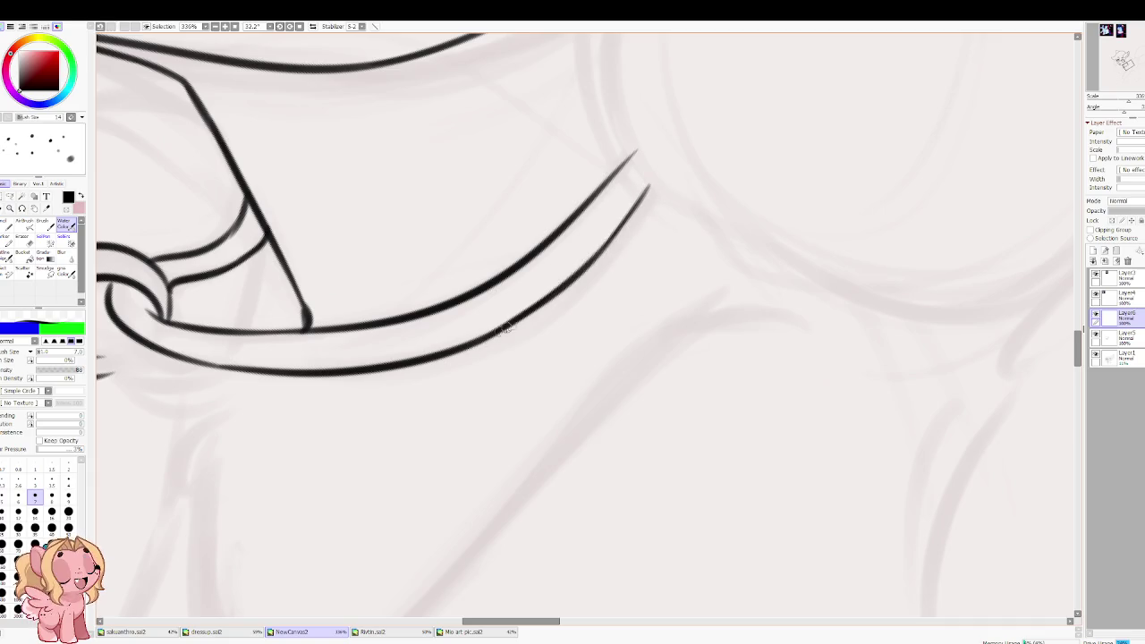
# Step: Close the ring's lower curve under the strap and sketch small marks inside the bead
pyautogui.press('Delete')
pyautogui.press('Delete')
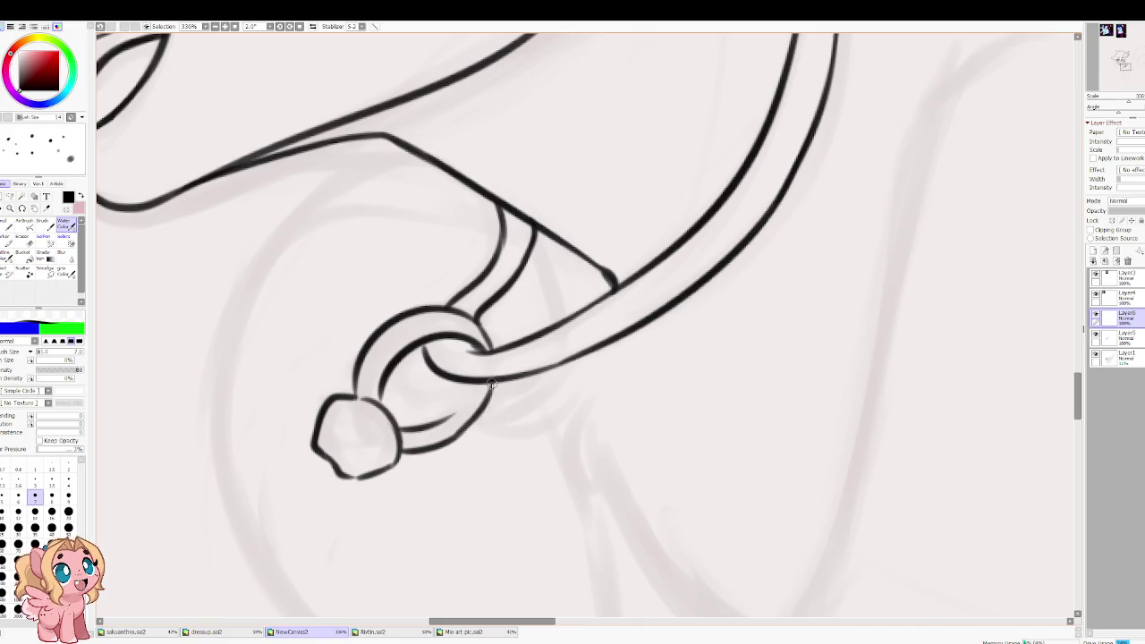
pyautogui.moveTo(500, 388); pyautogui.dragTo(456, 422)
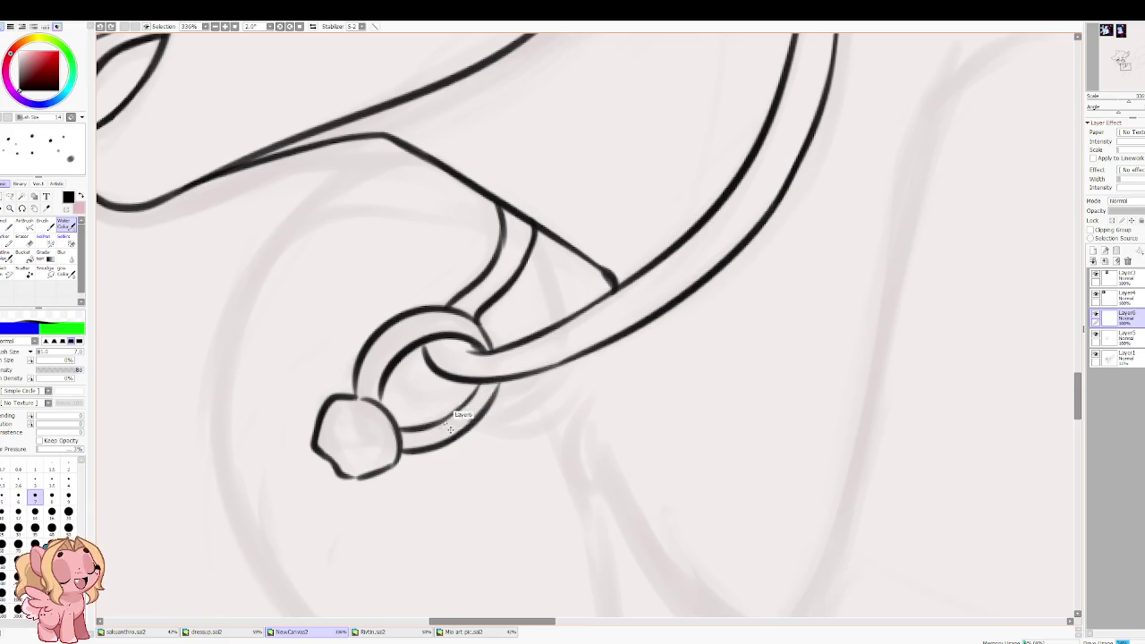
pyautogui.moveTo(329, 432)
pyautogui.mouseDown()
pyautogui.moveTo(347, 426)
pyautogui.moveTo(344, 462)
pyautogui.moveTo(341, 416)
pyautogui.moveTo(358, 413)
pyautogui.moveTo(387, 447)
pyautogui.moveTo(357, 458)
pyautogui.moveTo(377, 431)
pyautogui.moveTo(372, 407)
pyautogui.moveTo(346, 410)
pyautogui.moveTo(384, 464)
pyautogui.moveTo(364, 442)
pyautogui.moveTo(353, 454)
pyautogui.moveTo(383, 457)
pyautogui.mouseUp()
pyautogui.scroll(-5, 348, 191)
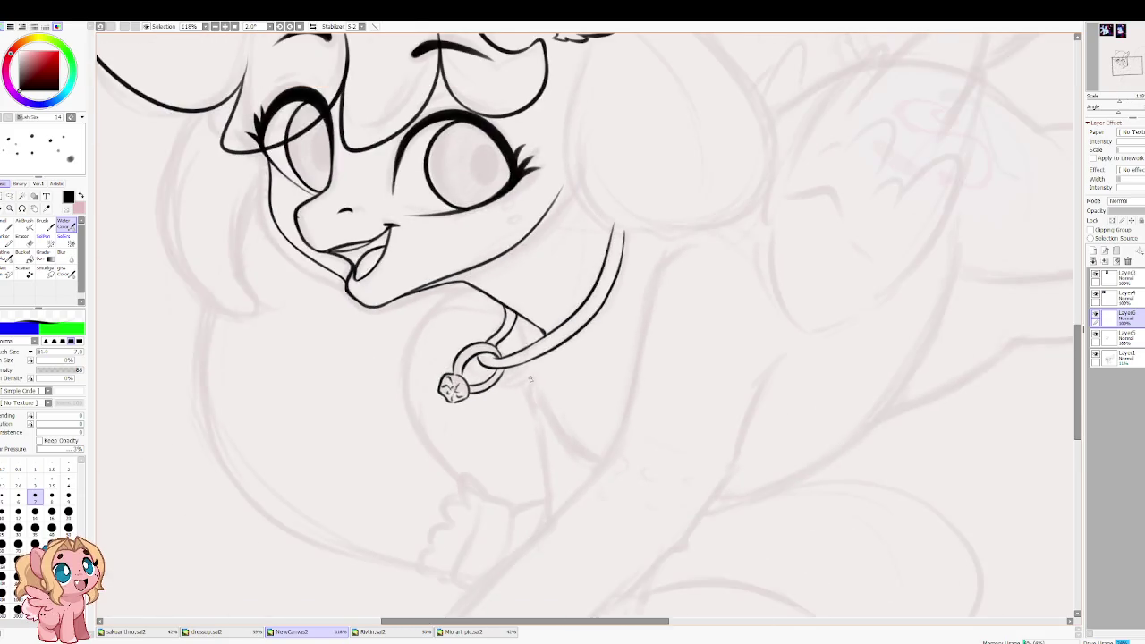
pyautogui.scroll(-3, 430, 251)
pyautogui.scroll(-2, 516, 311)
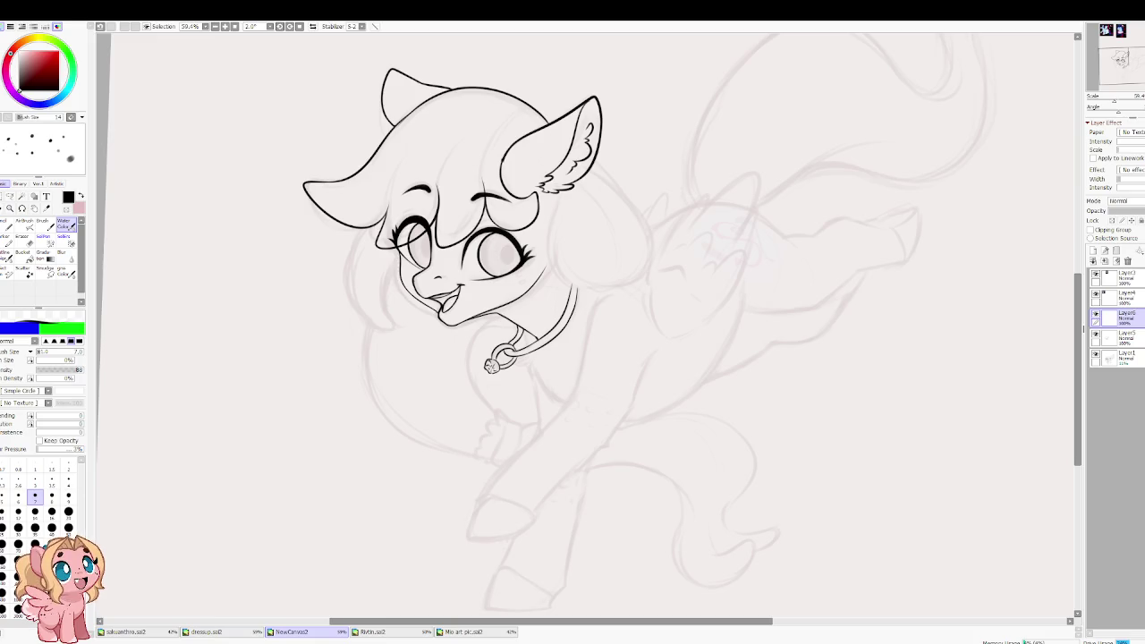
pyautogui.scroll(4, 467, 362)
pyautogui.scroll(3, 474, 361)
# Step: Erase the round pendant bead and return to the inking brush at a thinner size
pyautogui.press('e')
pyautogui.moveTo(494, 374)
pyautogui.mouseDown()
pyautogui.moveTo(481, 402)
pyautogui.moveTo(486, 378)
pyautogui.mouseUp()
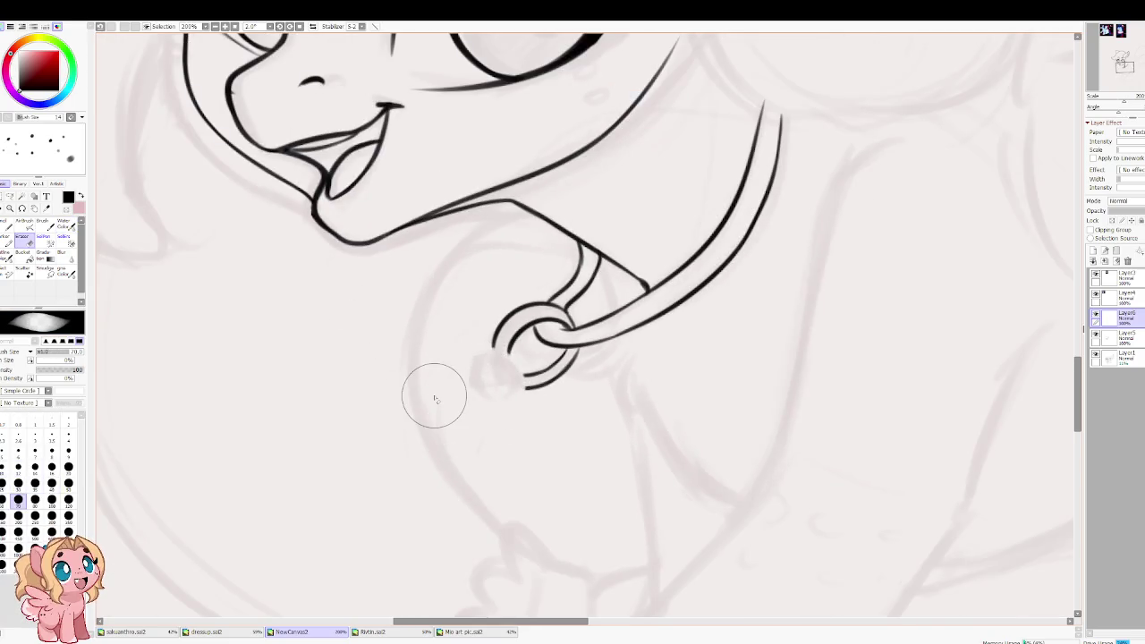
pyautogui.scroll(5, 494, 374)
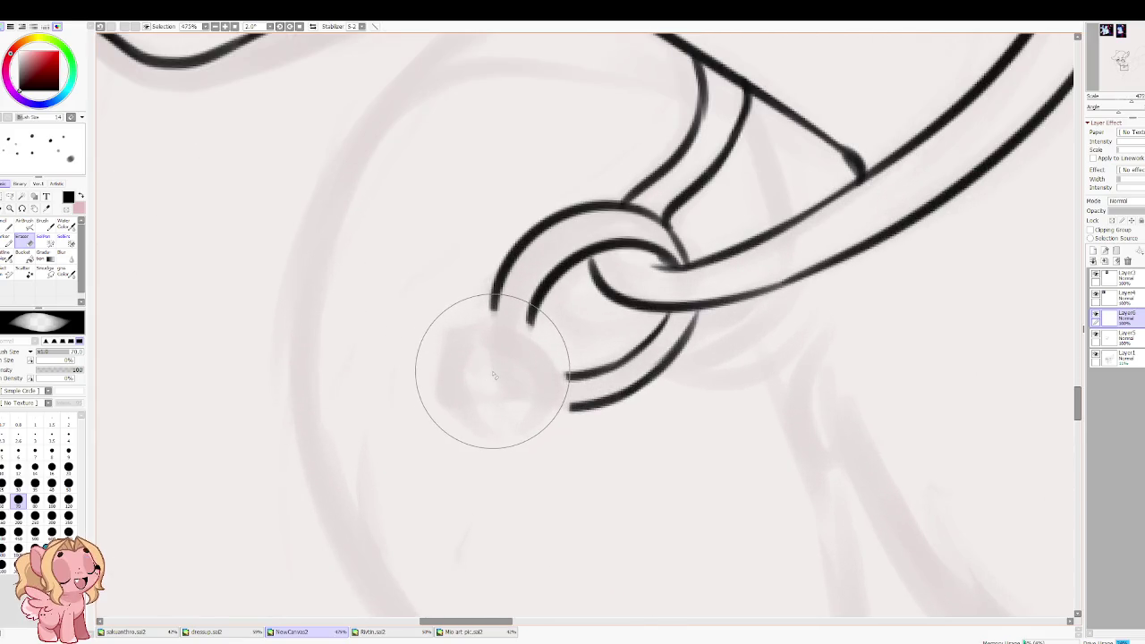
pyautogui.press('v')
pyautogui.press('[')
pyautogui.press('[')
pyautogui.press('[')
pyautogui.press('[')
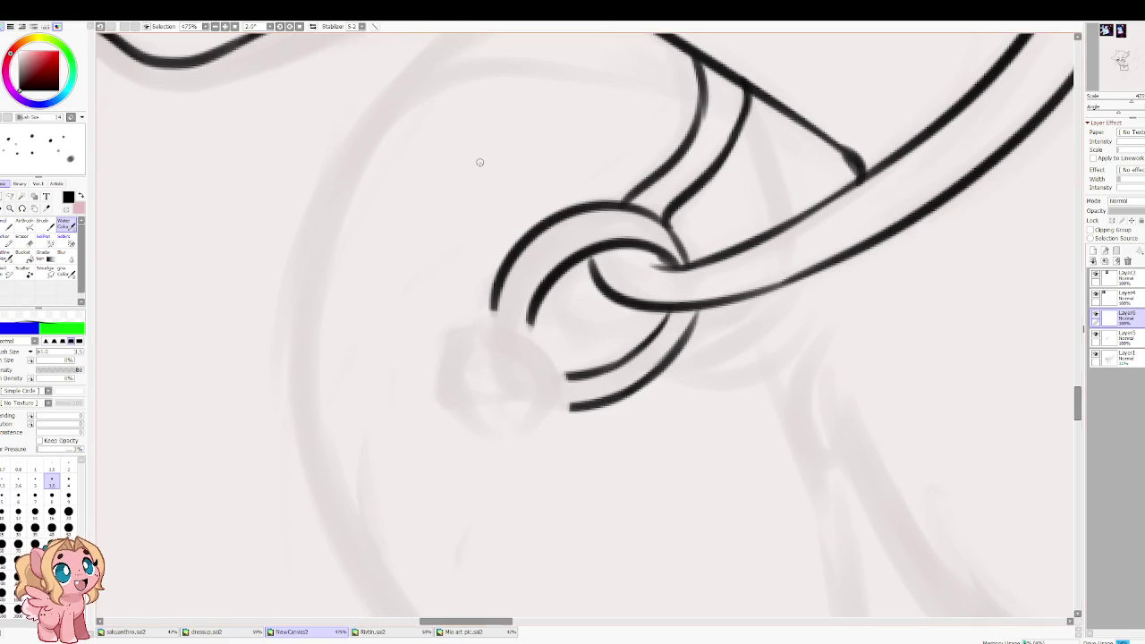
# Step: With the canvas rotated, outline the gem's curved top face and its left and right sides
pyautogui.moveTo(370, 440); pyautogui.dragTo(522, 330)
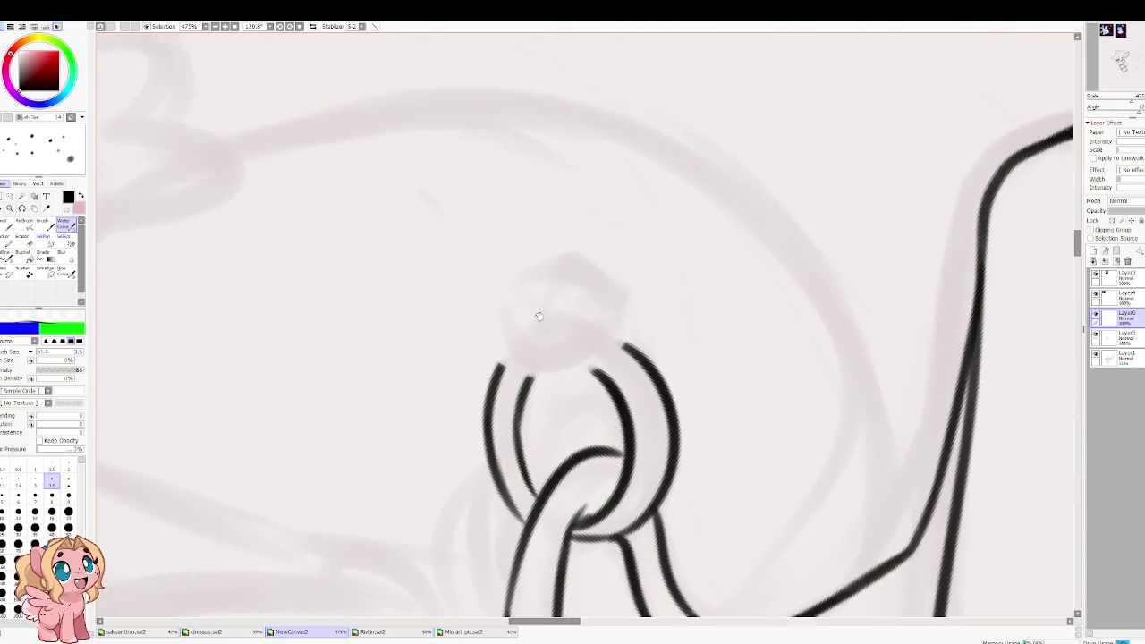
pyautogui.moveTo(494, 325); pyautogui.dragTo(586, 313)
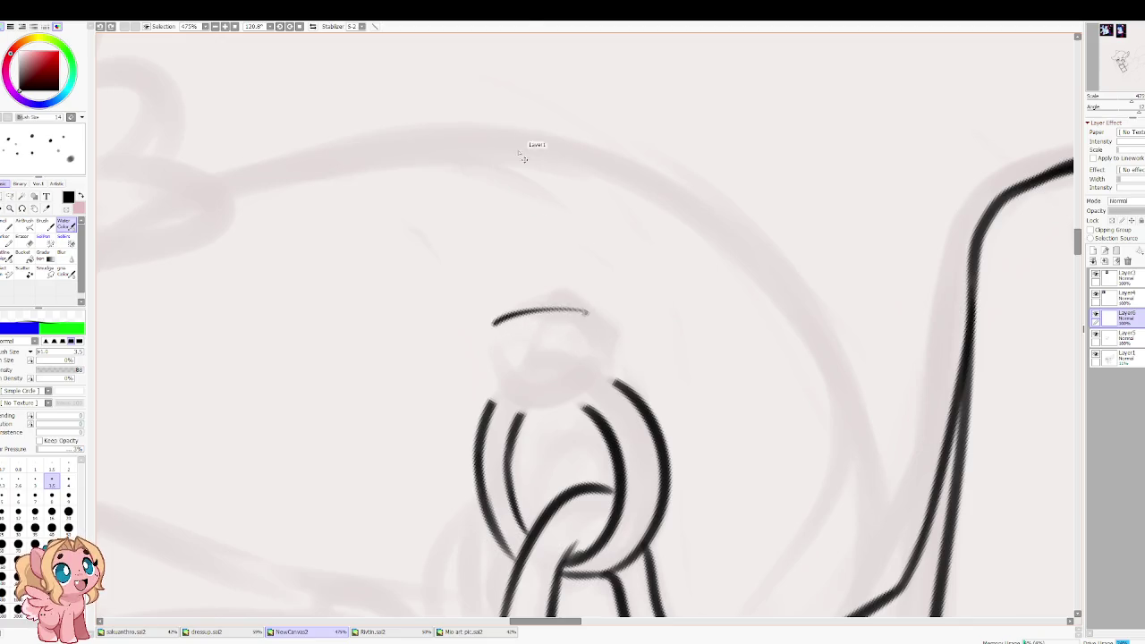
pyautogui.hotkey('ctrl', 'z')
pyautogui.press(']')
pyautogui.press(']')
pyautogui.moveTo(492, 333); pyautogui.dragTo(566, 337)
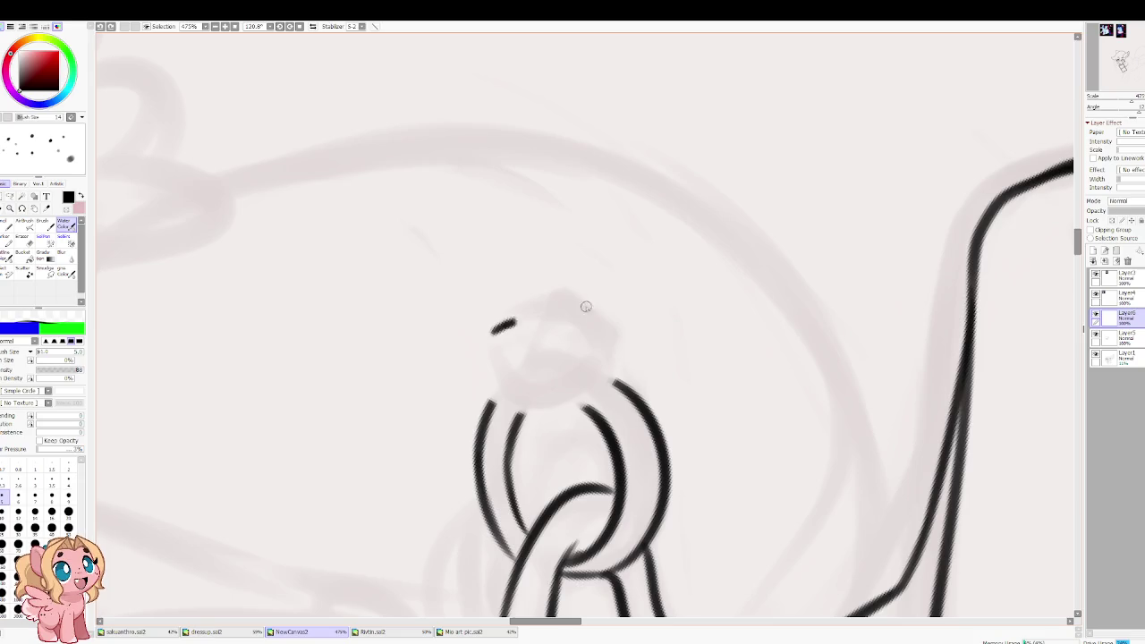
pyautogui.moveTo(482, 351); pyautogui.dragTo(562, 335)
pyautogui.moveTo(461, 357); pyautogui.dragTo(539, 415)
pyautogui.moveTo(610, 320); pyautogui.dragTo(583, 414)
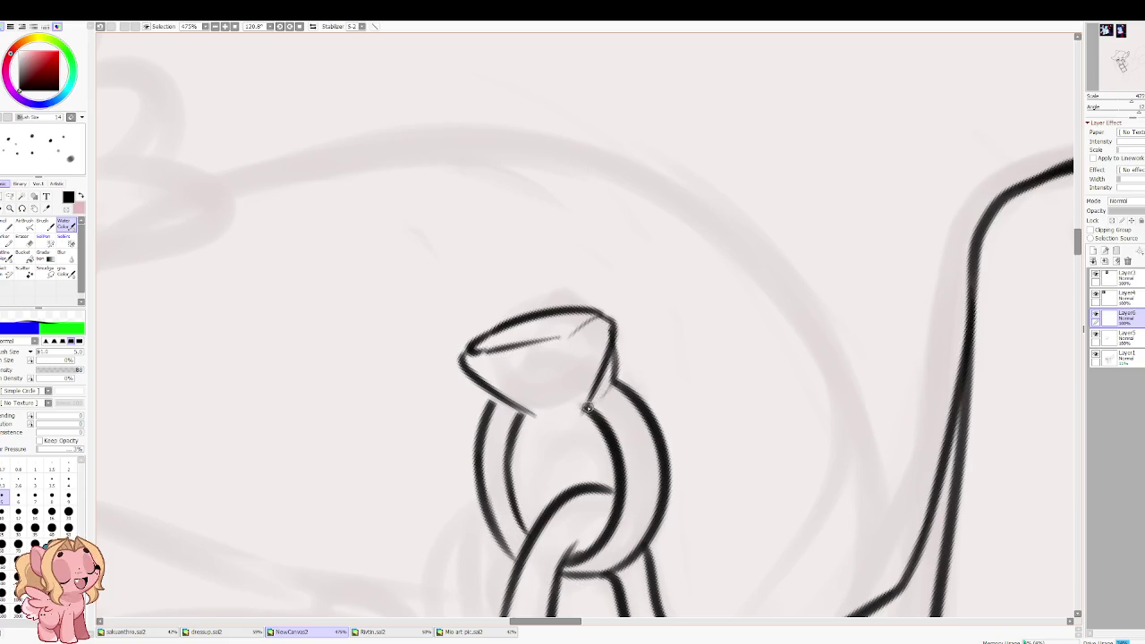
# Step: Add diagonal, vertical and top facet lines and the lower edges inside the gem
pyautogui.moveTo(523, 366)
pyautogui.mouseDown()
pyautogui.moveTo(548, 416)
pyautogui.moveTo(585, 408)
pyautogui.mouseUp()
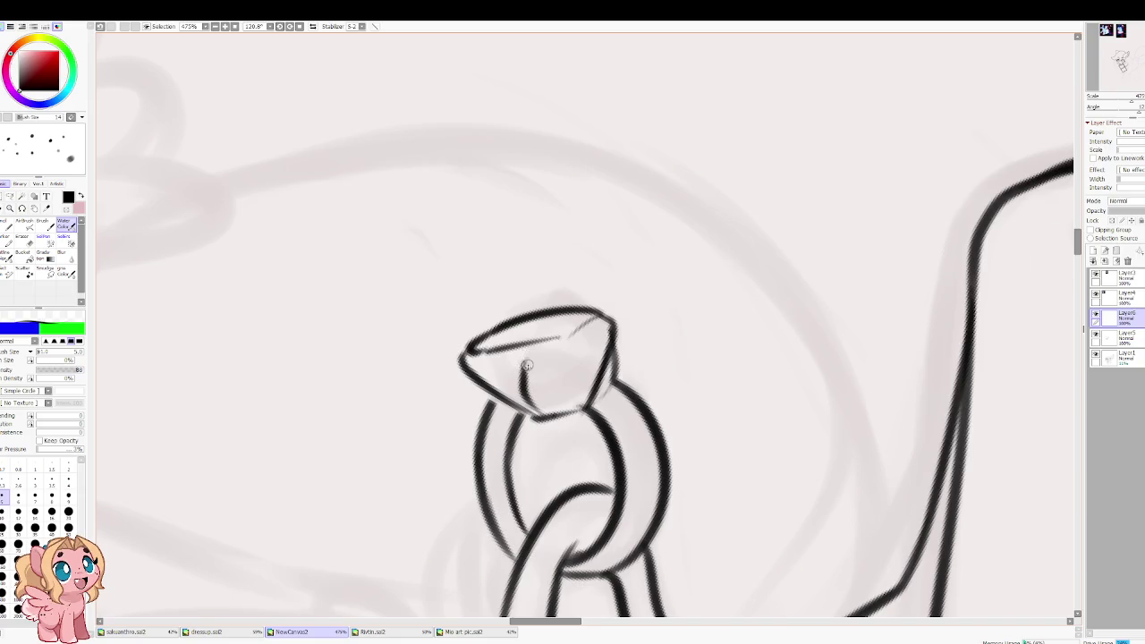
pyautogui.moveTo(524, 364); pyautogui.dragTo(556, 404)
pyautogui.moveTo(475, 397); pyautogui.dragTo(541, 421)
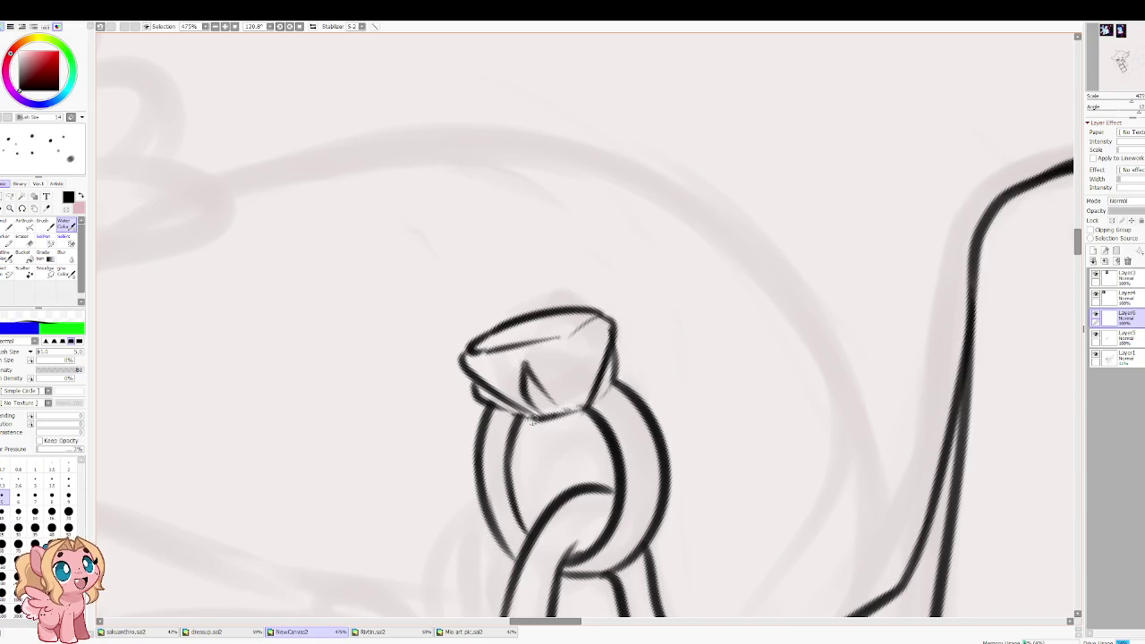
pyautogui.moveTo(615, 346)
pyautogui.mouseDown()
pyautogui.moveTo(613, 380)
pyautogui.moveTo(522, 417)
pyautogui.mouseUp()
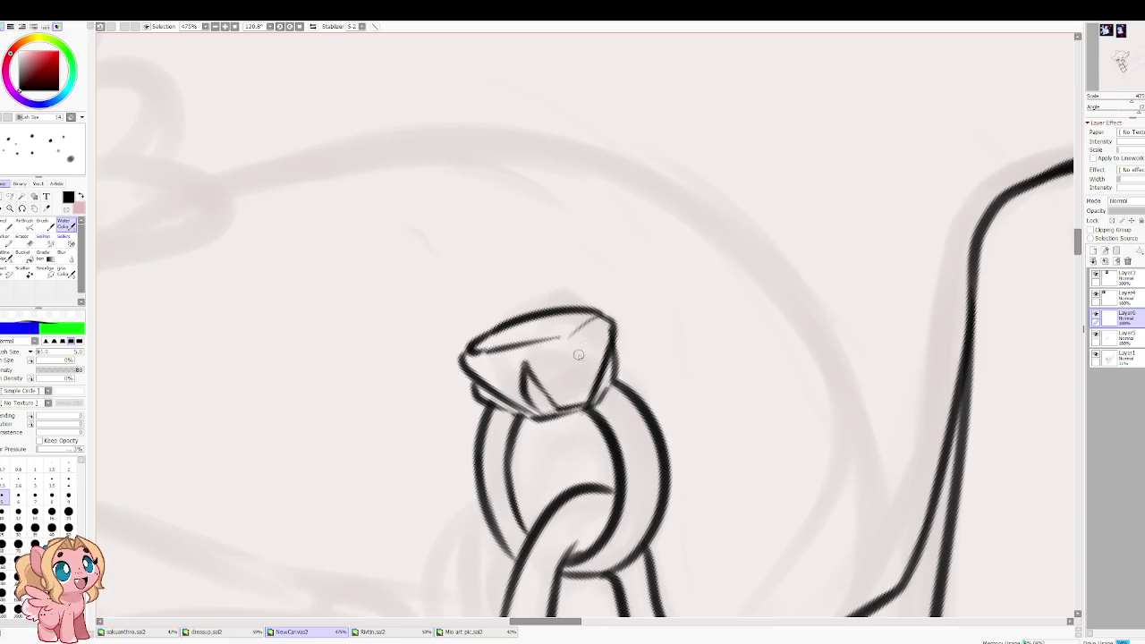
pyautogui.moveTo(558, 340)
pyautogui.mouseDown()
pyautogui.moveTo(577, 339)
pyautogui.moveTo(582, 403)
pyautogui.mouseUp()
pyautogui.moveTo(474, 357); pyautogui.dragTo(503, 397)
pyautogui.moveTo(490, 344)
pyautogui.mouseDown()
pyautogui.moveTo(578, 315)
pyautogui.moveTo(587, 324)
pyautogui.moveTo(439, 336)
pyautogui.mouseUp()
pyautogui.scroll(-5, 456, 346)
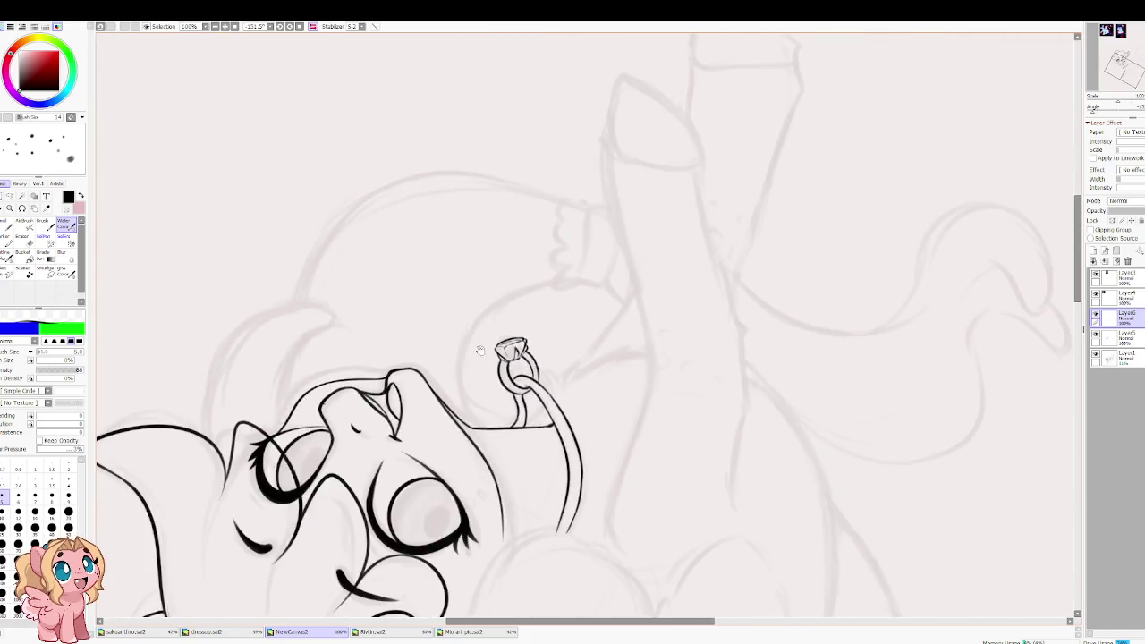
# Step: Erase the overlapping inner ring stroke and trim overlaps between the ring and neck line
pyautogui.moveTo(470, 355); pyautogui.dragTo(668, 470)
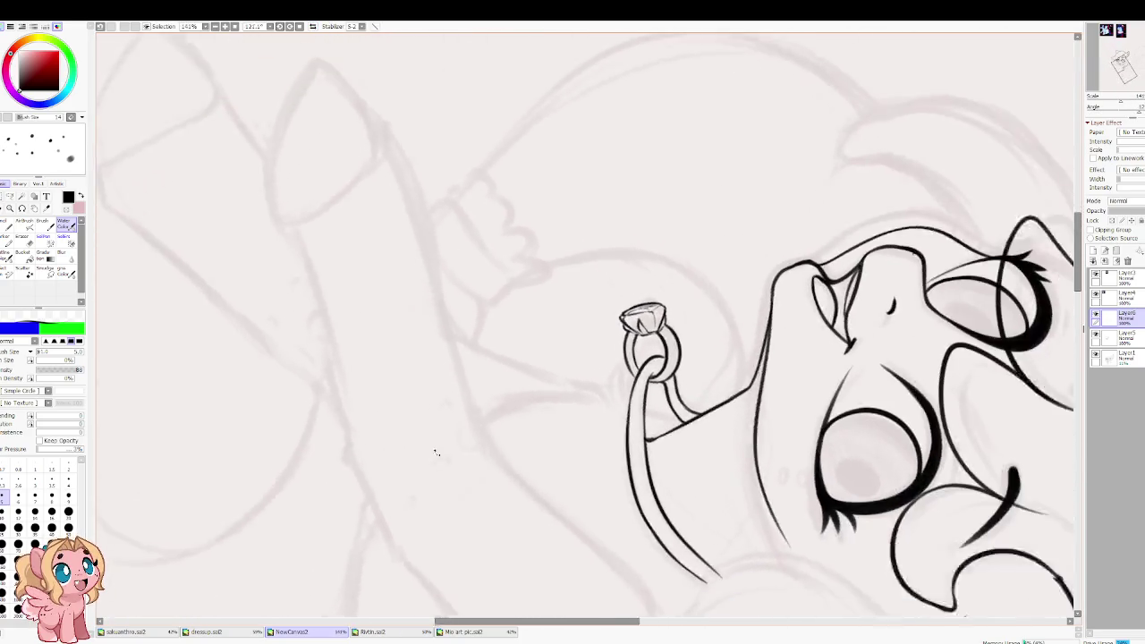
pyautogui.scroll(1, 668, 470)
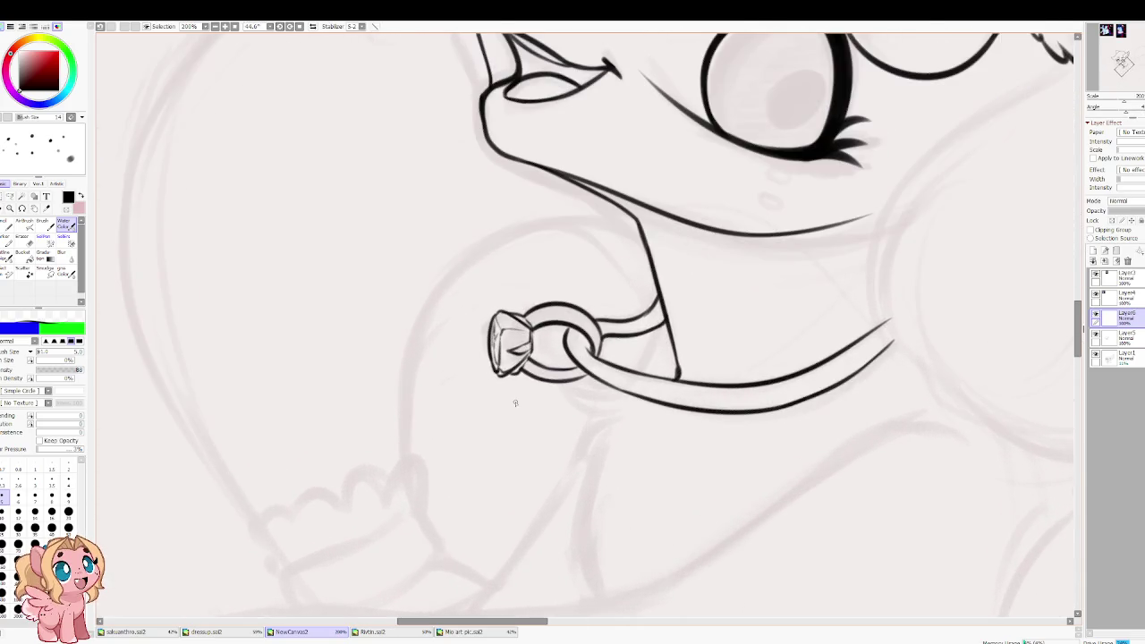
pyautogui.press('e')
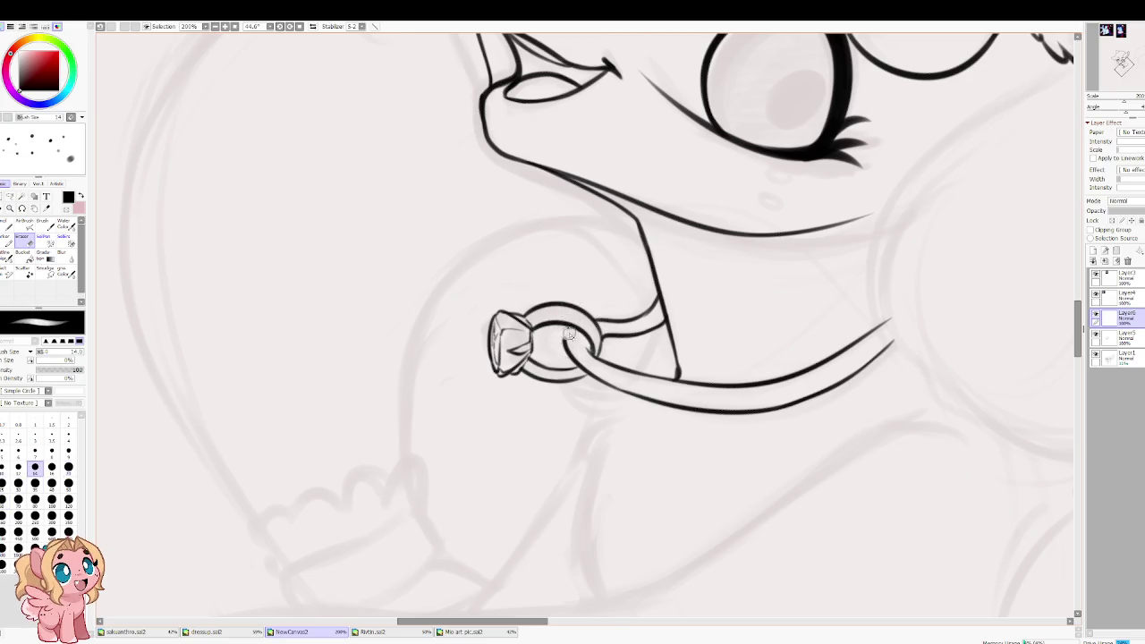
pyautogui.moveTo(565, 333)
pyautogui.mouseDown()
pyautogui.moveTo(573, 367)
pyautogui.moveTo(592, 380)
pyautogui.moveTo(591, 369)
pyautogui.mouseUp()
pyautogui.moveTo(597, 322)
pyautogui.mouseDown()
pyautogui.moveTo(614, 337)
pyautogui.moveTo(605, 322)
pyautogui.mouseUp()
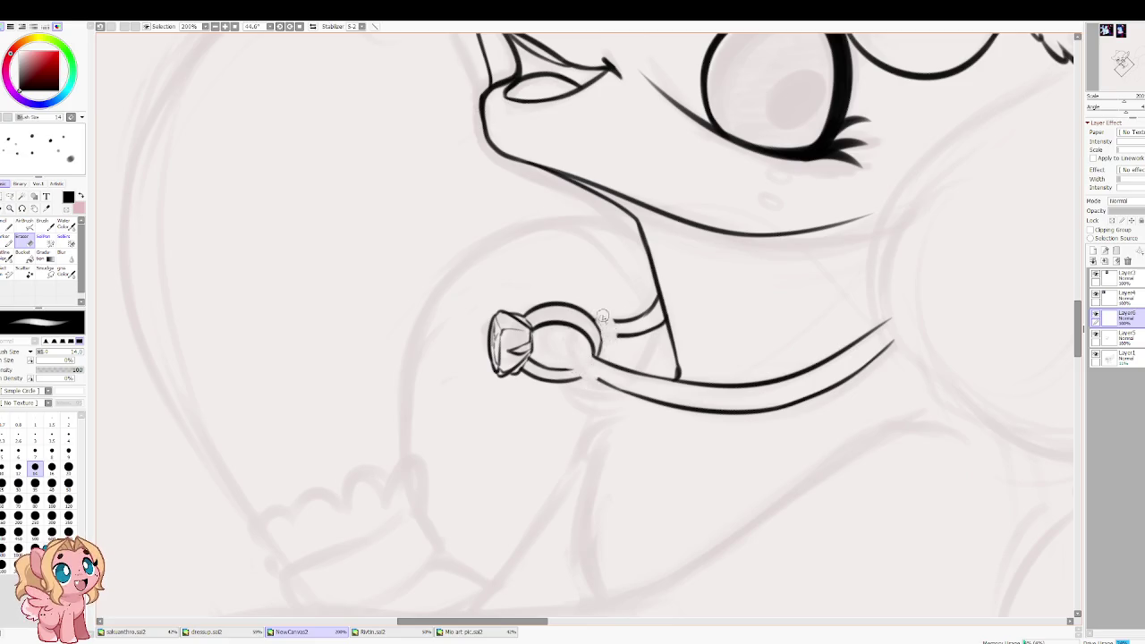
pyautogui.press('e')
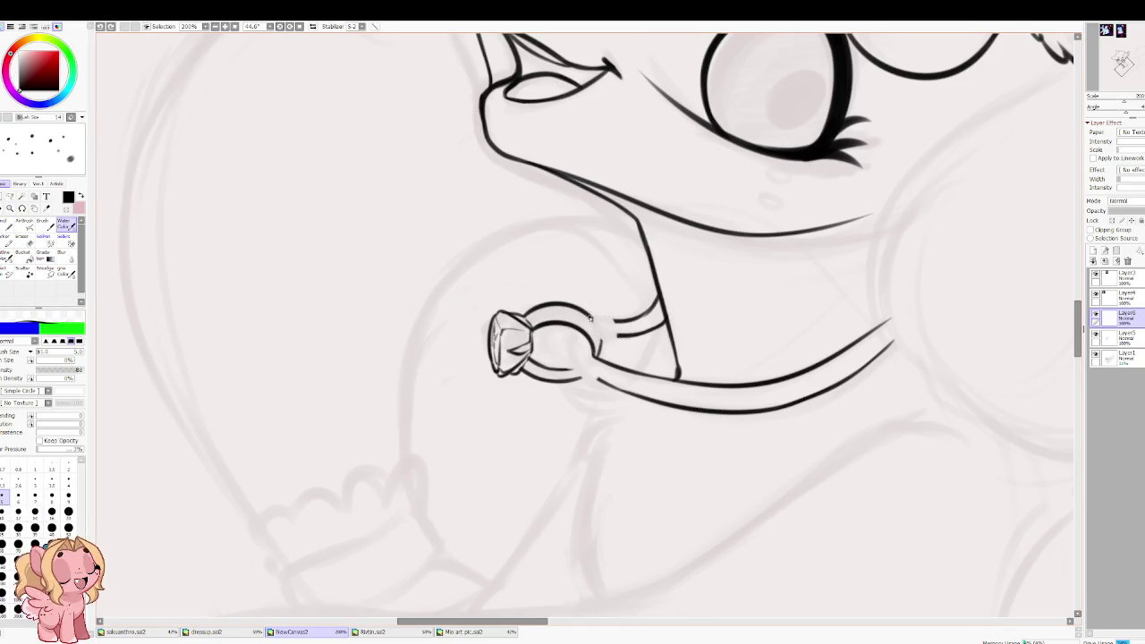
pyautogui.moveTo(603, 333); pyautogui.dragTo(598, 327)
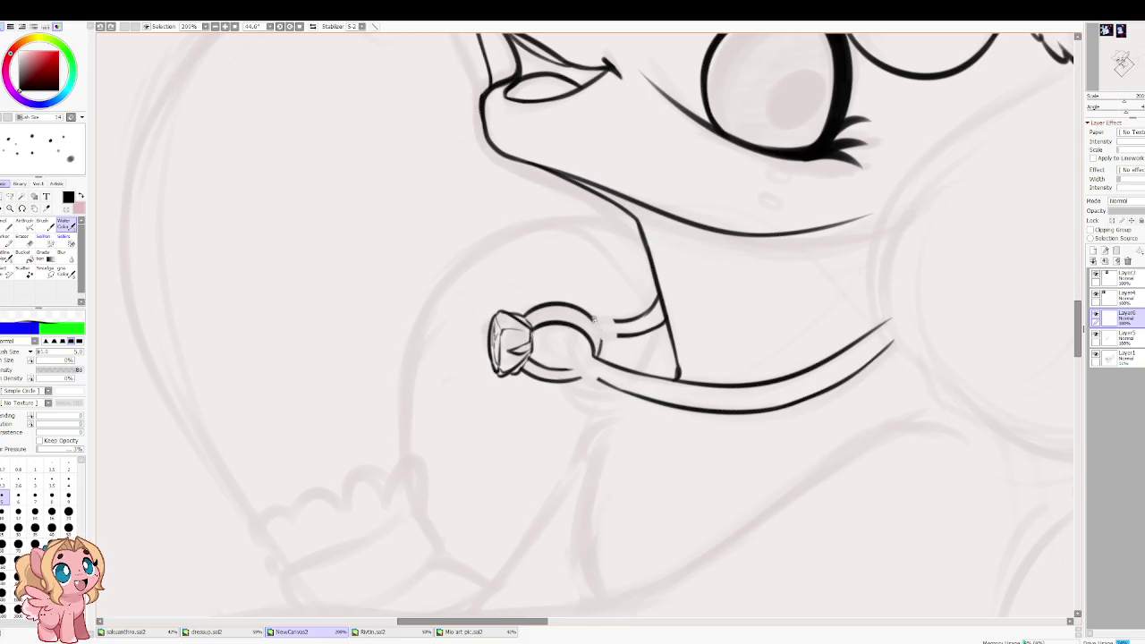
pyautogui.press('e')
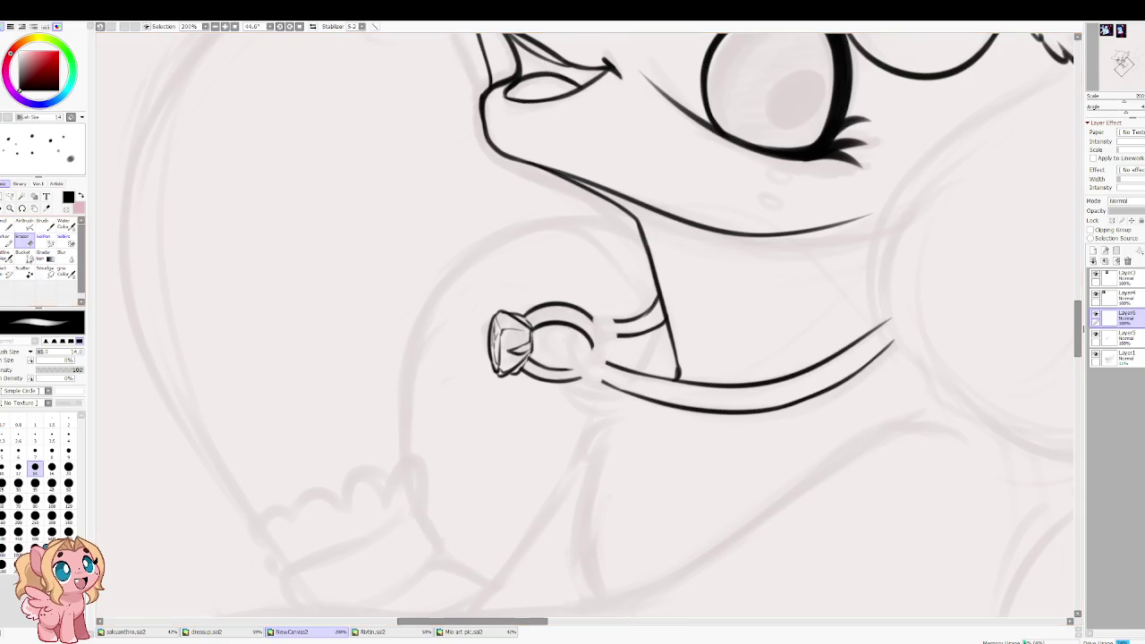
# Step: Lasso-select the ring pendant and transform it up toward the collar band
pyautogui.press('l')
pyautogui.moveTo(588, 257); pyautogui.dragTo(590, 391)
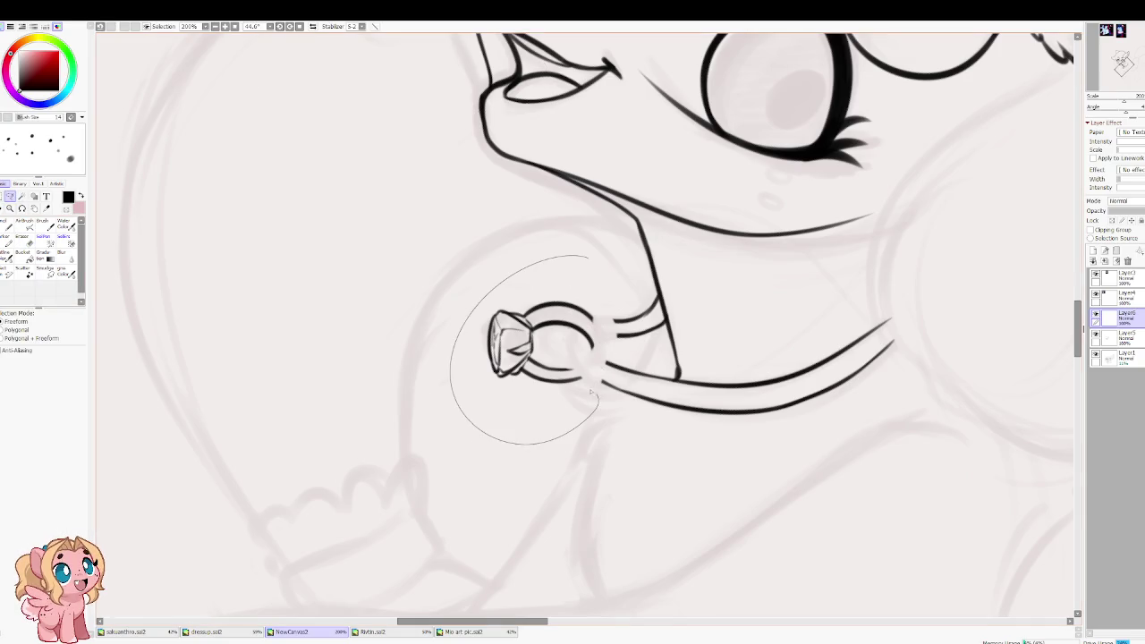
pyautogui.moveTo(601, 351)
pyautogui.mouseDown()
pyautogui.moveTo(589, 261)
pyautogui.moveTo(542, 276)
pyautogui.moveTo(545, 322)
pyautogui.mouseUp()
pyautogui.hotkey('ctrl', 't')
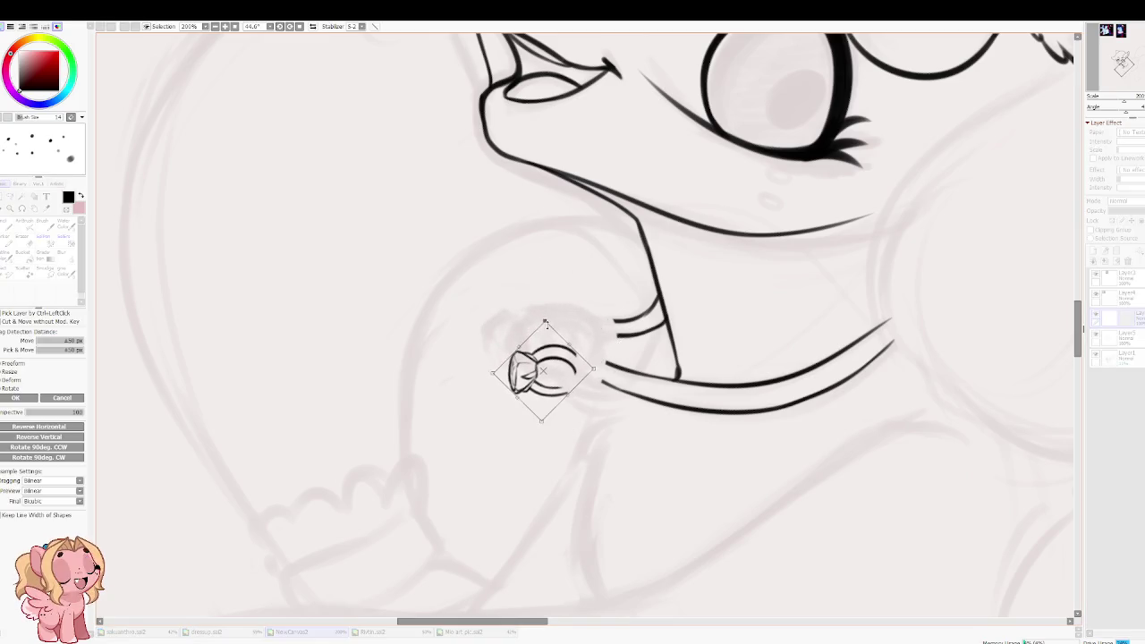
pyautogui.moveTo(549, 386)
pyautogui.mouseDown()
pyautogui.moveTo(583, 349)
pyautogui.moveTo(473, 410)
pyautogui.mouseUp()
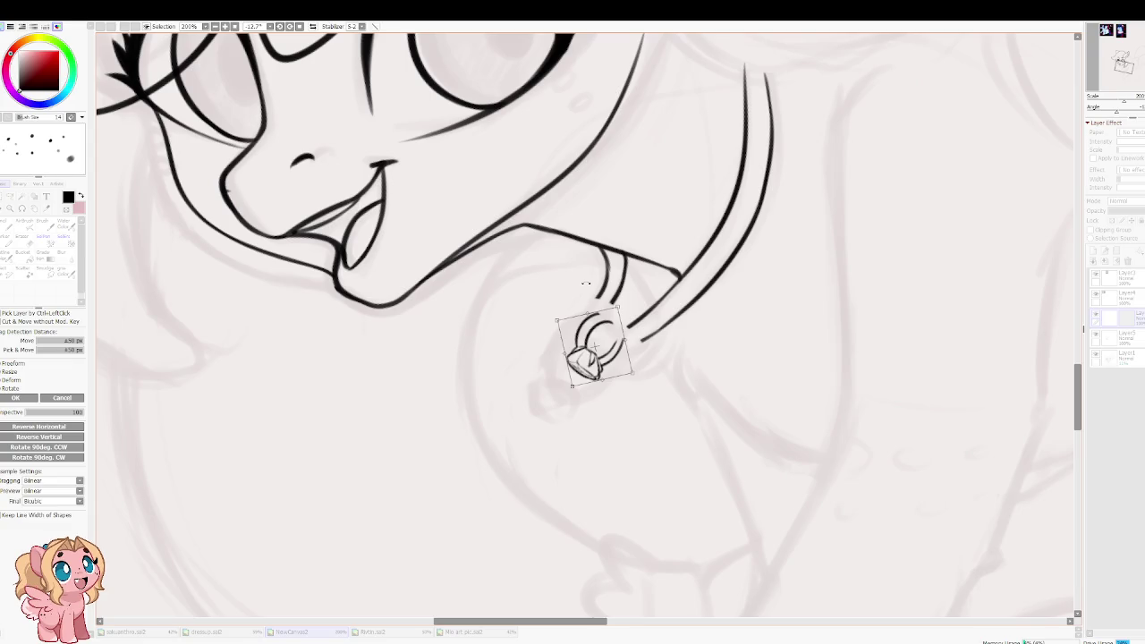
pyautogui.press('Return')
pyautogui.scroll(5, 586, 284)
# Step: Extend the left strap line down to the ring and trim the ring loop's right side
pyautogui.hotkey('ctrl', 'd')
pyautogui.press('b')
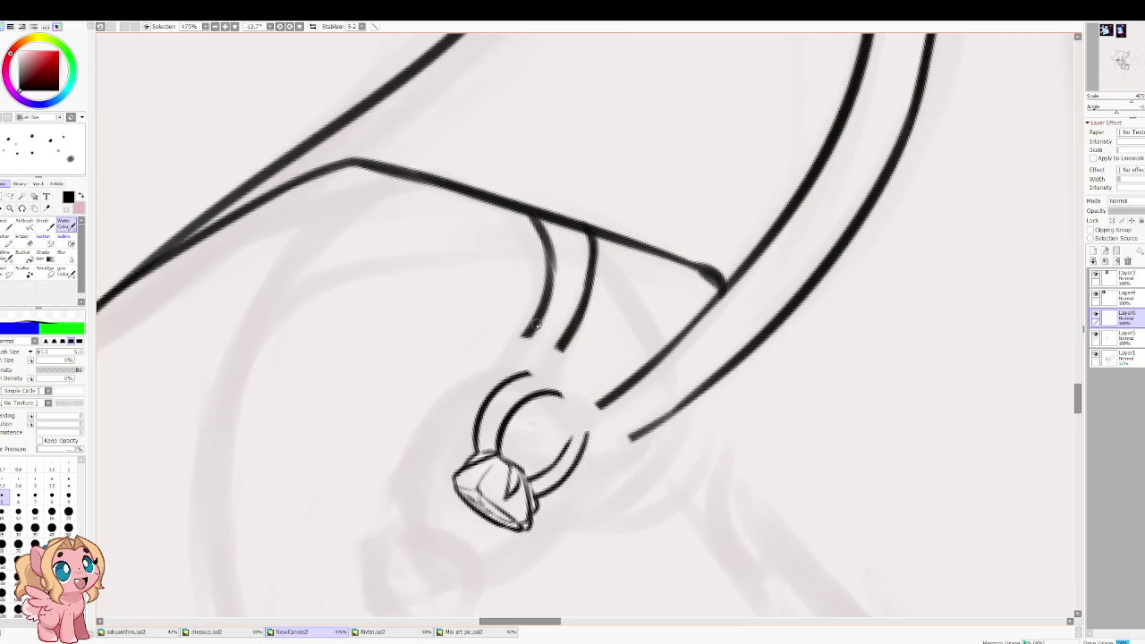
pyautogui.moveTo(539, 322); pyautogui.dragTo(514, 371)
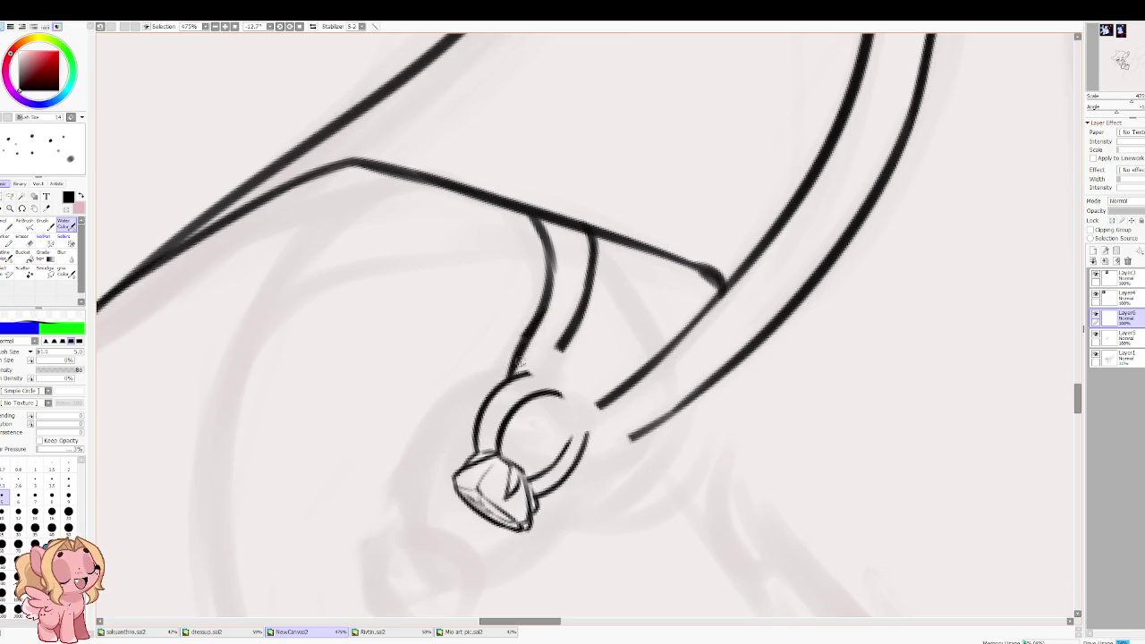
pyautogui.moveTo(535, 329); pyautogui.dragTo(514, 377)
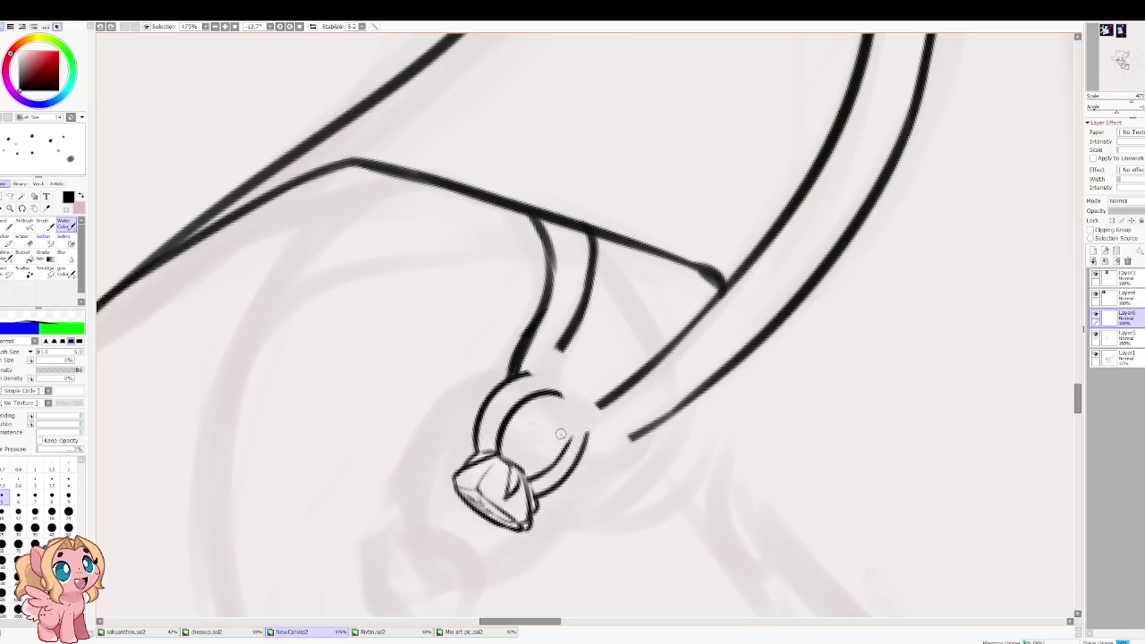
pyautogui.press('e')
pyautogui.moveTo(564, 438)
pyautogui.mouseDown()
pyautogui.moveTo(590, 437)
pyautogui.moveTo(541, 447)
pyautogui.moveTo(659, 403)
pyautogui.mouseUp()
pyautogui.press('e')
pyautogui.hotkey('ctrl', 'z')
pyautogui.moveTo(506, 421)
pyautogui.mouseDown()
pyautogui.moveTo(669, 417)
pyautogui.moveTo(577, 448)
pyautogui.mouseUp()
pyautogui.hotkey('ctrl', 'z')
# Step: Run the upper band line through the ring loop and join the right strap strand to it
pyautogui.moveTo(595, 403); pyautogui.dragTo(534, 398)
pyautogui.moveTo(574, 320); pyautogui.dragTo(524, 376)
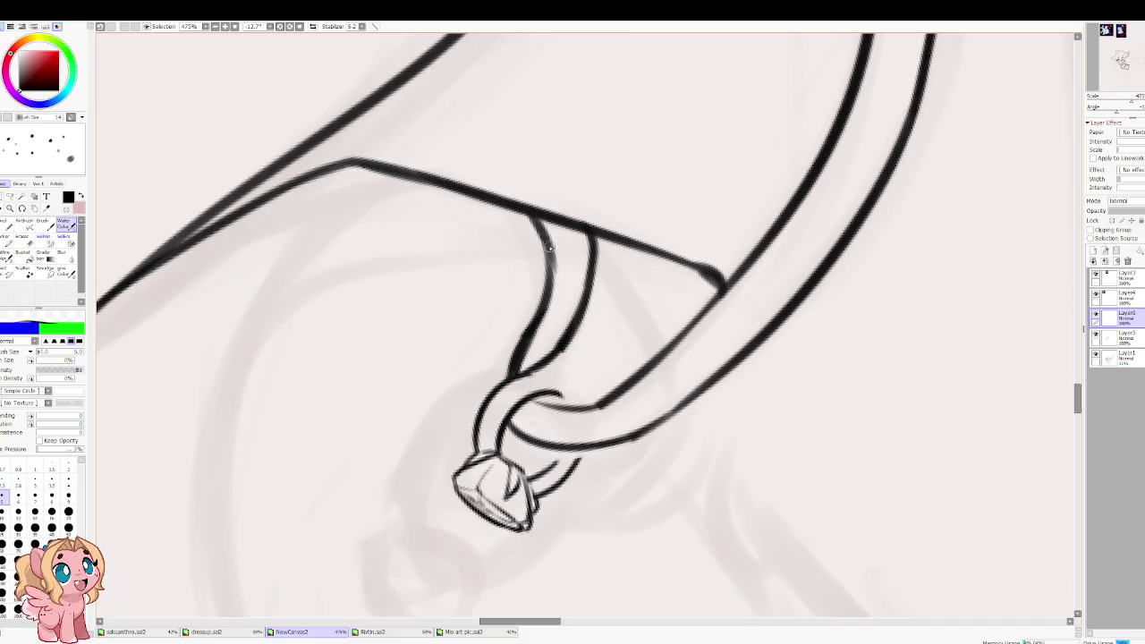
pyautogui.moveTo(553, 246); pyautogui.dragTo(527, 369)
pyautogui.hotkey('ctrl', 'z')
pyautogui.hotkey('ctrl', 'z')
pyautogui.moveTo(605, 408)
pyautogui.mouseDown()
pyautogui.moveTo(531, 400)
pyautogui.moveTo(571, 405)
pyautogui.mouseUp()
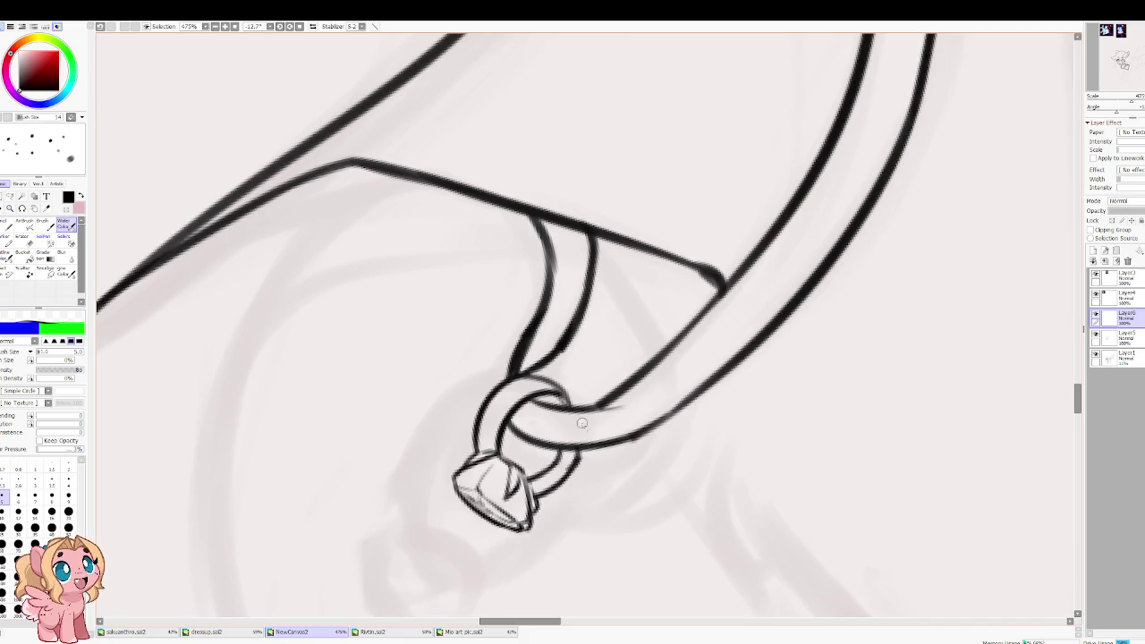
pyautogui.press('h')
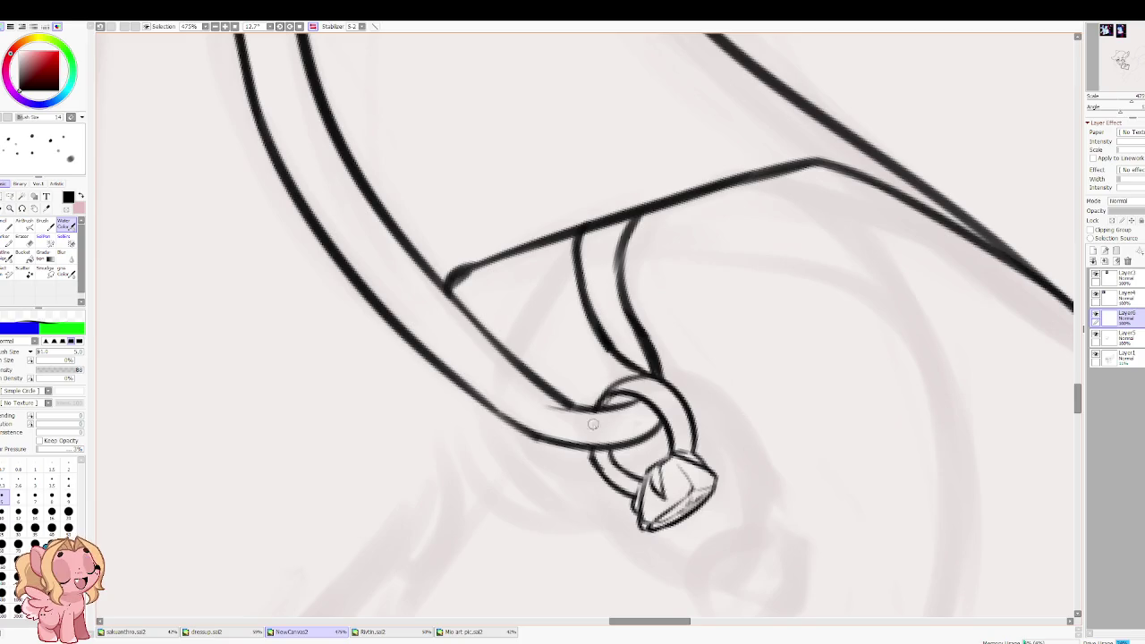
pyautogui.scroll(-2, 568, 420)
pyautogui.scroll(-3, 516, 262)
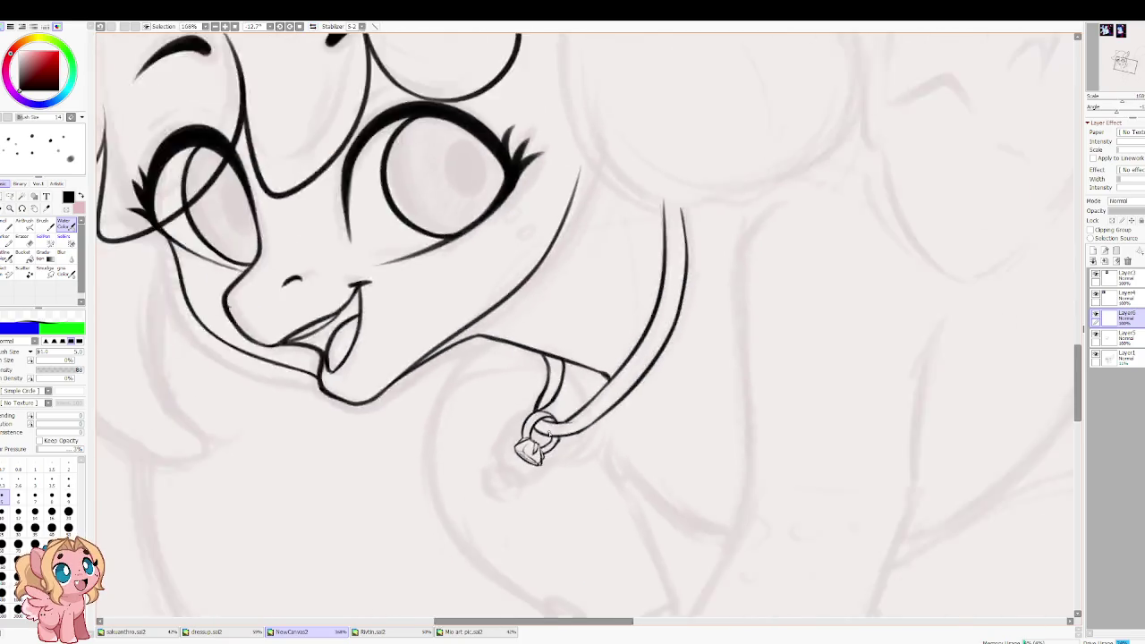
pyautogui.scroll(-2, 487, 438)
pyautogui.moveTo(424, 407); pyautogui.dragTo(413, 407)
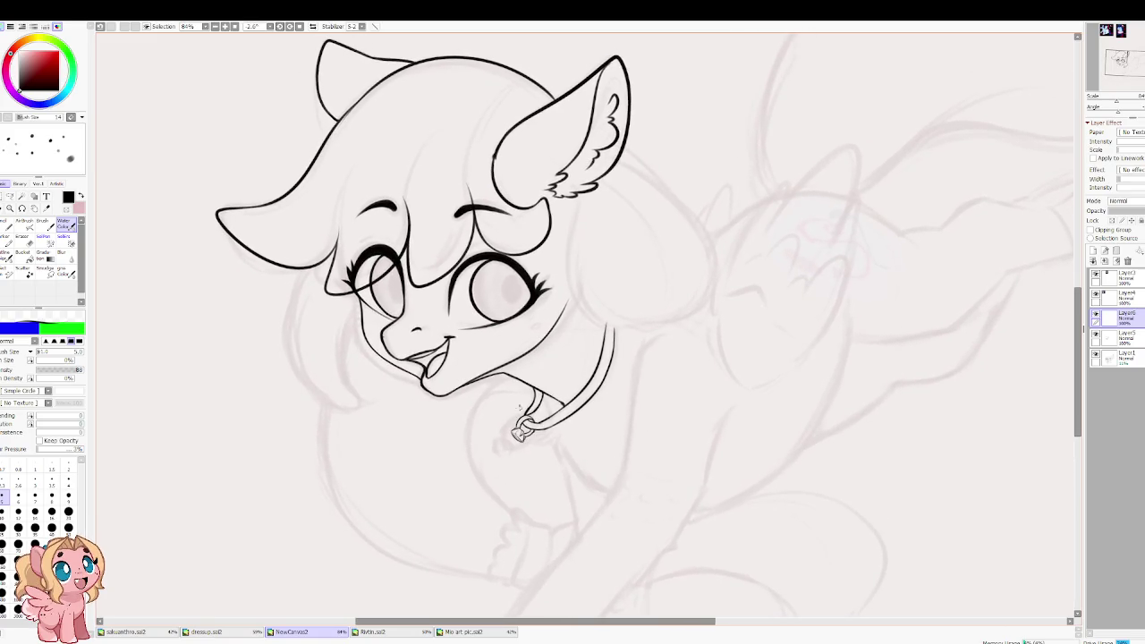
pyautogui.scroll(4, 515, 407)
pyautogui.scroll(1, 526, 410)
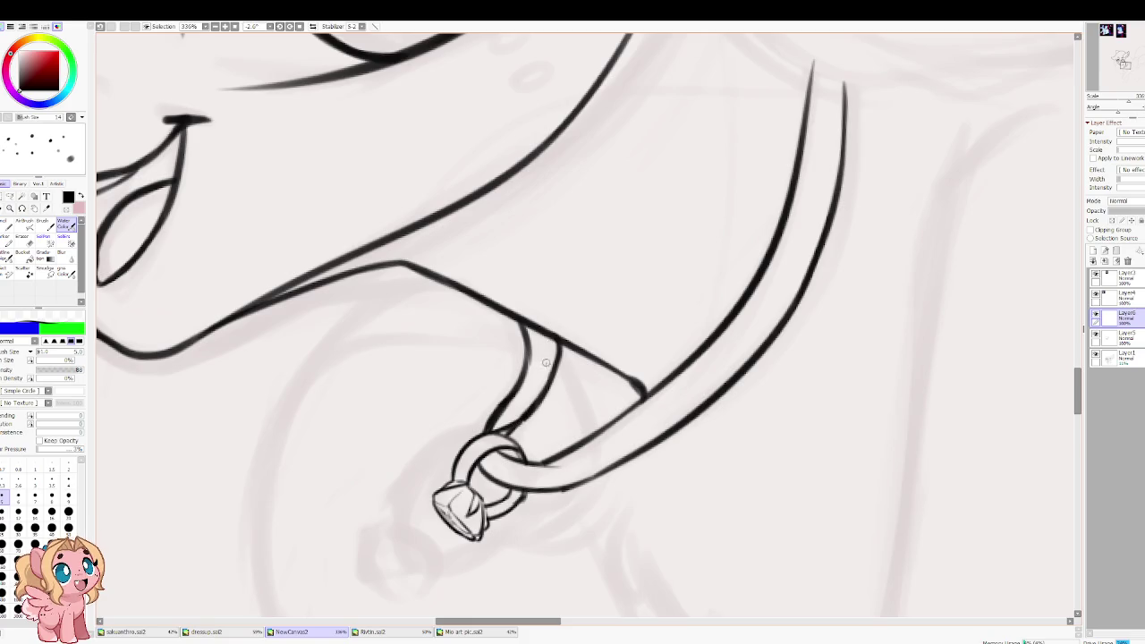
# Step: Add thin lines along the collar band and the hanging strap's edge
pyautogui.moveTo(542, 466); pyautogui.dragTo(634, 444)
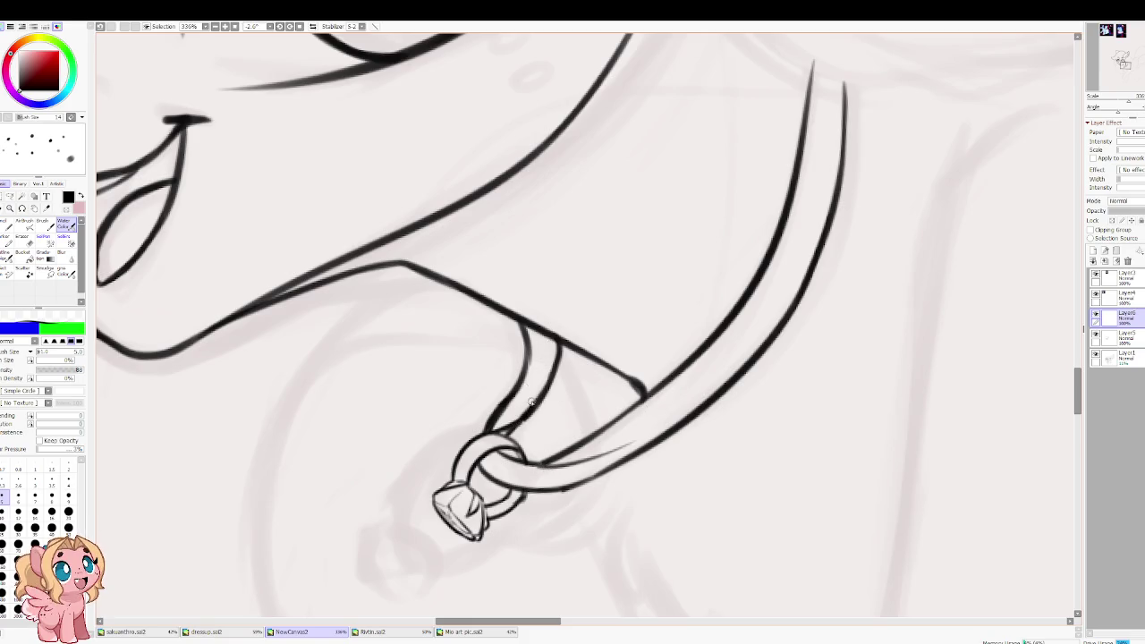
pyautogui.moveTo(505, 404); pyautogui.dragTo(540, 334)
pyautogui.scroll(-8, 476, 336)
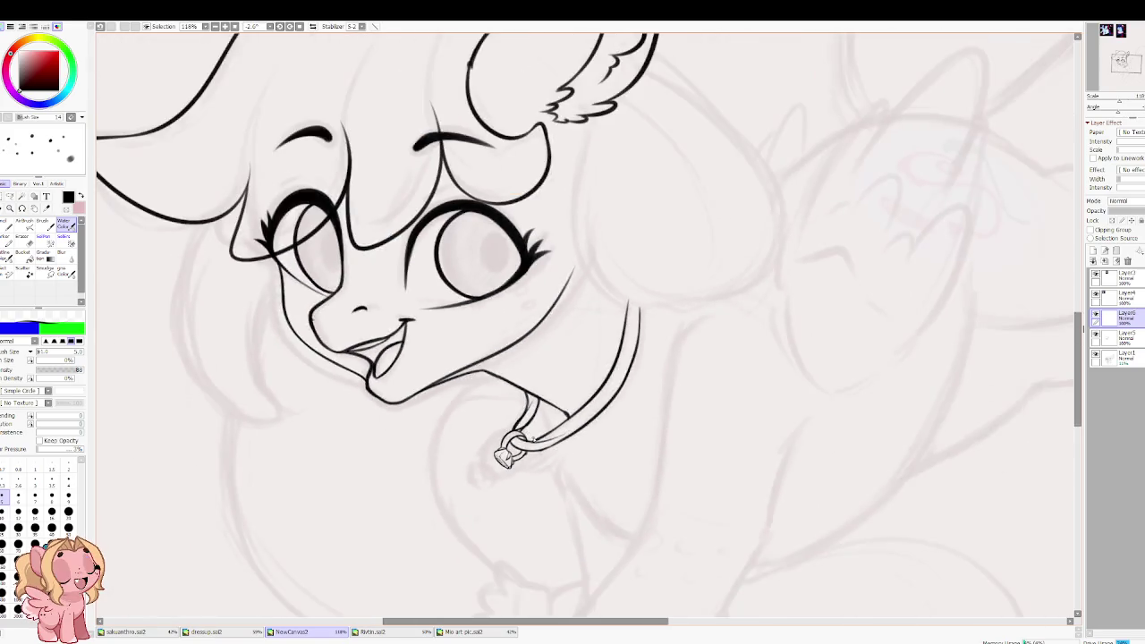
pyautogui.scroll(-1, 477, 336)
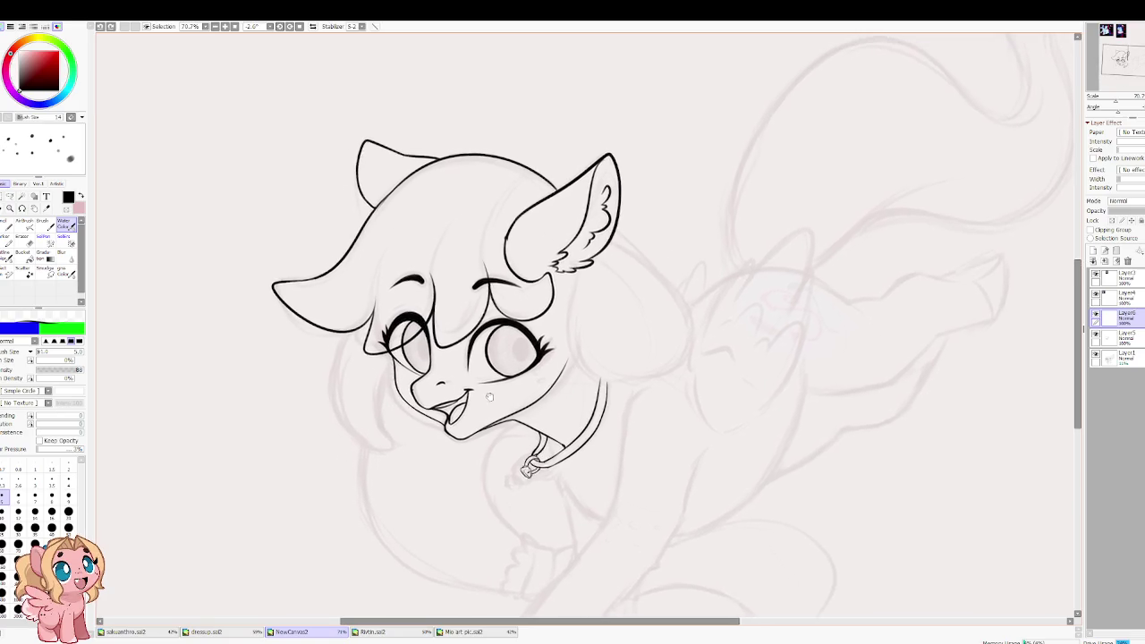
pyautogui.moveTo(477, 369); pyautogui.dragTo(466, 117)
pyautogui.scroll(5, 462, 278)
pyautogui.scroll(3, 461, 278)
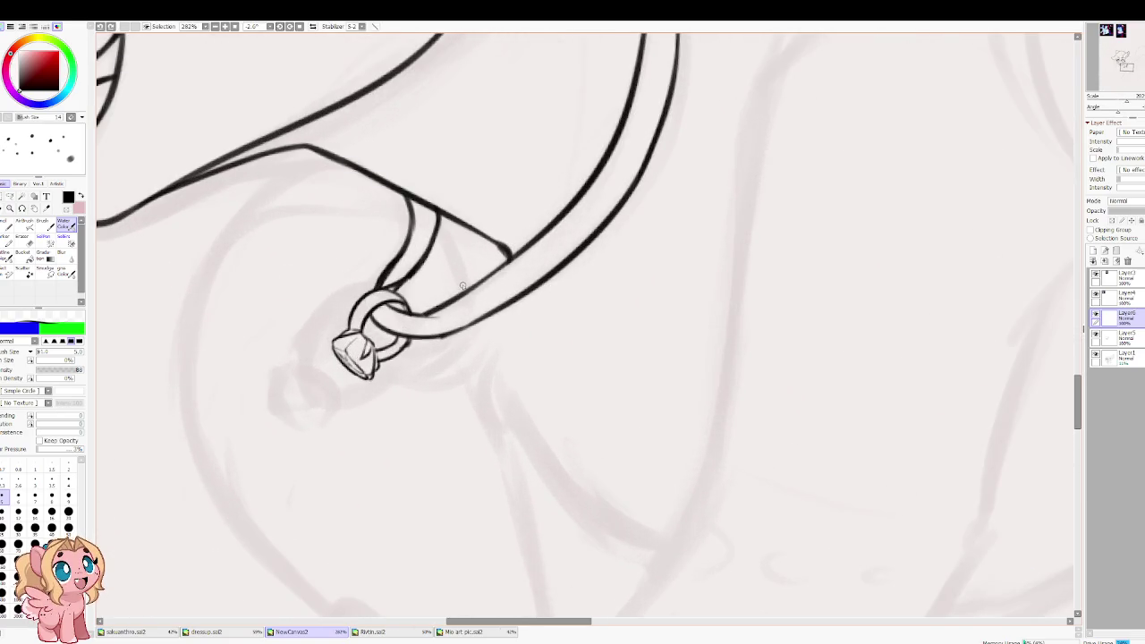
# Step: With a slightly larger brush, ink the strap's inner line down to the ring
pyautogui.press(']')
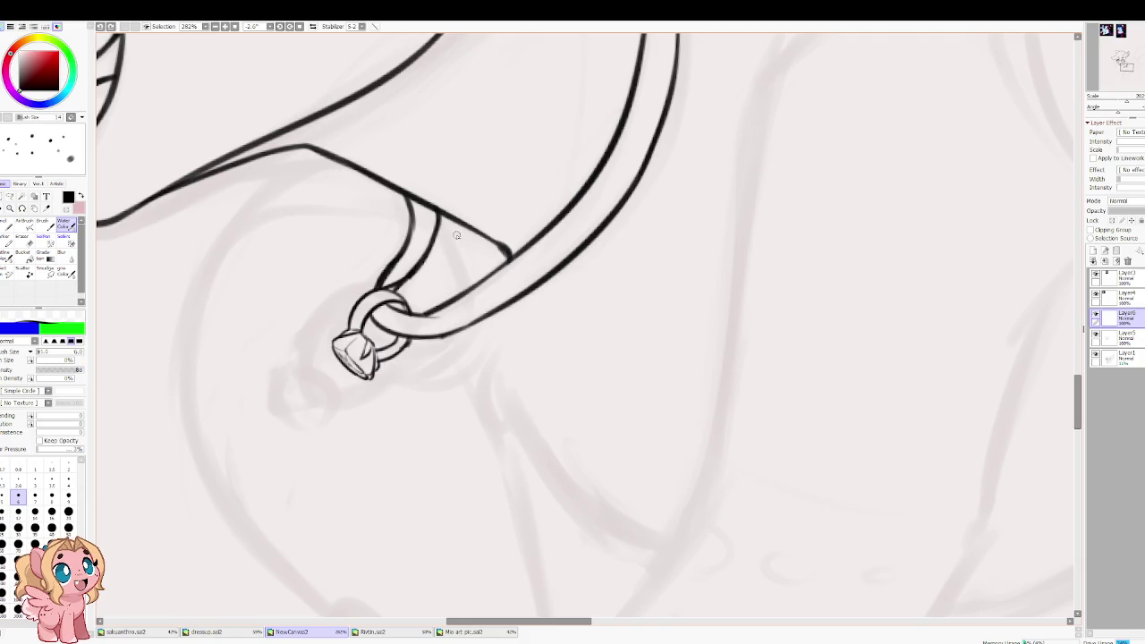
pyautogui.moveTo(438, 215); pyautogui.dragTo(458, 291)
pyautogui.hotkey('ctrl', 'z')
pyautogui.press(']')
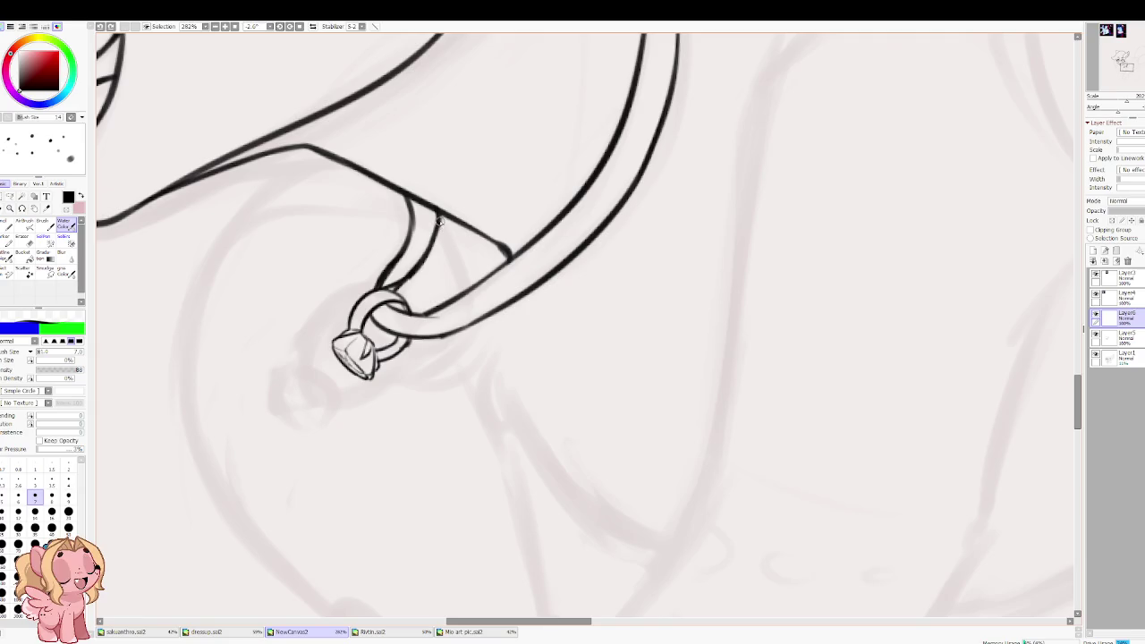
pyautogui.moveTo(436, 216); pyautogui.dragTo(460, 284)
pyautogui.hotkey('ctrl', 'z')
pyautogui.moveTo(435, 213); pyautogui.dragTo(462, 285)
pyautogui.hotkey('ctrl', 'z')
pyautogui.moveTo(438, 215); pyautogui.dragTo(458, 289)
pyautogui.hotkey('ctrl', 'z')
pyautogui.moveTo(436, 213); pyautogui.dragTo(462, 288)
# Step: Draw the zigzag chest fluff line below the ring, extending it down-right
pyautogui.moveTo(470, 359)
pyautogui.mouseDown()
pyautogui.moveTo(467, 307)
pyautogui.moveTo(503, 295)
pyautogui.moveTo(430, 339)
pyautogui.mouseUp()
pyautogui.hotkey('ctrl', 'z')
pyautogui.press(']')
pyautogui.press(']')
pyautogui.hotkey('ctrl', 'z')
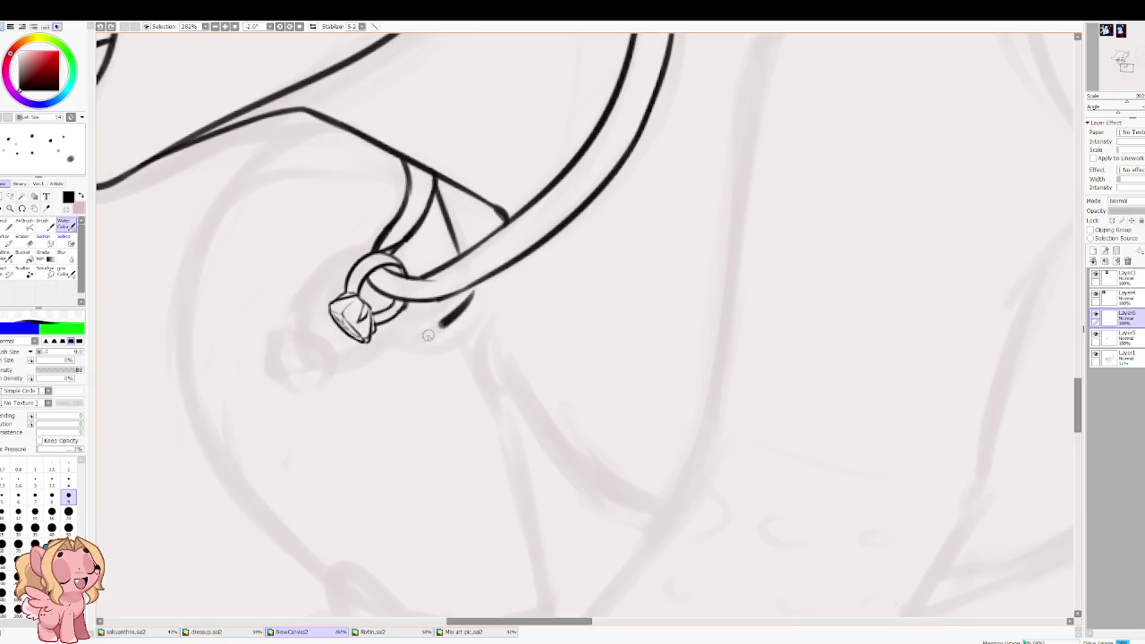
pyautogui.hotkey('ctrl', 'z')
pyautogui.moveTo(474, 291); pyautogui.dragTo(432, 338)
pyautogui.moveTo(489, 314); pyautogui.dragTo(430, 344)
pyautogui.hotkey('ctrl', 'z')
pyautogui.moveTo(503, 327)
pyautogui.mouseDown()
pyautogui.moveTo(430, 351)
pyautogui.moveTo(495, 333)
pyautogui.moveTo(548, 434)
pyautogui.moveTo(481, 316)
pyautogui.mouseUp()
pyautogui.hotkey('ctrl', 'z')
pyautogui.moveTo(456, 276); pyautogui.dragTo(593, 388)
pyautogui.scroll(-5, 497, 315)
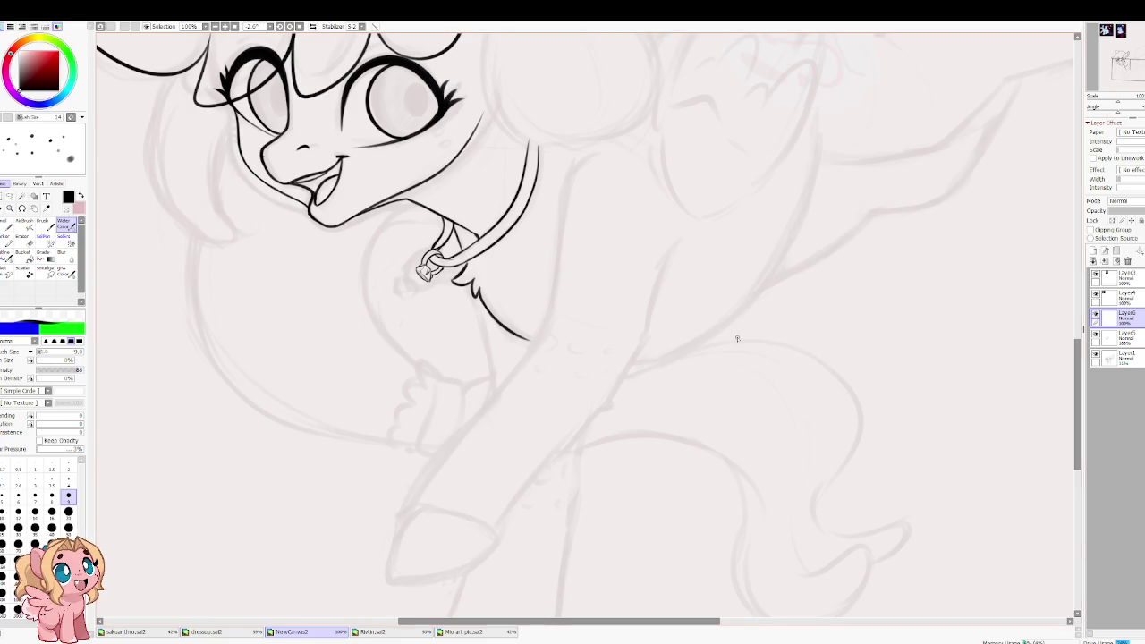
# Step: Ink the chest outline below the collar tag, extending it to meet the curve
pyautogui.scroll(1, 565, 117)
pyautogui.scroll(1, 561, 128)
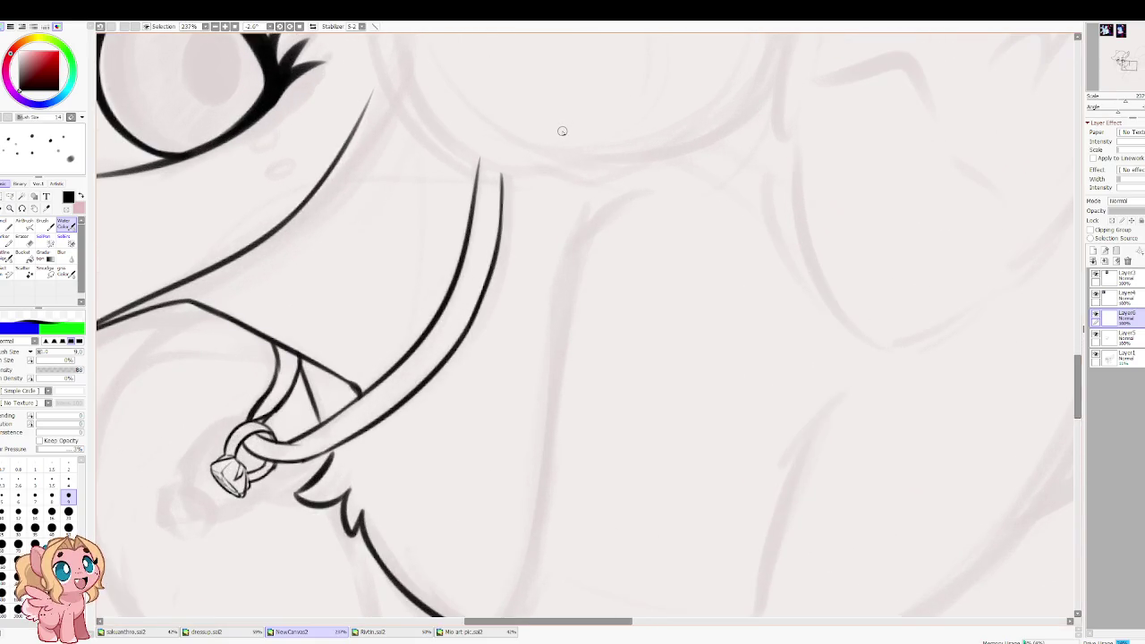
pyautogui.scroll(1, 562, 129)
pyautogui.moveTo(658, 106); pyautogui.dragTo(550, 413)
pyautogui.hotkey('ctrl', 'z')
pyautogui.moveTo(635, 115)
pyautogui.mouseDown()
pyautogui.moveTo(563, 286)
pyautogui.moveTo(562, 485)
pyautogui.mouseUp()
pyautogui.hotkey('ctrl', 'z')
pyautogui.moveTo(649, 102)
pyautogui.mouseDown()
pyautogui.moveTo(549, 490)
pyautogui.moveTo(707, 139)
pyautogui.moveTo(669, 254)
pyautogui.mouseUp()
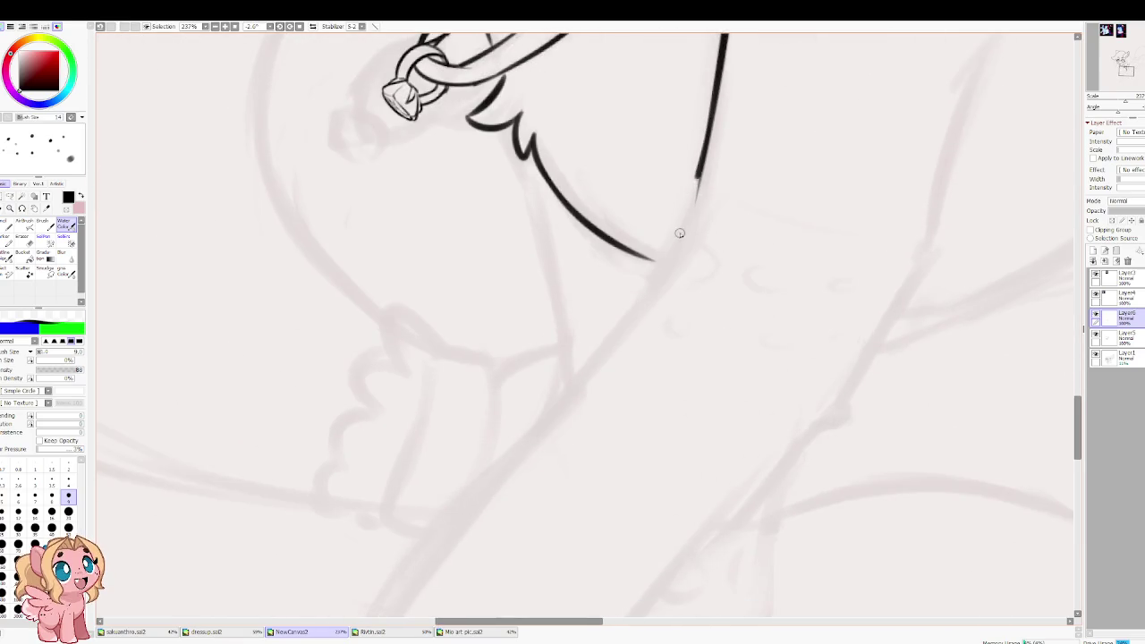
pyautogui.hotkey('ctrl', 'z')
pyautogui.moveTo(709, 138); pyautogui.dragTo(653, 284)
# Step: Ink the front leg's long tapered outer line down-left, retrying until it sits right
pyautogui.moveTo(576, 381); pyautogui.dragTo(689, 229)
pyautogui.moveTo(782, 118); pyautogui.dragTo(523, 456)
pyautogui.hotkey('ctrl', 'z')
pyautogui.moveTo(782, 122); pyautogui.dragTo(446, 536)
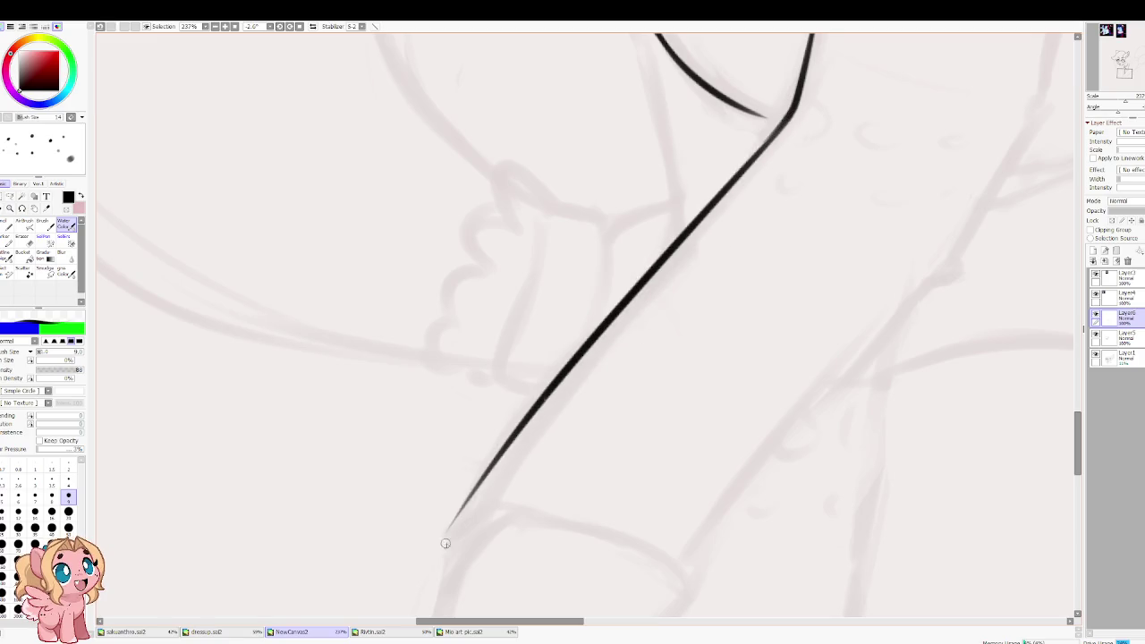
pyautogui.hotkey('ctrl', 'z')
pyautogui.moveTo(782, 120); pyautogui.dragTo(486, 468)
pyautogui.hotkey('ctrl', 'z')
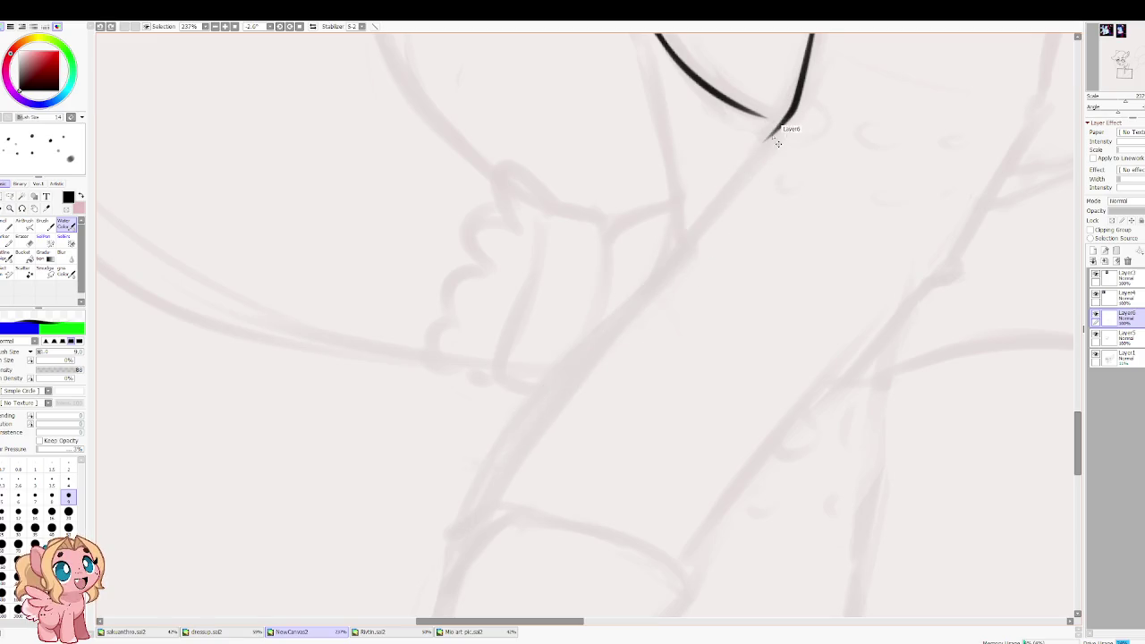
pyautogui.moveTo(787, 114)
pyautogui.mouseDown()
pyautogui.moveTo(639, 267)
pyautogui.moveTo(539, 426)
pyautogui.mouseUp()
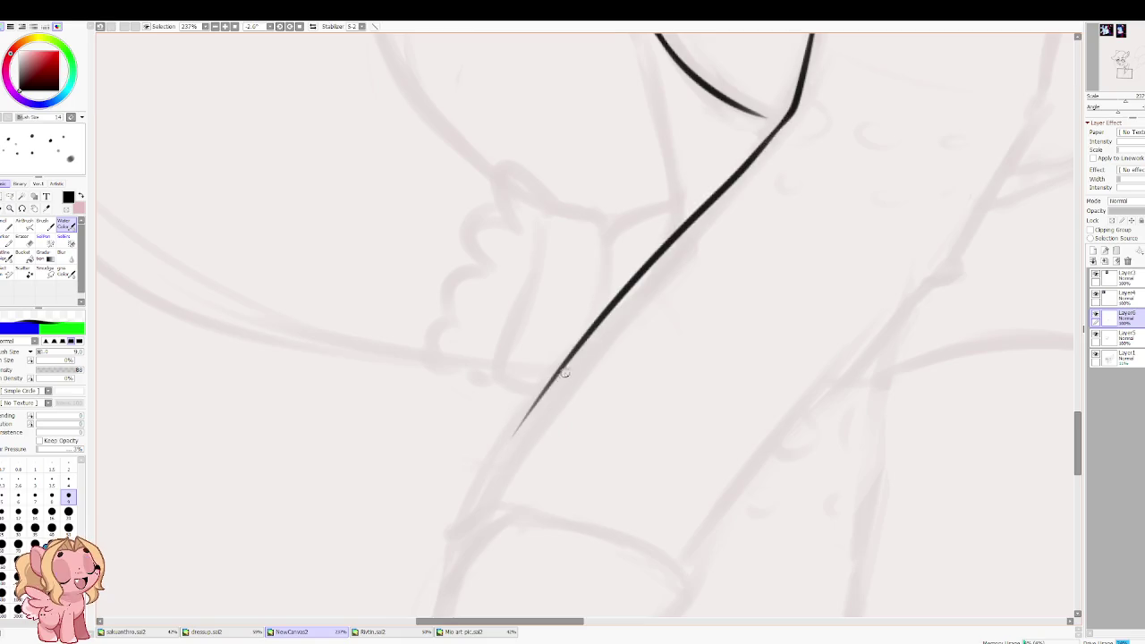
pyautogui.hotkey('ctrl', 'z')
pyautogui.moveTo(780, 128)
pyautogui.mouseDown()
pyautogui.moveTo(493, 468)
pyautogui.moveTo(465, 522)
pyautogui.moveTo(529, 298)
pyautogui.moveTo(495, 434)
pyautogui.moveTo(534, 452)
pyautogui.mouseUp()
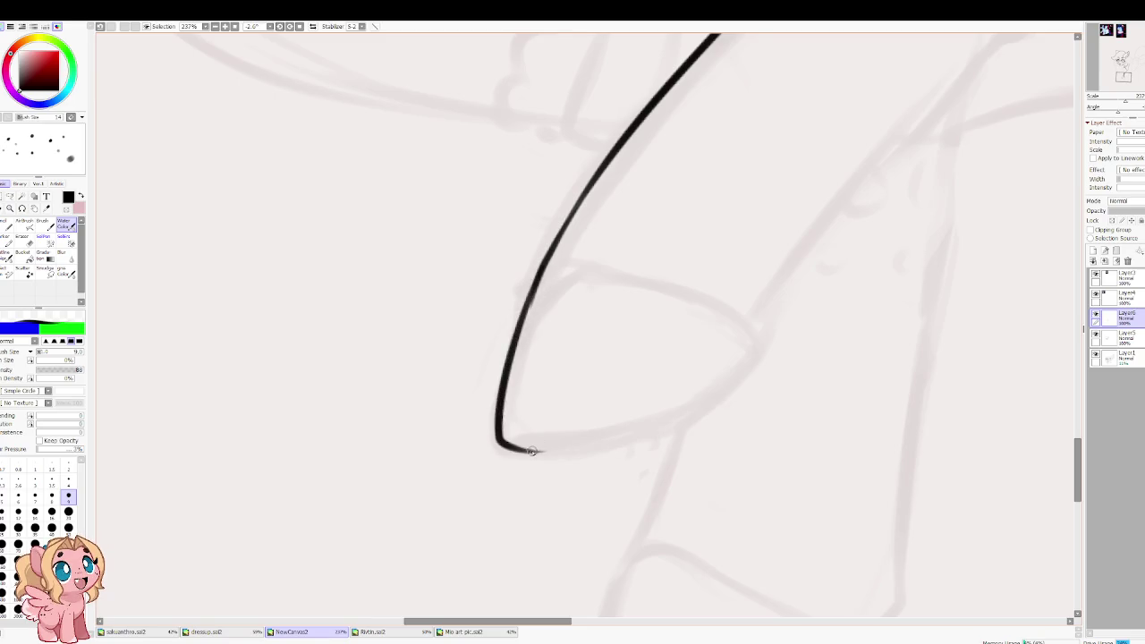
pyautogui.hotkey('ctrl', 'z')
# Step: Draw the hoof's pointed tip and the leg's back edge up toward the body
pyautogui.moveTo(532, 280)
pyautogui.mouseDown()
pyautogui.moveTo(490, 453)
pyautogui.moveTo(620, 438)
pyautogui.mouseUp()
pyautogui.moveTo(725, 377)
pyautogui.mouseDown()
pyautogui.moveTo(748, 344)
pyautogui.moveTo(763, 230)
pyautogui.mouseUp()
pyautogui.moveTo(540, 283)
pyautogui.mouseDown()
pyautogui.moveTo(714, 302)
pyautogui.moveTo(645, 334)
pyautogui.moveTo(597, 392)
pyautogui.moveTo(685, 333)
pyautogui.mouseUp()
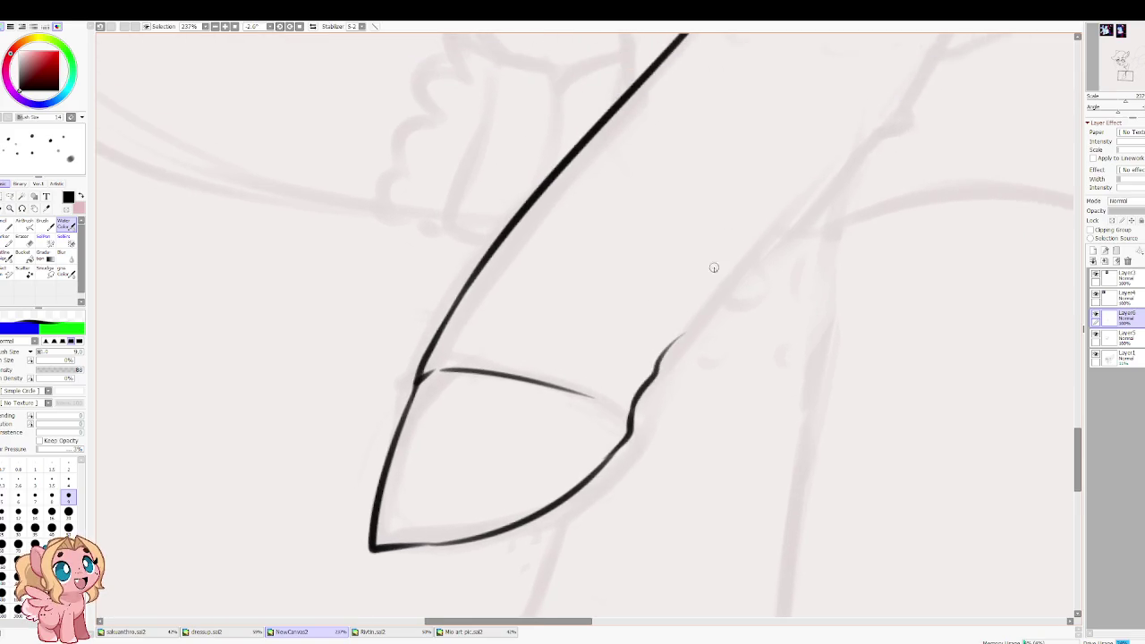
pyautogui.moveTo(714, 268); pyautogui.dragTo(572, 440)
pyautogui.hotkey('ctrl', 'z')
pyautogui.moveTo(543, 515); pyautogui.dragTo(601, 418)
pyautogui.moveTo(573, 463); pyautogui.dragTo(799, 206)
# Step: Redraw the leg's long curved back line up to the body
pyautogui.moveTo(818, 134); pyautogui.dragTo(667, 286)
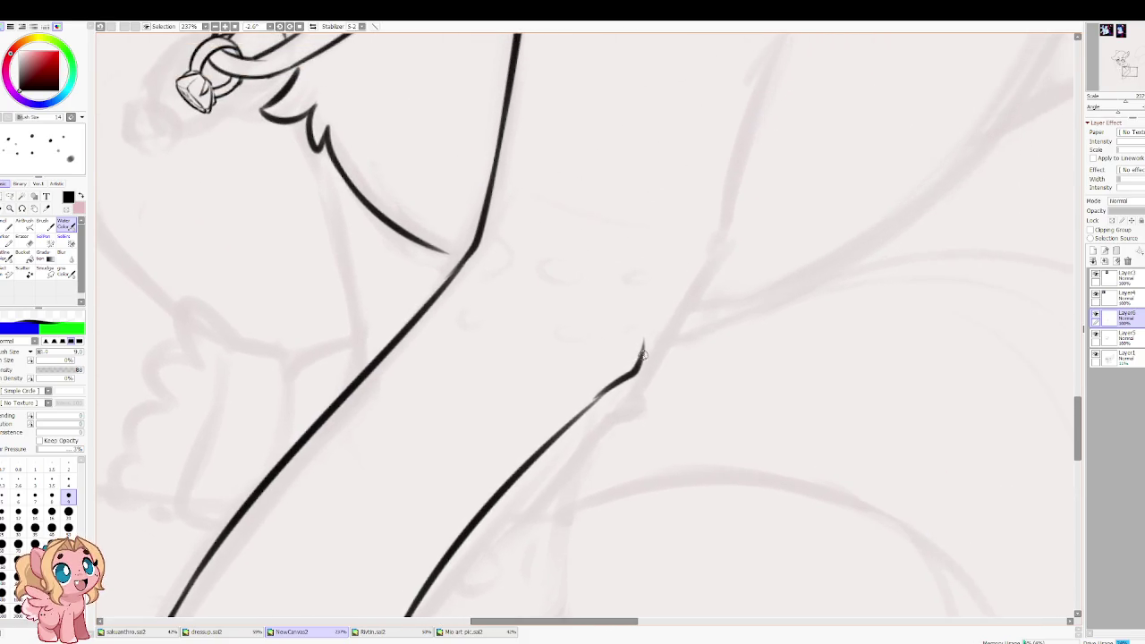
pyautogui.moveTo(644, 350); pyautogui.dragTo(725, 207)
pyautogui.hotkey('ctrl', 'z')
pyautogui.moveTo(644, 351)
pyautogui.mouseDown()
pyautogui.moveTo(535, 529)
pyautogui.moveTo(718, 216)
pyautogui.mouseUp()
pyautogui.hotkey('ctrl', 'z')
pyautogui.hotkey('ctrl', 'z')
pyautogui.moveTo(524, 549)
pyautogui.mouseDown()
pyautogui.moveTo(562, 458)
pyautogui.moveTo(751, 141)
pyautogui.mouseUp()
pyautogui.hotkey('ctrl', 'z')
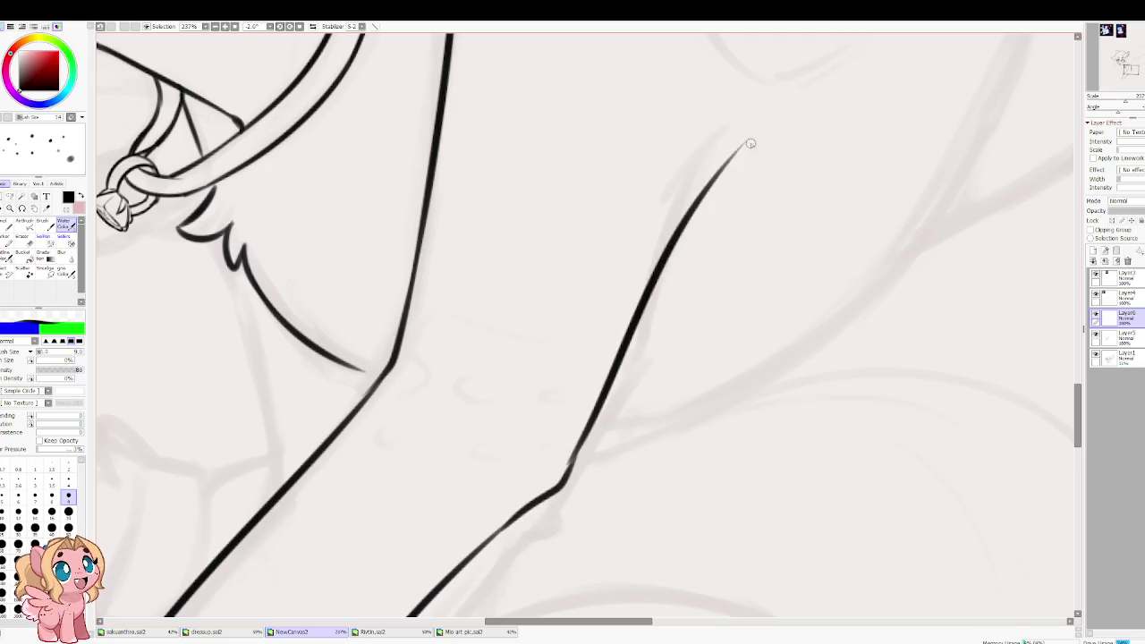
pyautogui.hotkey('ctrl', 'z')
pyautogui.moveTo(575, 449)
pyautogui.mouseDown()
pyautogui.moveTo(644, 225)
pyautogui.moveTo(713, 145)
pyautogui.mouseUp()
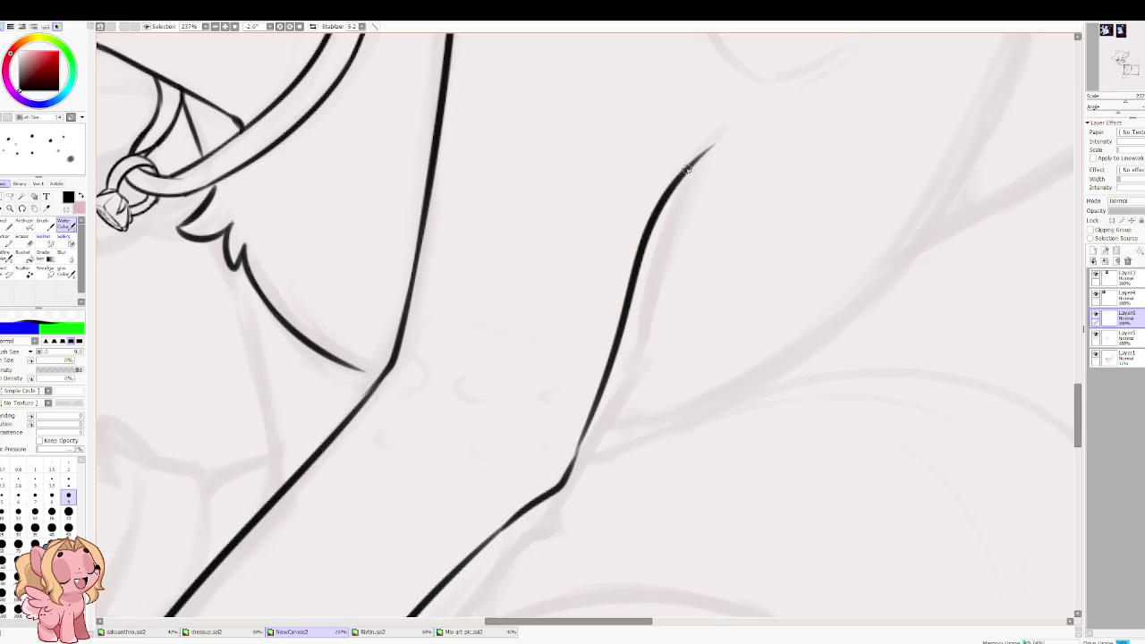
# Step: In a mirrored view, join the curve's lower end to the leg line, then extend the lines up-right
pyautogui.press('Insert')
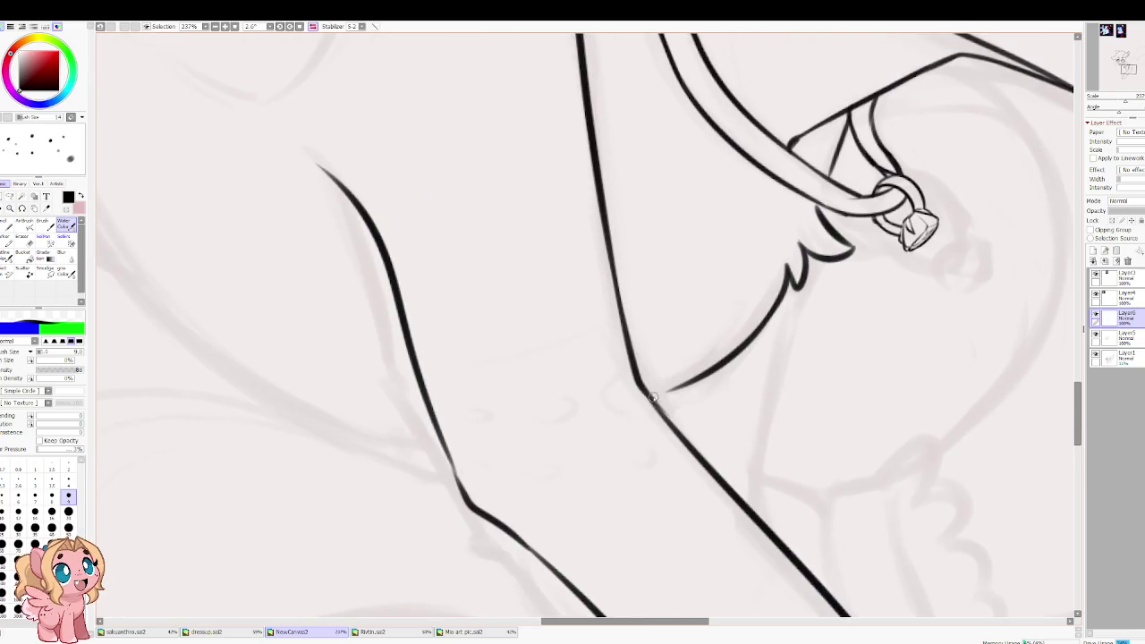
pyautogui.moveTo(651, 397); pyautogui.dragTo(680, 387)
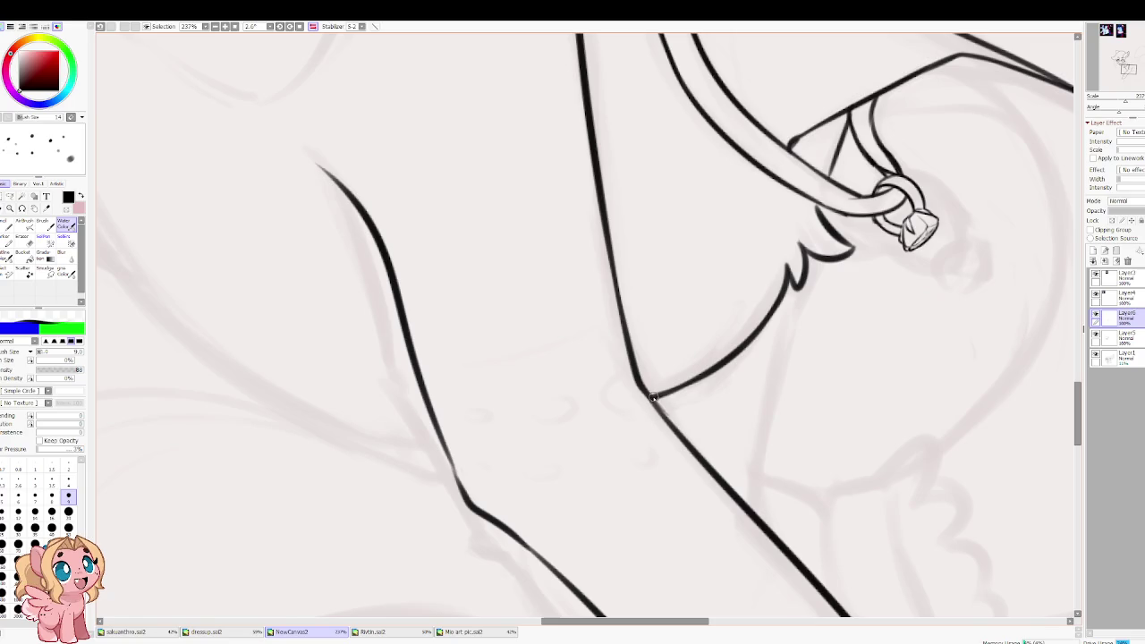
pyautogui.press('Insert')
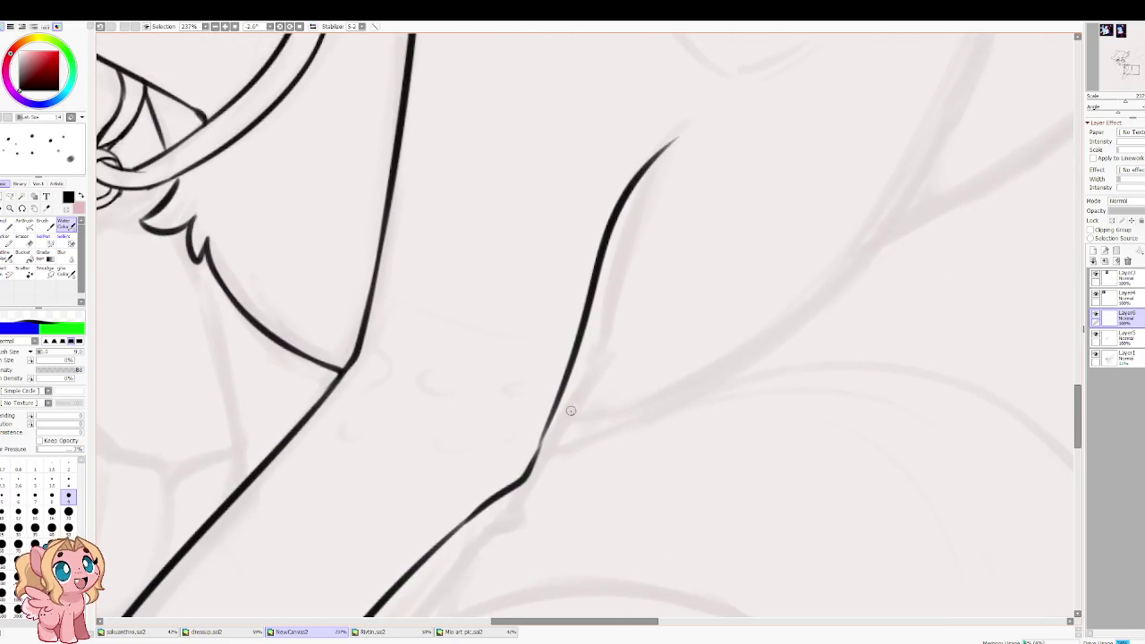
pyautogui.moveTo(553, 414); pyautogui.dragTo(744, 351)
pyautogui.moveTo(675, 380)
pyautogui.mouseDown()
pyautogui.moveTo(532, 454)
pyautogui.moveTo(831, 102)
pyautogui.moveTo(606, 435)
pyautogui.mouseUp()
pyautogui.moveTo(630, 390); pyautogui.dragTo(674, 218)
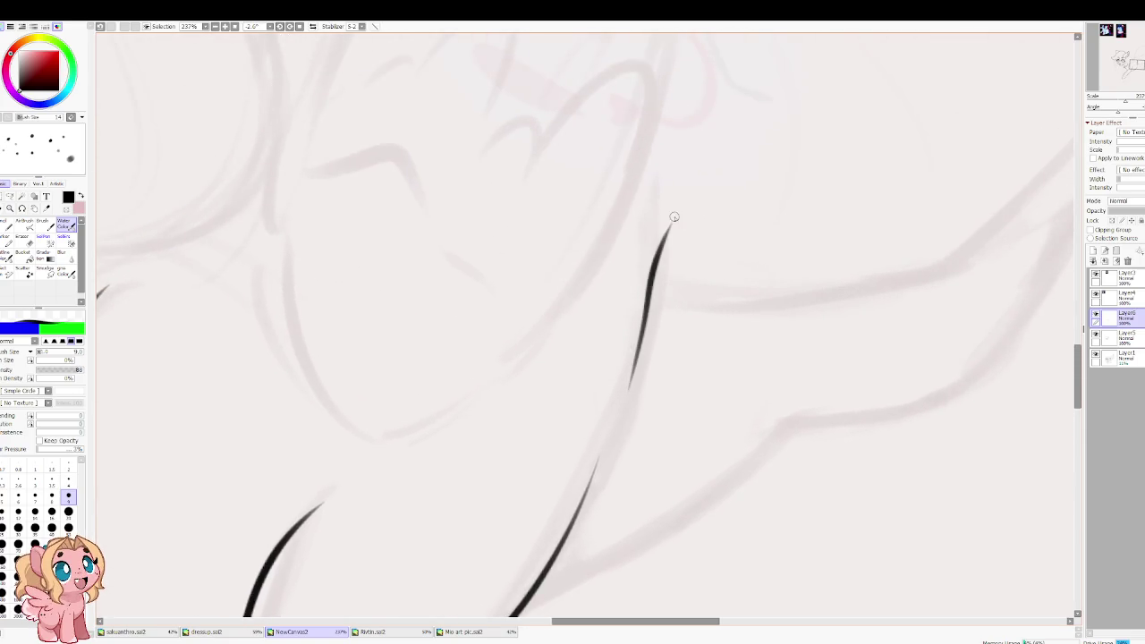
# Step: Ink a line running up-right from the leg junction, retrying it several times
pyautogui.moveTo(634, 434); pyautogui.dragTo(605, 298)
pyautogui.moveTo(497, 465); pyautogui.dragTo(789, 256)
pyautogui.hotkey('ctrl', 'z')
pyautogui.moveTo(500, 472); pyautogui.dragTo(773, 280)
pyautogui.moveTo(719, 328); pyautogui.dragTo(791, 279)
pyautogui.hotkey('ctrl', 'z')
pyautogui.hotkey('ctrl', 'z')
pyautogui.moveTo(501, 463); pyautogui.dragTo(750, 291)
pyautogui.hotkey('ctrl', 'z')
pyautogui.moveTo(499, 465); pyautogui.dragTo(763, 299)
pyautogui.hotkey('ctrl', 'z')
pyautogui.moveTo(499, 466); pyautogui.dragTo(738, 309)
pyautogui.moveTo(700, 341)
pyautogui.mouseDown()
pyautogui.moveTo(756, 293)
pyautogui.moveTo(819, 287)
pyautogui.moveTo(469, 481)
pyautogui.mouseUp()
pyautogui.hotkey('ctrl', 'z')
pyautogui.moveTo(524, 439); pyautogui.dragTo(472, 482)
# Step: Redraw the junction line and extend it further up-right
pyautogui.moveTo(537, 419)
pyautogui.mouseDown()
pyautogui.moveTo(474, 464)
pyautogui.moveTo(766, 259)
pyautogui.mouseUp()
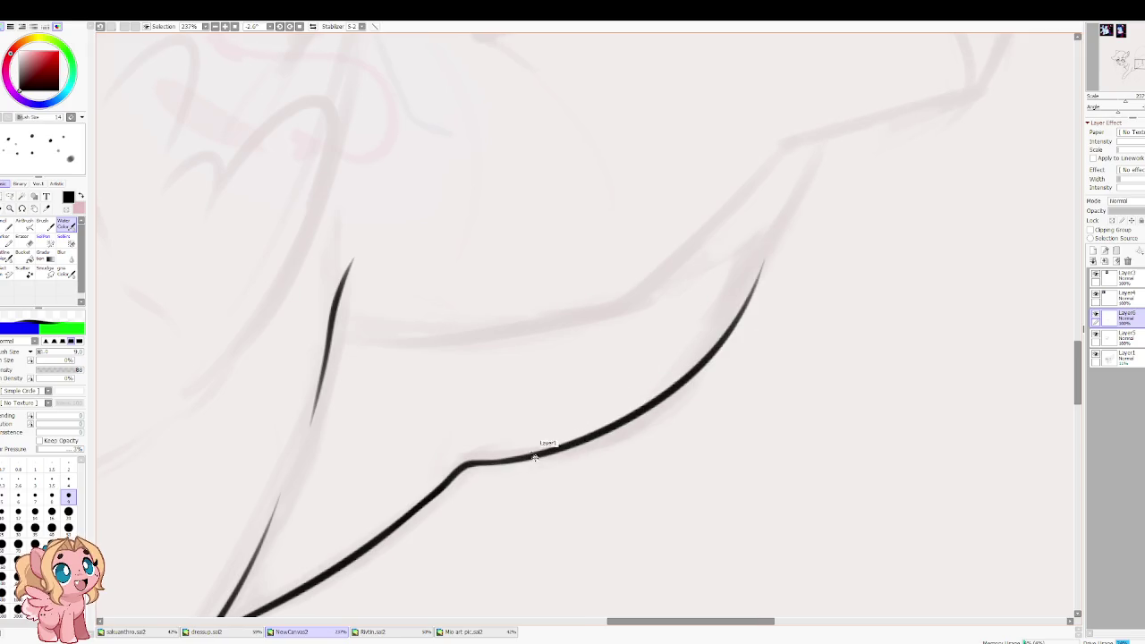
pyautogui.hotkey('ctrl', 'z')
pyautogui.moveTo(468, 464); pyautogui.dragTo(766, 259)
pyautogui.moveTo(707, 358)
pyautogui.mouseDown()
pyautogui.moveTo(793, 184)
pyautogui.moveTo(695, 331)
pyautogui.moveTo(721, 251)
pyautogui.mouseUp()
pyautogui.hotkey('ctrl', 'z')
pyautogui.moveTo(695, 331); pyautogui.dragTo(721, 259)
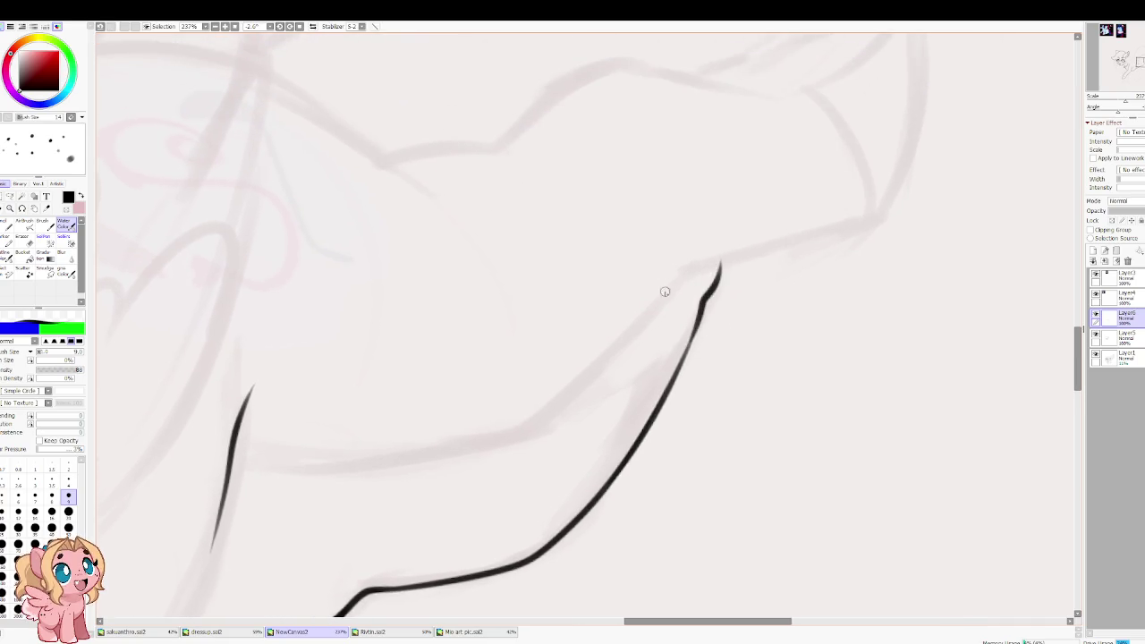
pyautogui.moveTo(463, 393); pyautogui.dragTo(641, 352)
# Step: Try repeatedly to extend the hook tail into a long rightward belly line
pyautogui.moveTo(409, 413)
pyautogui.mouseDown()
pyautogui.moveTo(443, 430)
pyautogui.moveTo(474, 425)
pyautogui.mouseUp()
pyautogui.hotkey('ctrl', 'z')
pyautogui.hotkey('ctrl', 'z')
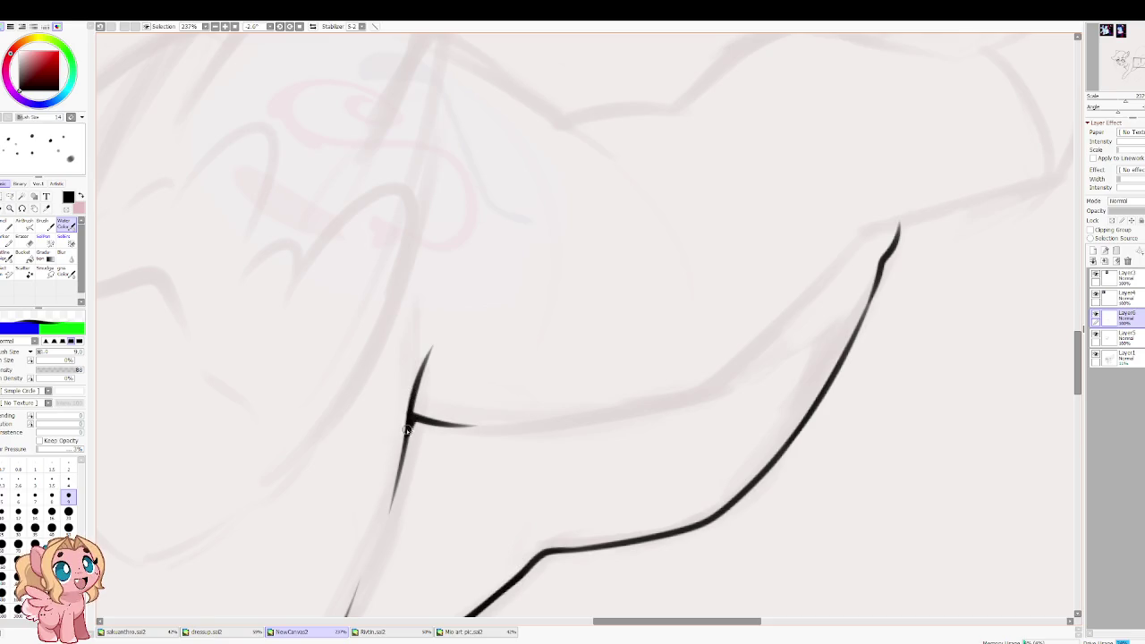
pyautogui.moveTo(443, 426); pyautogui.dragTo(699, 394)
pyautogui.hotkey('ctrl', 'z')
pyautogui.moveTo(413, 419); pyautogui.dragTo(745, 370)
pyautogui.hotkey('ctrl', 'z')
pyautogui.moveTo(429, 423); pyautogui.dragTo(715, 370)
pyautogui.hotkey('ctrl', 'z')
pyautogui.moveTo(428, 424); pyautogui.dragTo(674, 401)
pyautogui.hotkey('ctrl', 'z')
pyautogui.moveTo(433, 420); pyautogui.dragTo(673, 396)
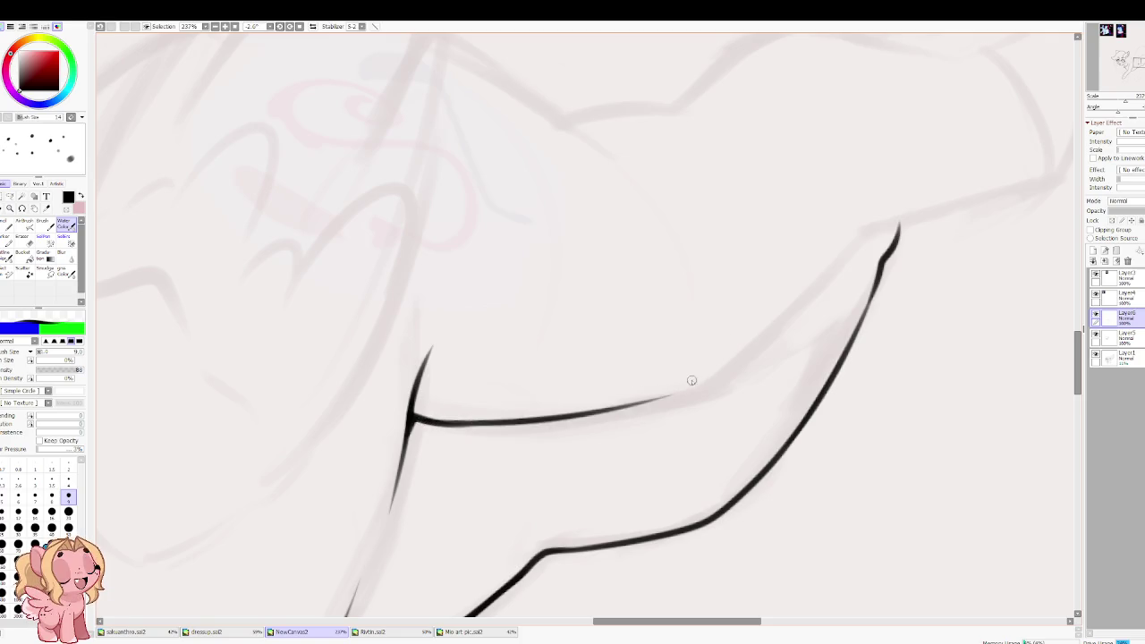
pyautogui.hotkey('ctrl', 'z')
pyautogui.moveTo(431, 422); pyautogui.dragTo(746, 384)
pyautogui.hotkey('ctrl', 'z')
pyautogui.moveTo(433, 422); pyautogui.dragTo(707, 383)
pyautogui.hotkey('ctrl', 'z')
pyautogui.moveTo(434, 420); pyautogui.dragTo(728, 370)
pyautogui.hotkey('ctrl', 'z')
pyautogui.moveTo(431, 423); pyautogui.dragTo(697, 379)
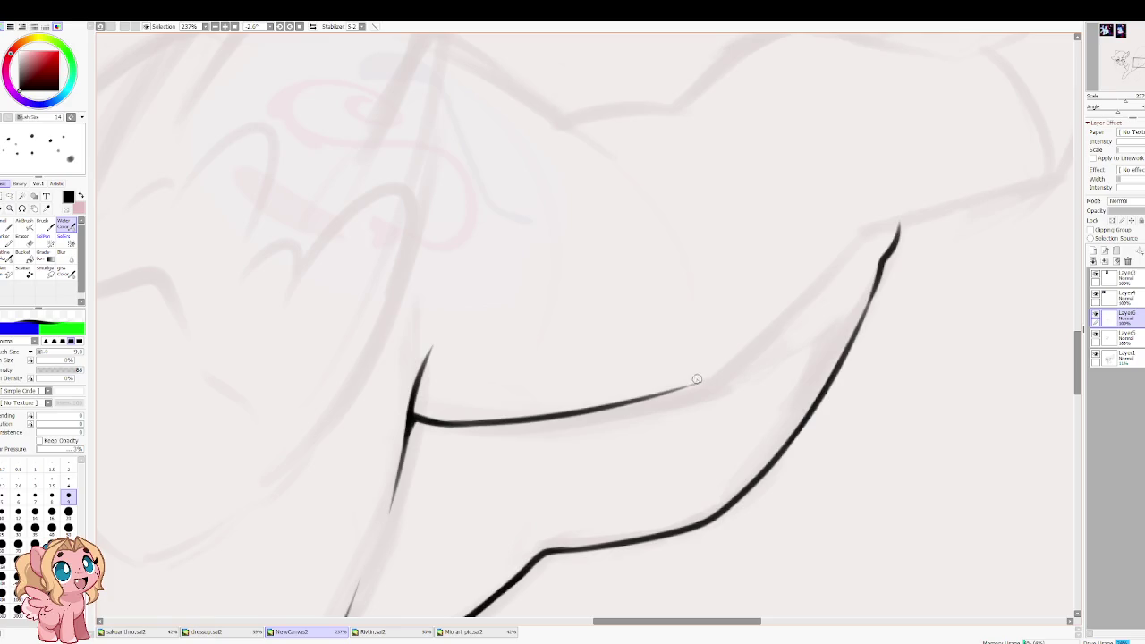
pyautogui.hotkey('ctrl', 'z')
pyautogui.moveTo(433, 423); pyautogui.dragTo(741, 383)
pyautogui.hotkey('ctrl', 'z')
pyautogui.moveTo(433, 423); pyautogui.dragTo(707, 377)
pyautogui.hotkey('ctrl', 'z')
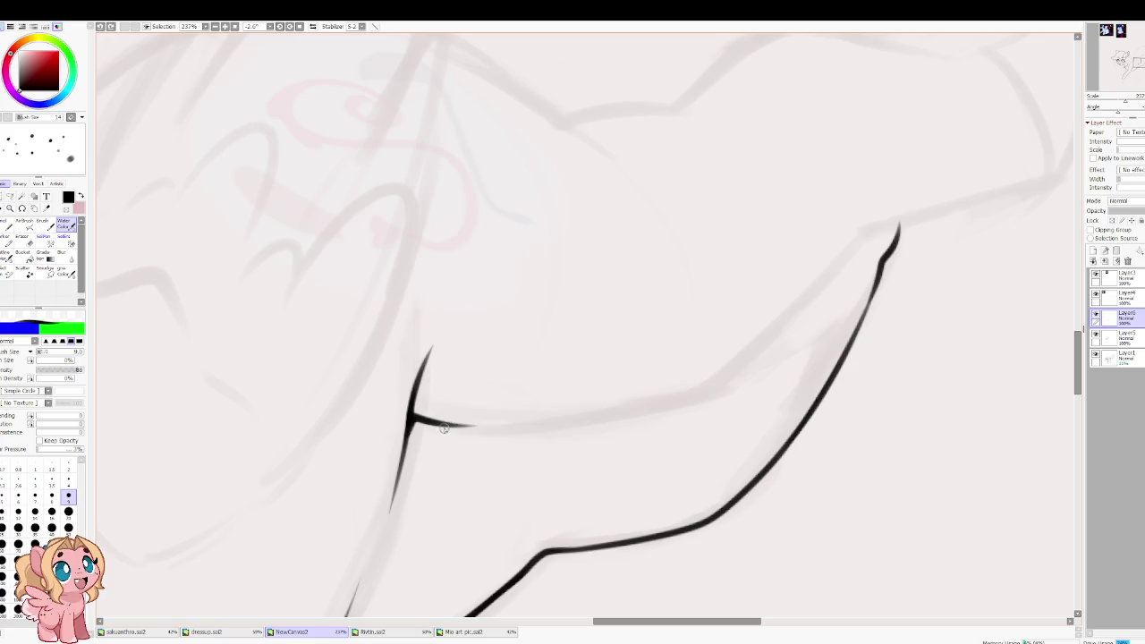
# Step: Draw the long belly line along the sketch guide and rotate the view toward its top
pyautogui.moveTo(439, 425)
pyautogui.mouseDown()
pyautogui.moveTo(718, 381)
pyautogui.moveTo(827, 269)
pyautogui.moveTo(581, 422)
pyautogui.mouseUp()
pyautogui.moveTo(501, 506)
pyautogui.mouseDown()
pyautogui.moveTo(633, 379)
pyautogui.moveTo(816, 320)
pyautogui.mouseUp()
pyautogui.press('Delete')
pyautogui.press('Delete')
pyautogui.press('Delete')
pyautogui.press('Delete')
pyautogui.moveTo(425, 212)
pyautogui.mouseDown()
pyautogui.moveTo(414, 409)
pyautogui.moveTo(438, 358)
pyautogui.moveTo(572, 250)
pyautogui.mouseUp()
pyautogui.hotkey('ctrl', 'z')
pyautogui.hotkey('ctrl', 'z')
# Step: Extend the line tip up-right with a small hook toward the hind hoof
pyautogui.moveTo(413, 394); pyautogui.dragTo(601, 269)
pyautogui.hotkey('ctrl', 'z')
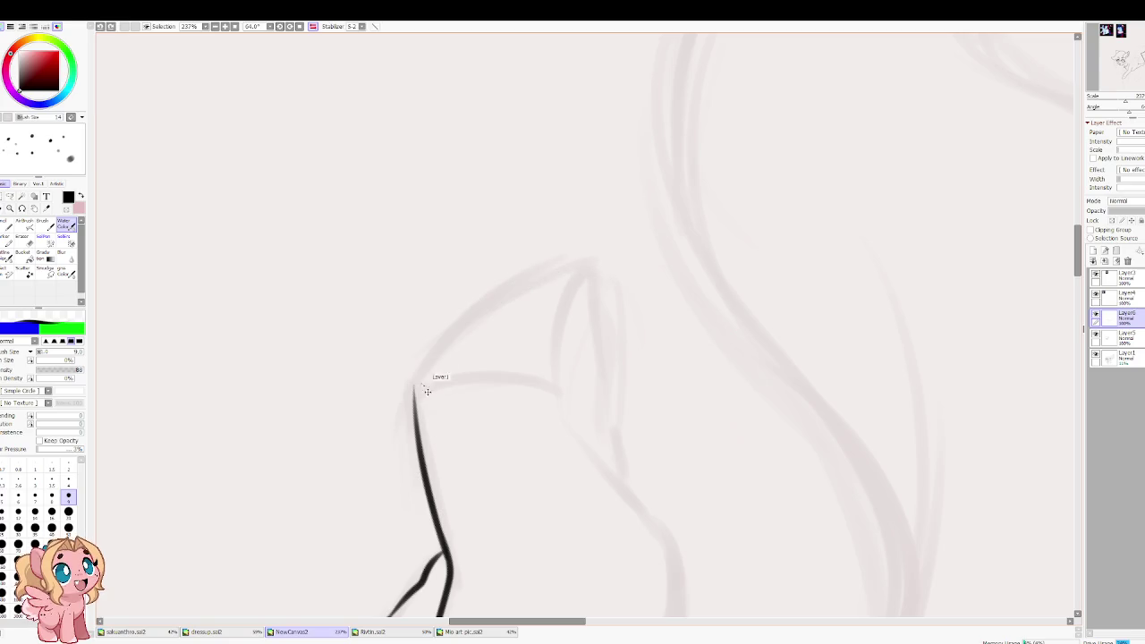
pyautogui.moveTo(413, 398)
pyautogui.mouseDown()
pyautogui.moveTo(601, 270)
pyautogui.moveTo(587, 271)
pyautogui.mouseUp()
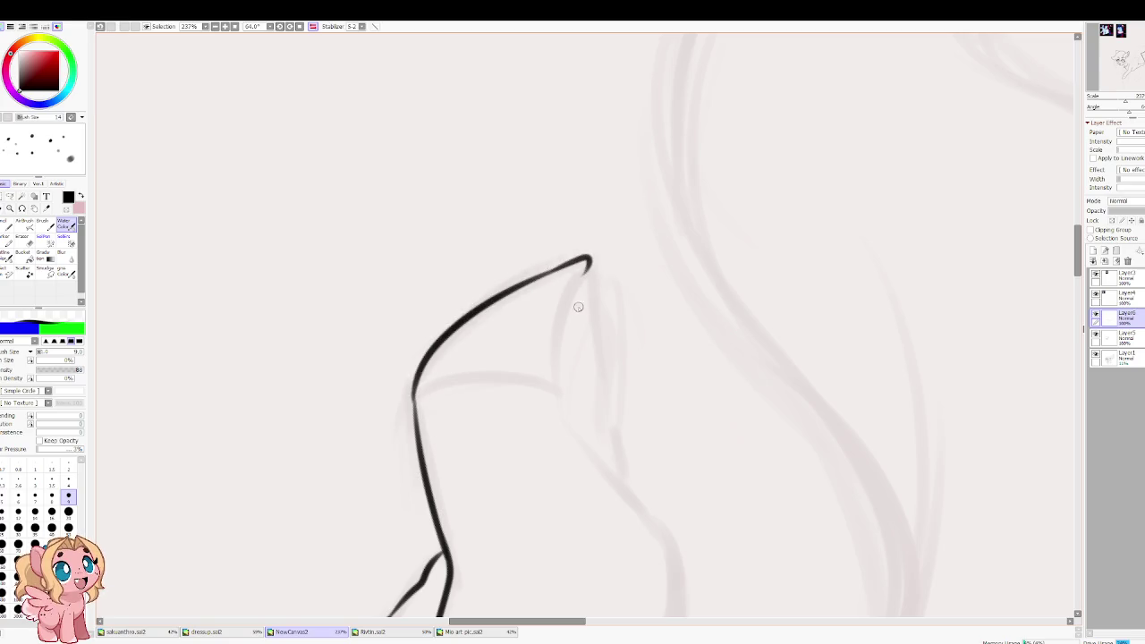
pyautogui.moveTo(506, 272); pyautogui.dragTo(515, 394)
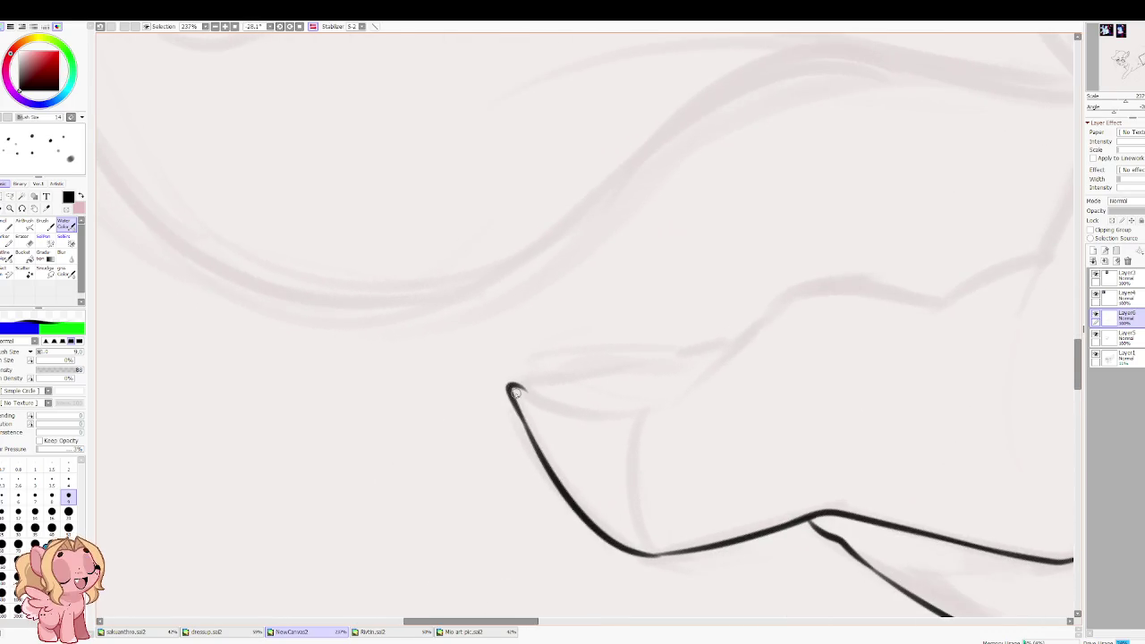
pyautogui.hotkey('ctrl', 'z')
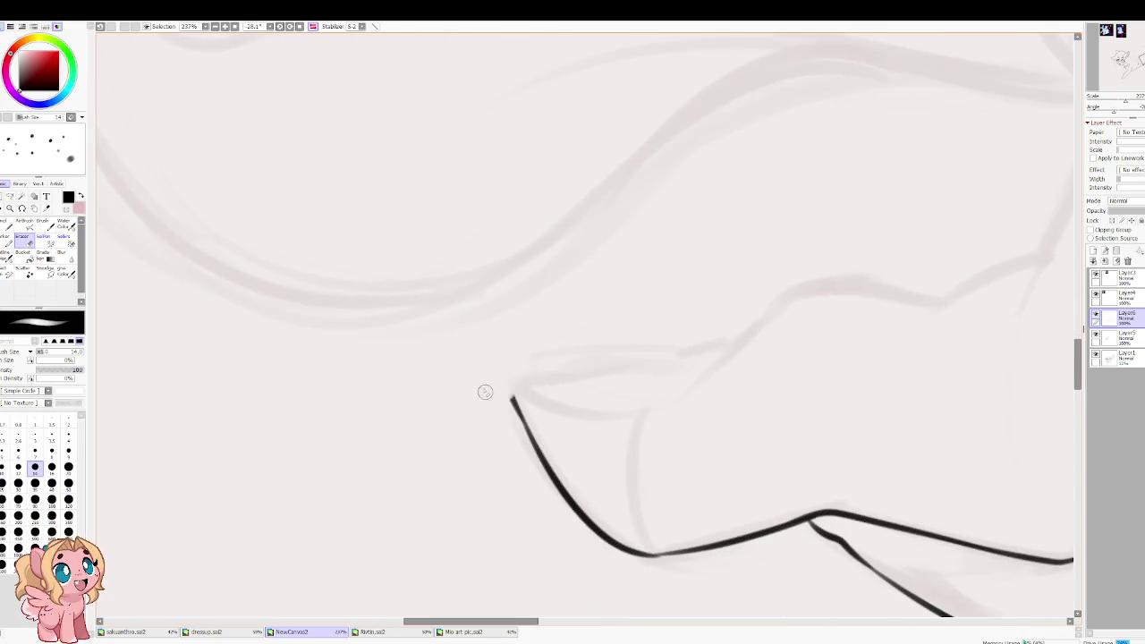
pyautogui.moveTo(512, 401)
pyautogui.mouseDown()
pyautogui.moveTo(544, 381)
pyautogui.moveTo(672, 358)
pyautogui.mouseUp()
pyautogui.moveTo(529, 393); pyautogui.dragTo(655, 401)
pyautogui.hotkey('ctrl', 'z')
# Step: With a slightly thinner brush, try strokes along the hoof's top edge
pyautogui.press('[')
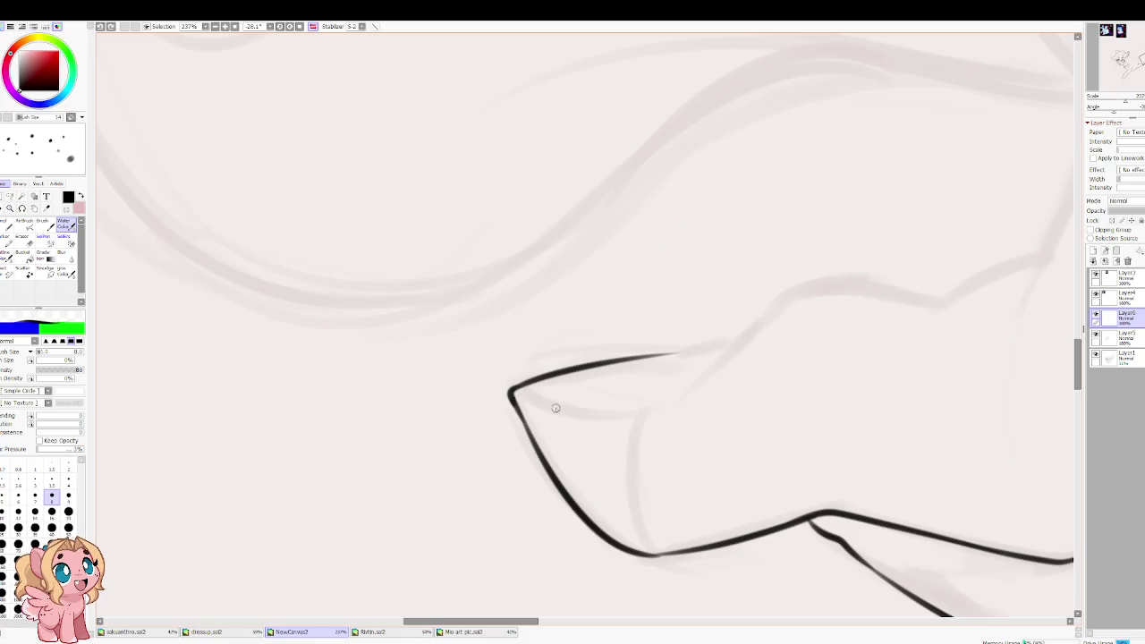
pyautogui.moveTo(526, 395); pyautogui.dragTo(655, 407)
pyautogui.hotkey('ctrl', 'z')
pyautogui.moveTo(547, 380)
pyautogui.mouseDown()
pyautogui.moveTo(675, 358)
pyautogui.moveTo(546, 393)
pyautogui.mouseUp()
pyautogui.hotkey('ctrl', 'z')
pyautogui.hotkey('ctrl', 'z')
pyautogui.moveTo(660, 361); pyautogui.dragTo(545, 396)
pyautogui.hotkey('ctrl', 'z')
pyautogui.moveTo(663, 359); pyautogui.dragTo(535, 391)
# Step: Ink the hoof's inner line, front edge and top line
pyautogui.hotkey('ctrl', 'z')
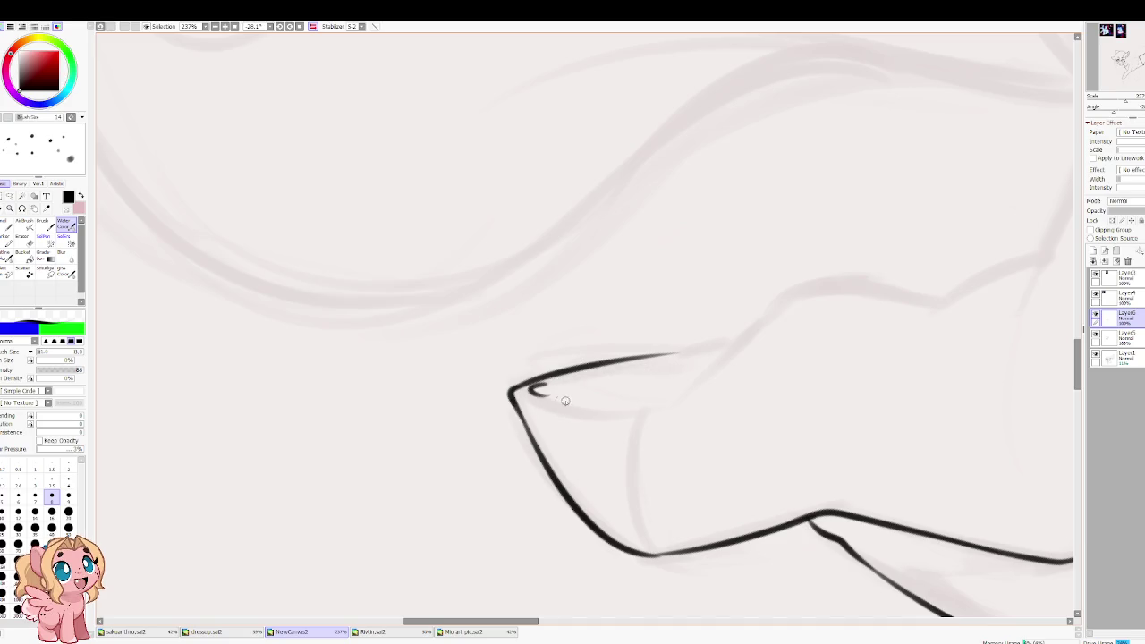
pyautogui.moveTo(529, 389)
pyautogui.mouseDown()
pyautogui.moveTo(650, 406)
pyautogui.moveTo(637, 428)
pyautogui.mouseUp()
pyautogui.scroll(-2, 637, 428)
pyautogui.moveTo(629, 333); pyautogui.dragTo(608, 474)
pyautogui.hotkey('ctrl', 'z')
pyautogui.moveTo(629, 333); pyautogui.dragTo(627, 456)
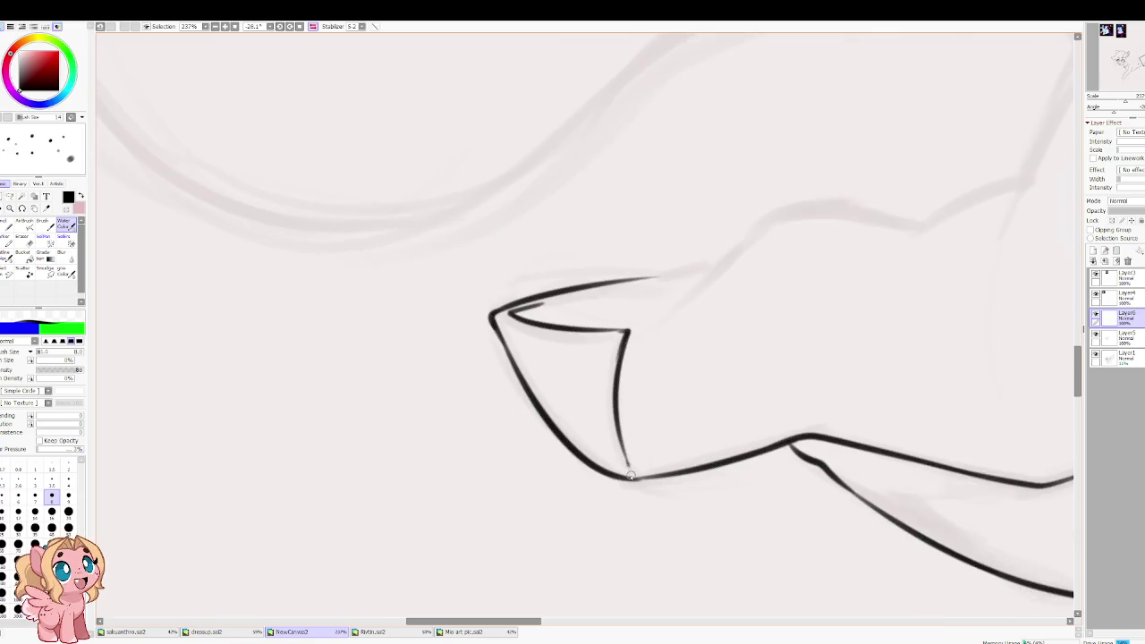
pyautogui.scroll(3, 637, 393)
pyautogui.moveTo(662, 379)
pyautogui.mouseDown()
pyautogui.moveTo(516, 398)
pyautogui.moveTo(679, 366)
pyautogui.mouseUp()
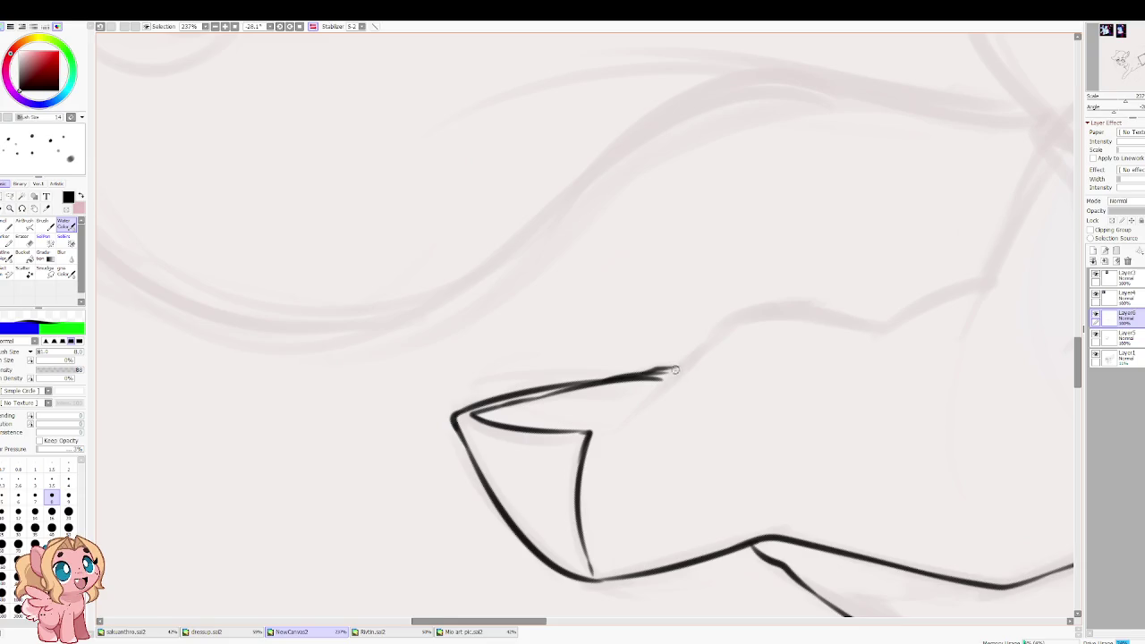
# Step: With a larger brush in a mirrored view, ink the diagonal upper-leg stroke
pyautogui.moveTo(766, 310)
pyautogui.mouseDown()
pyautogui.moveTo(549, 69)
pyautogui.moveTo(549, 380)
pyautogui.moveTo(374, 421)
pyautogui.mouseUp()
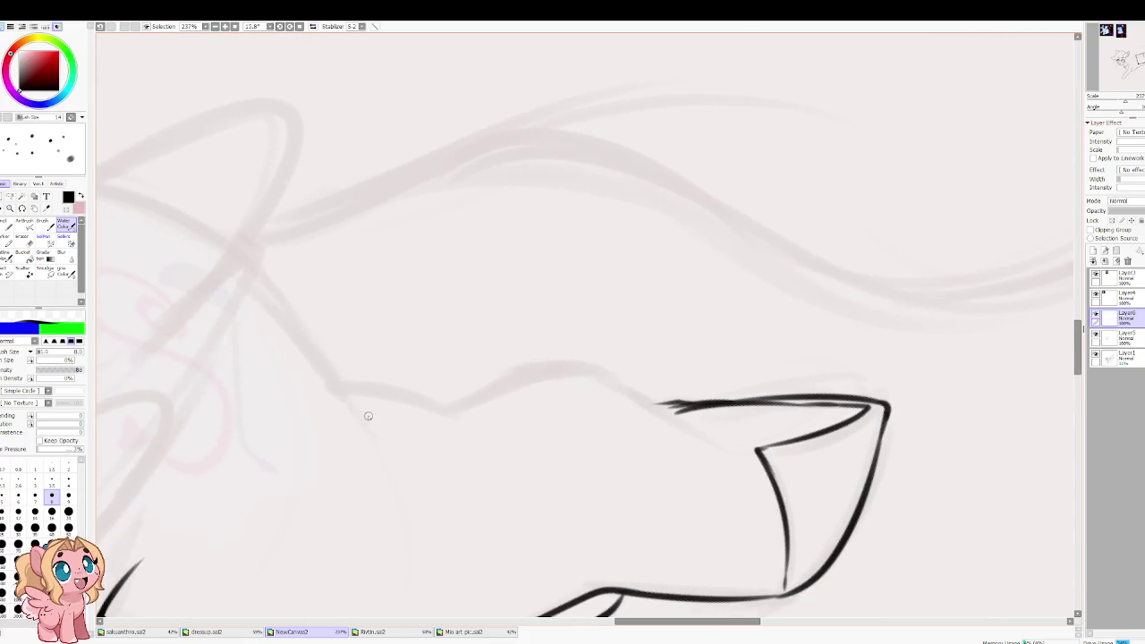
pyautogui.click(68, 494)
pyautogui.press('h')
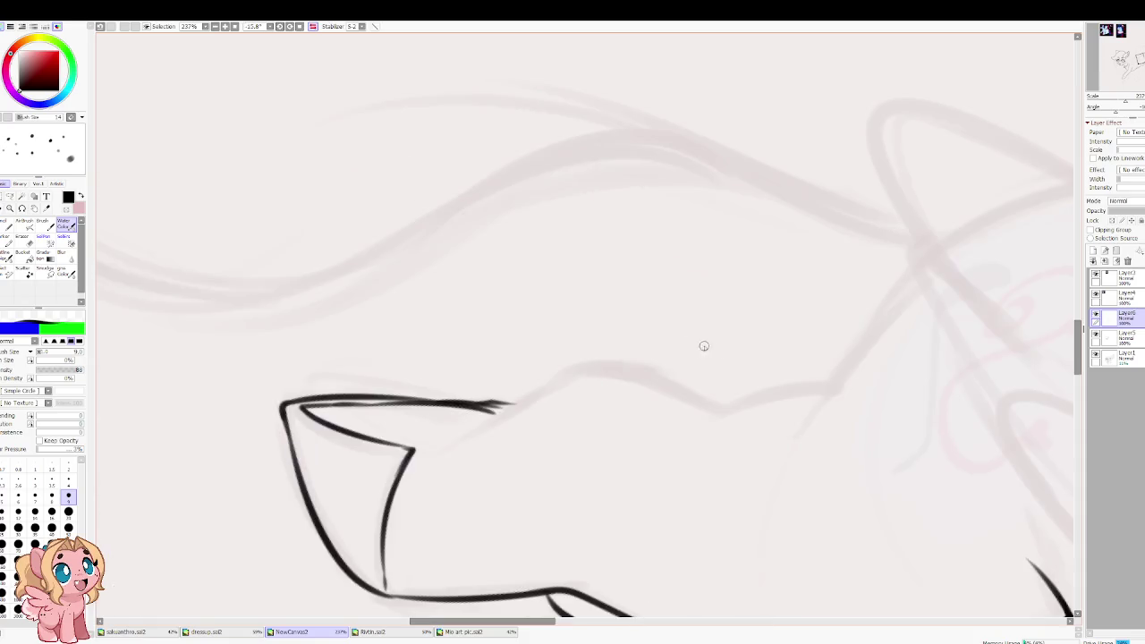
pyautogui.moveTo(689, 338); pyautogui.dragTo(486, 364)
pyautogui.moveTo(629, 321)
pyautogui.mouseDown()
pyautogui.moveTo(636, 260)
pyautogui.moveTo(556, 385)
pyautogui.mouseUp()
pyautogui.hotkey('ctrl', 'z')
pyautogui.moveTo(639, 262); pyautogui.dragTo(560, 381)
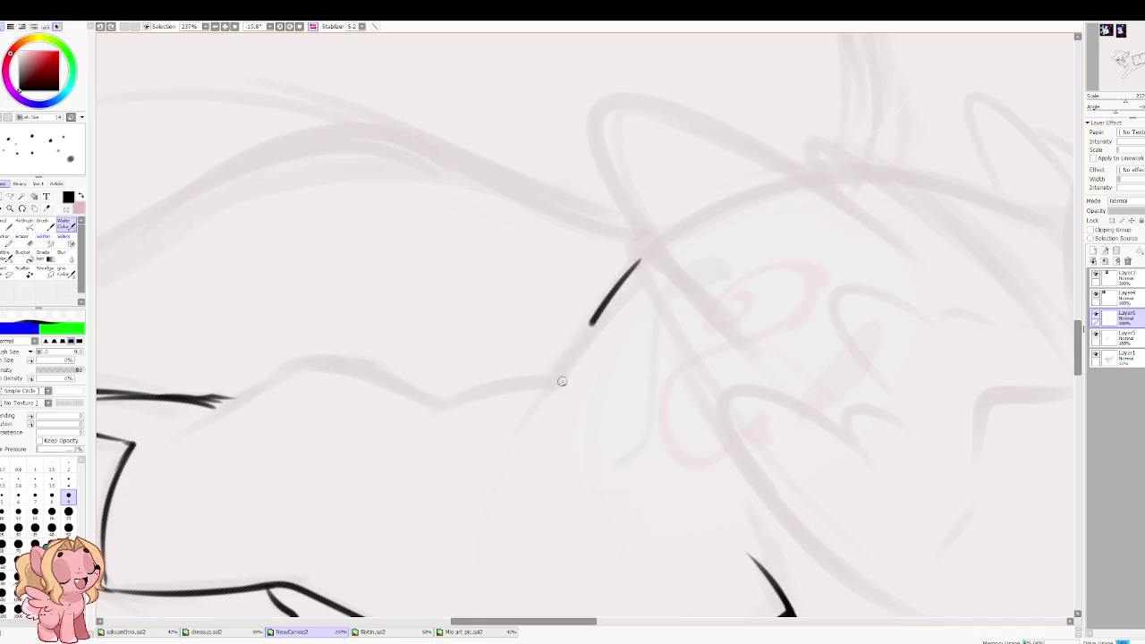
pyautogui.hotkey('ctrl', 'z')
pyautogui.moveTo(639, 263)
pyautogui.mouseDown()
pyautogui.moveTo(534, 388)
pyautogui.moveTo(447, 403)
pyautogui.moveTo(486, 462)
pyautogui.moveTo(691, 340)
pyautogui.moveTo(659, 382)
pyautogui.moveTo(532, 392)
pyautogui.mouseUp()
pyautogui.hotkey('ctrl', 'z')
# Step: Draw the leg's top line down-left and connect the diagonal line to the leg line
pyautogui.moveTo(680, 351)
pyautogui.mouseDown()
pyautogui.moveTo(514, 413)
pyautogui.moveTo(495, 439)
pyautogui.mouseUp()
pyautogui.hotkey('ctrl', 'z')
pyautogui.moveTo(523, 392); pyautogui.dragTo(504, 433)
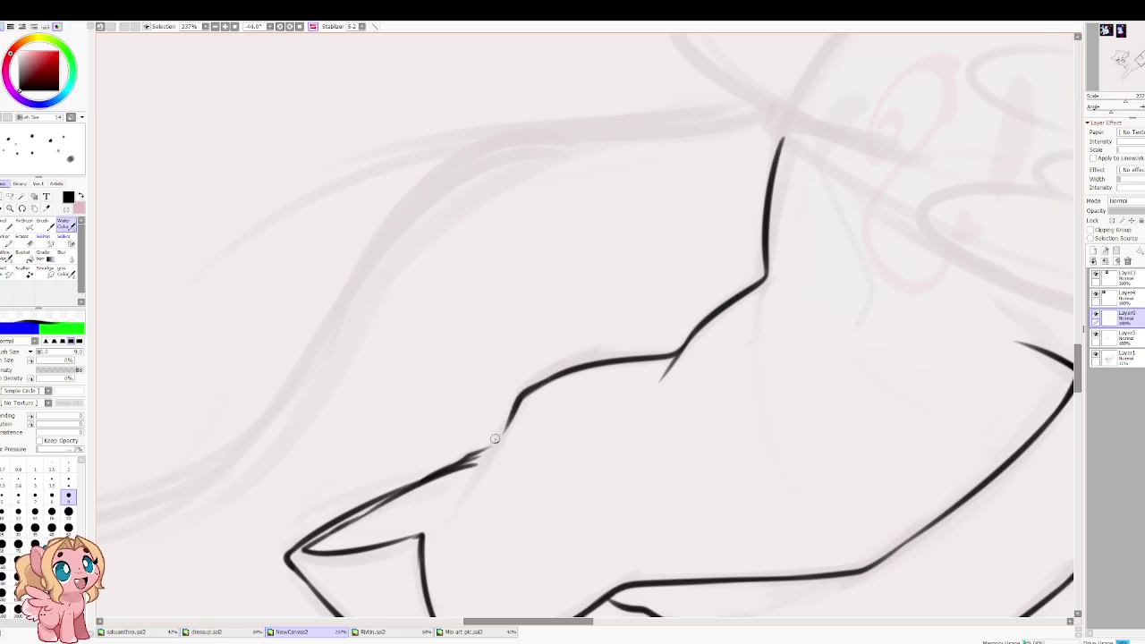
pyautogui.hotkey('ctrl', 'z')
pyautogui.moveTo(522, 394); pyautogui.dragTo(455, 502)
pyautogui.hotkey('ctrl', 'z')
pyautogui.moveTo(693, 328)
pyautogui.mouseDown()
pyautogui.moveTo(490, 482)
pyautogui.moveTo(559, 227)
pyautogui.mouseUp()
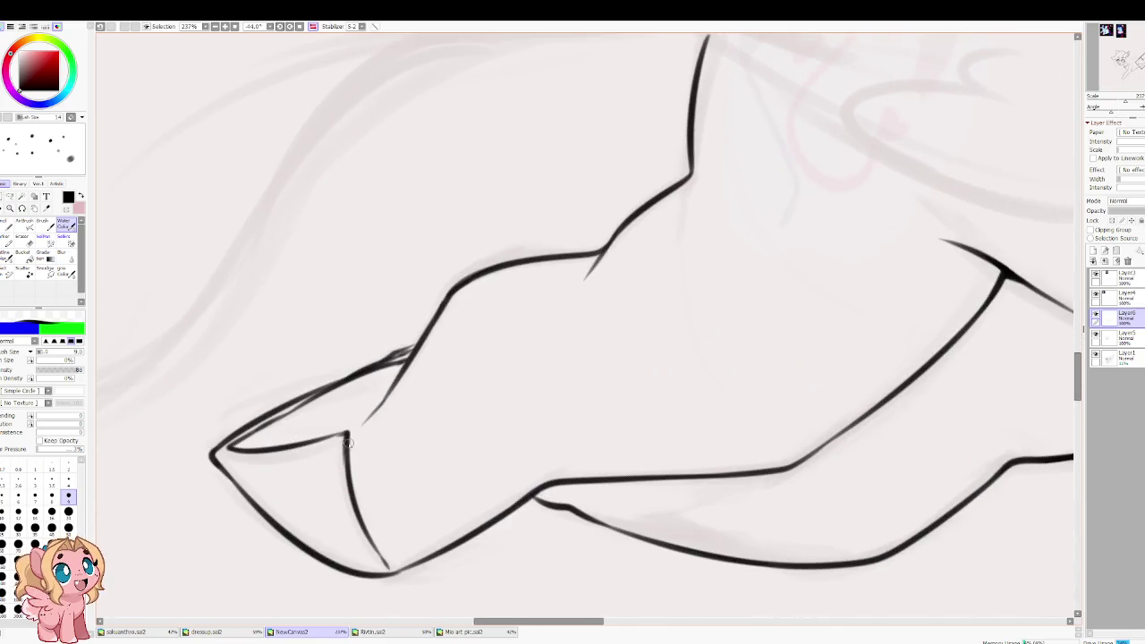
pyautogui.moveTo(347, 432); pyautogui.dragTo(374, 406)
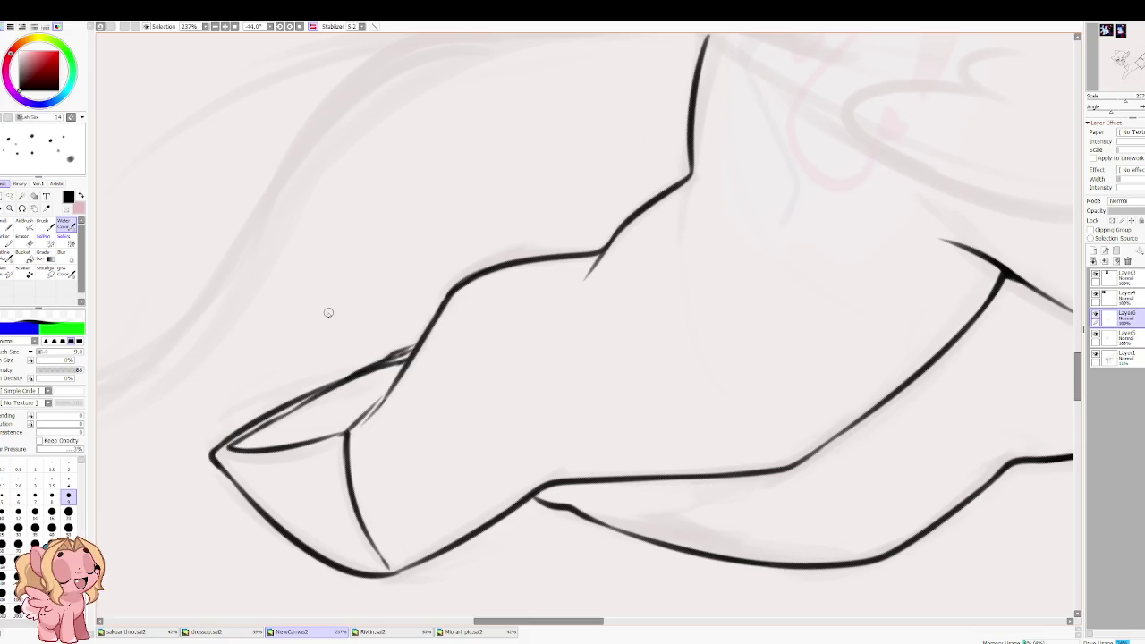
pyautogui.scroll(-5, 328, 312)
pyautogui.scroll(-3, 331, 287)
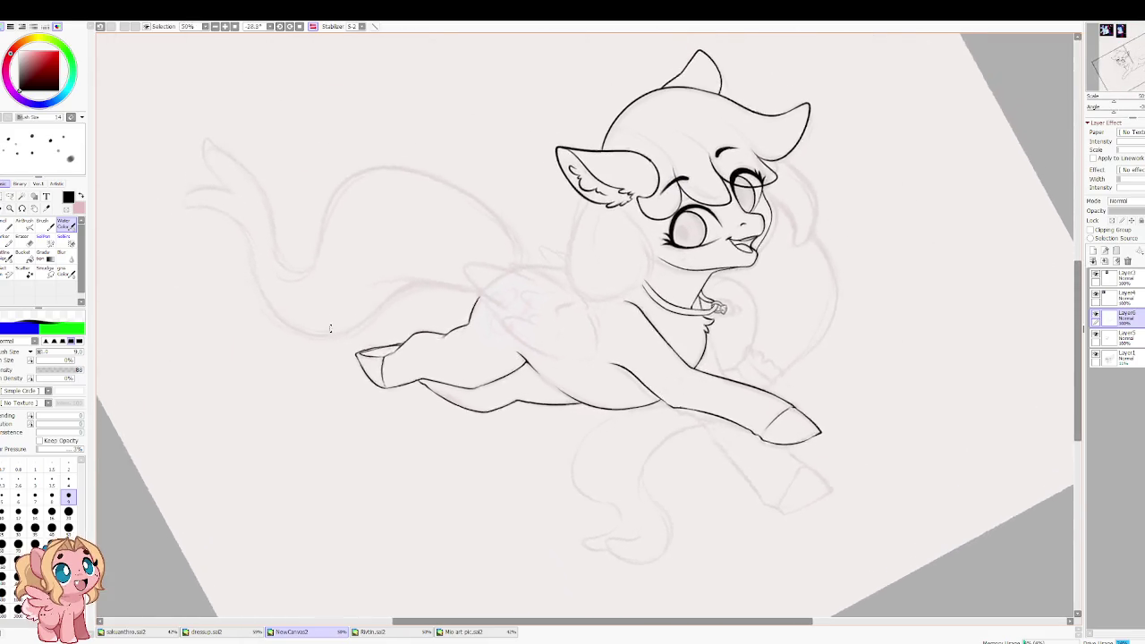
pyautogui.press('h')
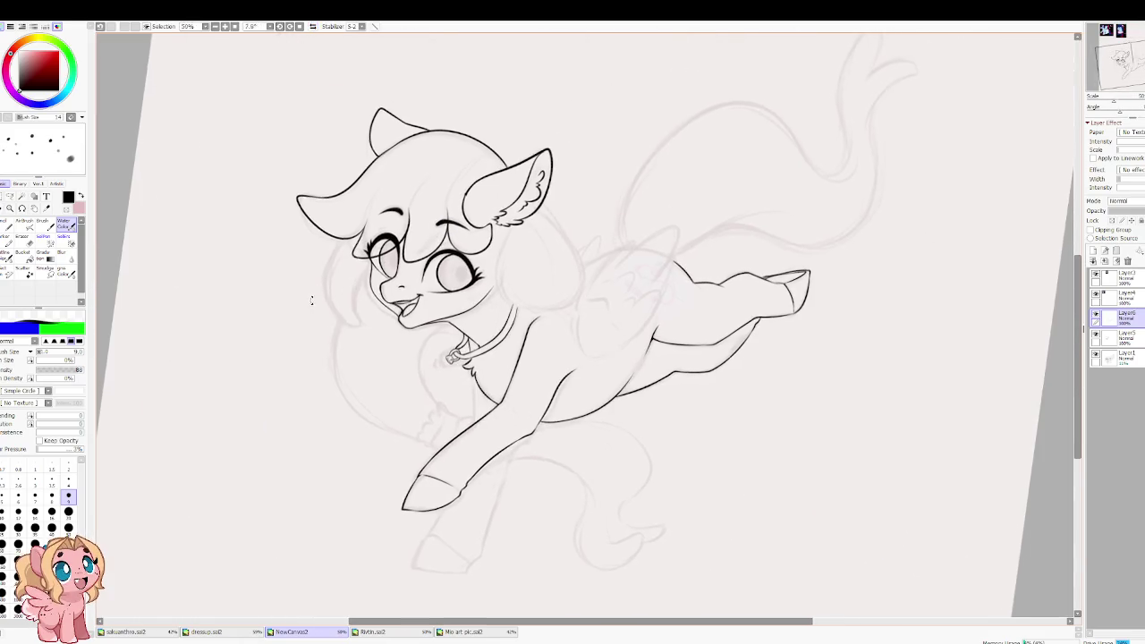
pyautogui.moveTo(302, 311); pyautogui.dragTo(305, 333)
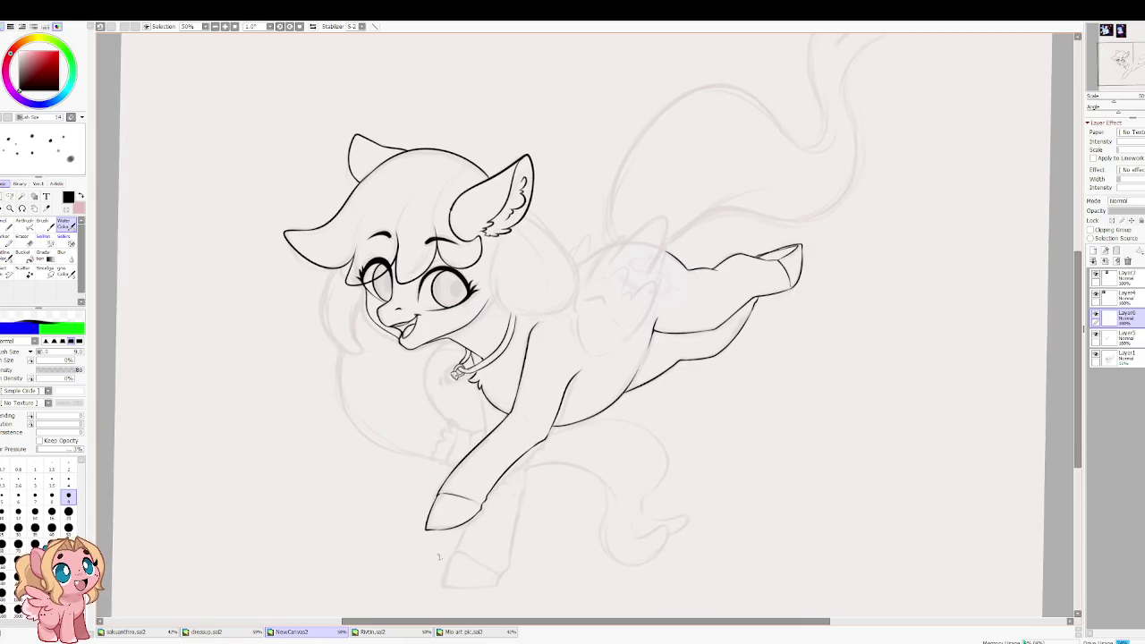
pyautogui.scroll(4, 841, 322)
pyautogui.scroll(4, 806, 309)
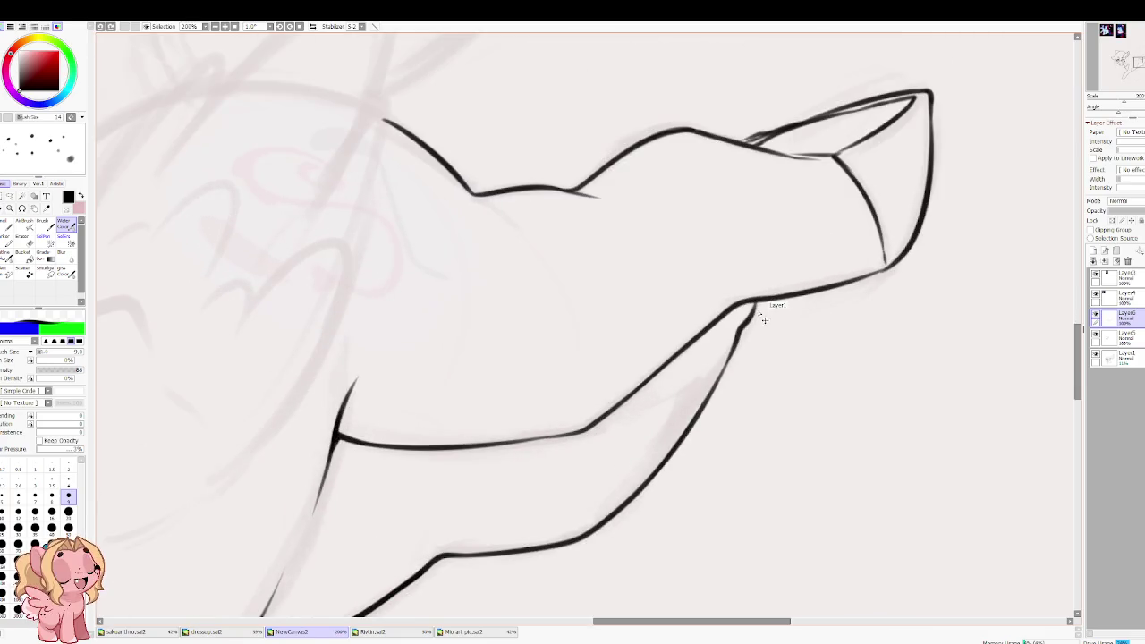
pyautogui.moveTo(753, 315); pyautogui.dragTo(773, 298)
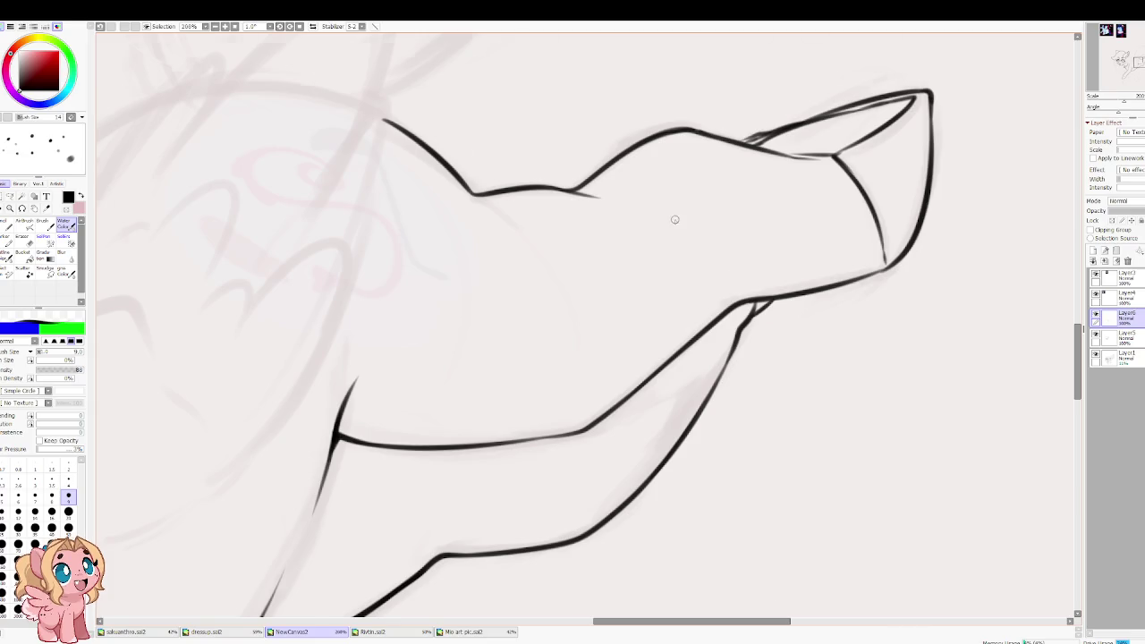
pyautogui.scroll(-3, 675, 219)
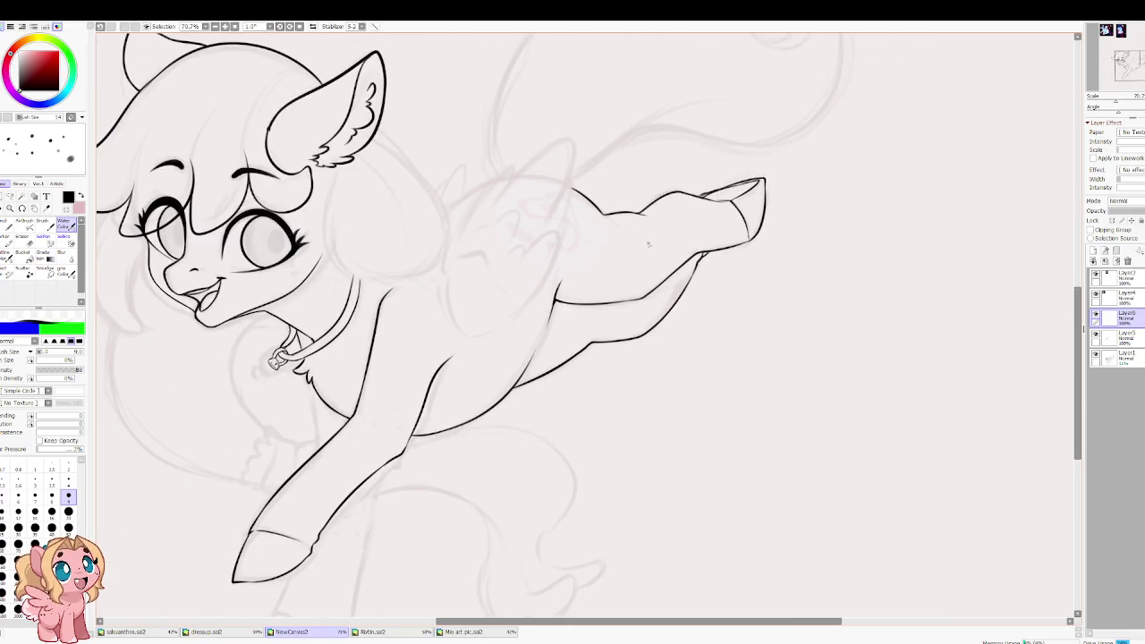
pyautogui.moveTo(564, 278); pyautogui.dragTo(676, 322)
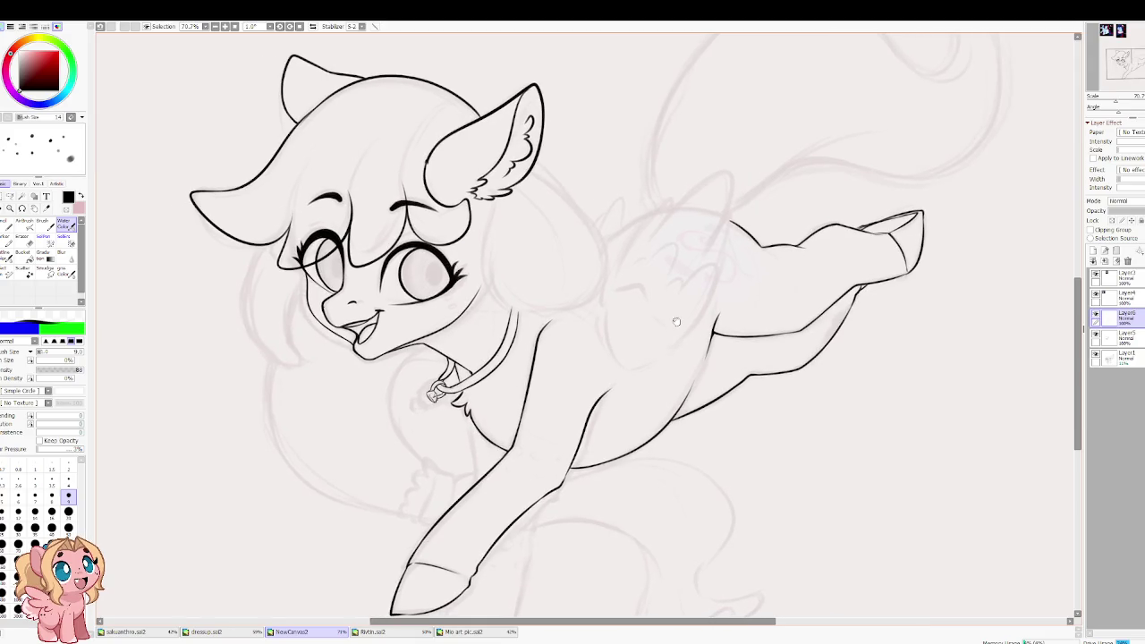
pyautogui.scroll(1, 741, 352)
pyautogui.press('h')
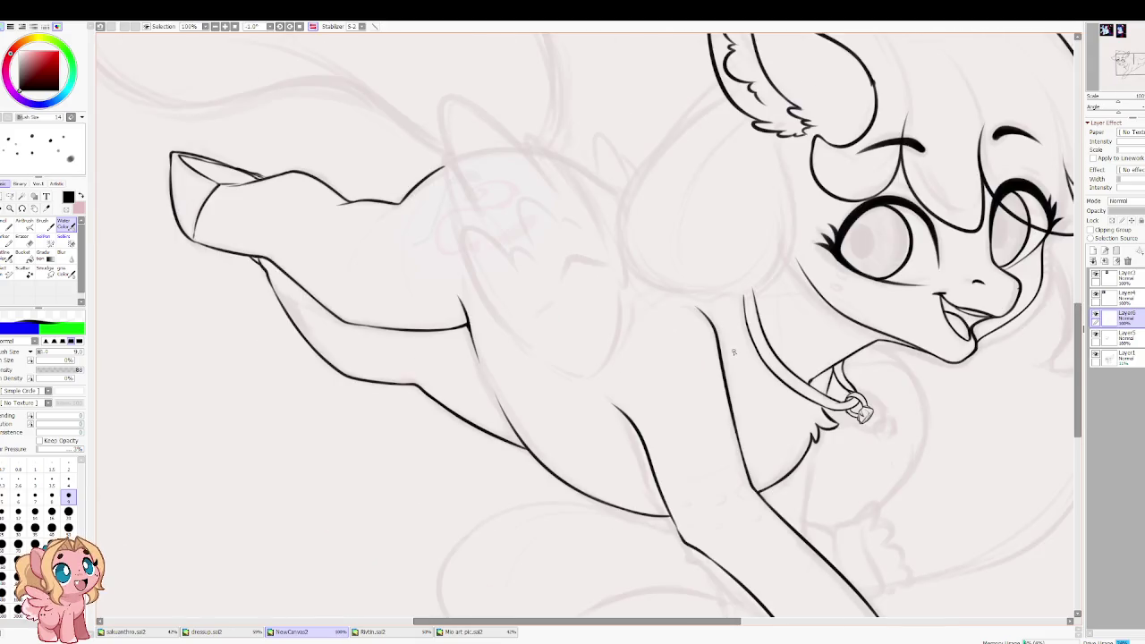
pyautogui.press('h')
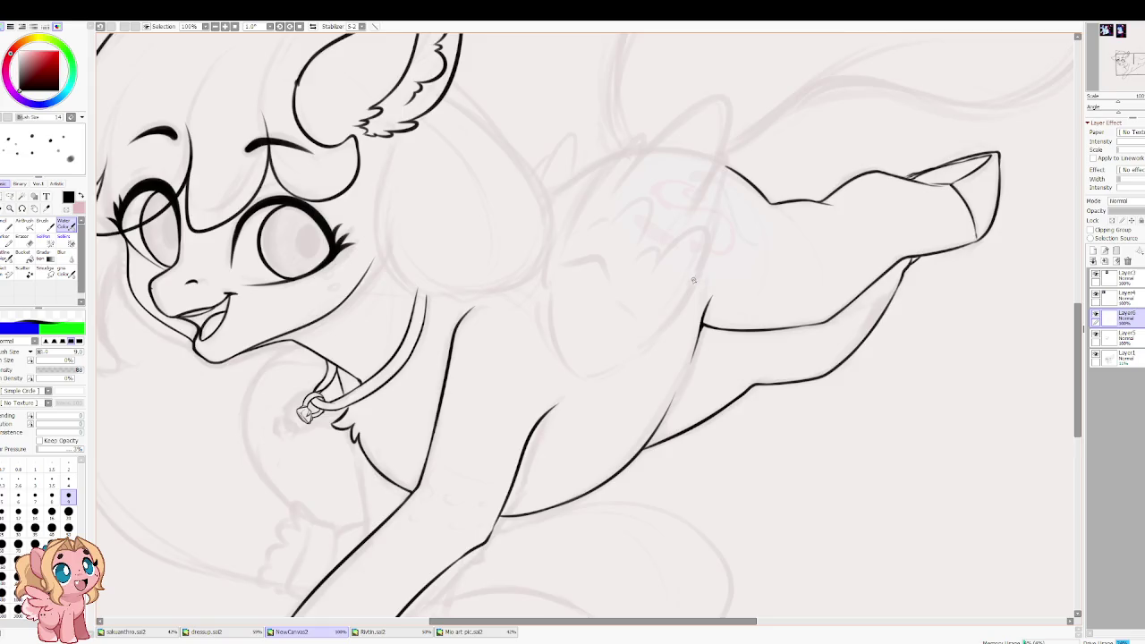
pyautogui.scroll(-3, 694, 280)
pyautogui.scroll(5, 551, 493)
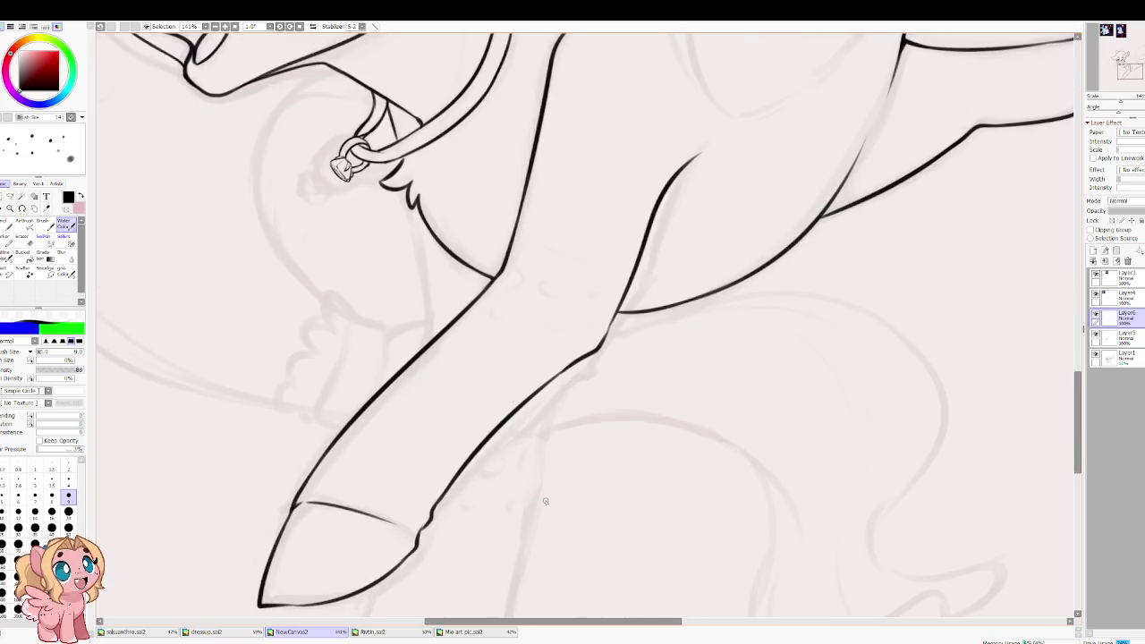
pyautogui.scroll(-2, 545, 501)
pyautogui.scroll(2, 418, 203)
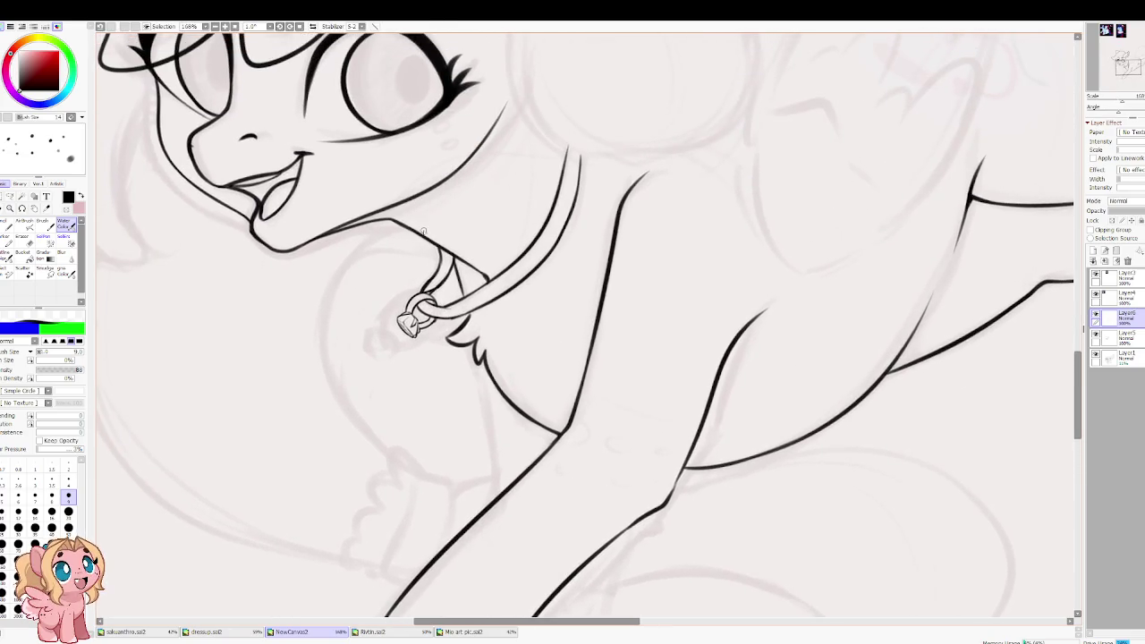
pyautogui.scroll(1, 423, 231)
pyautogui.scroll(1, 332, 282)
pyautogui.scroll(1, 505, 335)
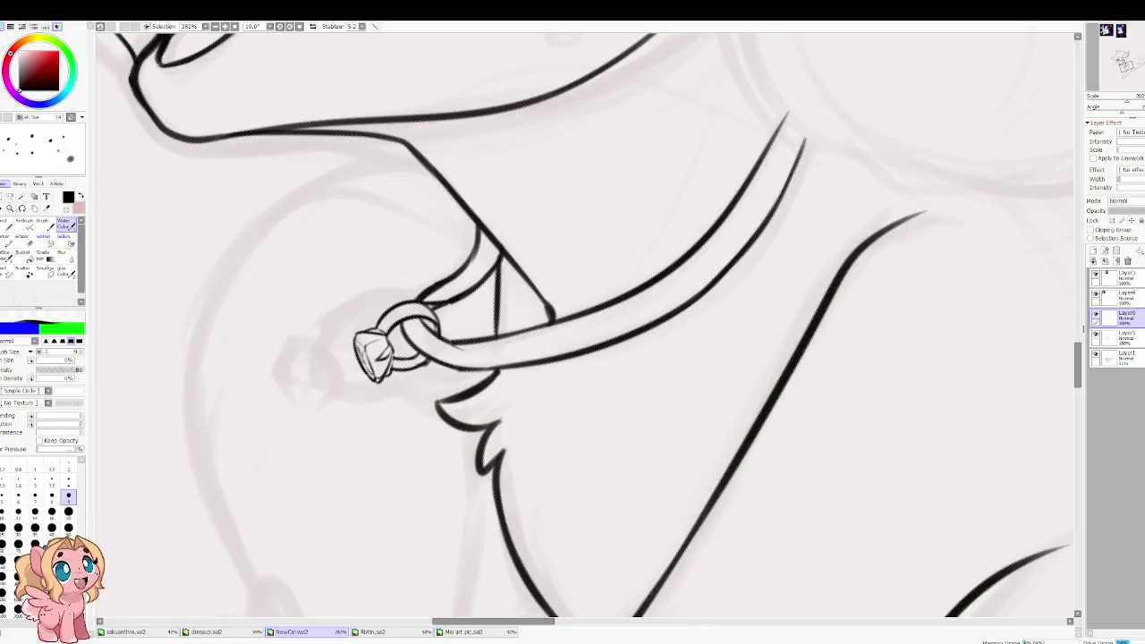
pyautogui.scroll(-2, 412, 270)
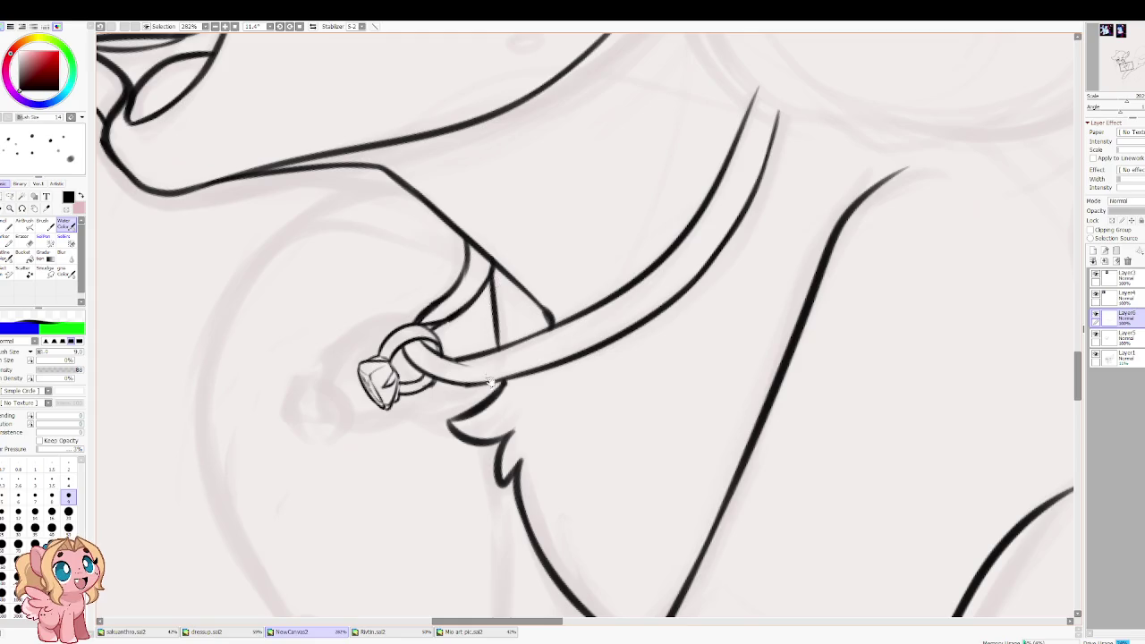
pyautogui.scroll(-3, 544, 157)
pyautogui.scroll(1, 572, 369)
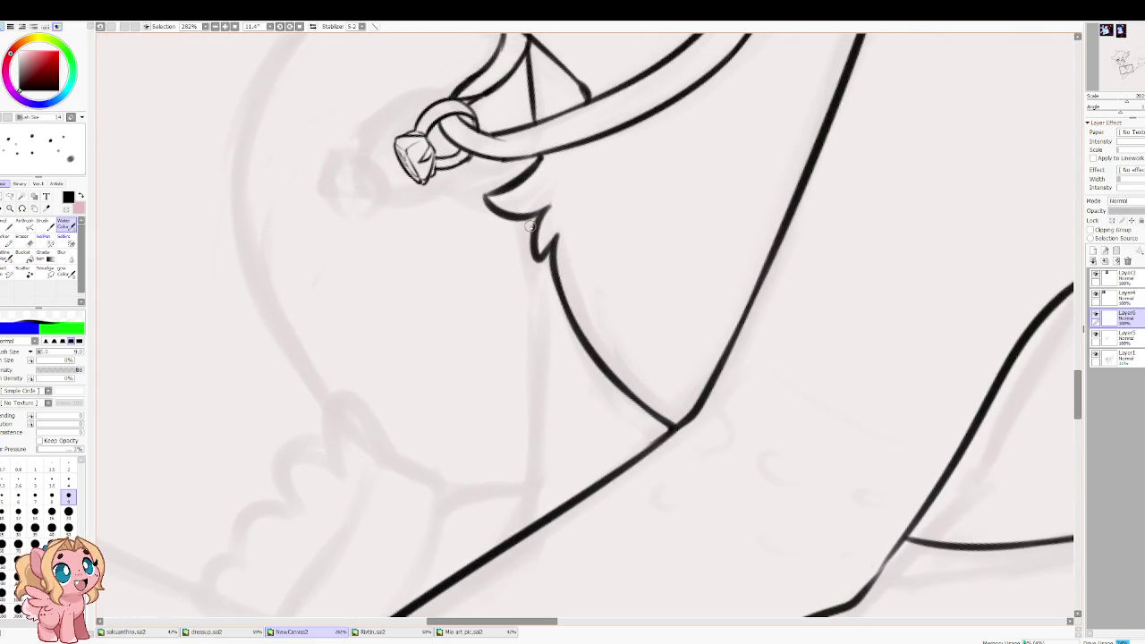
# Step: Ink the line from the chest fluff tip down to meet the leg's diagonal
pyautogui.moveTo(529, 215); pyautogui.dragTo(527, 458)
pyautogui.hotkey('ctrl', 'z')
pyautogui.moveTo(530, 213); pyautogui.dragTo(527, 455)
pyautogui.moveTo(530, 354)
pyautogui.mouseDown()
pyautogui.moveTo(528, 501)
pyautogui.moveTo(515, 536)
pyautogui.mouseUp()
pyautogui.hotkey('ctrl', 'z')
pyautogui.moveTo(532, 494)
pyautogui.mouseDown()
pyautogui.moveTo(516, 537)
pyautogui.moveTo(526, 384)
pyautogui.moveTo(468, 422)
pyautogui.mouseUp()
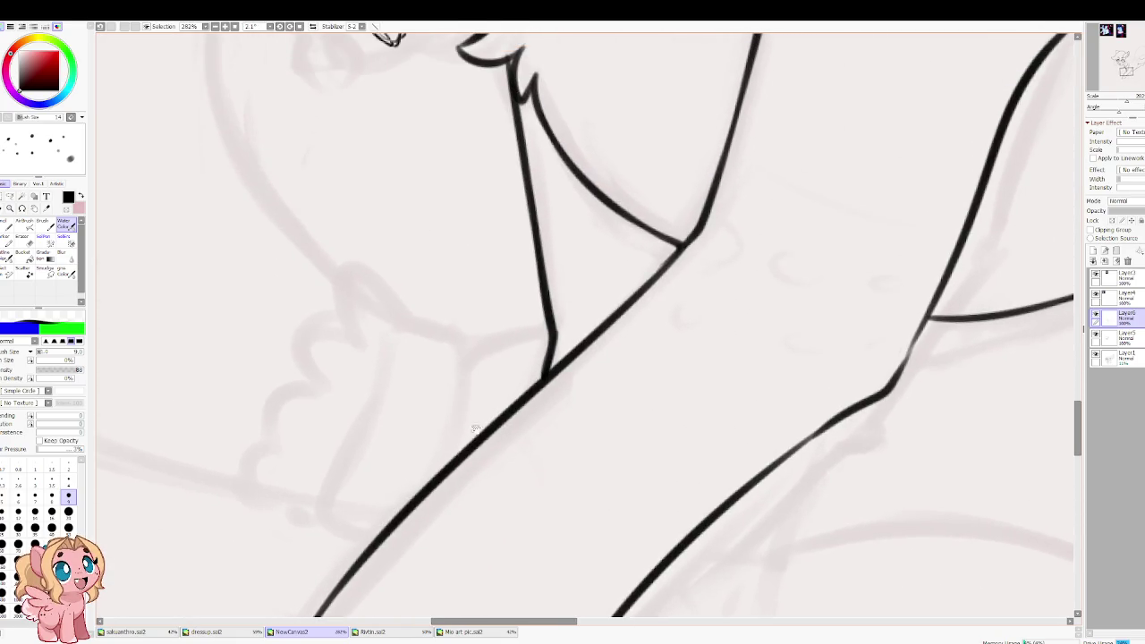
# Step: Outline the first front hoof's flat base and its upward-curving side
pyautogui.moveTo(519, 504)
pyautogui.mouseDown()
pyautogui.moveTo(466, 428)
pyautogui.moveTo(613, 159)
pyautogui.mouseUp()
pyautogui.moveTo(577, 208)
pyautogui.mouseDown()
pyautogui.moveTo(480, 403)
pyautogui.moveTo(433, 577)
pyautogui.moveTo(669, 582)
pyautogui.mouseUp()
pyautogui.hotkey('ctrl', 'z')
pyautogui.moveTo(430, 580)
pyautogui.mouseDown()
pyautogui.moveTo(711, 582)
pyautogui.moveTo(810, 401)
pyautogui.mouseUp()
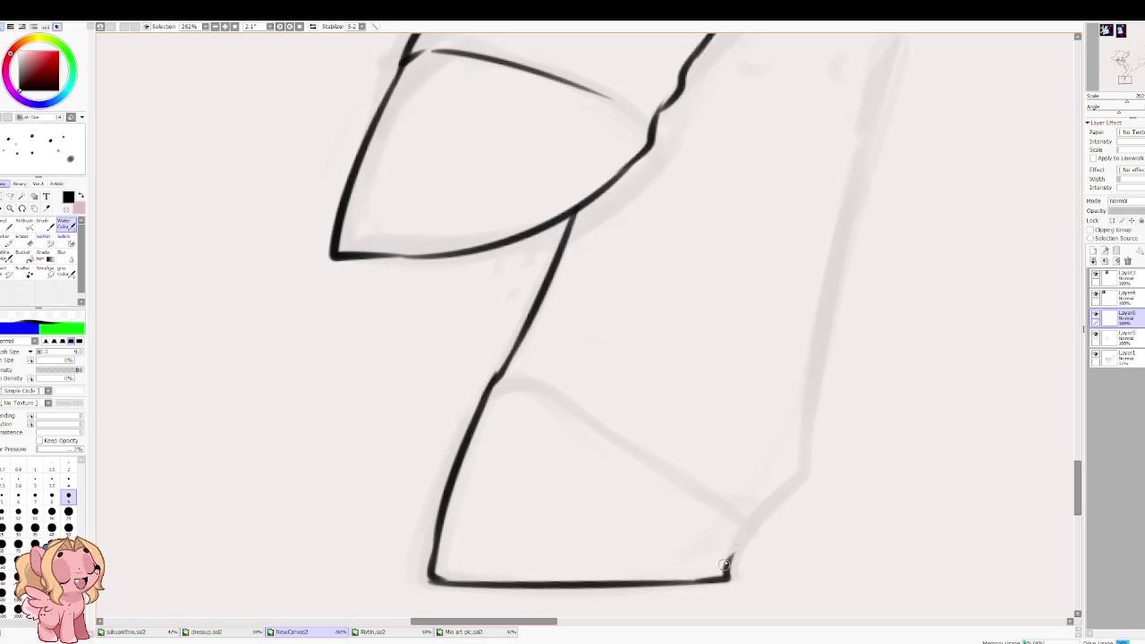
pyautogui.moveTo(787, 349)
pyautogui.mouseDown()
pyautogui.moveTo(553, 497)
pyautogui.moveTo(511, 542)
pyautogui.moveTo(727, 145)
pyautogui.mouseUp()
pyautogui.hotkey('ctrl', 'z')
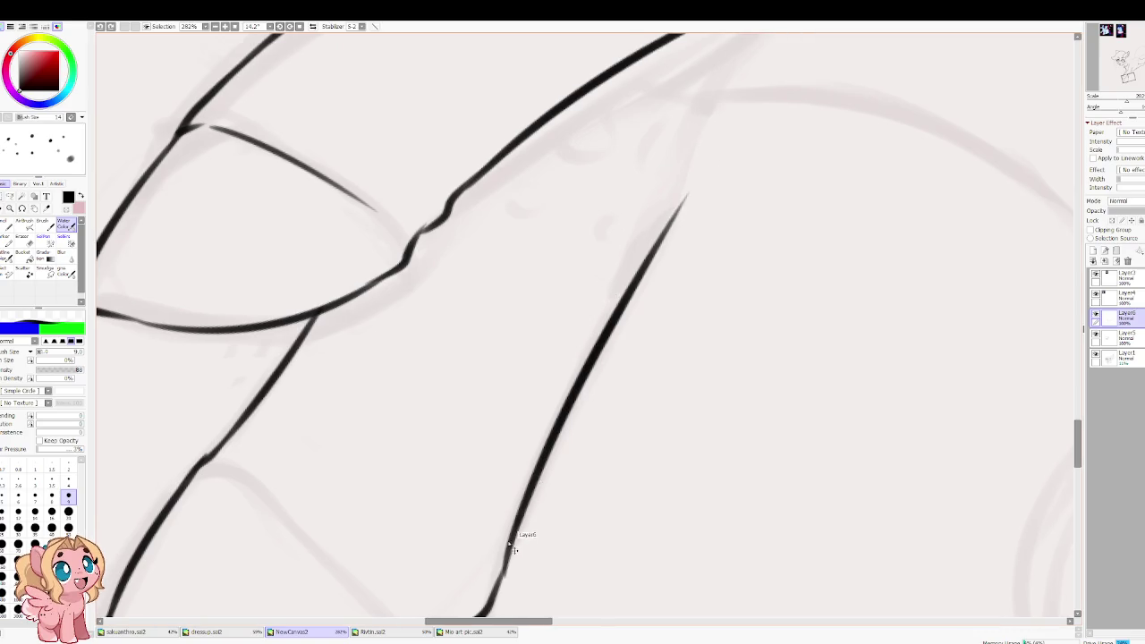
pyautogui.hotkey('ctrl', 'z')
# Step: Redraw a smoother right-hand outline of the front leg, joining it to the upper body line
pyautogui.moveTo(501, 575); pyautogui.dragTo(694, 146)
pyautogui.scroll(-2, 545, 343)
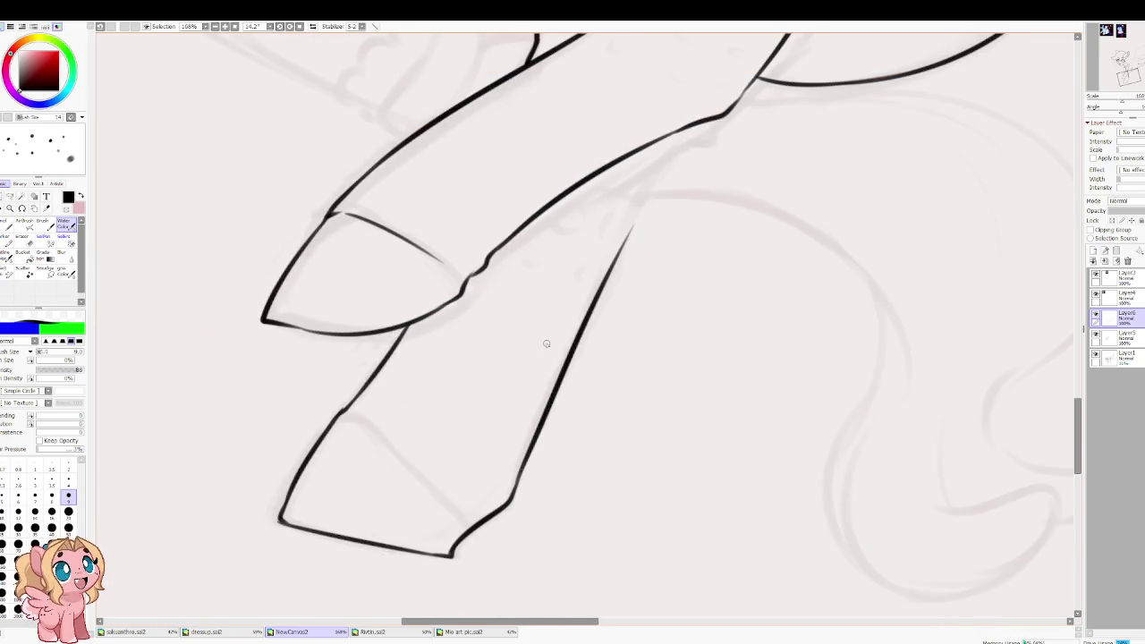
pyautogui.moveTo(546, 343); pyautogui.dragTo(564, 358)
pyautogui.hotkey('ctrl', 'z')
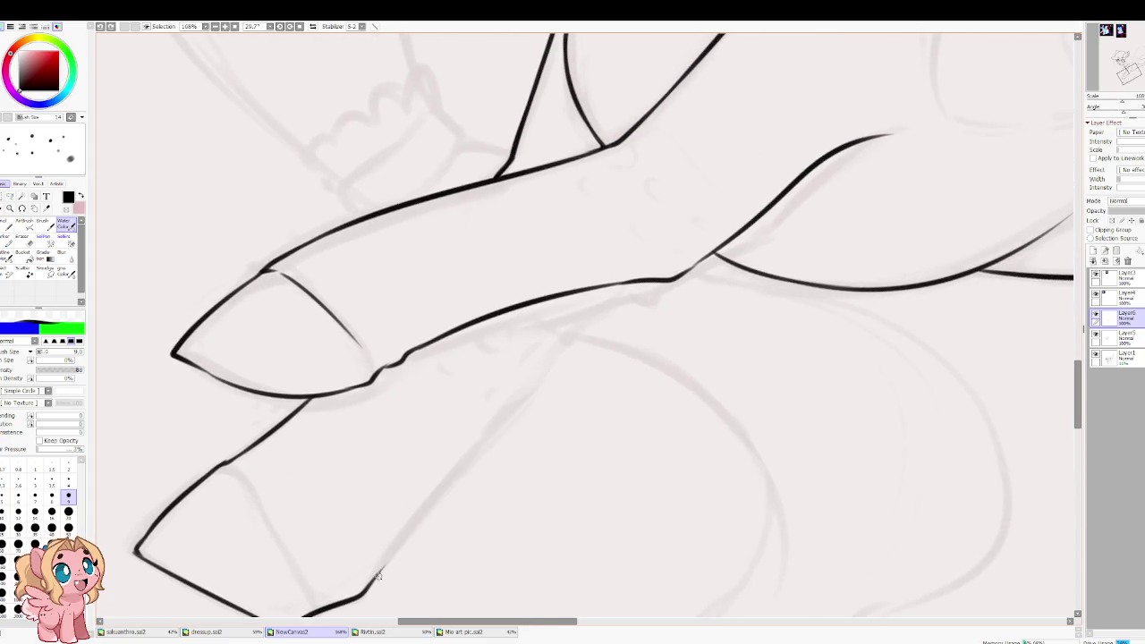
pyautogui.moveTo(376, 577); pyautogui.dragTo(574, 347)
pyautogui.hotkey('ctrl', 'z')
pyautogui.moveTo(374, 583); pyautogui.dragTo(569, 369)
pyautogui.hotkey('ctrl', 'z')
pyautogui.moveTo(376, 575); pyautogui.dragTo(577, 338)
pyautogui.hotkey('ctrl', 'z')
pyautogui.moveTo(542, 381); pyautogui.dragTo(578, 324)
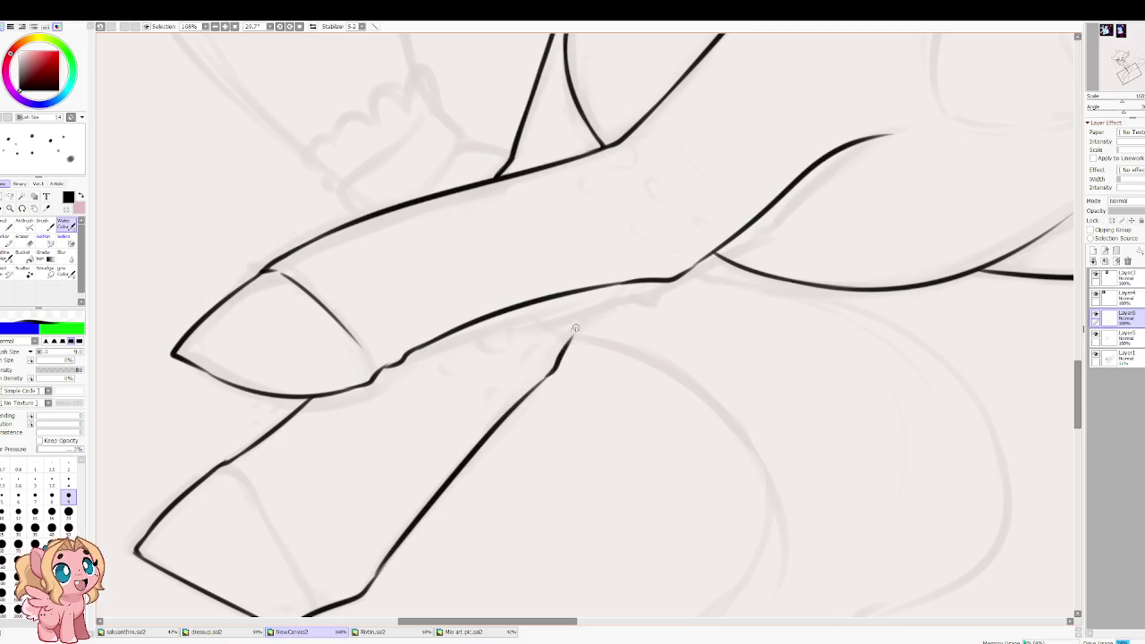
pyautogui.moveTo(555, 365); pyautogui.dragTo(629, 284)
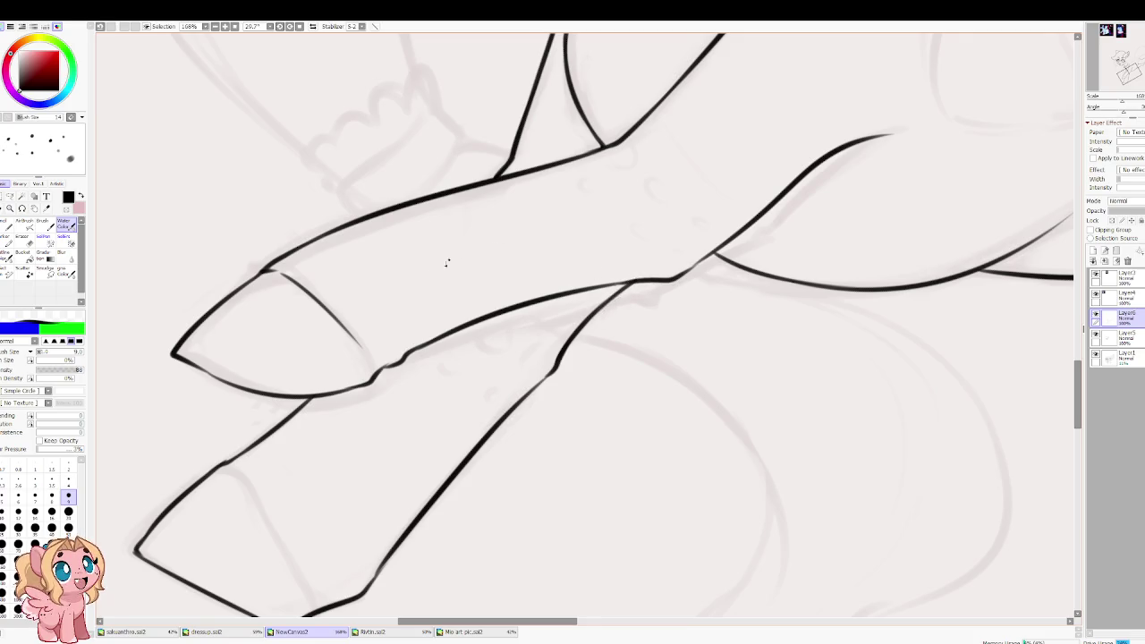
# Step: Ink the top edge of the second foreleg's lower hoof
pyautogui.press('Home')
pyautogui.moveTo(499, 271); pyautogui.dragTo(620, 328)
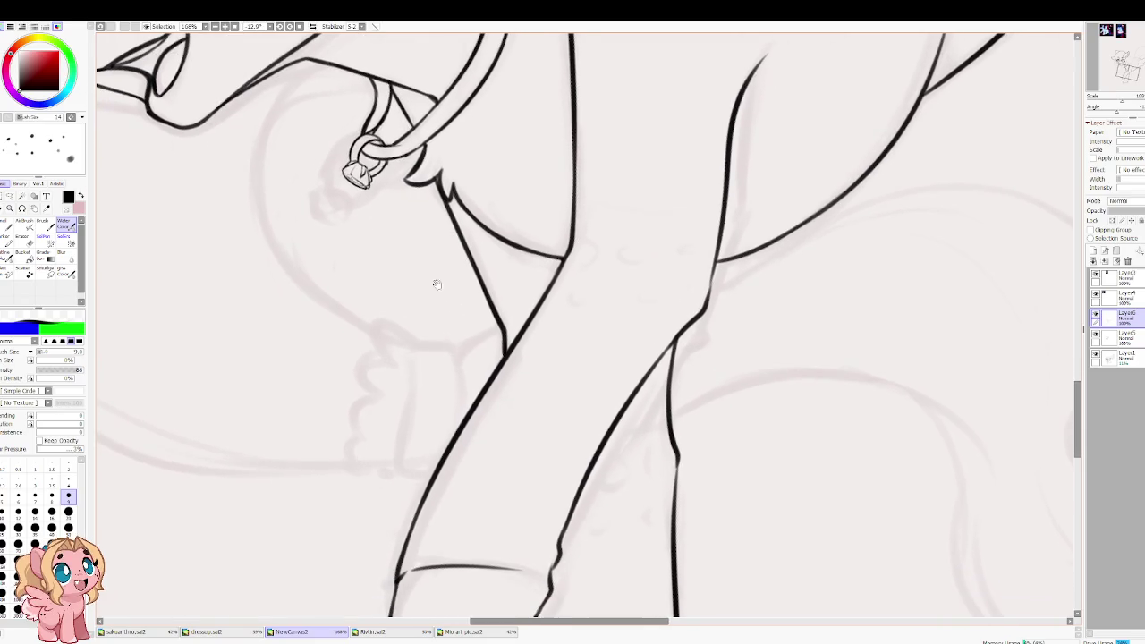
pyautogui.scroll(-3, 620, 328)
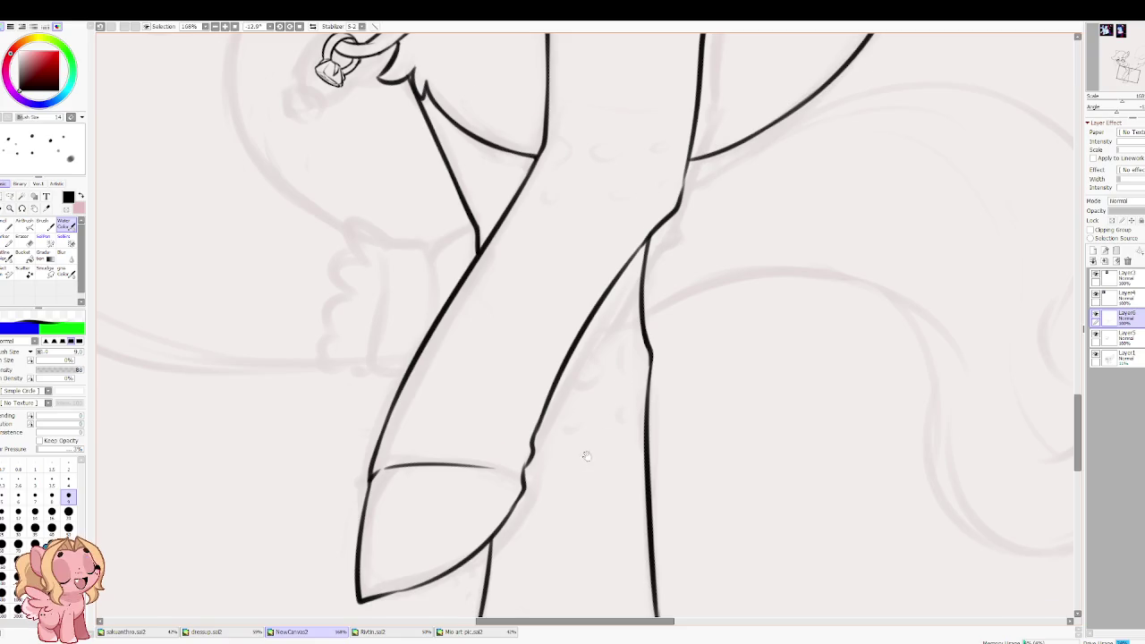
pyautogui.moveTo(589, 454); pyautogui.dragTo(628, 204)
pyautogui.moveTo(514, 414); pyautogui.dragTo(598, 433)
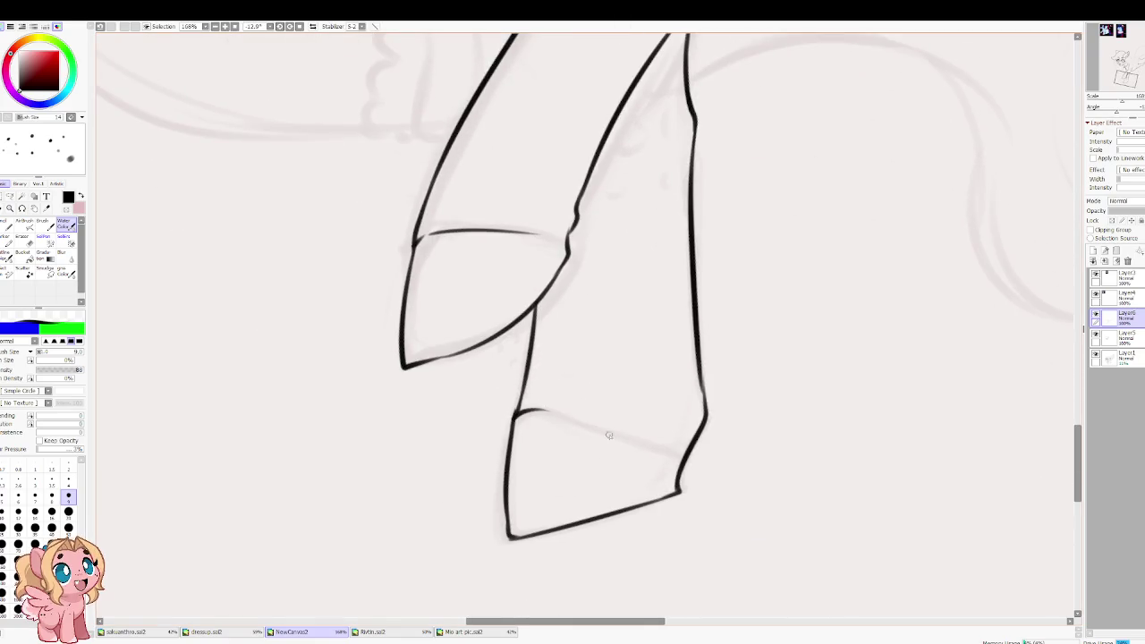
pyautogui.moveTo(678, 458)
pyautogui.mouseDown()
pyautogui.moveTo(557, 430)
pyautogui.moveTo(671, 446)
pyautogui.moveTo(618, 434)
pyautogui.mouseUp()
pyautogui.hotkey('ctrl', 'z')
pyautogui.hotkey('ctrl', 'z')
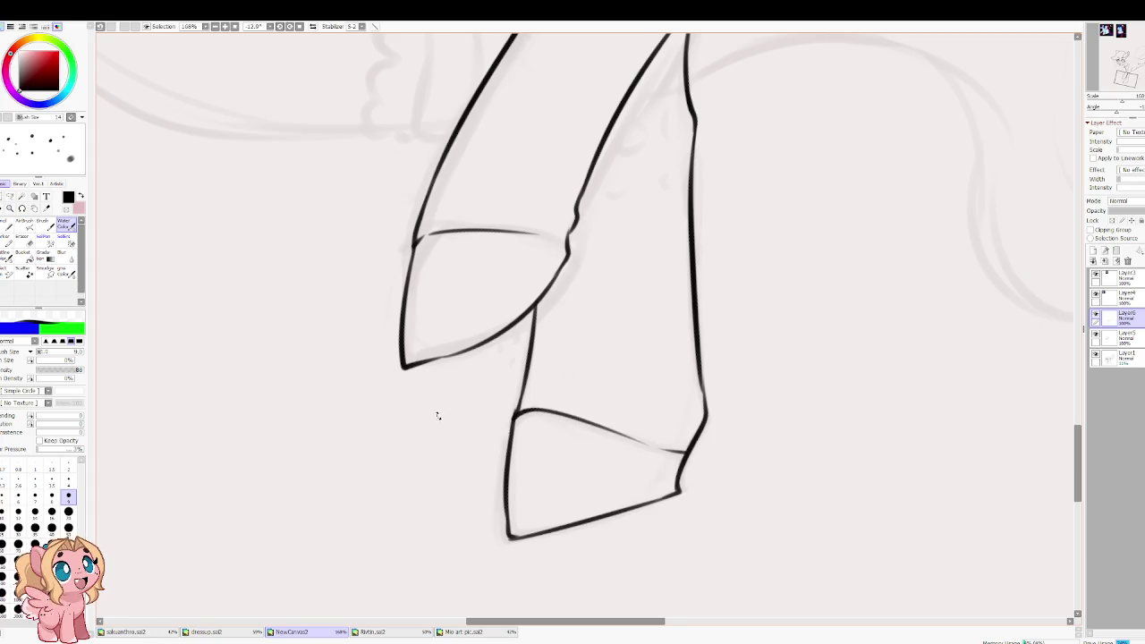
pyautogui.moveTo(438, 416); pyautogui.dragTo(454, 306)
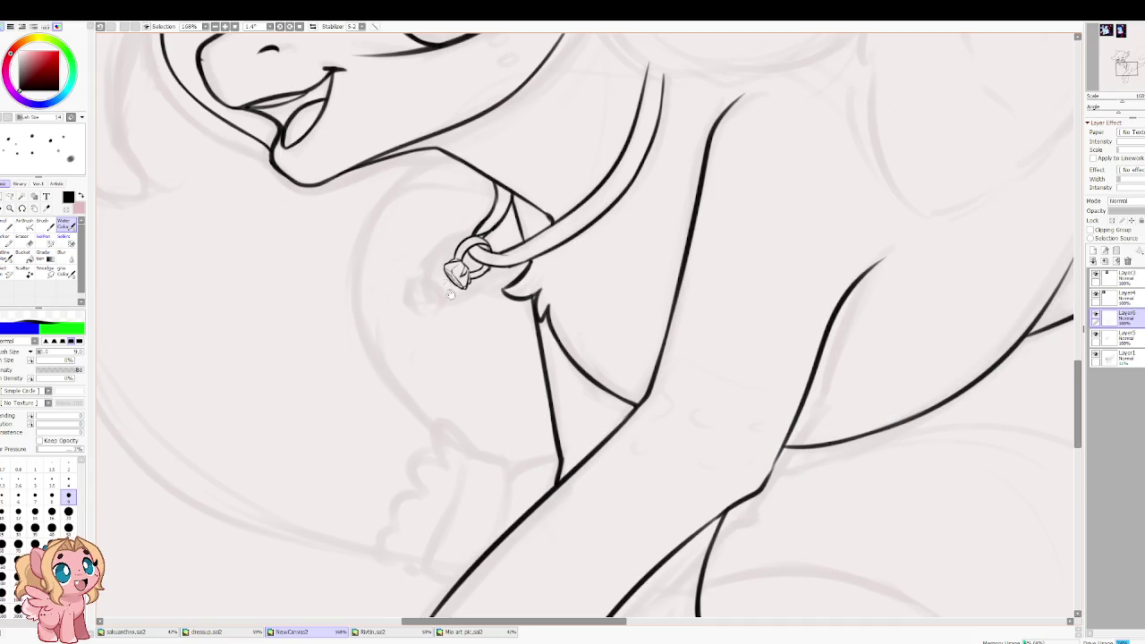
# Step: Zoom out to 50% to review the whole inked pony, then zoom back in on the wing
pyautogui.moveTo(478, 219); pyautogui.dragTo(461, 313)
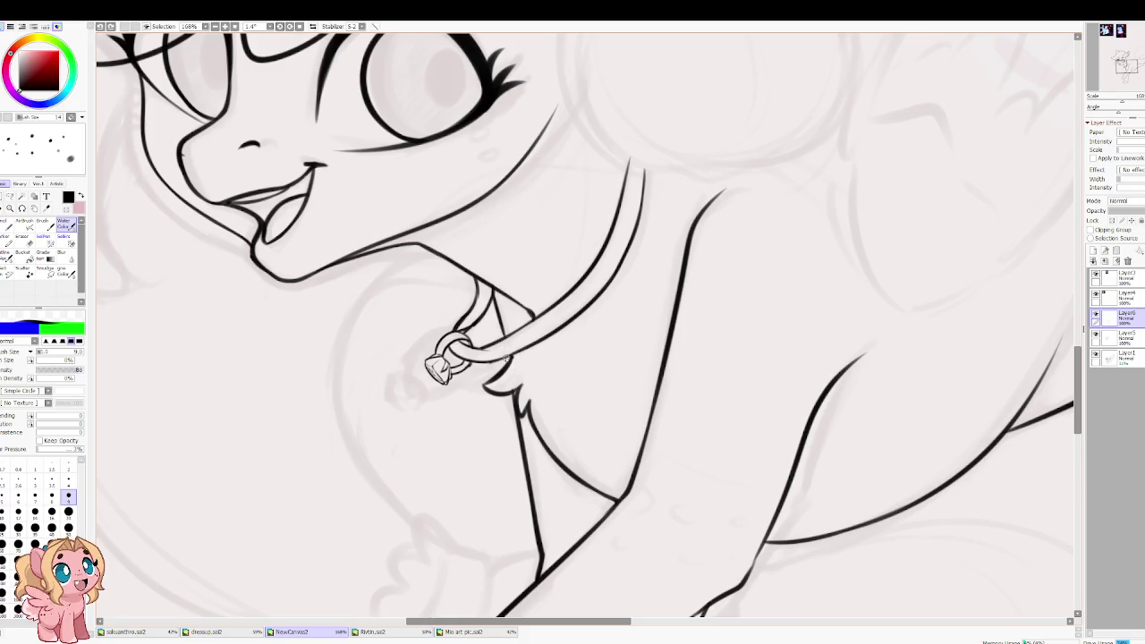
pyautogui.moveTo(463, 316); pyautogui.dragTo(445, 325)
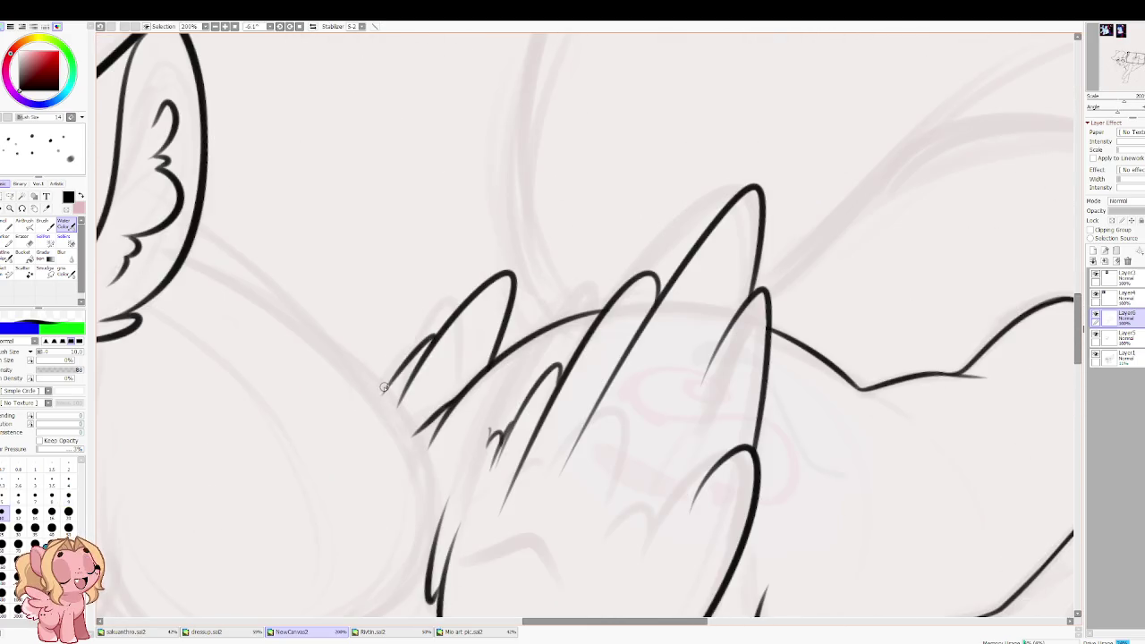
pyautogui.scroll(-1, 372, 394)
pyautogui.scroll(-1, 321, 256)
pyautogui.scroll(-2, 433, 191)
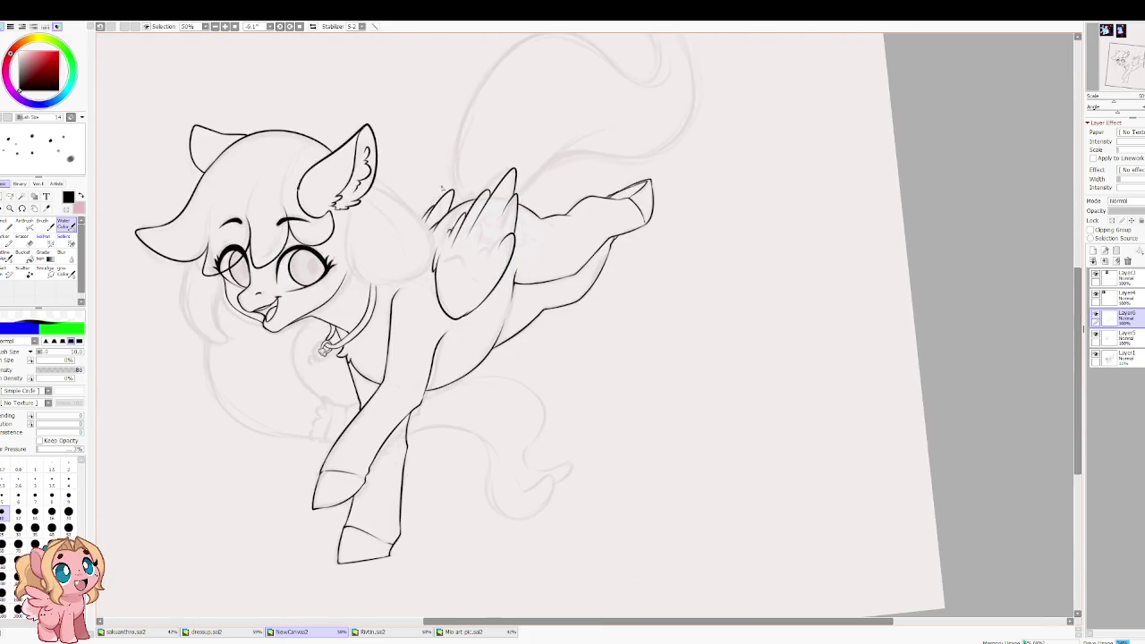
pyautogui.scroll(1, 456, 222)
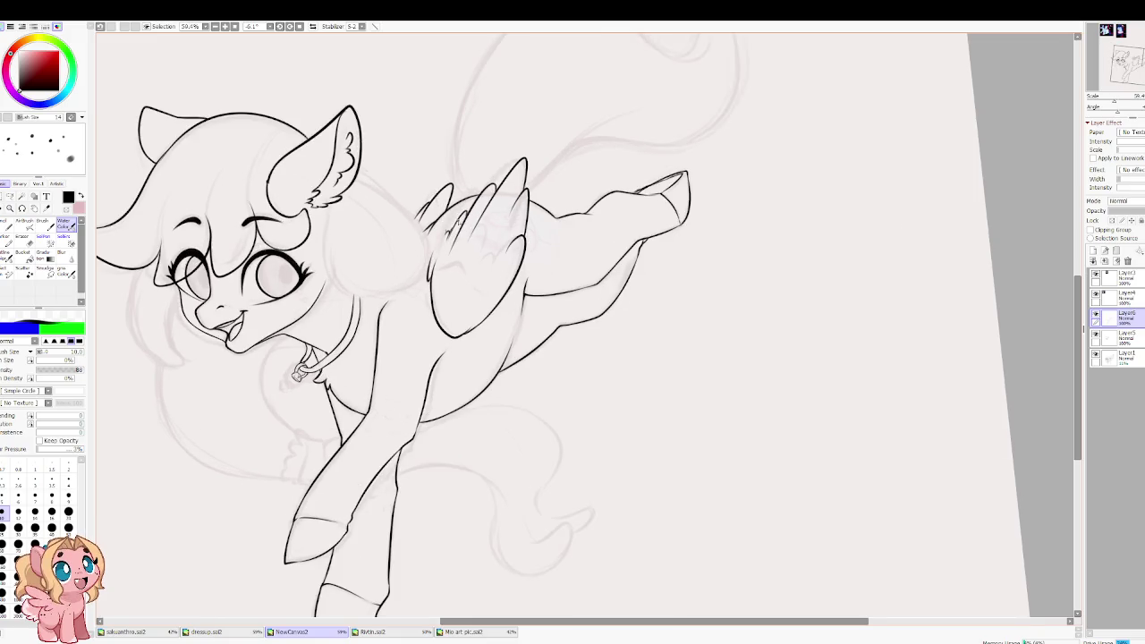
pyautogui.scroll(1, 457, 223)
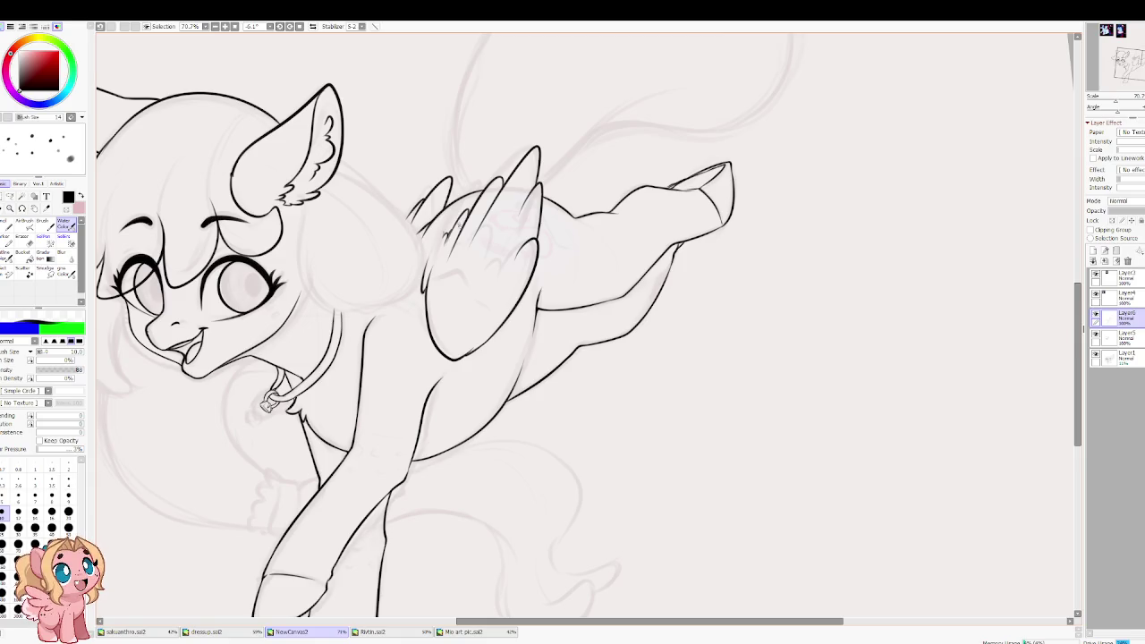
pyautogui.scroll(2, 474, 250)
pyautogui.scroll(-2, 472, 247)
pyautogui.scroll(2, 510, 419)
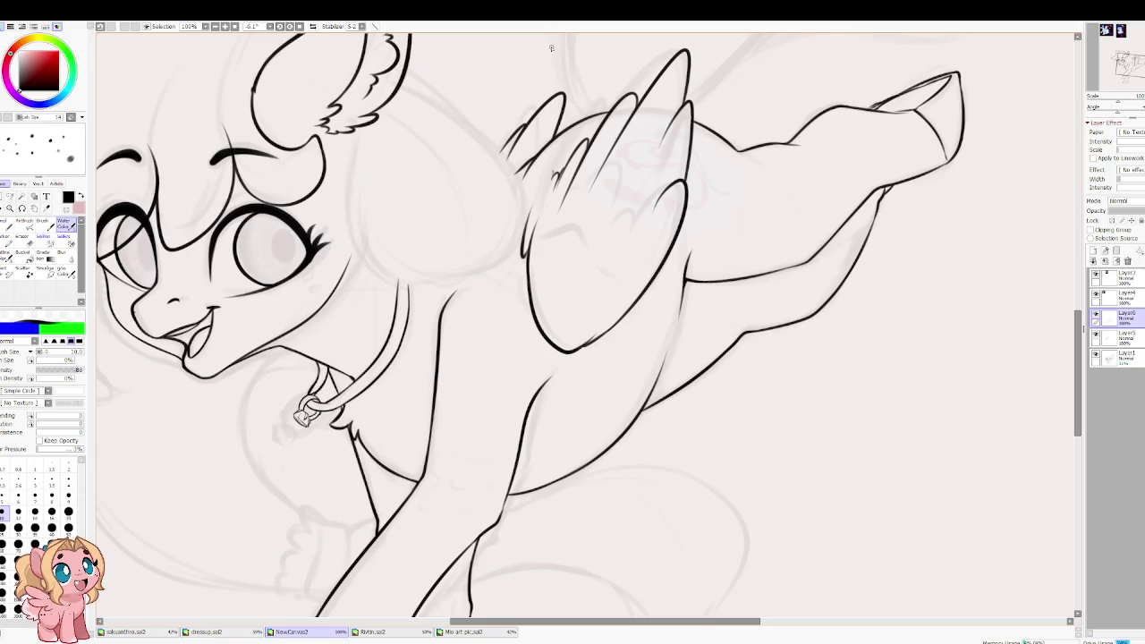
pyautogui.scroll(-2, 479, 236)
pyautogui.scroll(3, 441, 136)
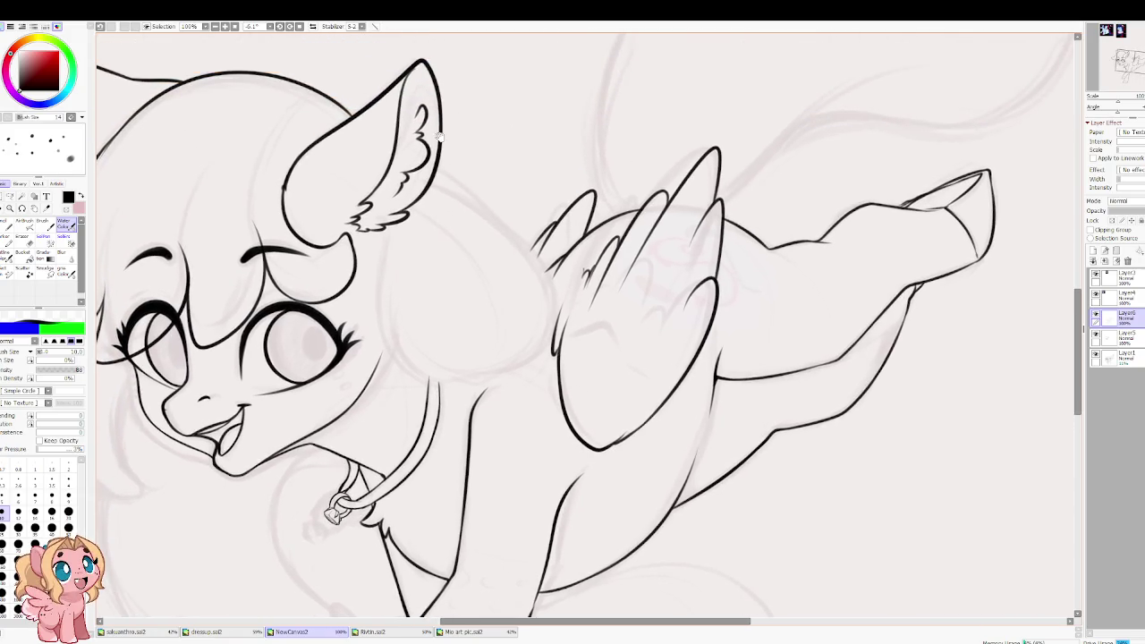
pyautogui.scroll(3, 458, 380)
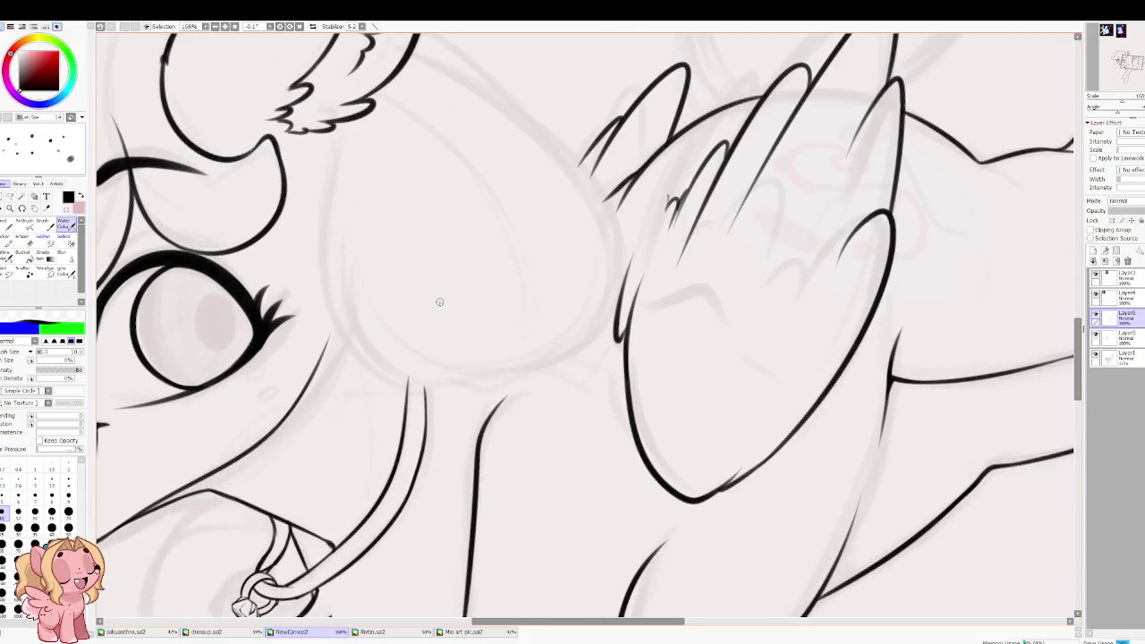
# Step: On a mirrored view, ink the neck curve from below the ear down to the wing, including its bottom edge
pyautogui.moveTo(359, 258); pyautogui.dragTo(543, 347)
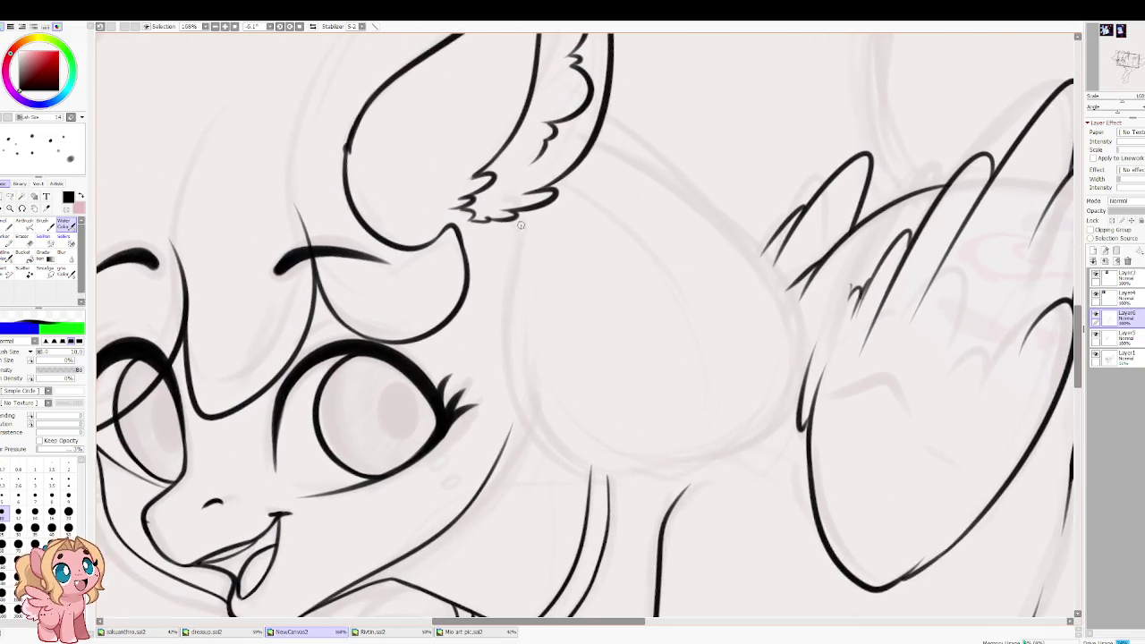
pyautogui.press('h')
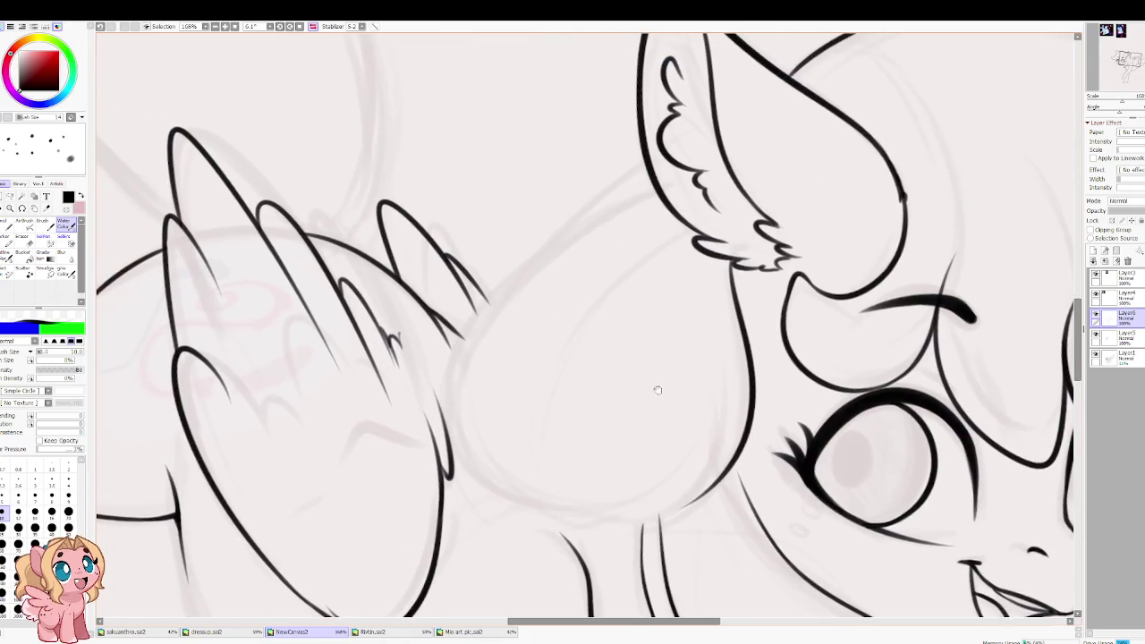
pyautogui.moveTo(662, 186); pyautogui.dragTo(438, 398)
pyautogui.hotkey('ctrl', 'z')
pyautogui.moveTo(659, 190); pyautogui.dragTo(470, 456)
pyautogui.moveTo(462, 410)
pyautogui.mouseDown()
pyautogui.moveTo(591, 511)
pyautogui.moveTo(688, 513)
pyautogui.mouseUp()
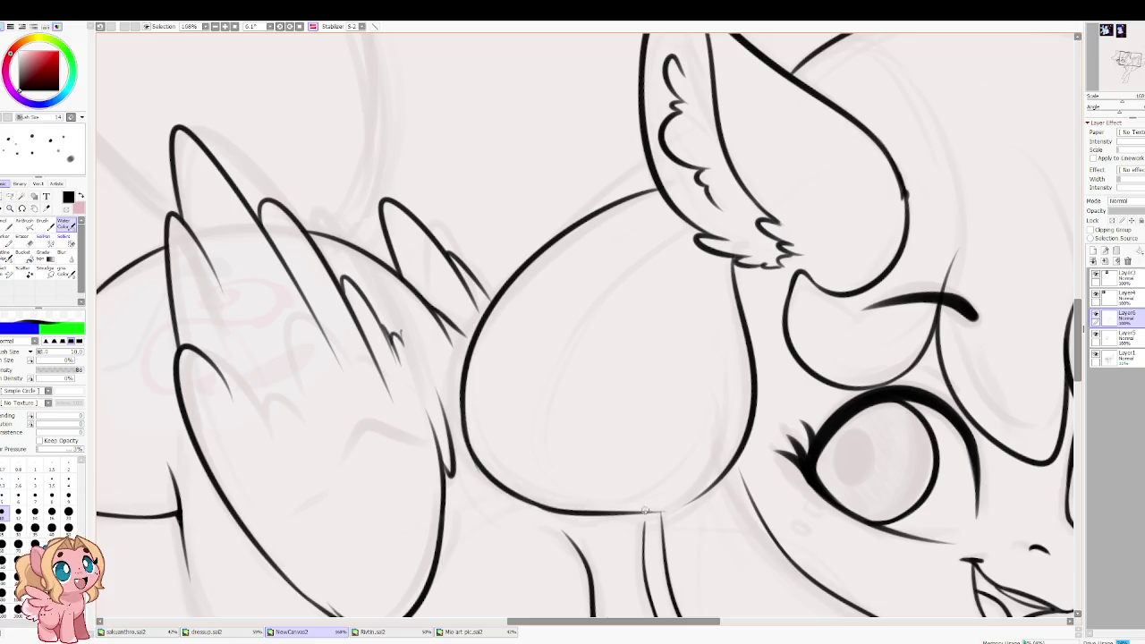
pyautogui.hotkey('ctrl', 'z')
pyautogui.moveTo(533, 505); pyautogui.dragTo(720, 492)
pyautogui.hotkey('ctrl', 'z')
pyautogui.moveTo(547, 508); pyautogui.dragTo(705, 492)
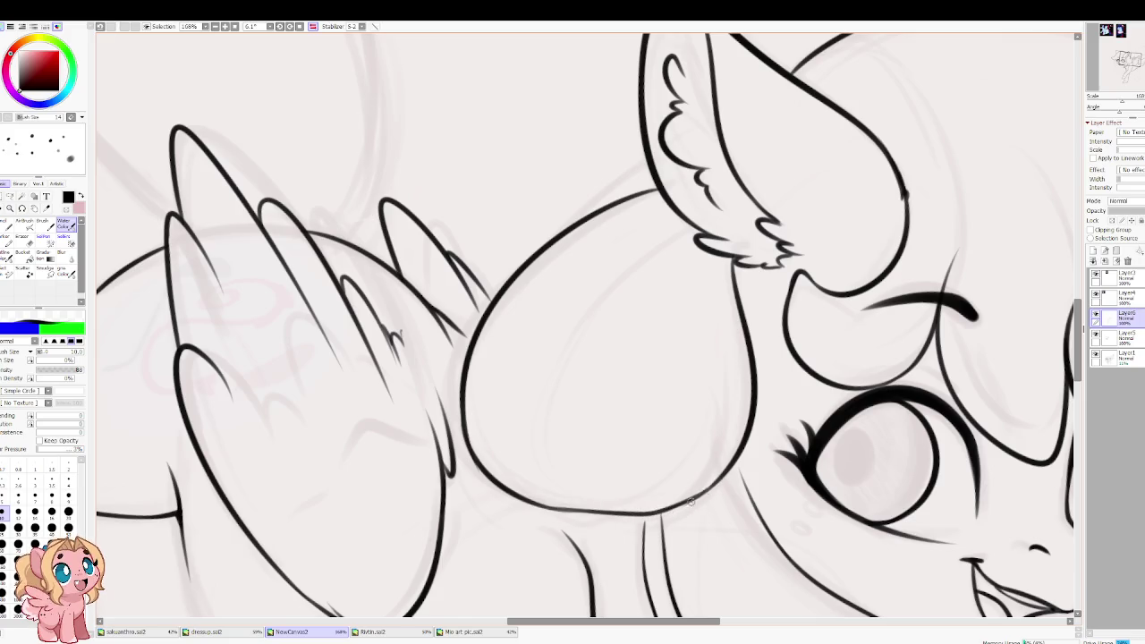
pyautogui.press('h')
pyautogui.scroll(-3, 567, 415)
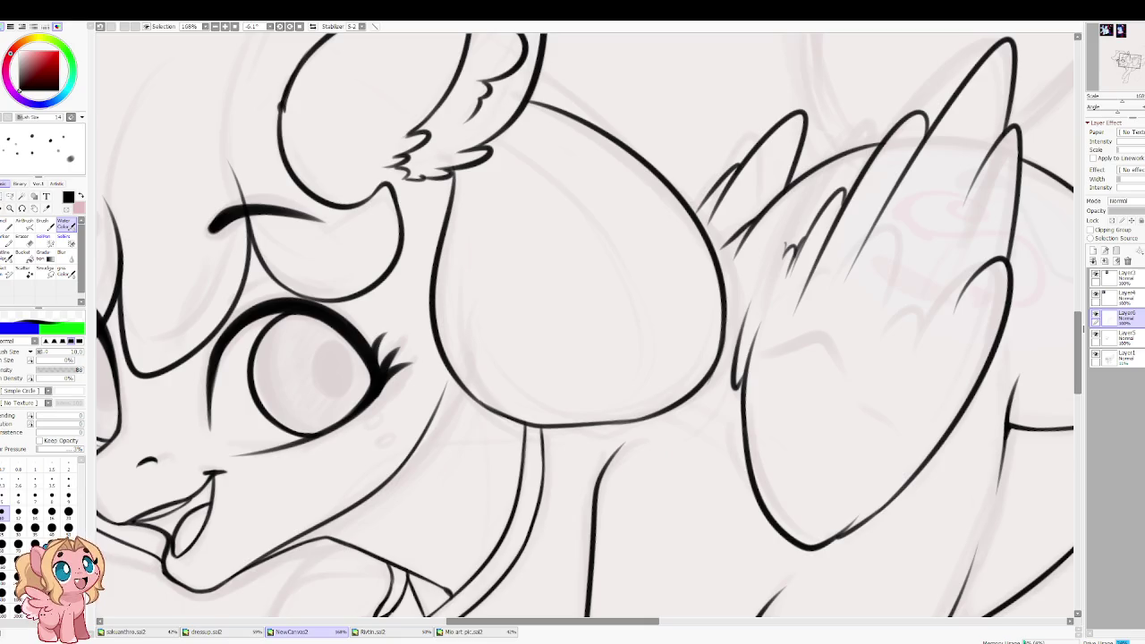
# Step: Erase the stray neck line below the hair bun with an enlarged eraser and redraw it joining the chest
pyautogui.moveTo(632, 470)
pyautogui.mouseDown()
pyautogui.moveTo(628, 359)
pyautogui.moveTo(583, 333)
pyautogui.mouseUp()
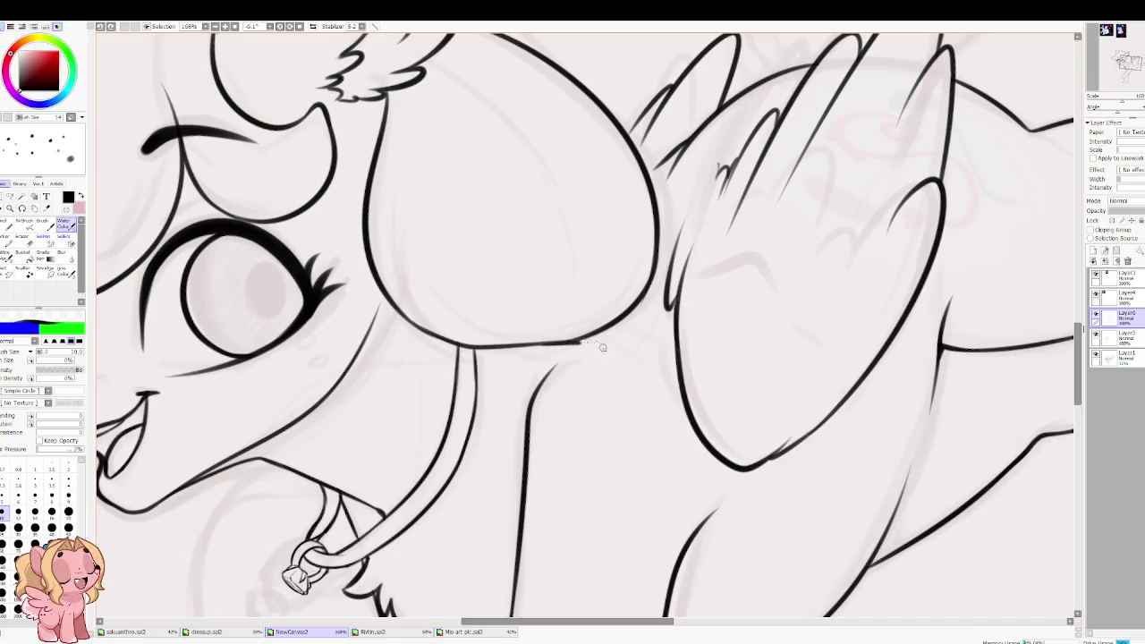
pyautogui.moveTo(592, 420)
pyautogui.mouseDown()
pyautogui.moveTo(610, 221)
pyautogui.moveTo(605, 306)
pyautogui.mouseUp()
pyautogui.press('e')
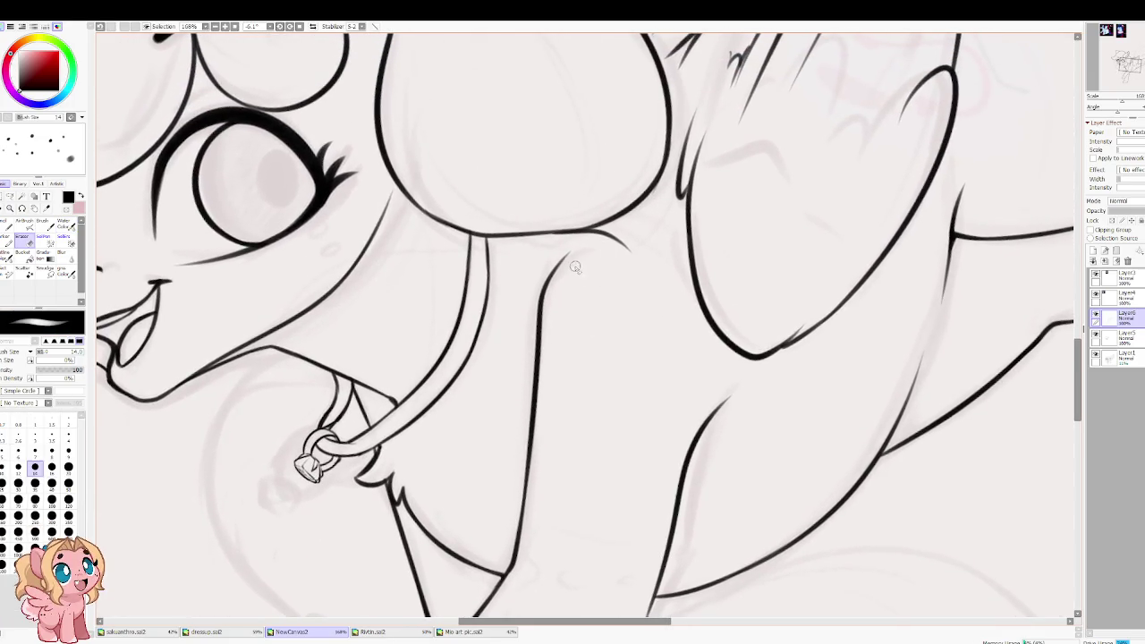
pyautogui.press(']')
pyautogui.press(']')
pyautogui.press(']')
pyautogui.moveTo(548, 265); pyautogui.dragTo(535, 376)
pyautogui.press('c')
pyautogui.hotkey('ctrl', 'z')
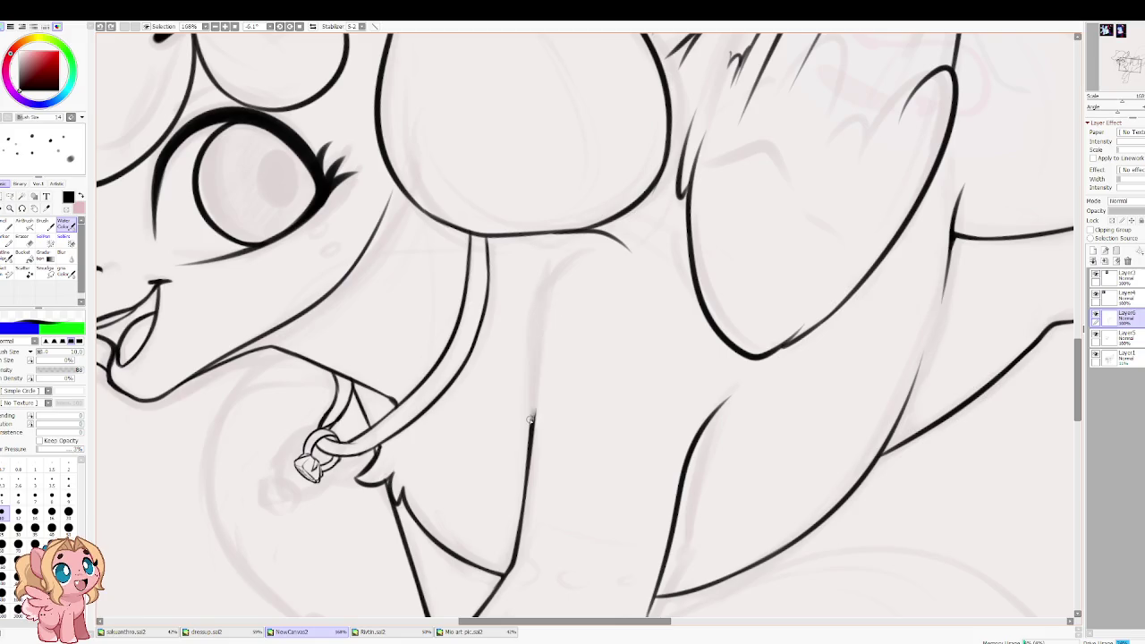
pyautogui.moveTo(562, 320); pyautogui.dragTo(536, 397)
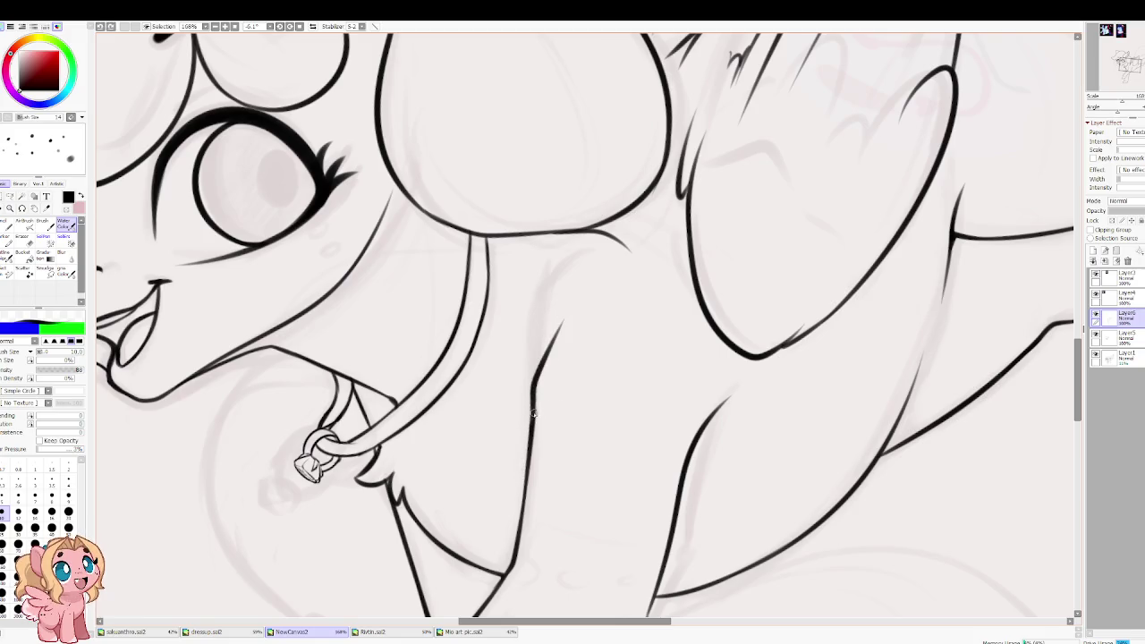
pyautogui.scroll(-6, 509, 377)
pyautogui.scroll(-2, 542, 382)
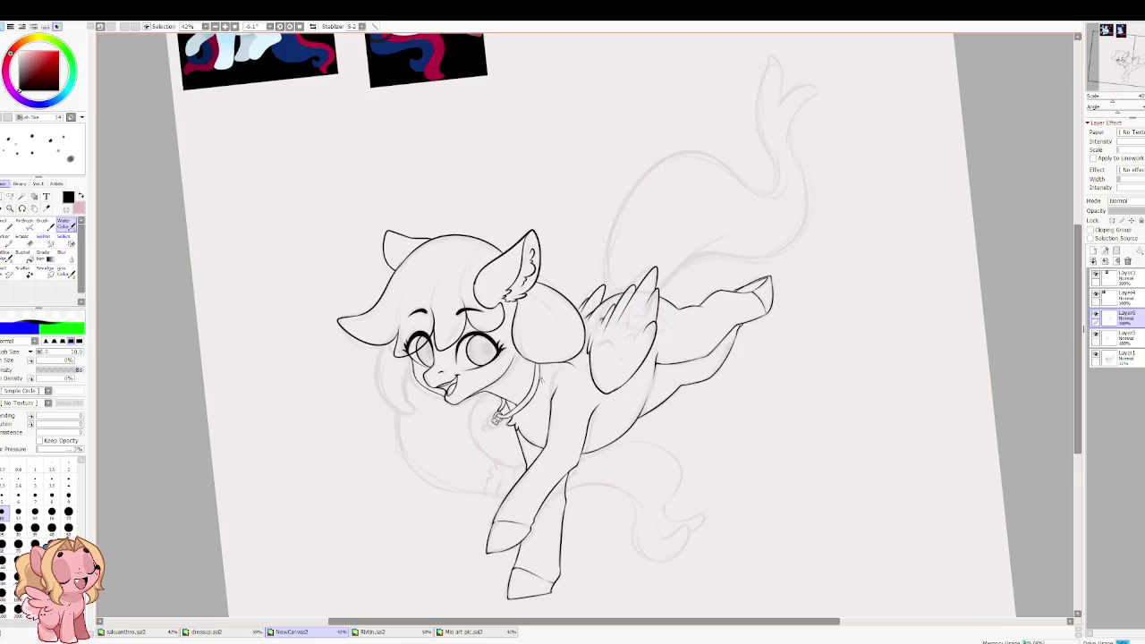
# Step: At brush size 7, draw the line connecting the wing's upper edge to the hair bun
pyautogui.moveTo(474, 383); pyautogui.dragTo(471, 353)
pyautogui.scroll(2, 518, 301)
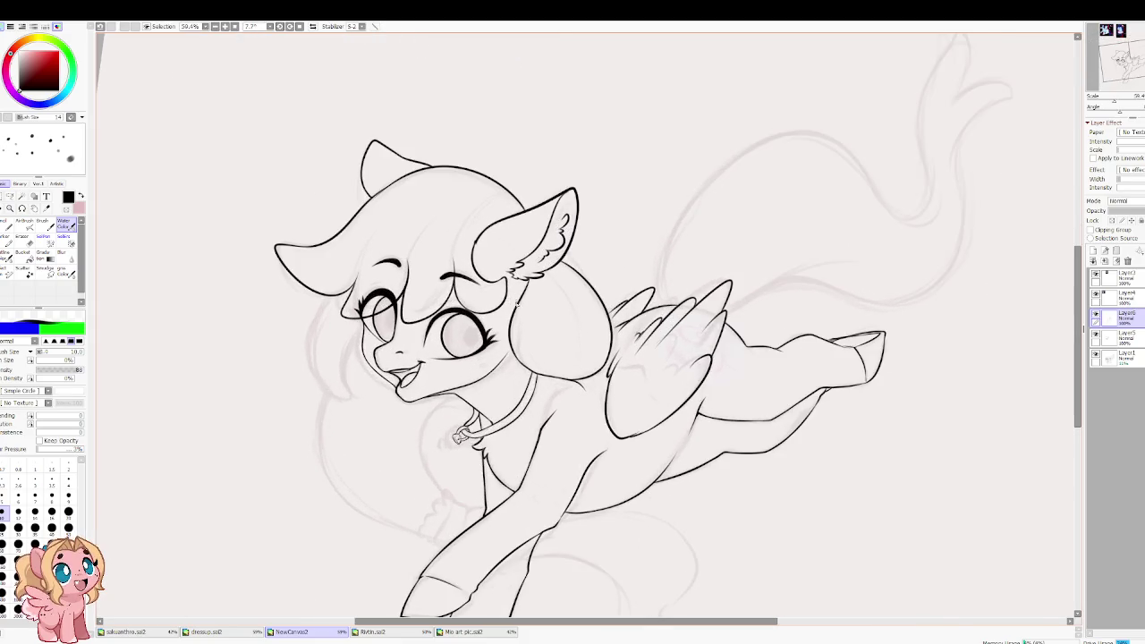
pyautogui.scroll(2, 589, 325)
pyautogui.scroll(5, 616, 355)
pyautogui.scroll(1, 616, 356)
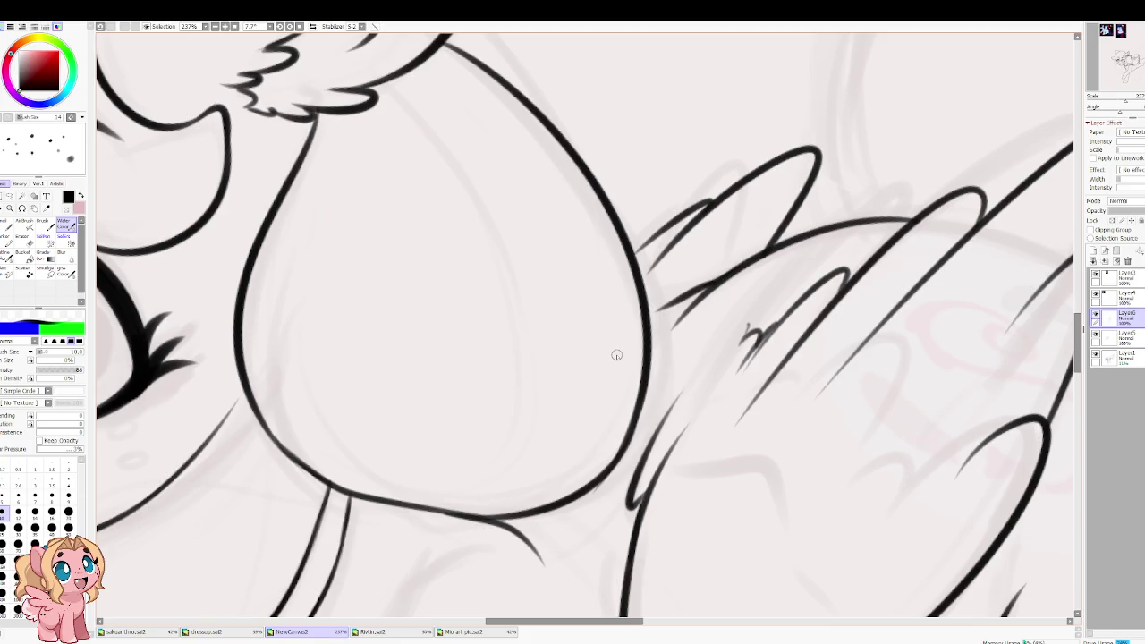
pyautogui.press('[')
pyautogui.press('[')
pyautogui.press('[')
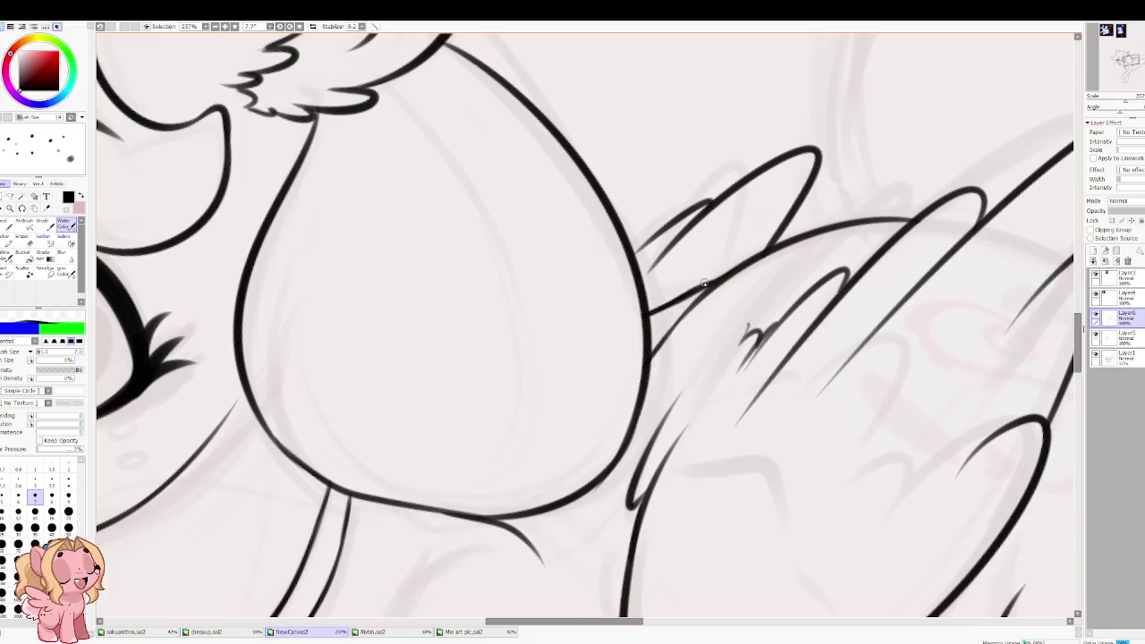
pyautogui.moveTo(612, 281); pyautogui.dragTo(572, 336)
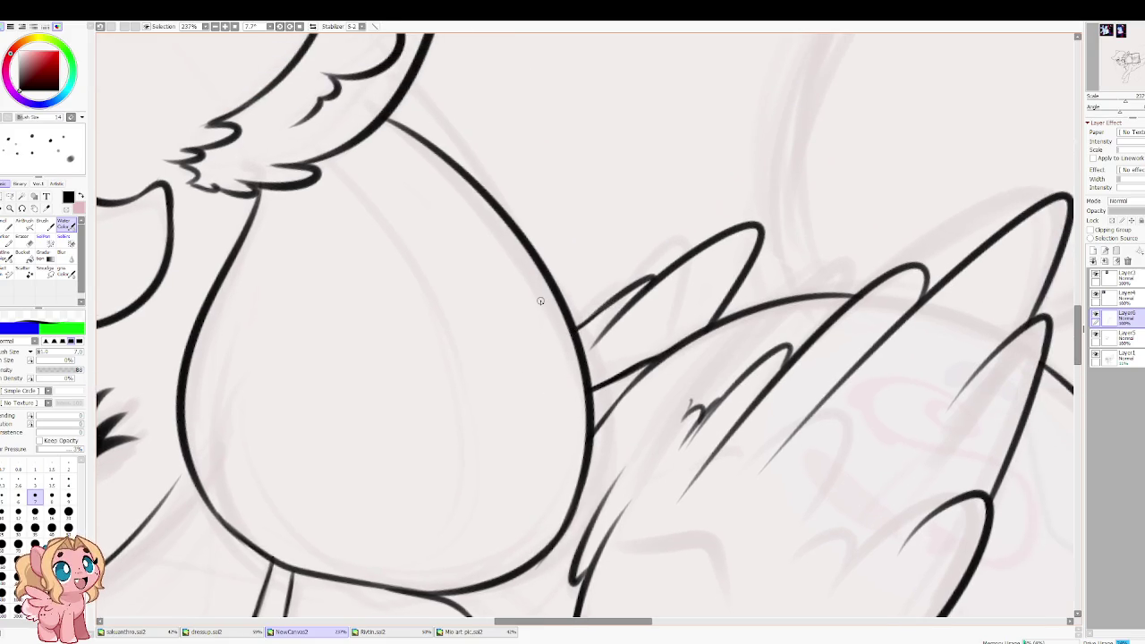
# Step: Flip the canvas horizontally and back to check the pony's proportions
pyautogui.scroll(-6, 611, 303)
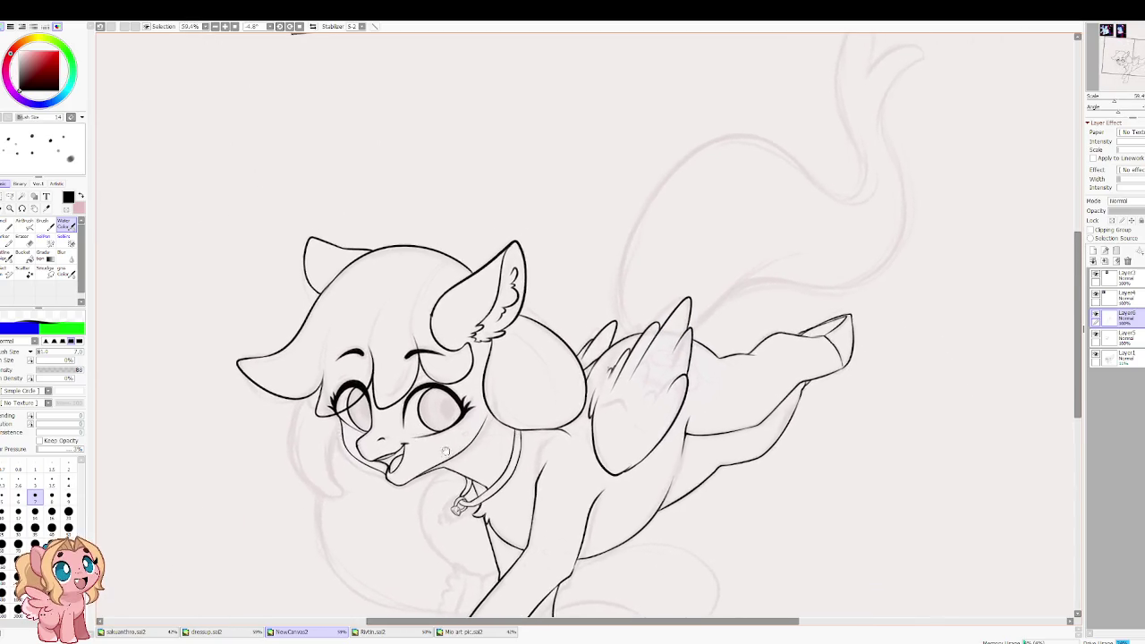
pyautogui.moveTo(413, 412); pyautogui.dragTo(476, 319)
pyautogui.press('h')
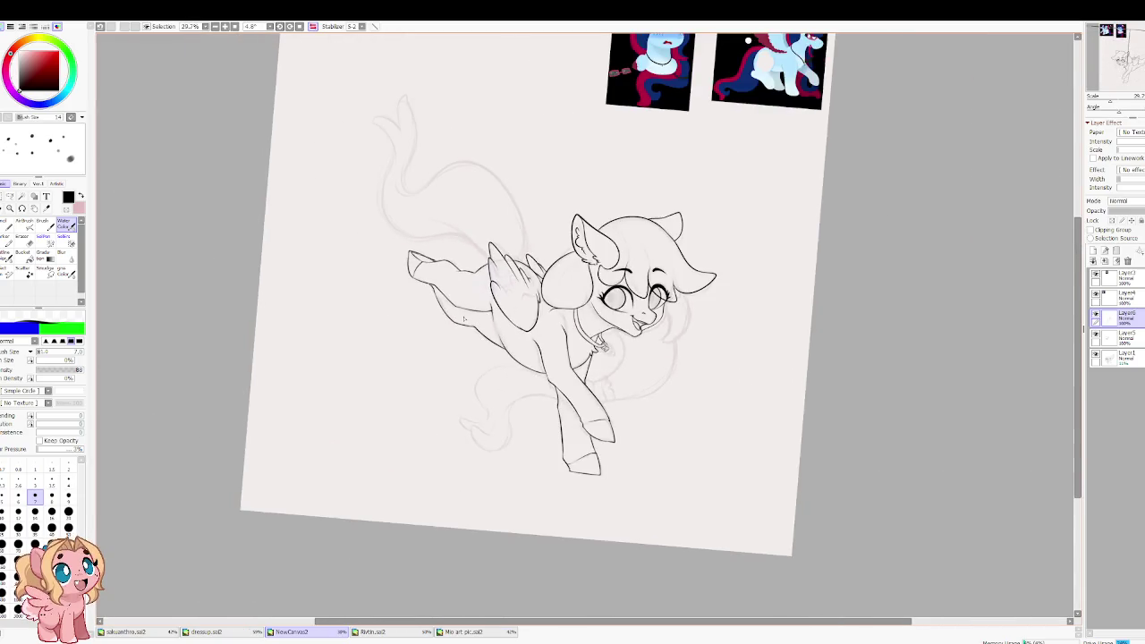
pyautogui.press('h')
pyautogui.scroll(-2, 470, 319)
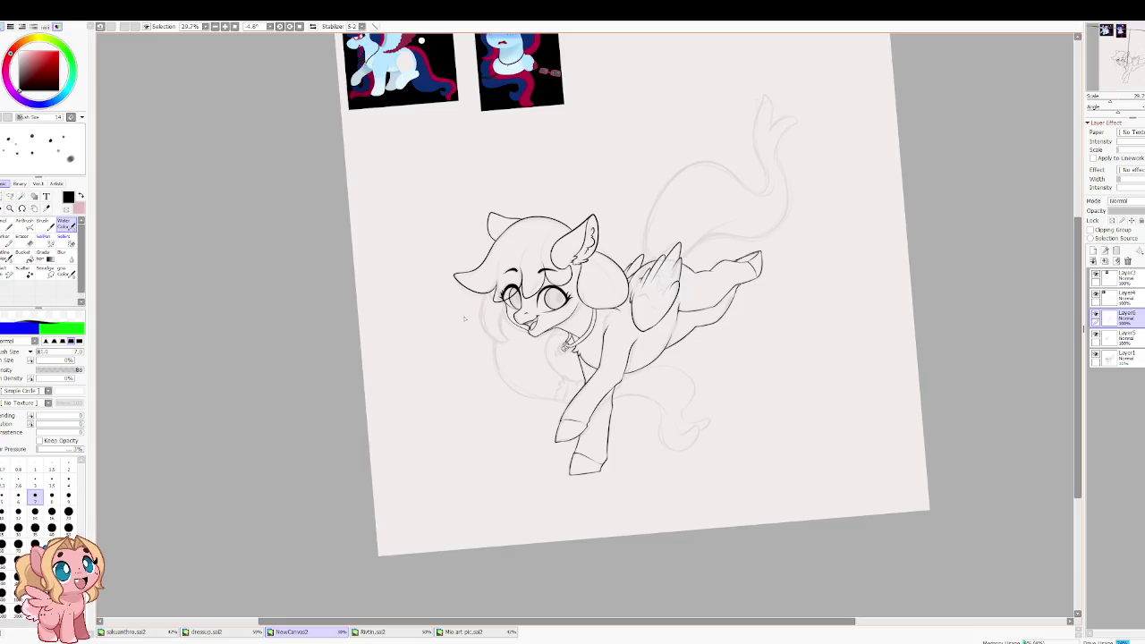
pyautogui.scroll(3, 644, 326)
pyautogui.scroll(2, 644, 326)
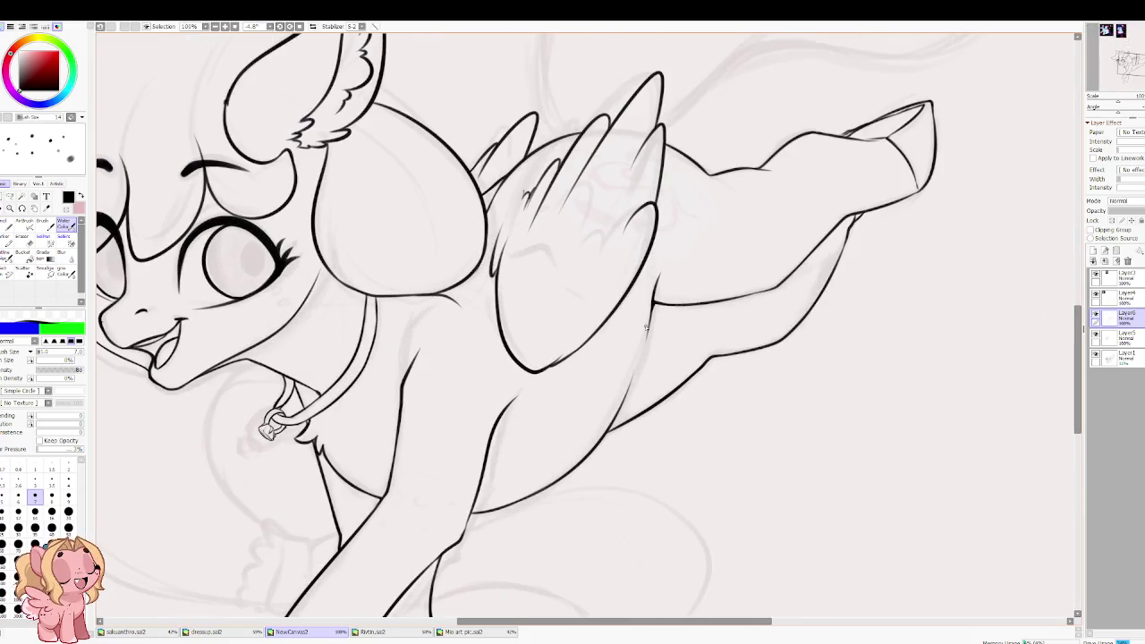
# Step: Try short contour strokes along the chest and belly, undoing each attempt
pyautogui.moveTo(623, 402); pyautogui.dragTo(646, 342)
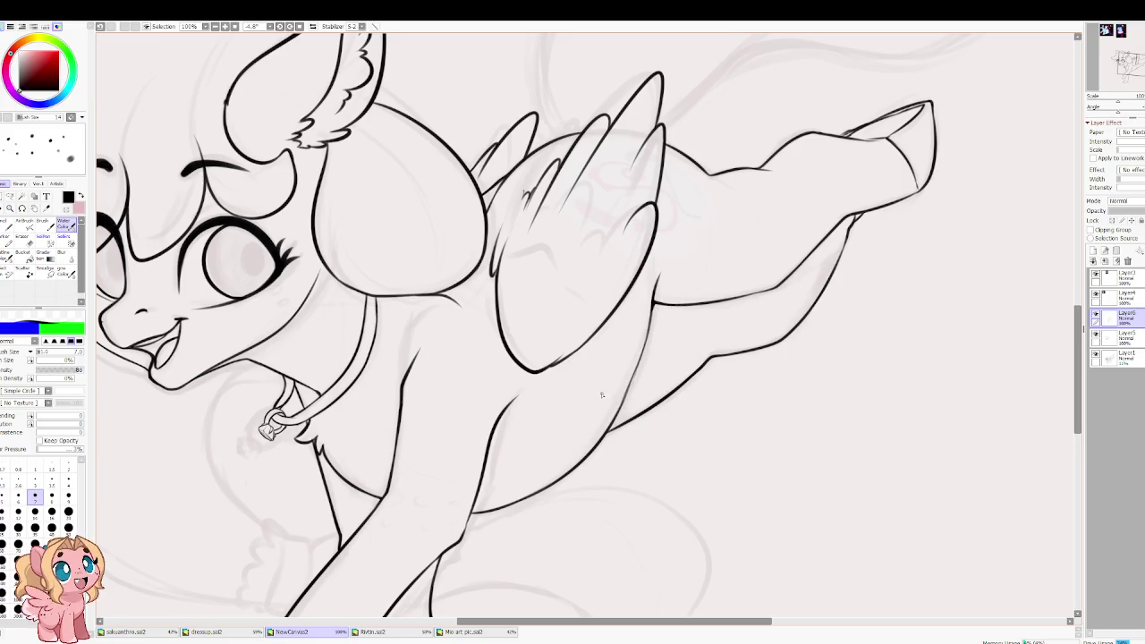
pyautogui.hotkey('ctrl', 'z')
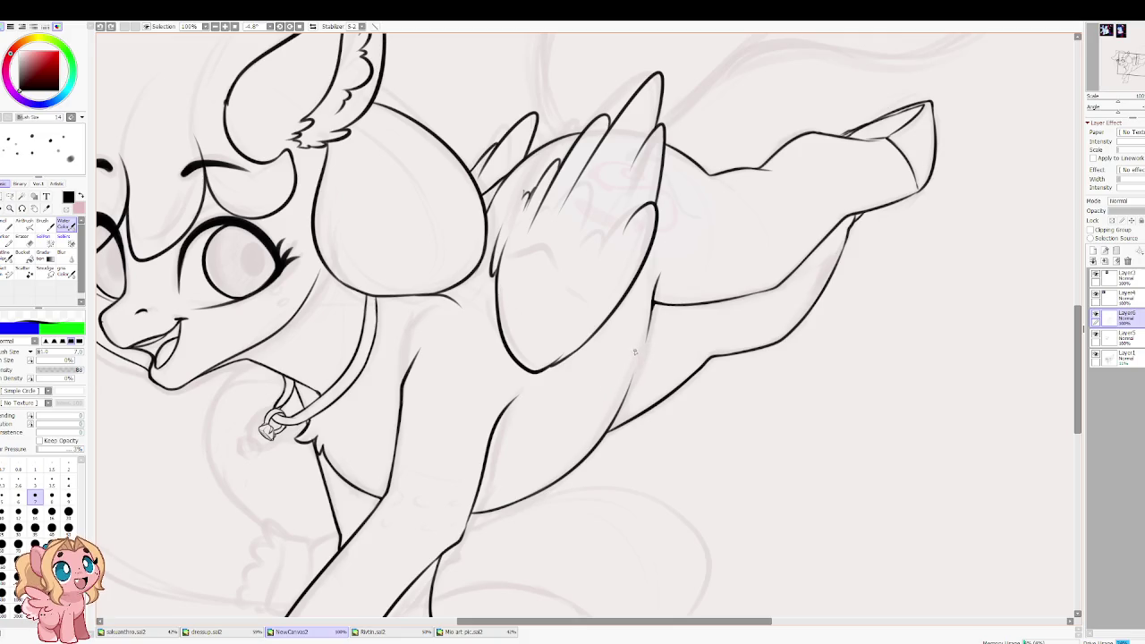
pyautogui.moveTo(634, 372); pyautogui.dragTo(669, 311)
pyautogui.hotkey('ctrl', 'z')
pyautogui.moveTo(706, 367); pyautogui.dragTo(723, 326)
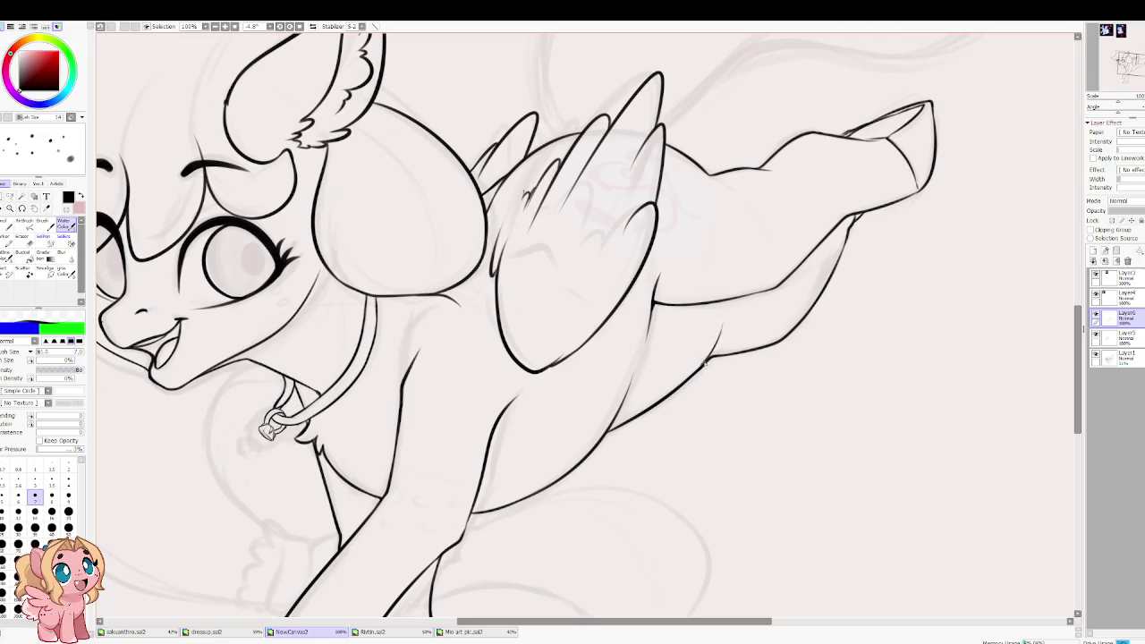
pyautogui.hotkey('ctrl', 'z')
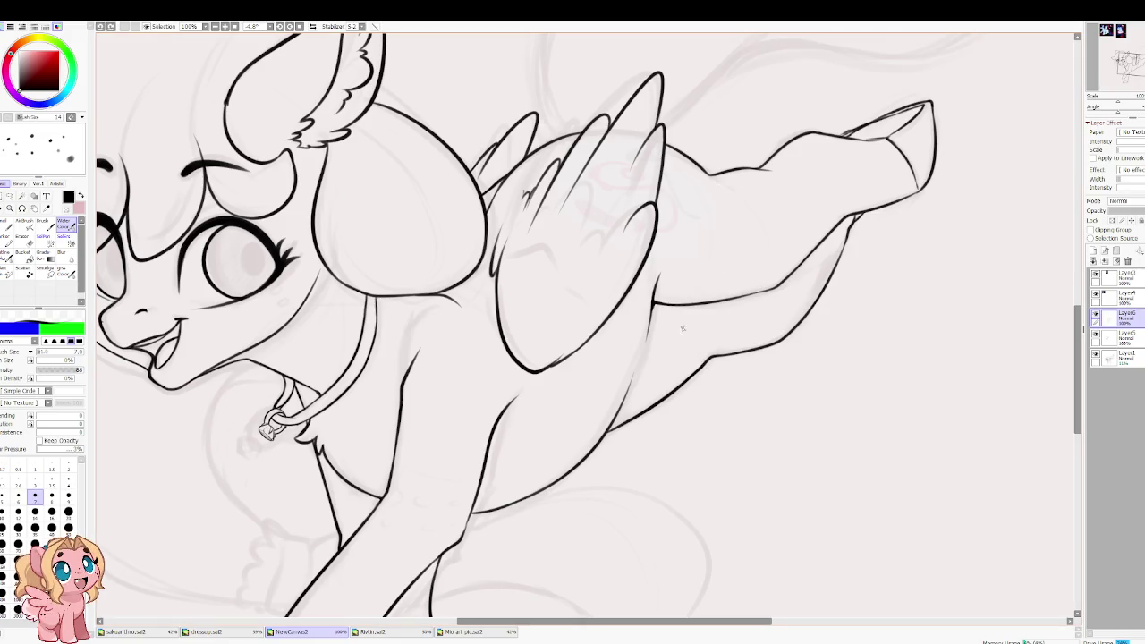
# Step: At brush size 10, redraw the short stroke below the wing tip and check it mirrored
pyautogui.press(']')
pyautogui.press(']')
pyautogui.press(']')
pyautogui.moveTo(705, 366); pyautogui.dragTo(725, 331)
pyautogui.hotkey('ctrl', 'z')
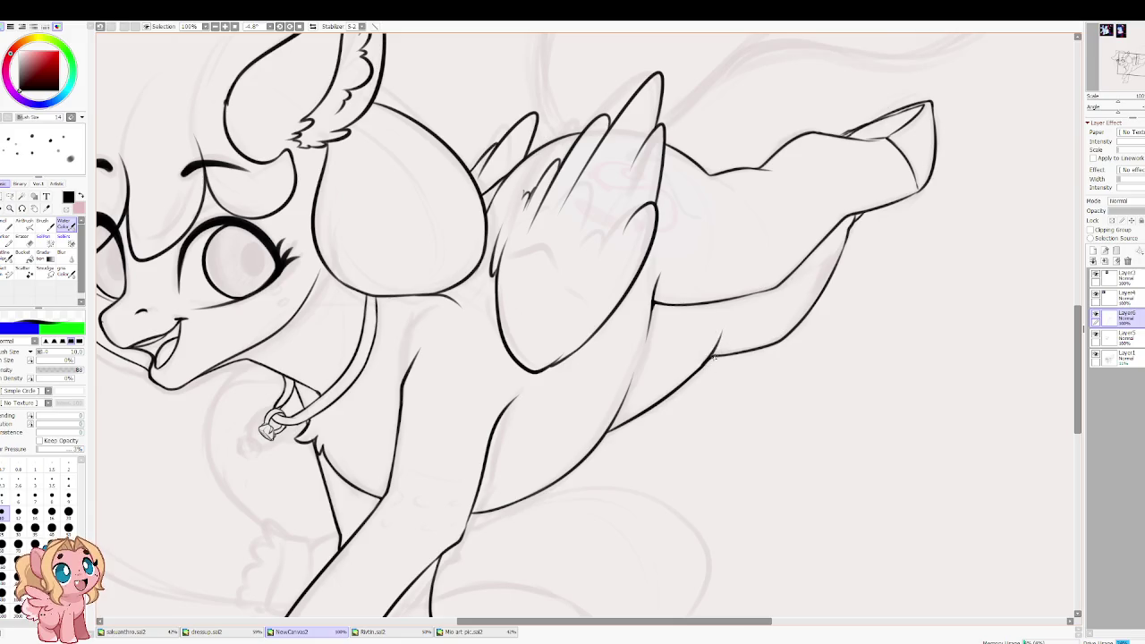
pyautogui.moveTo(687, 380)
pyautogui.mouseDown()
pyautogui.moveTo(736, 351)
pyautogui.moveTo(707, 357)
pyautogui.mouseUp()
pyautogui.hotkey('ctrl', 'z')
pyautogui.hotkey('ctrl', 'z')
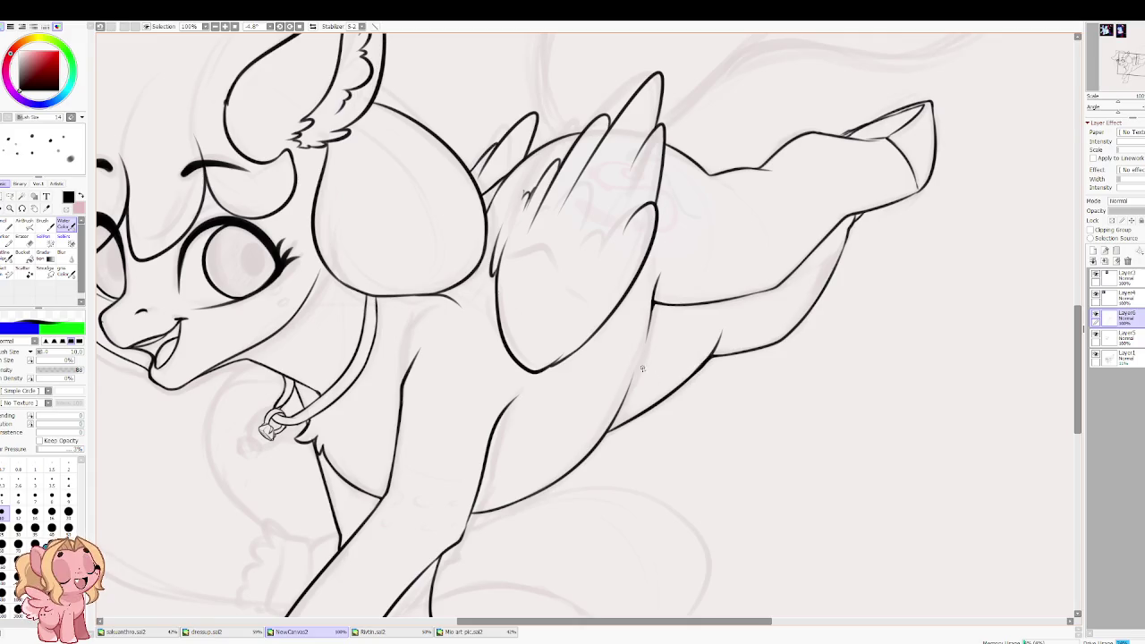
pyautogui.press('h')
pyautogui.press('h')
pyautogui.hotkey('ctrl', '-')
pyautogui.hotkey('ctrl', '-')
pyautogui.hotkey('ctrl', '-')
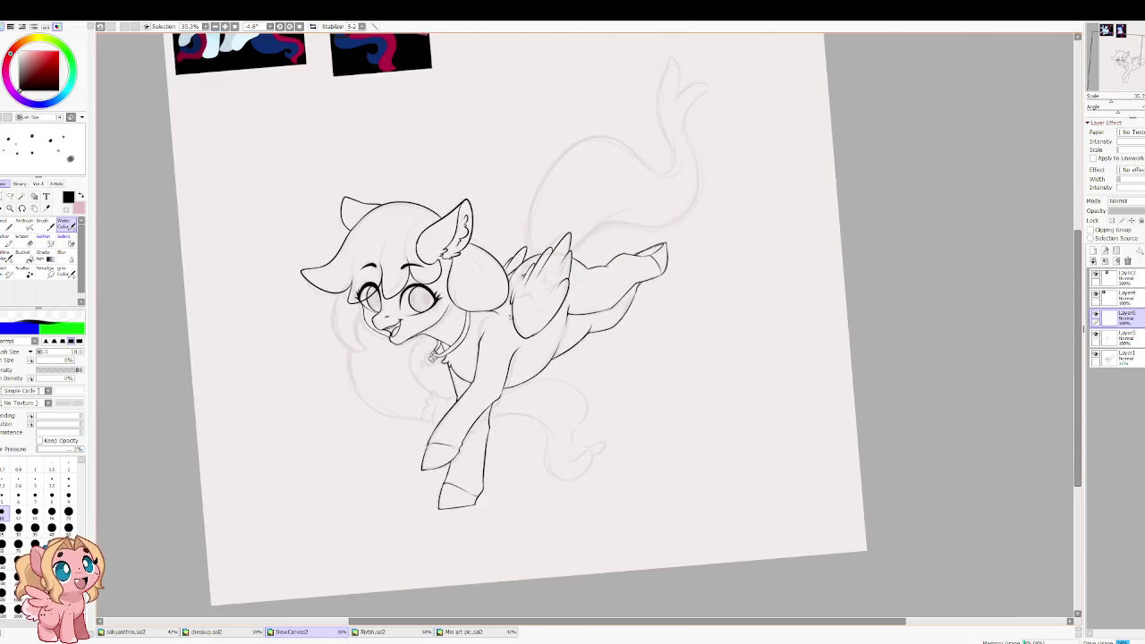
# Step: Extend and thicken the head outline downward from the ear base
pyautogui.scroll(3, 478, 374)
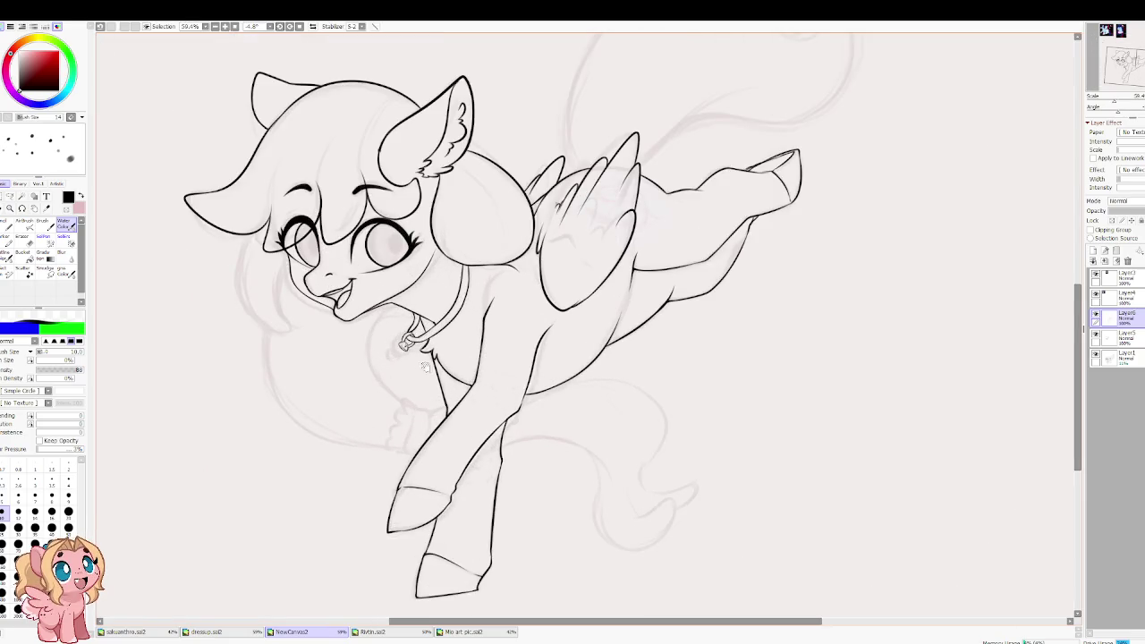
pyautogui.moveTo(430, 367); pyautogui.dragTo(369, 355)
pyautogui.scroll(1, 393, 195)
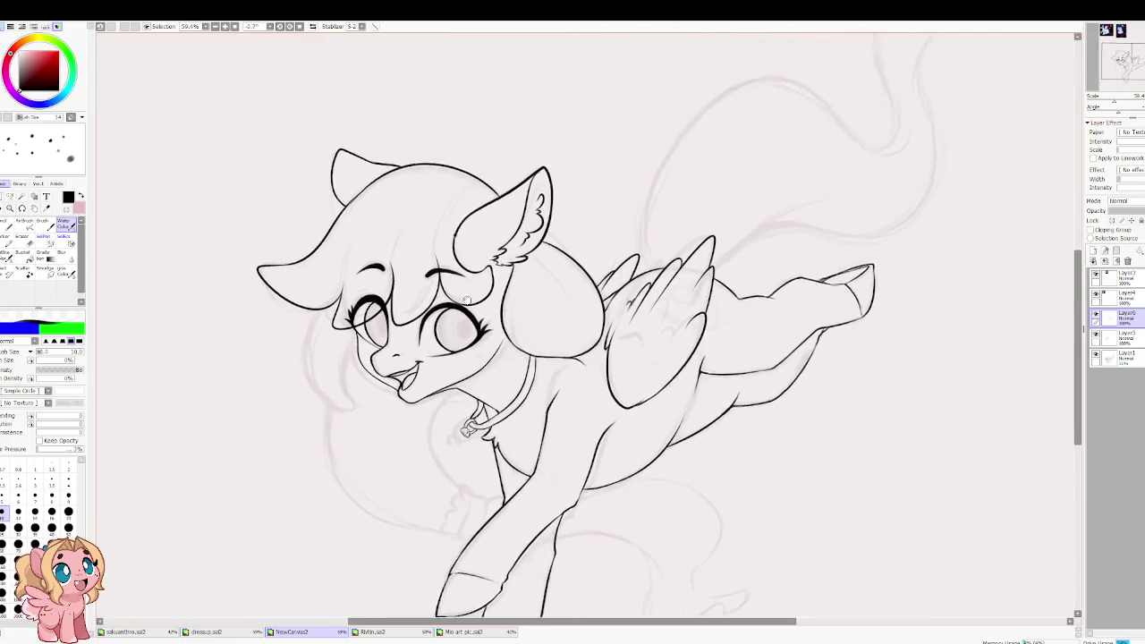
pyautogui.scroll(2, 474, 259)
pyautogui.scroll(2, 560, 321)
pyautogui.moveTo(427, 277); pyautogui.dragTo(449, 292)
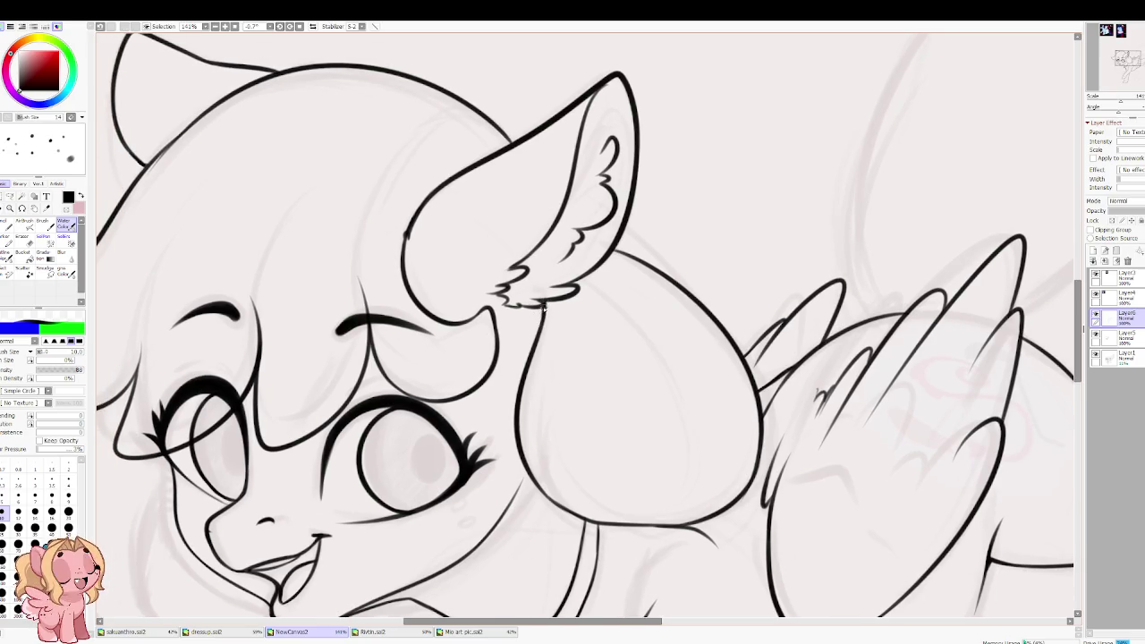
pyautogui.moveTo(509, 262); pyautogui.dragTo(518, 289)
pyautogui.press('h')
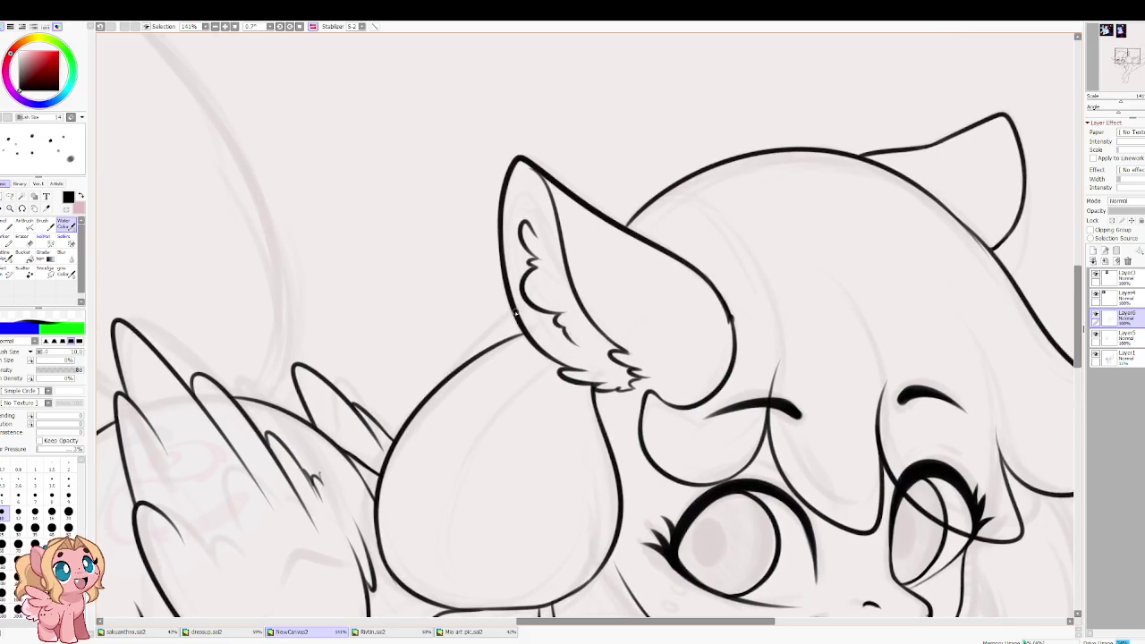
pyautogui.moveTo(506, 315); pyautogui.dragTo(439, 399)
pyautogui.hotkey('ctrl', 'z')
pyautogui.moveTo(518, 310); pyautogui.dragTo(429, 395)
pyautogui.moveTo(464, 355); pyautogui.dragTo(426, 399)
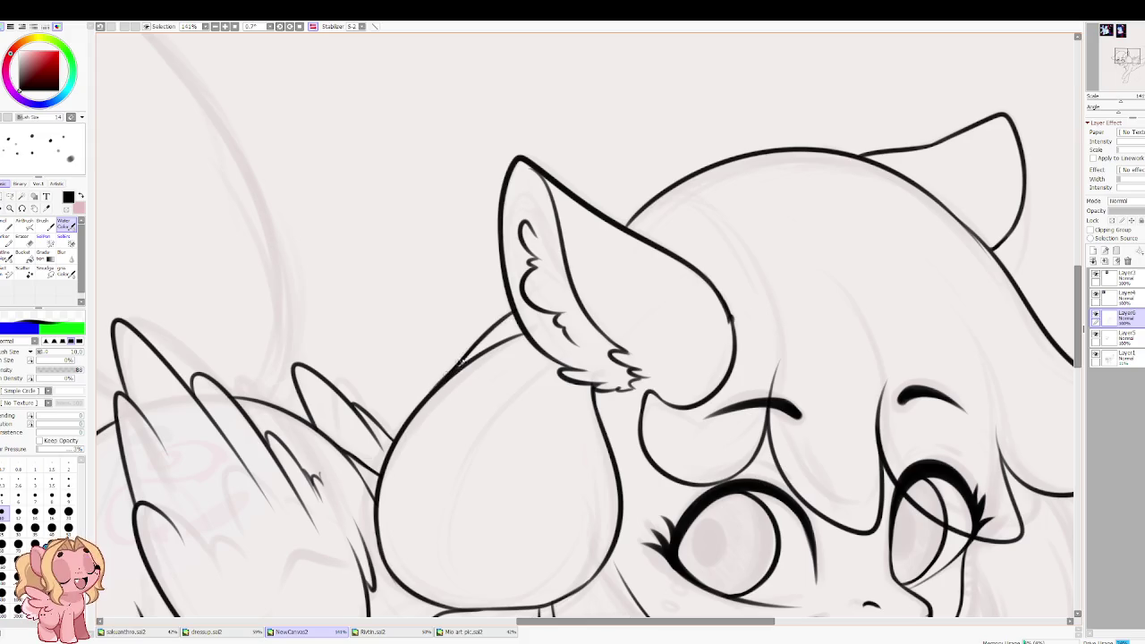
# Step: Draw the inner curved strand line dividing the hair bun
pyautogui.moveTo(404, 358); pyautogui.dragTo(393, 304)
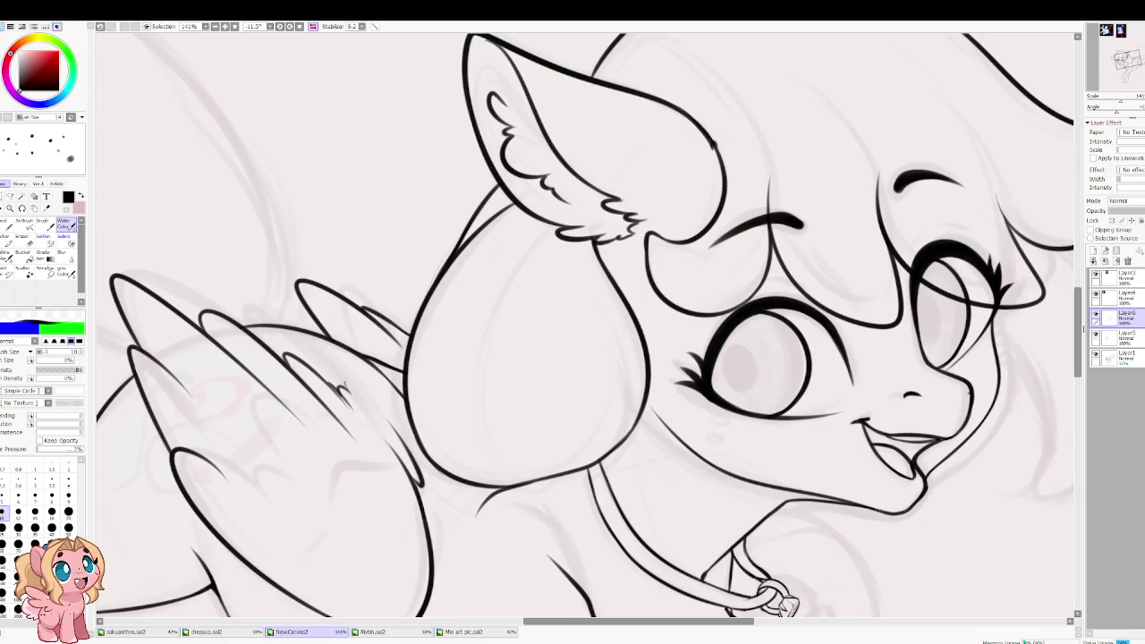
pyautogui.press('h')
pyautogui.scroll(1, 446, 203)
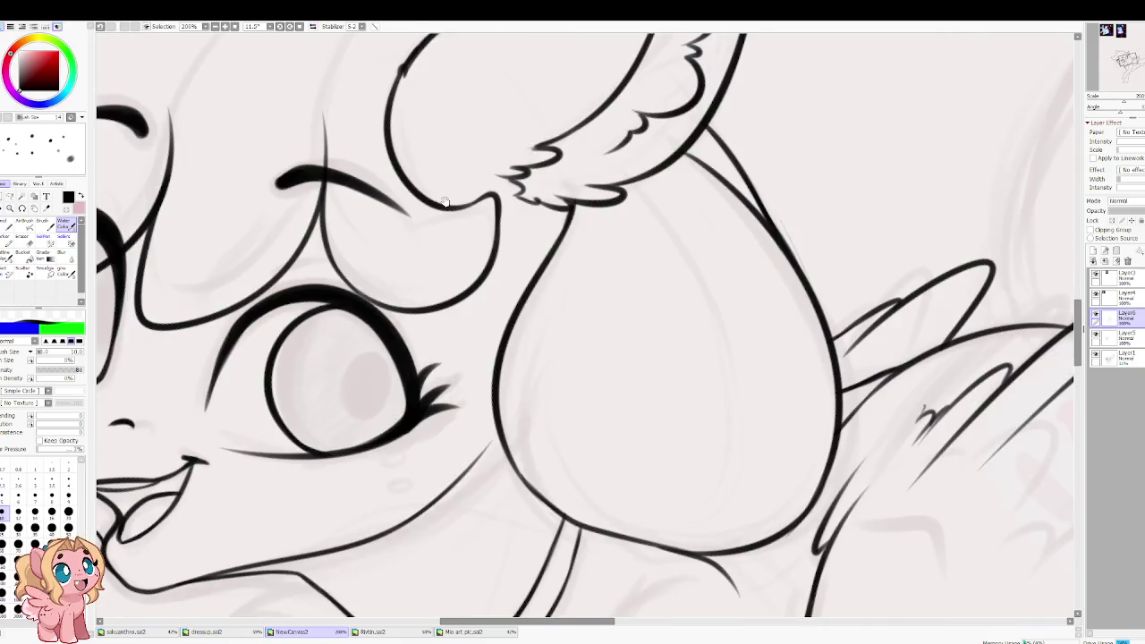
pyautogui.moveTo(446, 203); pyautogui.dragTo(400, 125)
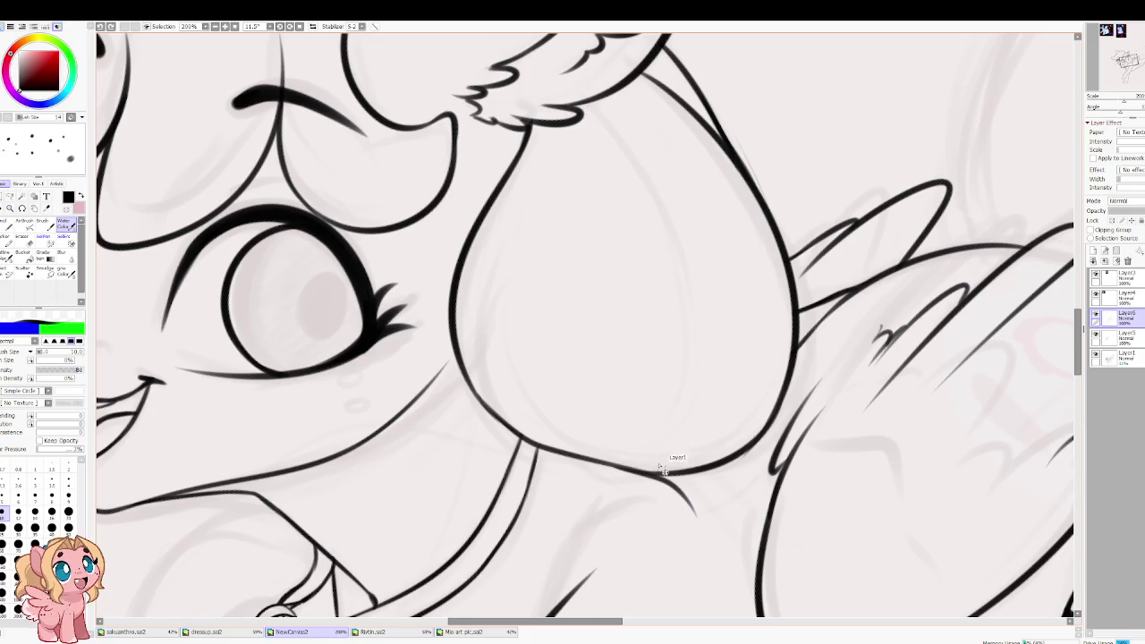
pyautogui.moveTo(646, 469); pyautogui.dragTo(642, 183)
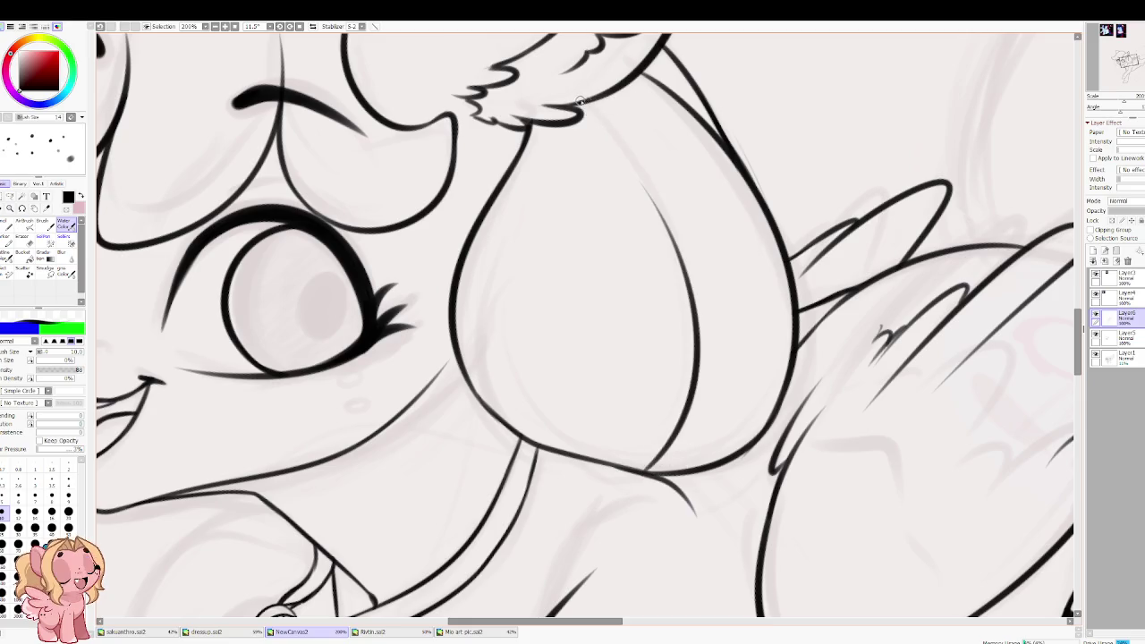
pyautogui.press('h')
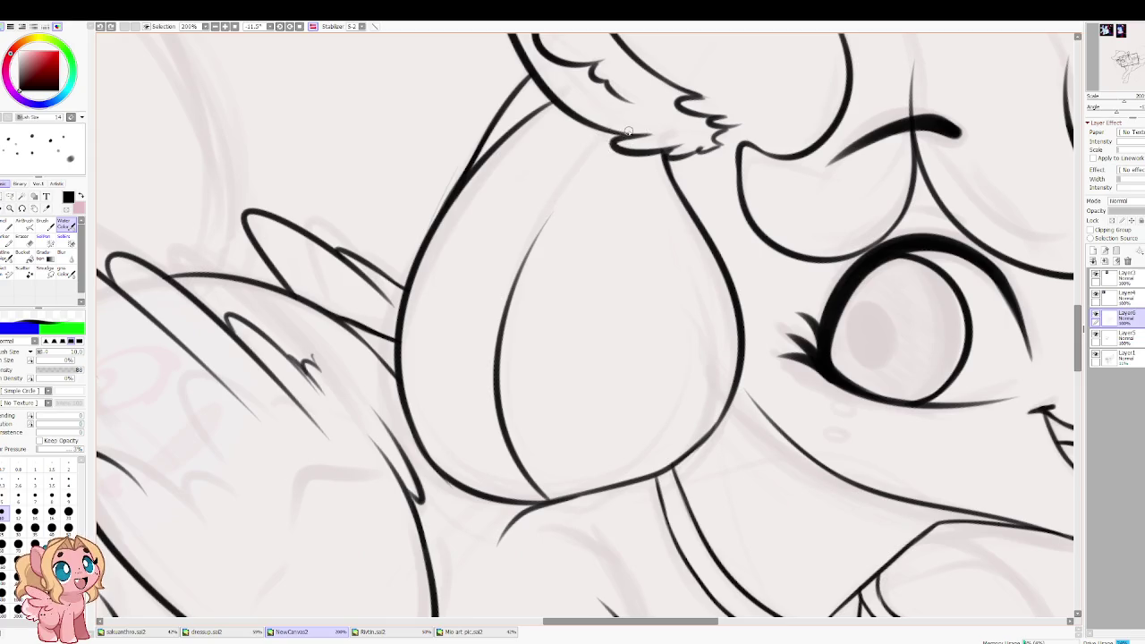
# Step: Add a thin line where the bun outline meets the ear
pyautogui.moveTo(562, 188); pyautogui.dragTo(602, 147)
pyautogui.hotkey('ctrl', 'z')
pyautogui.moveTo(564, 189); pyautogui.dragTo(597, 151)
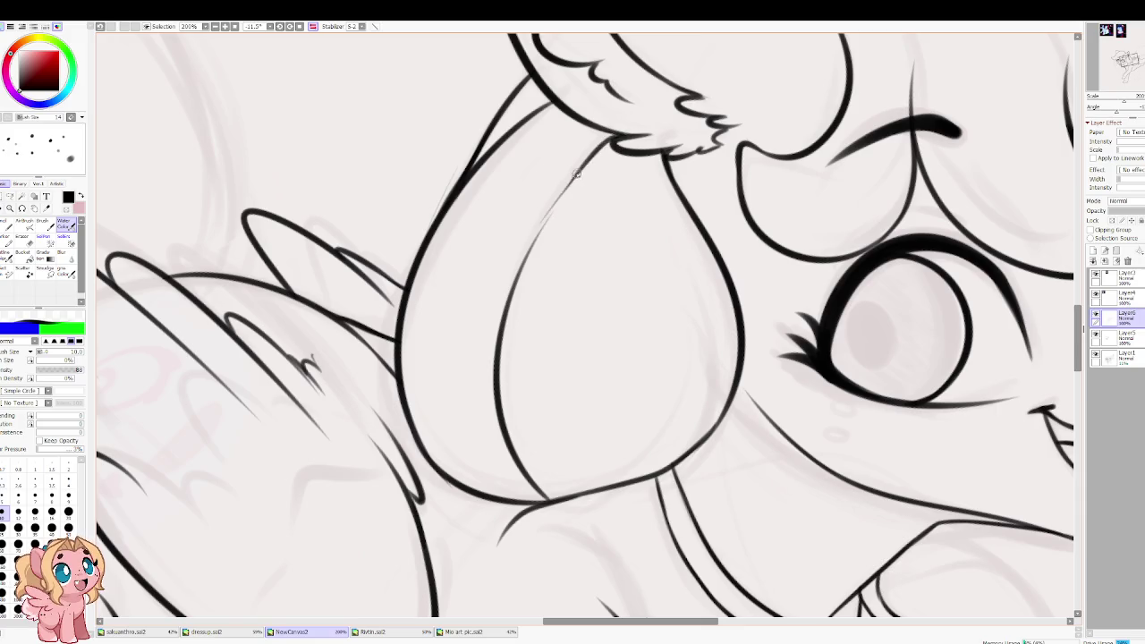
pyautogui.click(313, 26)
pyautogui.scroll(-3, 399, 37)
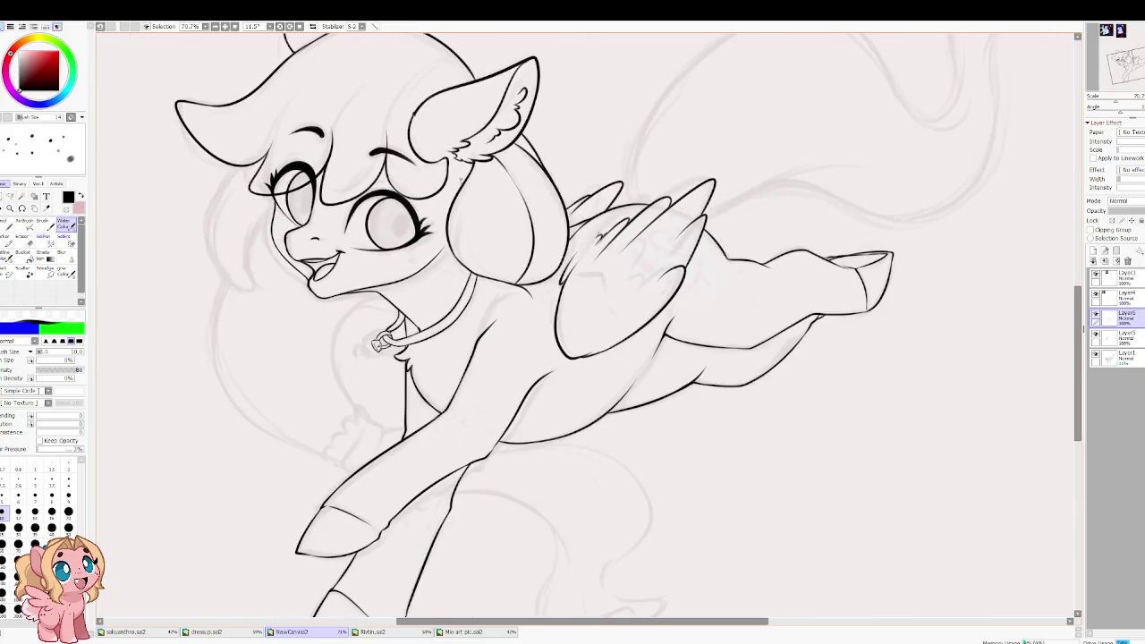
# Step: Rotate and zoom the view onto the pony's face and reduce the brush size to 25
pyautogui.scroll(4, 553, 154)
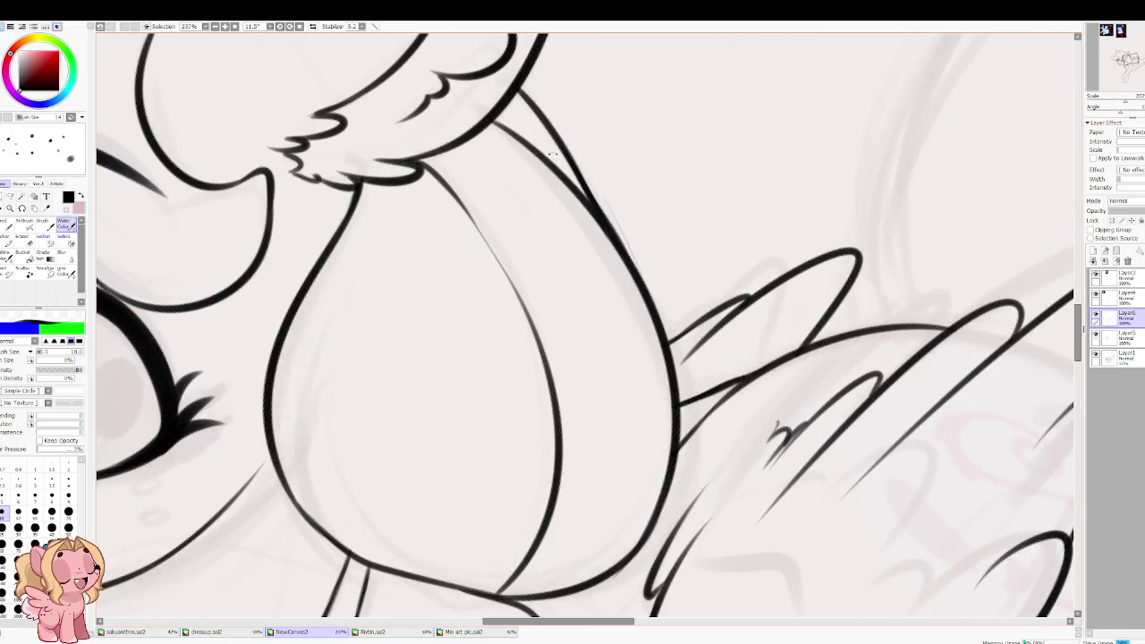
pyautogui.moveTo(552, 153); pyautogui.dragTo(435, 250)
pyautogui.press('e')
pyautogui.press('[')
pyautogui.press('[')
pyautogui.press('[')
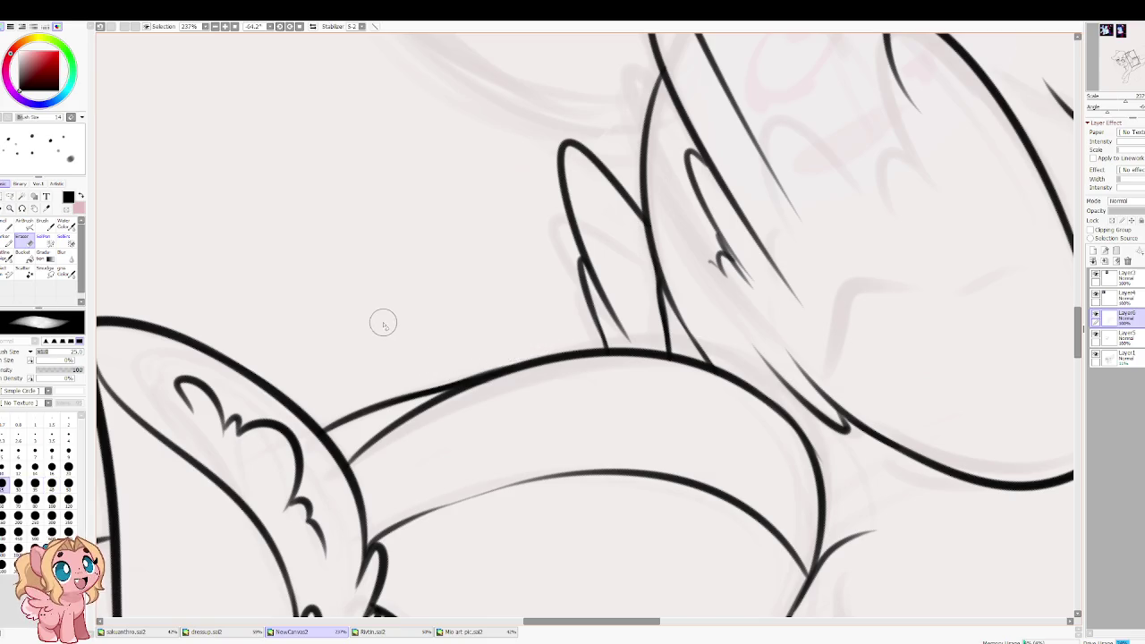
pyautogui.scroll(-5, 383, 323)
pyautogui.moveTo(383, 323); pyautogui.dragTo(492, 213)
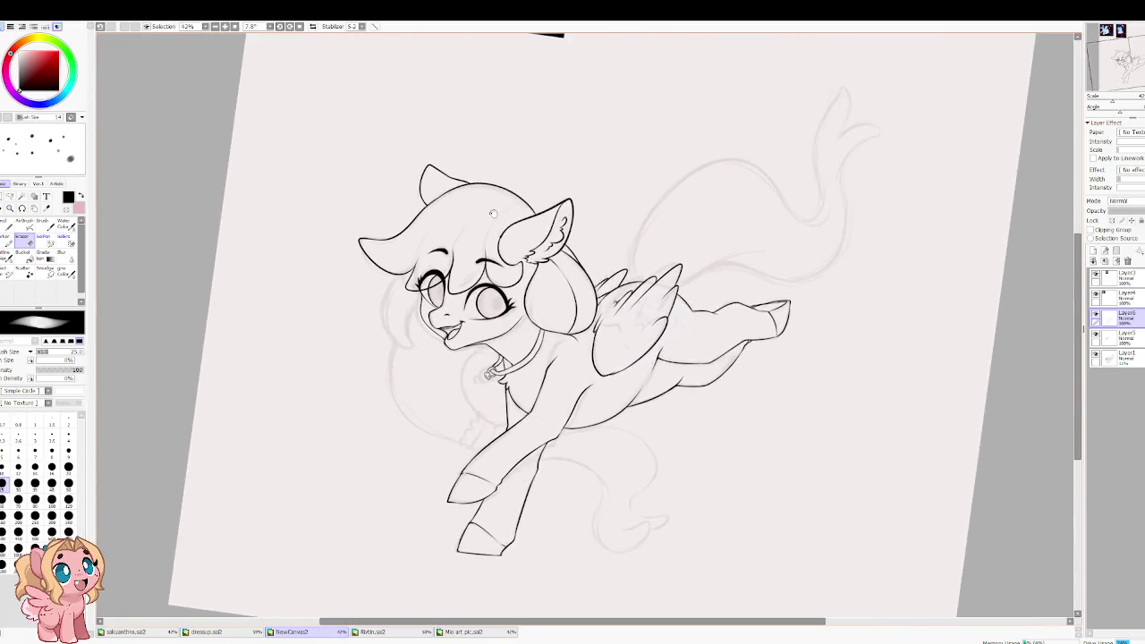
pyautogui.scroll(2, 466, 259)
pyautogui.scroll(1, 403, 313)
pyautogui.scroll(2, 304, 383)
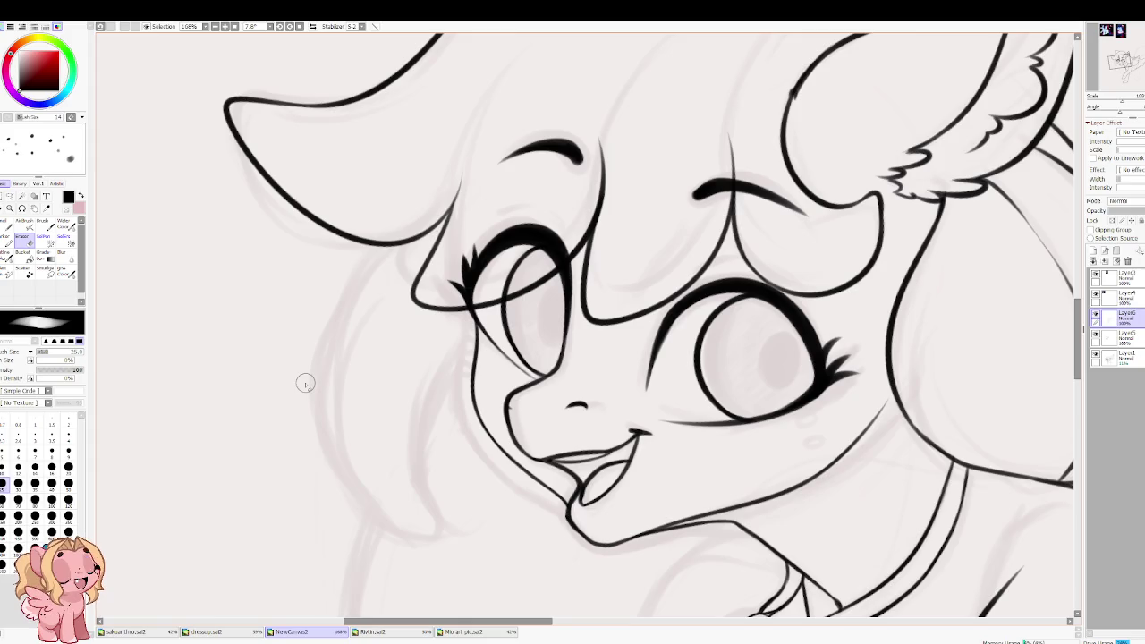
pyautogui.press('c')
pyautogui.scroll(2, 437, 279)
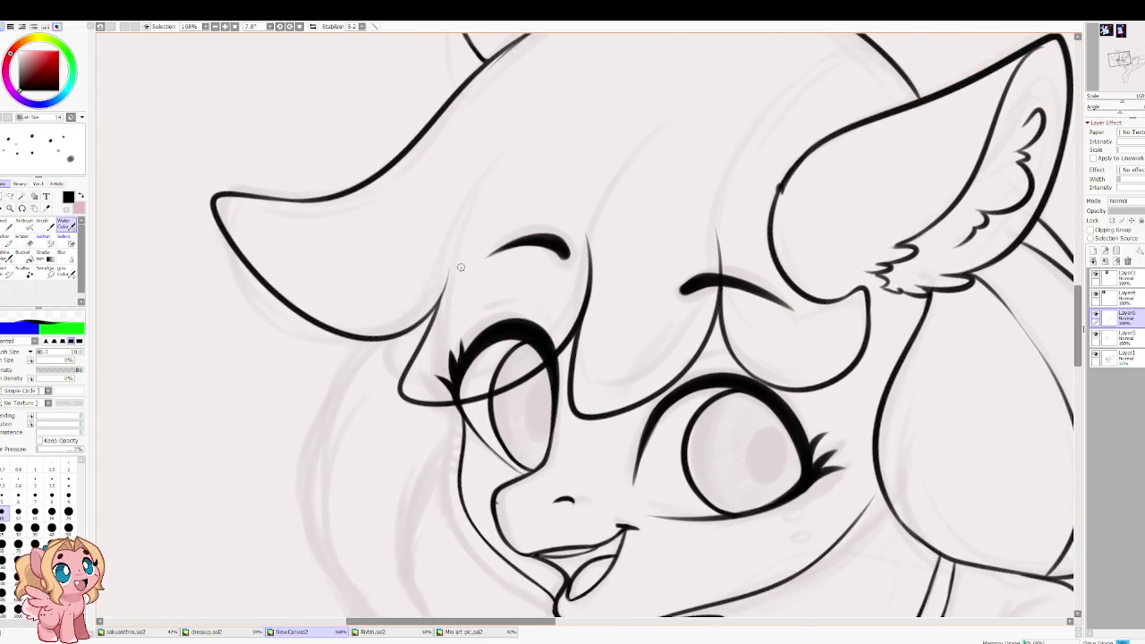
# Step: Draw a thin upper eyelid line over the left eye, retrying until it sits right
pyautogui.moveTo(476, 328)
pyautogui.mouseDown()
pyautogui.moveTo(551, 314)
pyautogui.moveTo(562, 337)
pyautogui.mouseUp()
pyautogui.hotkey('ctrl', 'z')
pyautogui.hotkey('ctrl', 'z')
pyautogui.moveTo(474, 325); pyautogui.dragTo(553, 329)
pyautogui.hotkey('ctrl', 'z')
pyautogui.moveTo(483, 320); pyautogui.dragTo(557, 346)
pyautogui.hotkey('ctrl', 'z')
pyautogui.moveTo(481, 324); pyautogui.dragTo(562, 331)
pyautogui.hotkey('ctrl', 'z')
pyautogui.moveTo(476, 326); pyautogui.dragTo(566, 338)
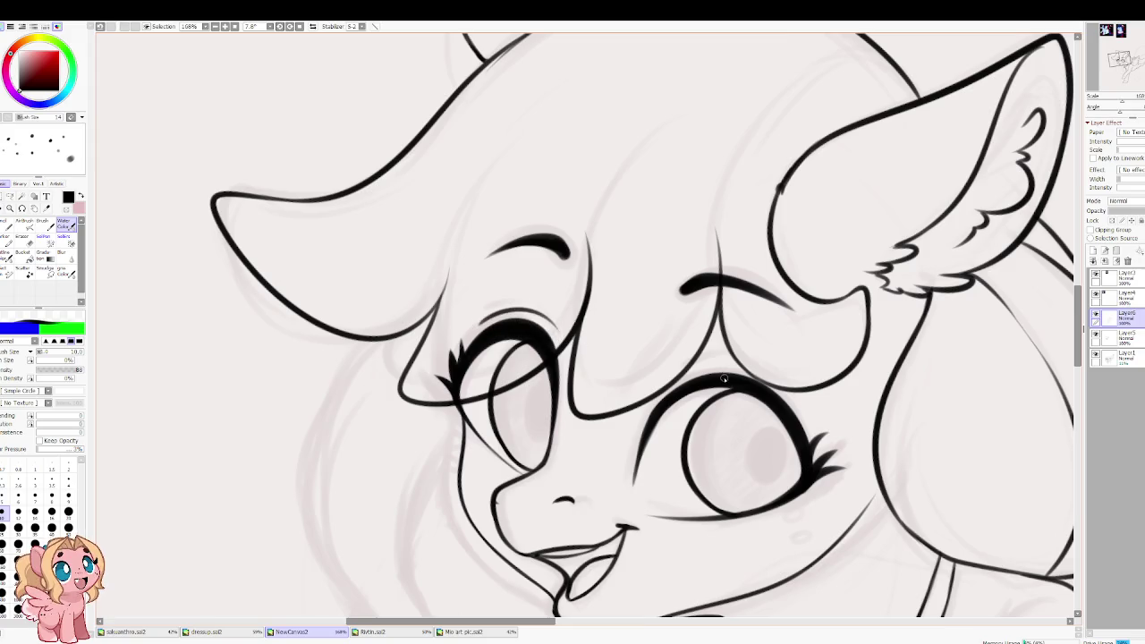
# Step: Add a thin crease above the right eye and a short line beside the left eye's corner
pyautogui.moveTo(670, 375); pyautogui.dragTo(775, 380)
pyautogui.hotkey('ctrl', 'z')
pyautogui.moveTo(673, 376); pyautogui.dragTo(772, 376)
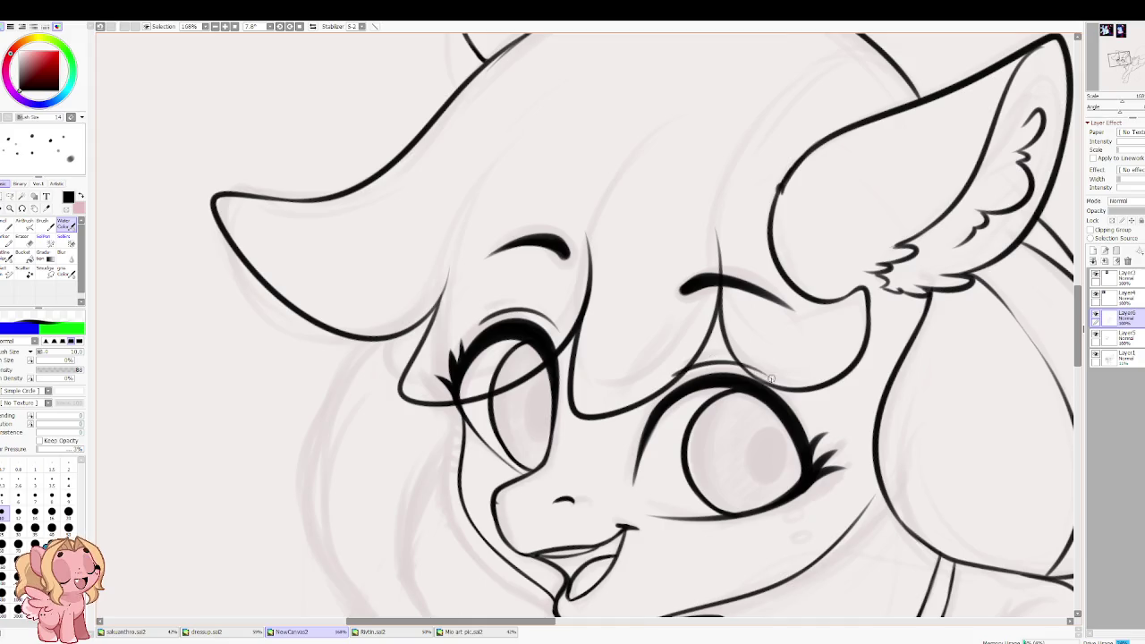
pyautogui.moveTo(558, 349); pyautogui.dragTo(556, 303)
pyautogui.hotkey('ctrl', 'z')
pyautogui.moveTo(558, 387); pyautogui.dragTo(562, 297)
pyautogui.hotkey('ctrl', 'z')
pyautogui.moveTo(559, 385)
pyautogui.mouseDown()
pyautogui.moveTo(561, 296)
pyautogui.moveTo(547, 462)
pyautogui.mouseUp()
pyautogui.hotkey('ctrl', 'z')
pyautogui.hotkey('ctrl', 'z')
pyautogui.moveTo(555, 411); pyautogui.dragTo(546, 460)
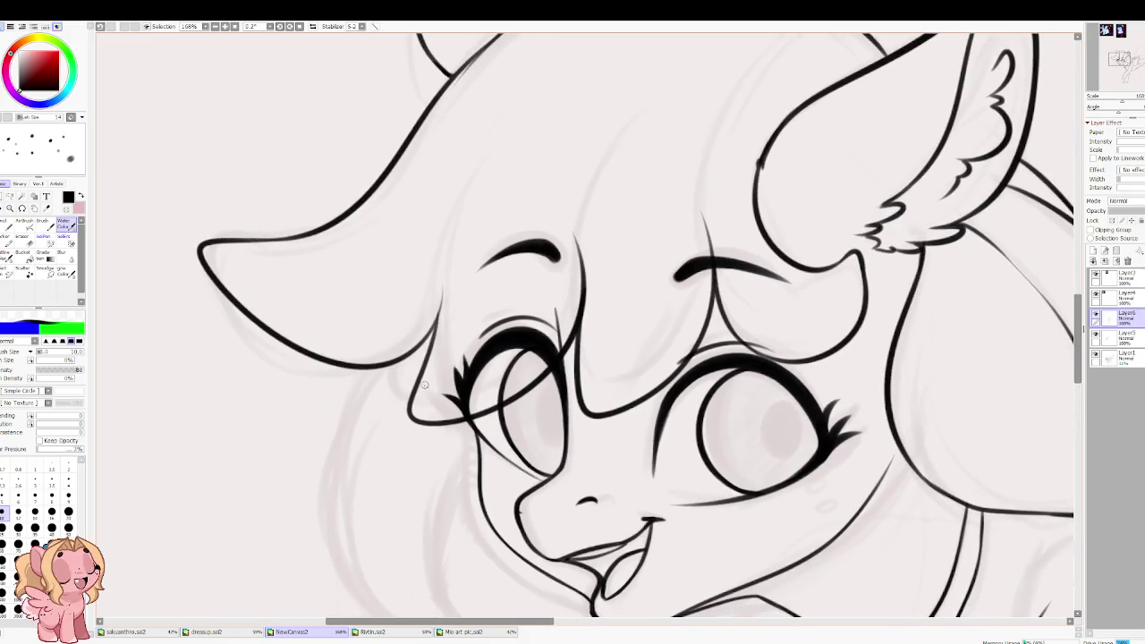
# Step: Mirror the canvas to check the face's proportions, then flip back and reposition the view
pyautogui.moveTo(407, 349); pyautogui.dragTo(518, 303)
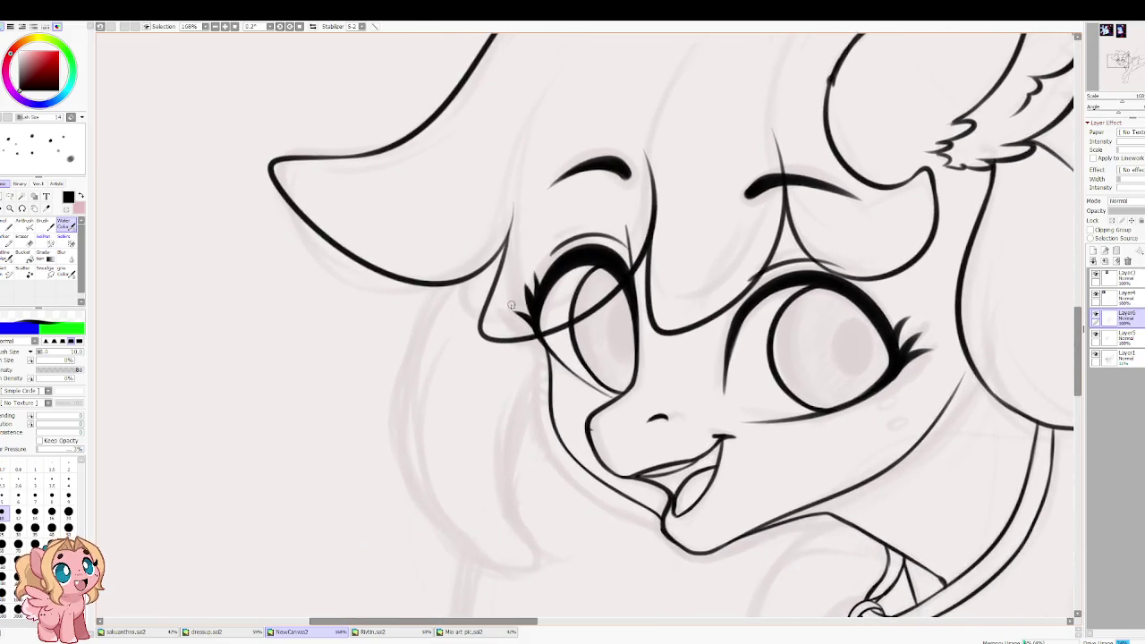
pyautogui.press('h')
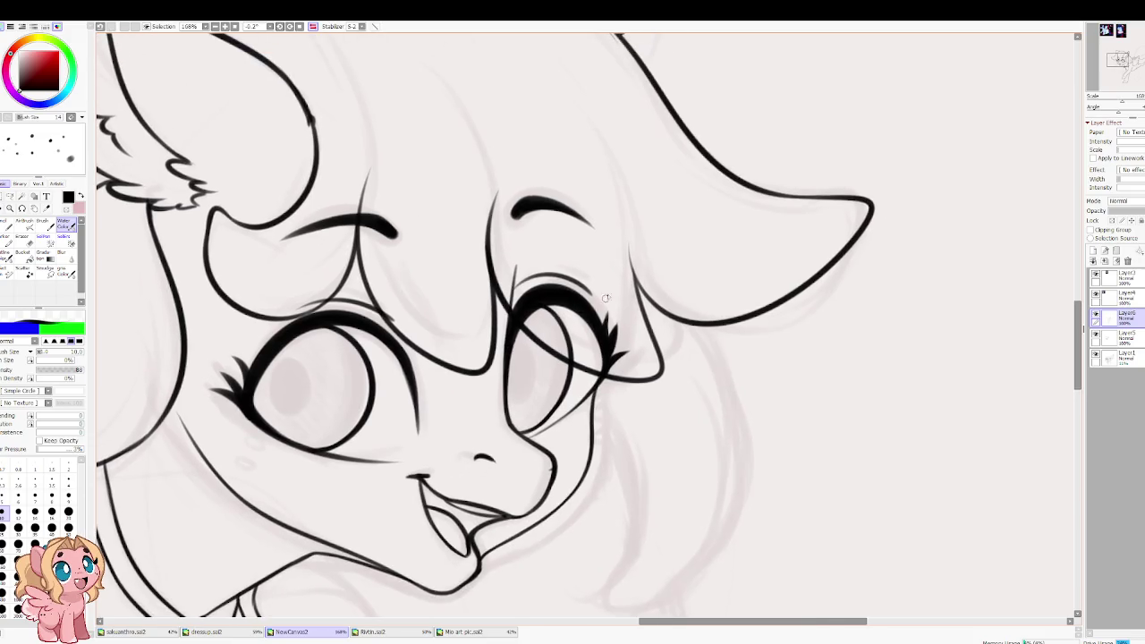
pyautogui.press('h')
pyautogui.moveTo(572, 255); pyautogui.dragTo(553, 206)
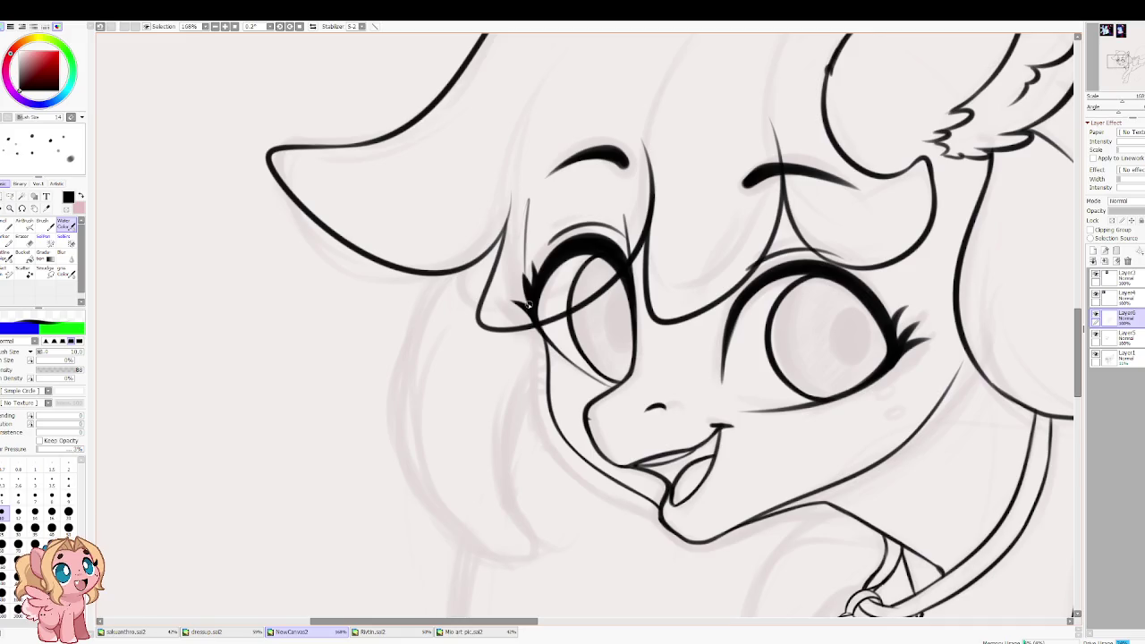
pyautogui.scroll(-6, 537, 166)
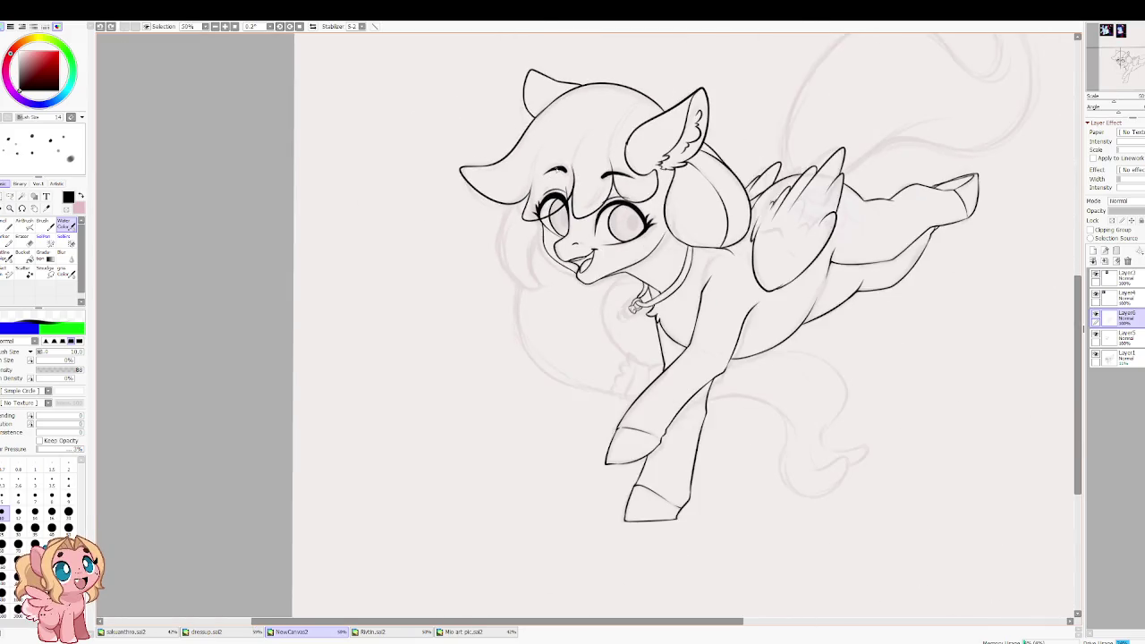
# Step: Set the brush size to 10 and ink a hair line down the face's left side
pyautogui.scroll(3, 542, 178)
pyautogui.scroll(2, 532, 215)
pyautogui.press(']')
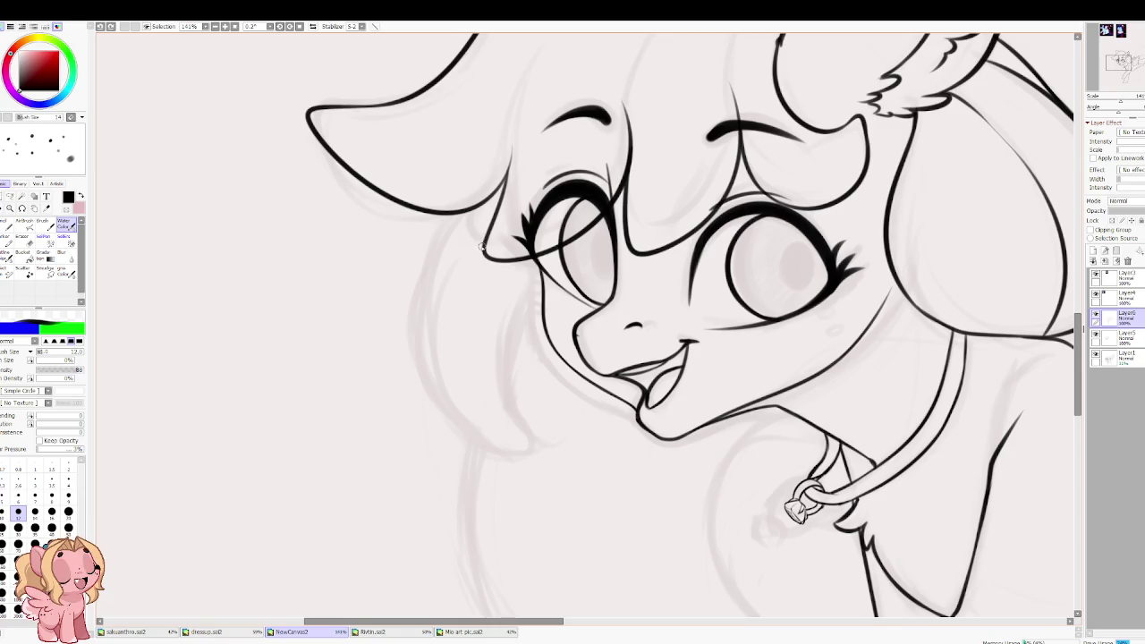
pyautogui.press('[')
pyautogui.moveTo(458, 212)
pyautogui.mouseDown()
pyautogui.moveTo(413, 305)
pyautogui.moveTo(472, 435)
pyautogui.mouseUp()
# Step: Ink a hair lock curving down and back up, with a short joining stroke
pyautogui.scroll(1, 420, 411)
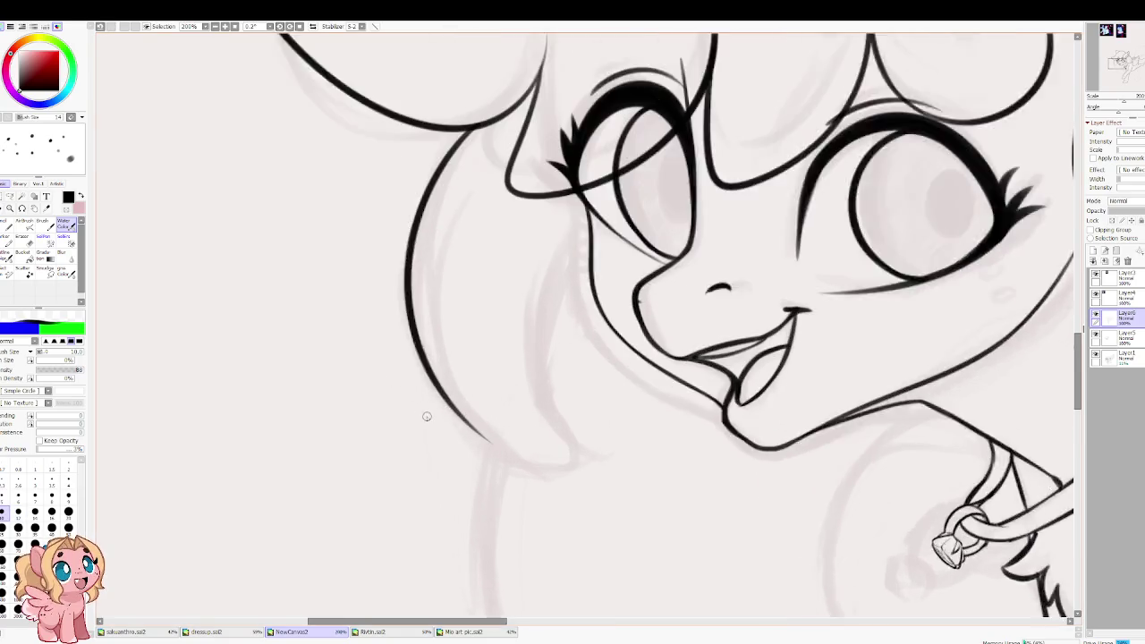
pyautogui.scroll(1, 425, 414)
pyautogui.scroll(1, 420, 412)
pyautogui.scroll(1, 303, 295)
pyautogui.moveTo(435, 315)
pyautogui.mouseDown()
pyautogui.moveTo(447, 425)
pyautogui.moveTo(522, 345)
pyautogui.mouseUp()
pyautogui.hotkey('ctrl', 'z')
pyautogui.moveTo(435, 323)
pyautogui.mouseDown()
pyautogui.moveTo(514, 465)
pyautogui.moveTo(549, 332)
pyautogui.moveTo(669, 229)
pyautogui.moveTo(687, 229)
pyautogui.mouseUp()
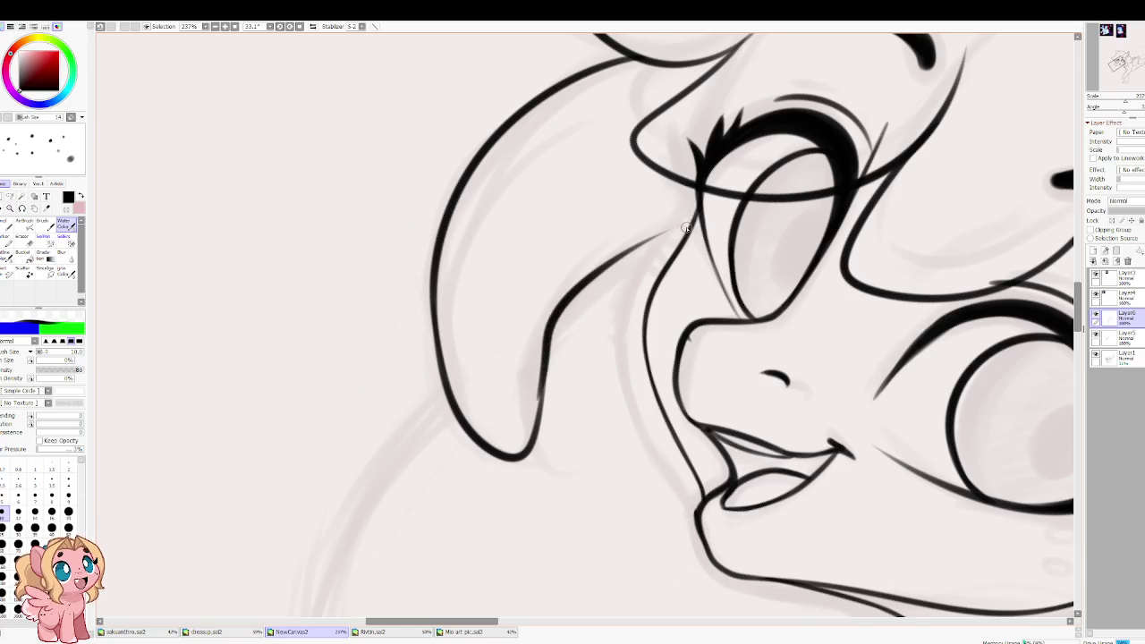
pyautogui.moveTo(546, 376)
pyautogui.mouseDown()
pyautogui.moveTo(682, 159)
pyautogui.moveTo(664, 229)
pyautogui.moveTo(679, 177)
pyautogui.mouseUp()
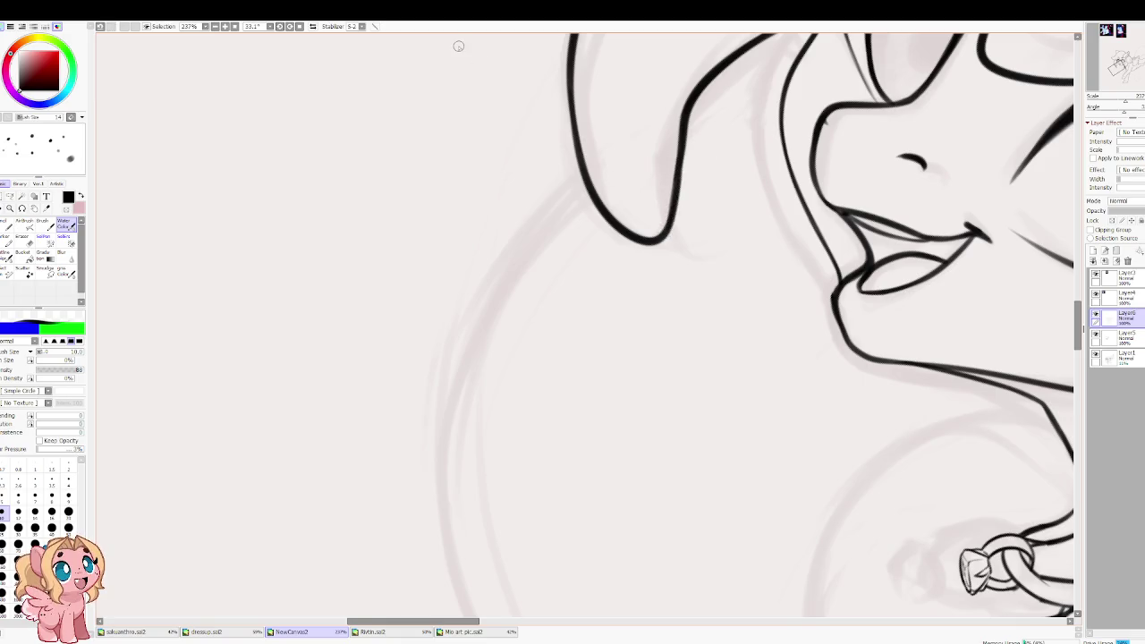
# Step: Zoom out to review the pony, recentre on the face and remove the long left hair stroke
pyautogui.scroll(-5, 469, 54)
pyautogui.moveTo(409, 217)
pyautogui.mouseDown()
pyautogui.moveTo(377, 245)
pyautogui.moveTo(305, 406)
pyautogui.mouseUp()
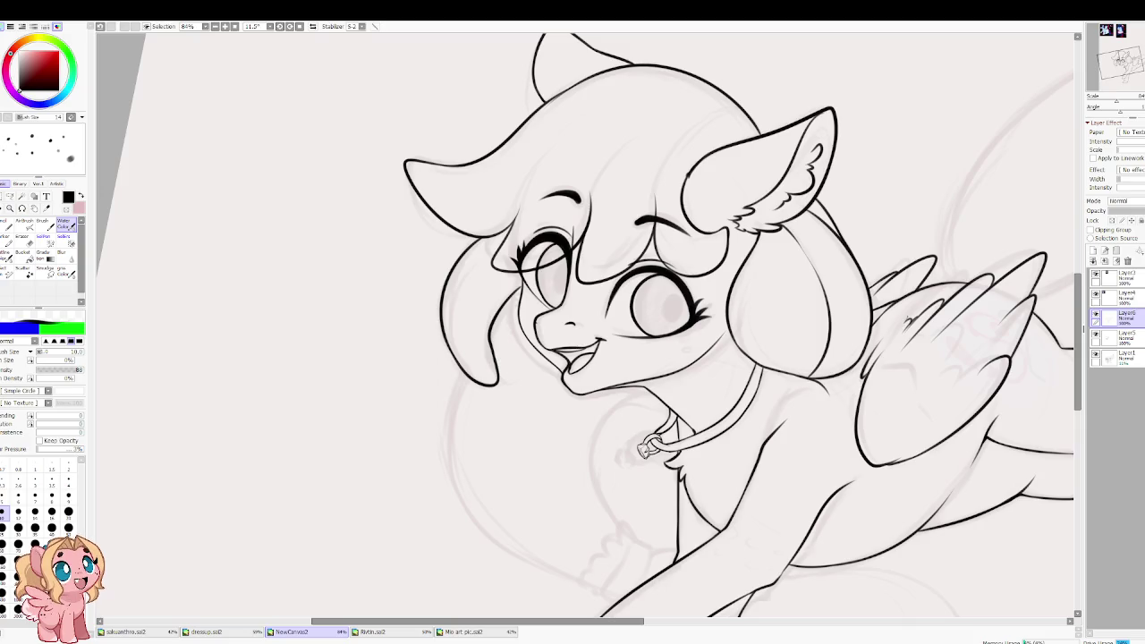
pyautogui.scroll(2, 450, 369)
pyautogui.scroll(2, 450, 369)
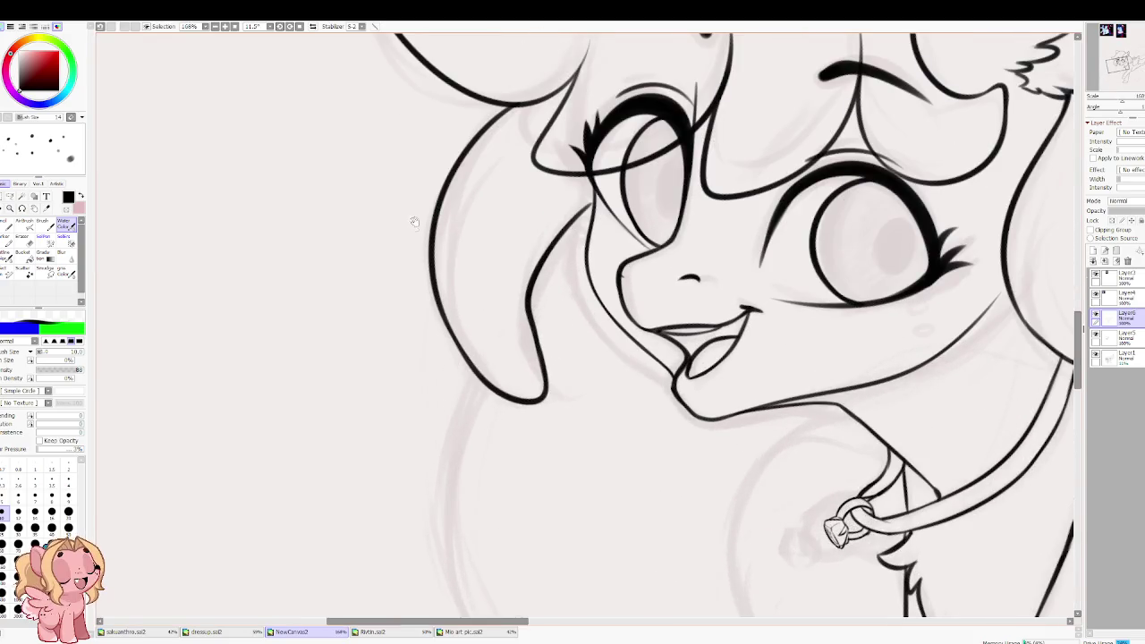
pyautogui.moveTo(417, 217); pyautogui.dragTo(415, 297)
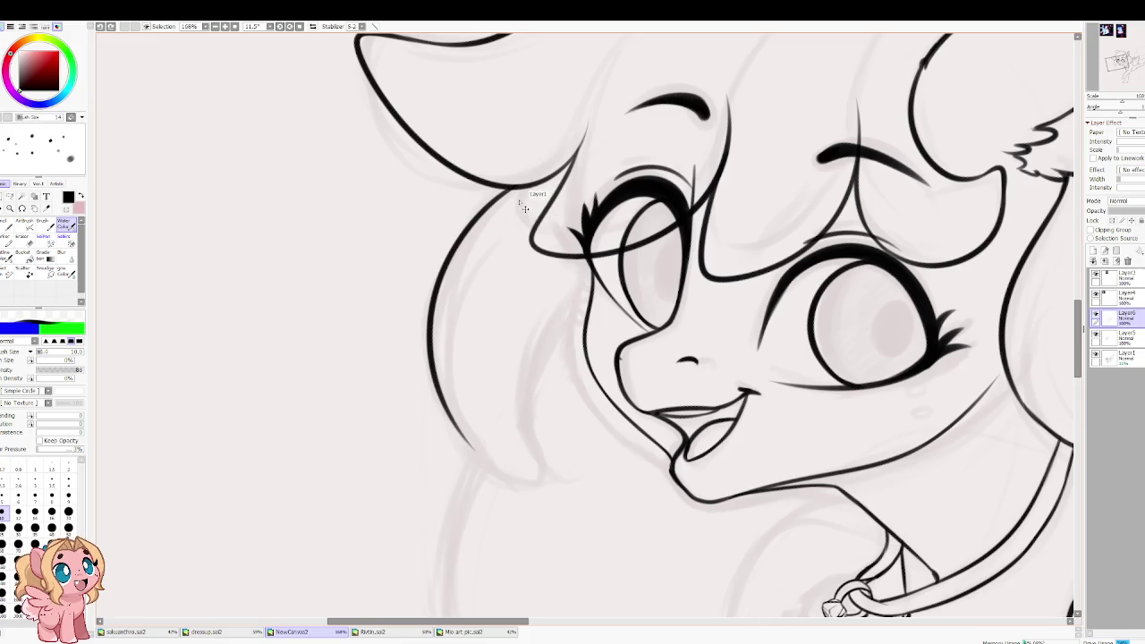
pyautogui.hotkey('ctrl', 'z')
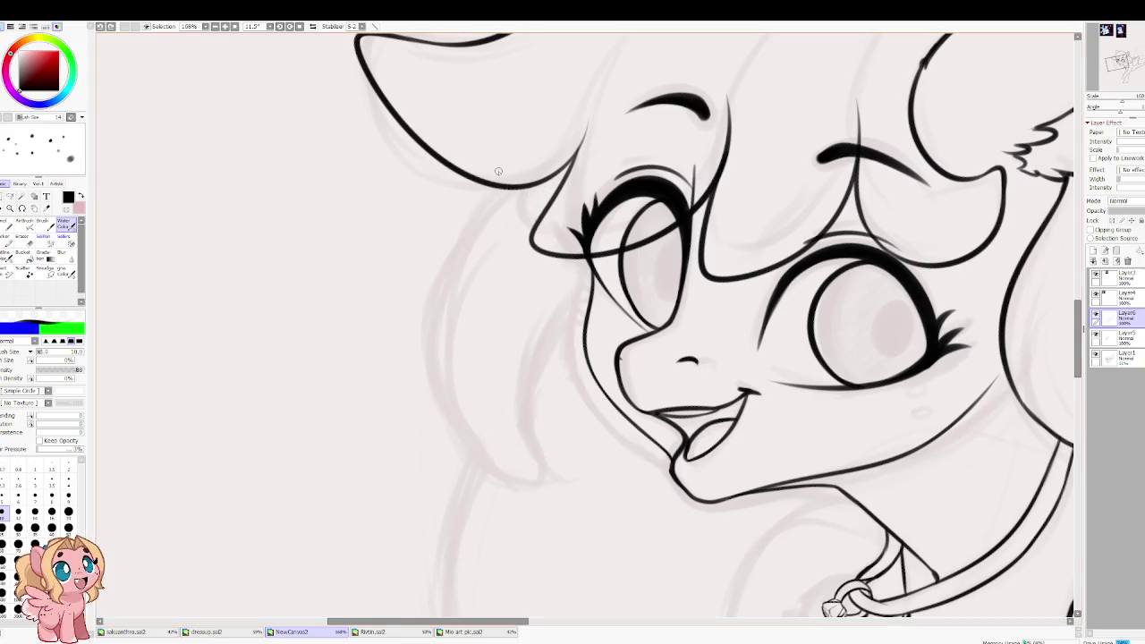
# Step: Redraw the hair lock with a hooked tip and its inner edge rising to the cheek
pyautogui.moveTo(519, 183); pyautogui.dragTo(368, 500)
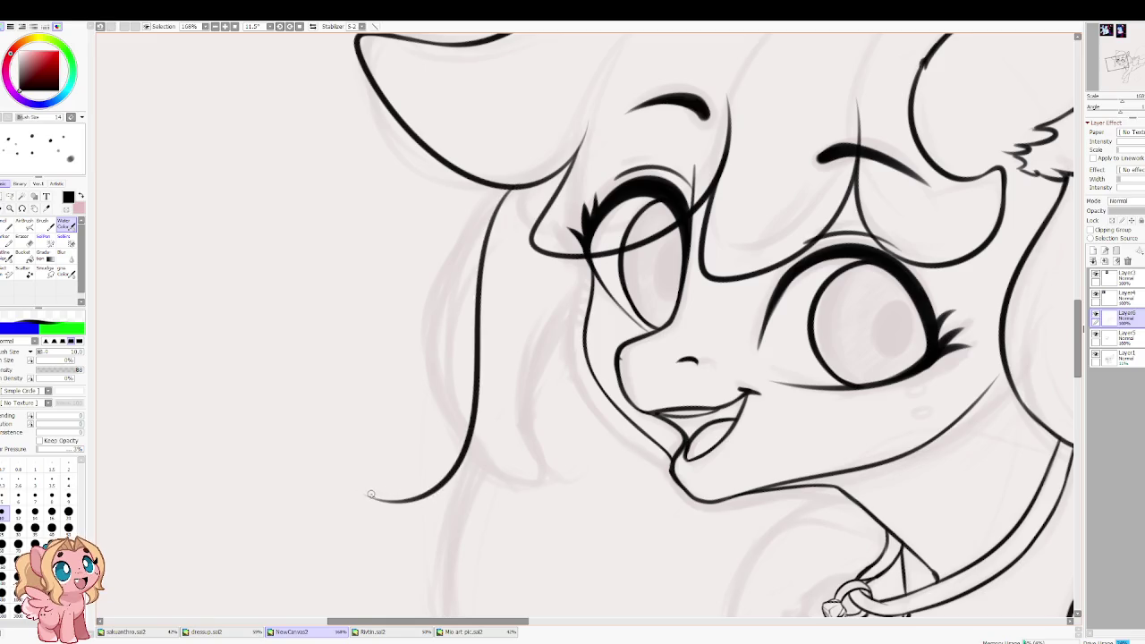
pyautogui.hotkey('ctrl', 'z')
pyautogui.moveTo(506, 186); pyautogui.dragTo(431, 439)
pyautogui.moveTo(402, 526); pyautogui.dragTo(554, 277)
pyautogui.hotkey('ctrl', 'z')
pyautogui.hotkey('ctrl', 'z')
pyautogui.hotkey('ctrl', 'z')
pyautogui.moveTo(506, 186); pyautogui.dragTo(397, 540)
pyautogui.hotkey('ctrl', 'z')
pyautogui.moveTo(516, 183)
pyautogui.mouseDown()
pyautogui.moveTo(449, 382)
pyautogui.moveTo(390, 492)
pyautogui.moveTo(494, 471)
pyautogui.mouseUp()
pyautogui.moveTo(560, 408); pyautogui.dragTo(571, 297)
pyautogui.moveTo(564, 360); pyautogui.dragTo(587, 306)
pyautogui.hotkey('ctrl', 'z')
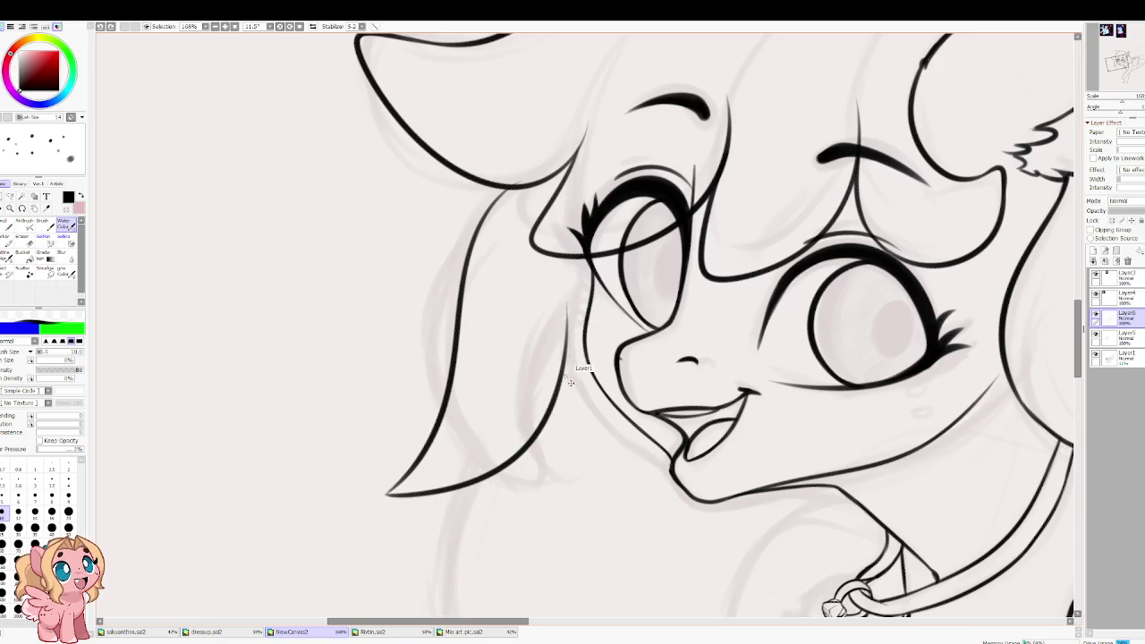
pyautogui.hotkey('ctrl', 'z')
pyautogui.moveTo(388, 493)
pyautogui.mouseDown()
pyautogui.moveTo(589, 291)
pyautogui.moveTo(573, 345)
pyautogui.mouseUp()
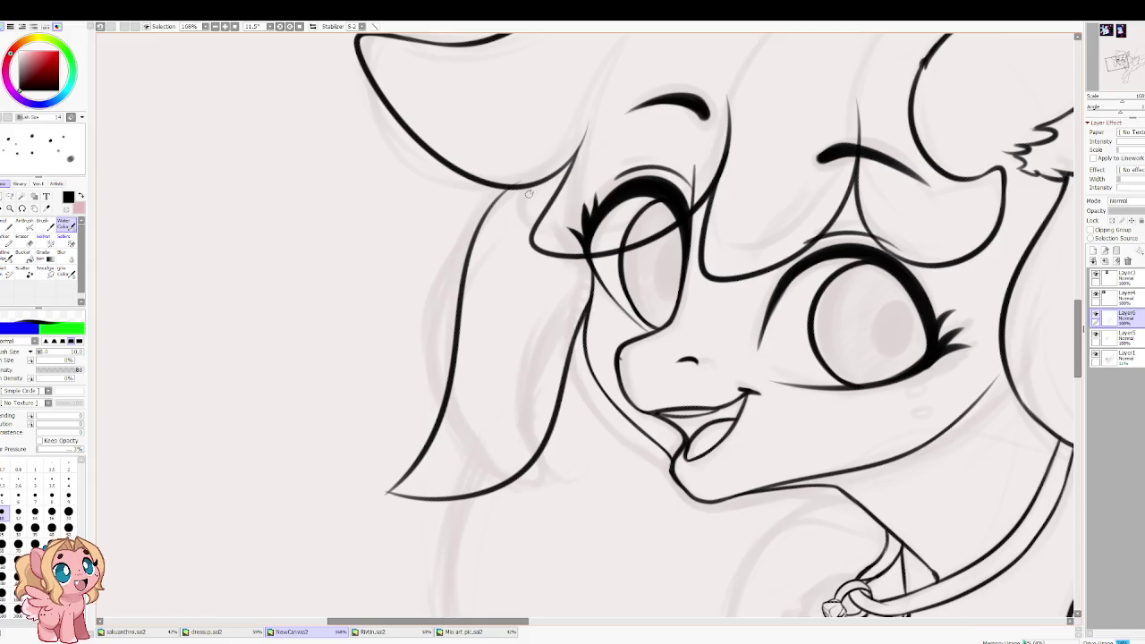
# Step: Rotate and zoom out the view to check the hair lock against the whole pony
pyautogui.press('e')
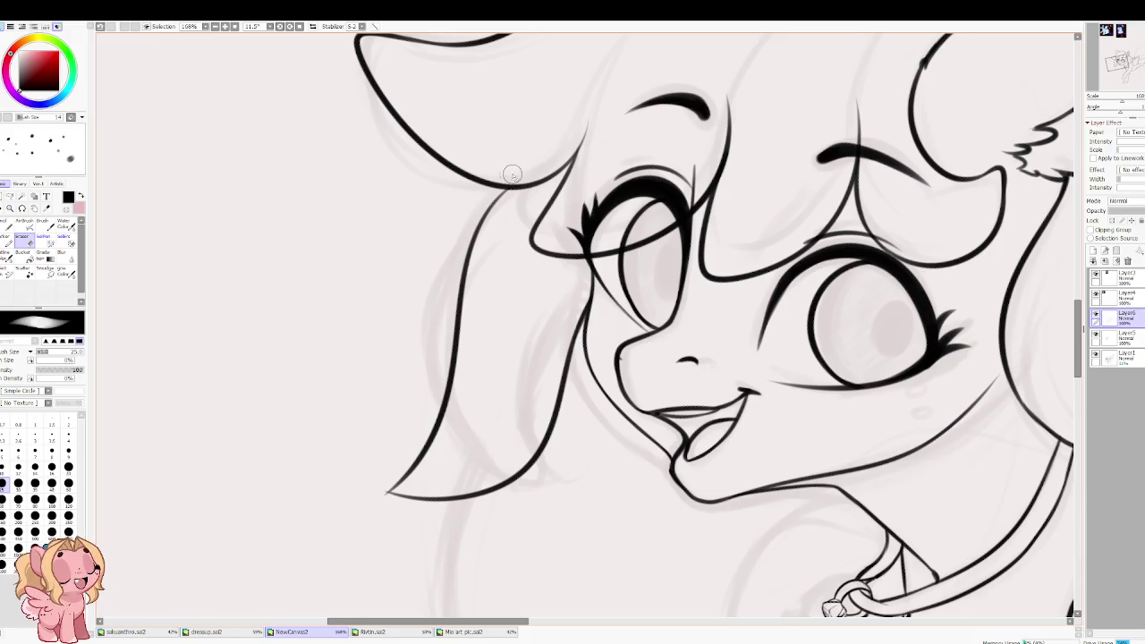
pyautogui.press('b')
pyautogui.moveTo(489, 40); pyautogui.dragTo(441, 329)
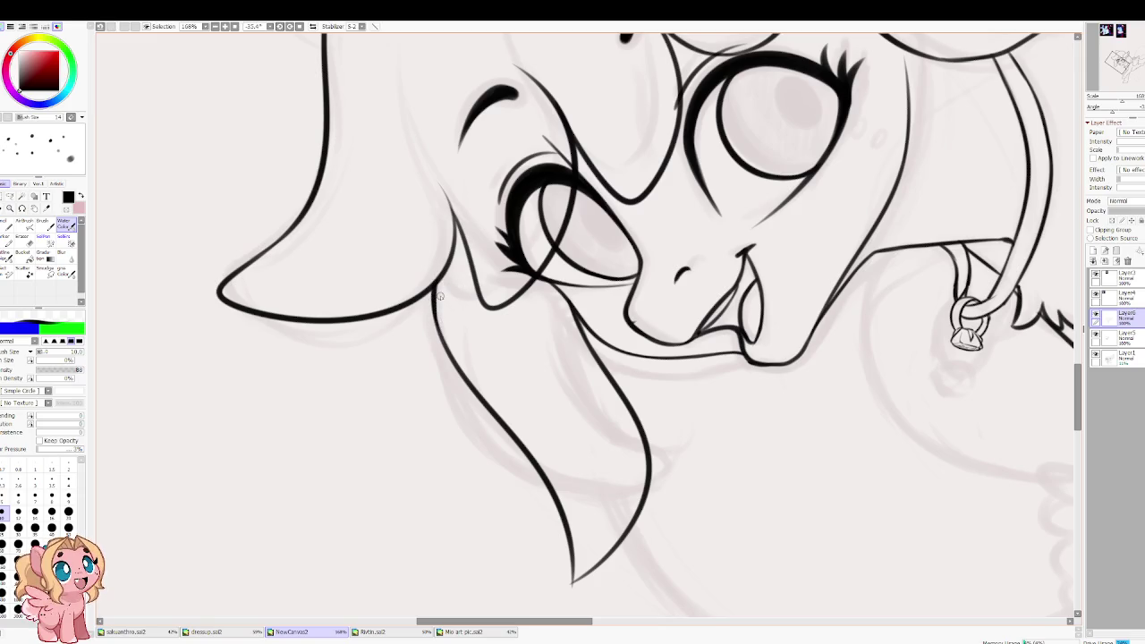
pyautogui.moveTo(459, 309); pyautogui.dragTo(460, 222)
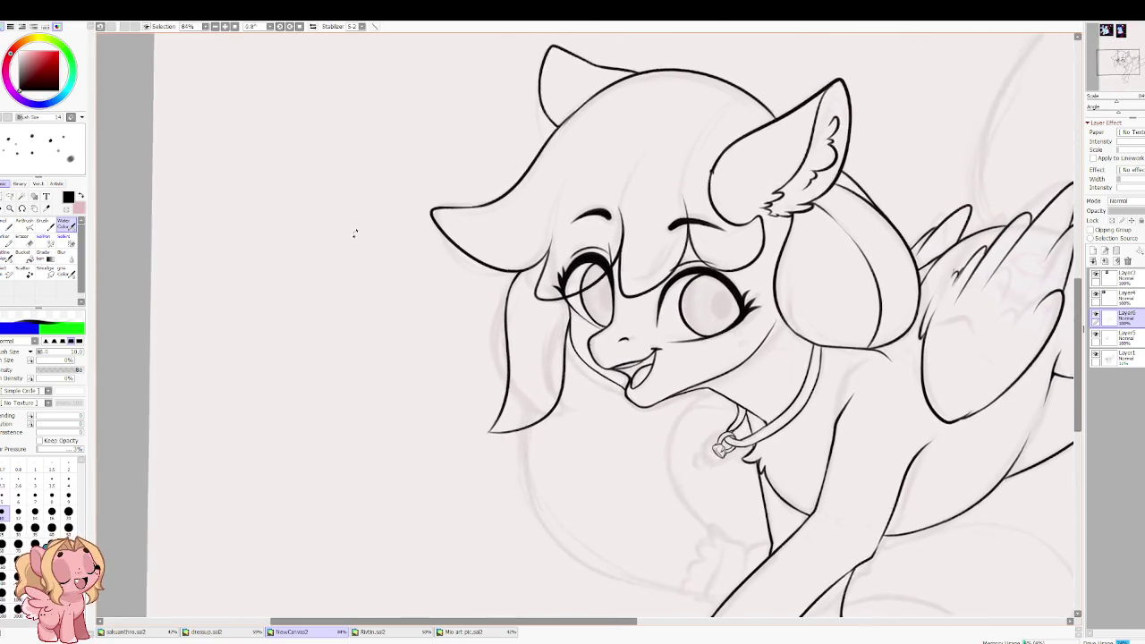
pyautogui.scroll(-4, 459, 221)
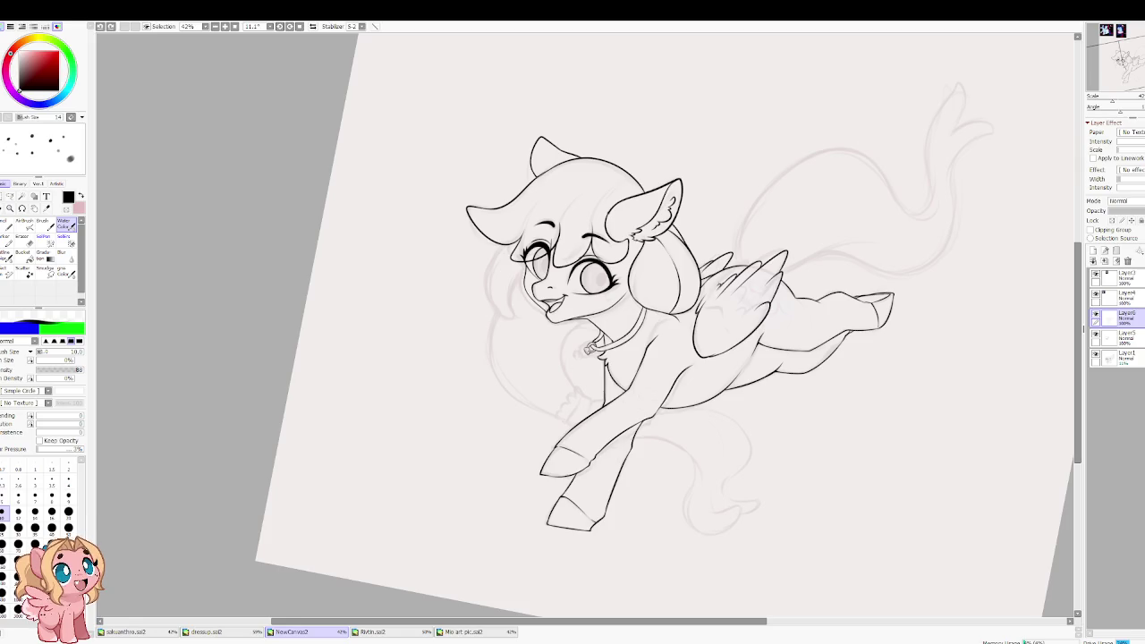
# Step: Straighten the view and redraw the hair tip curving up to meet the cheek line
pyautogui.press('Delete')
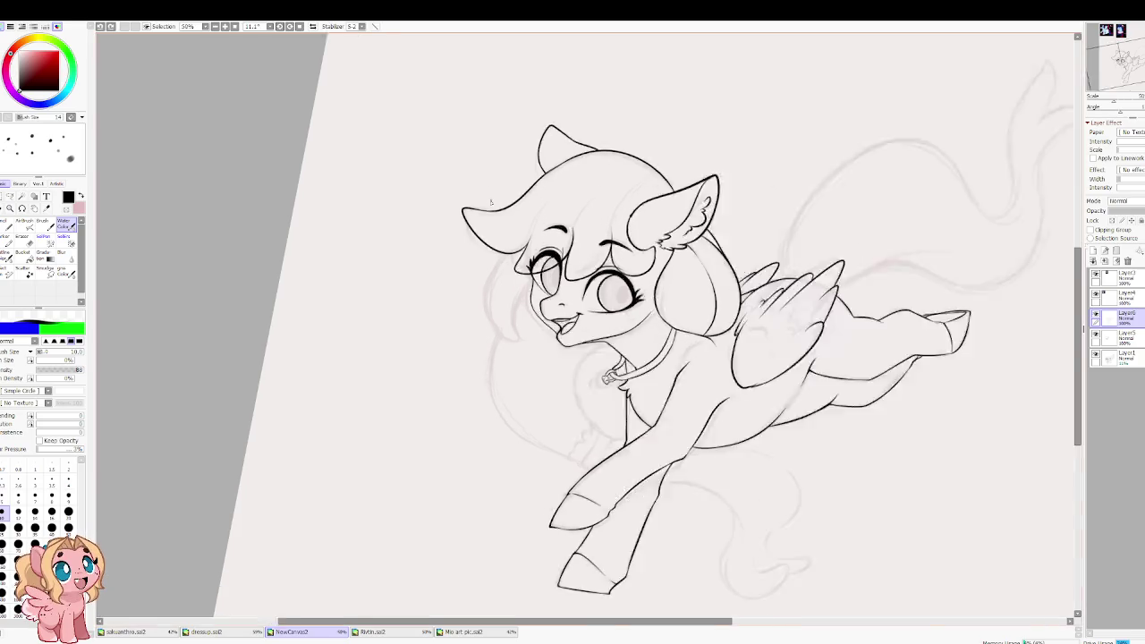
pyautogui.scroll(5, 514, 353)
pyautogui.scroll(2, 505, 338)
pyautogui.scroll(1, 526, 363)
pyautogui.scroll(-2, 525, 363)
pyautogui.moveTo(527, 194)
pyautogui.mouseDown()
pyautogui.moveTo(417, 488)
pyautogui.moveTo(371, 465)
pyautogui.moveTo(568, 499)
pyautogui.mouseUp()
pyautogui.hotkey('ctrl', 'z')
pyautogui.hotkey('ctrl', 'z')
pyautogui.moveTo(399, 490)
pyautogui.mouseDown()
pyautogui.moveTo(521, 525)
pyautogui.moveTo(596, 374)
pyautogui.mouseUp()
pyautogui.moveTo(612, 313); pyautogui.dragTo(593, 362)
pyautogui.moveTo(614, 310); pyautogui.dragTo(594, 352)
pyautogui.hotkey('ctrl', 'z')
pyautogui.moveTo(612, 309); pyautogui.dragTo(596, 338)
pyautogui.hotkey('ctrl', 'z')
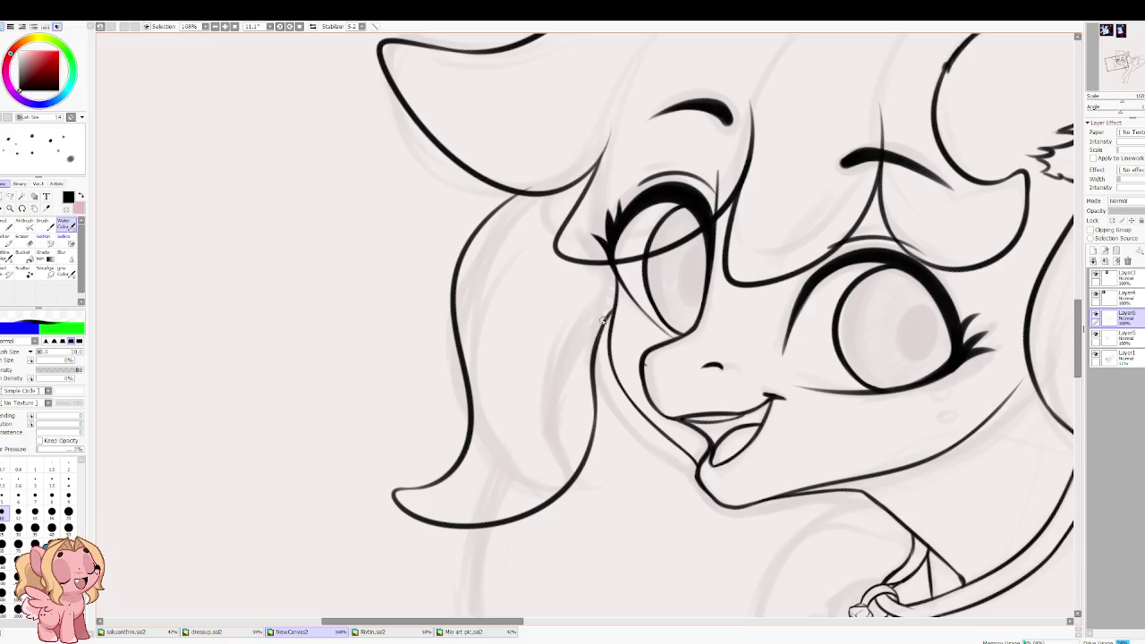
# Step: Move the view from the top of the head down to the neck and collar area
pyautogui.moveTo(514, 195); pyautogui.dragTo(495, 296)
pyautogui.press('e')
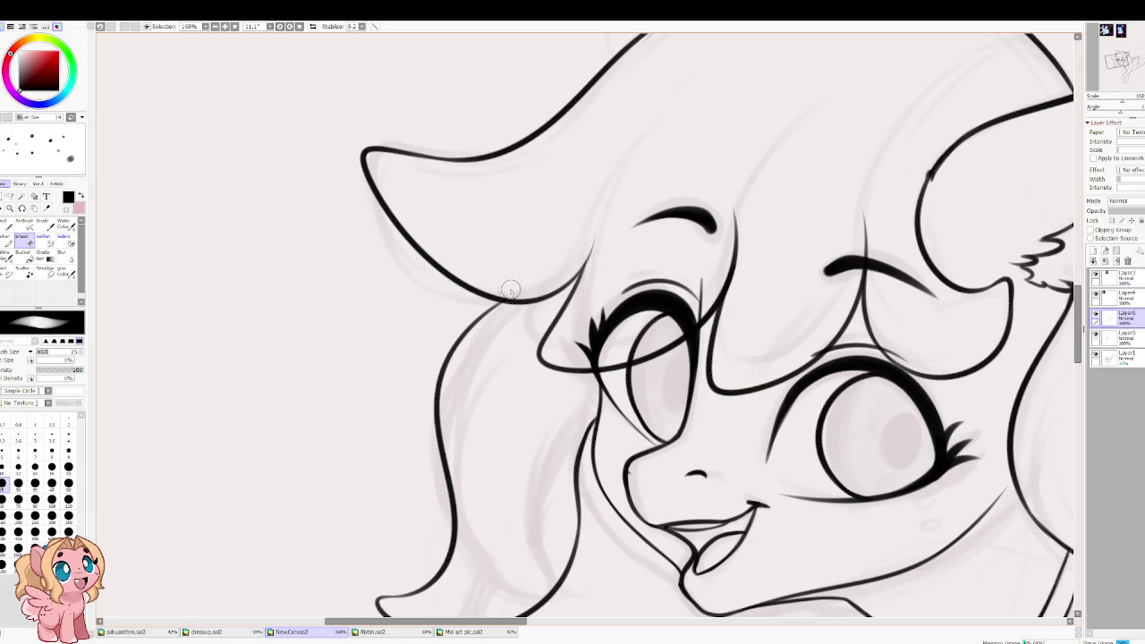
pyautogui.press('c')
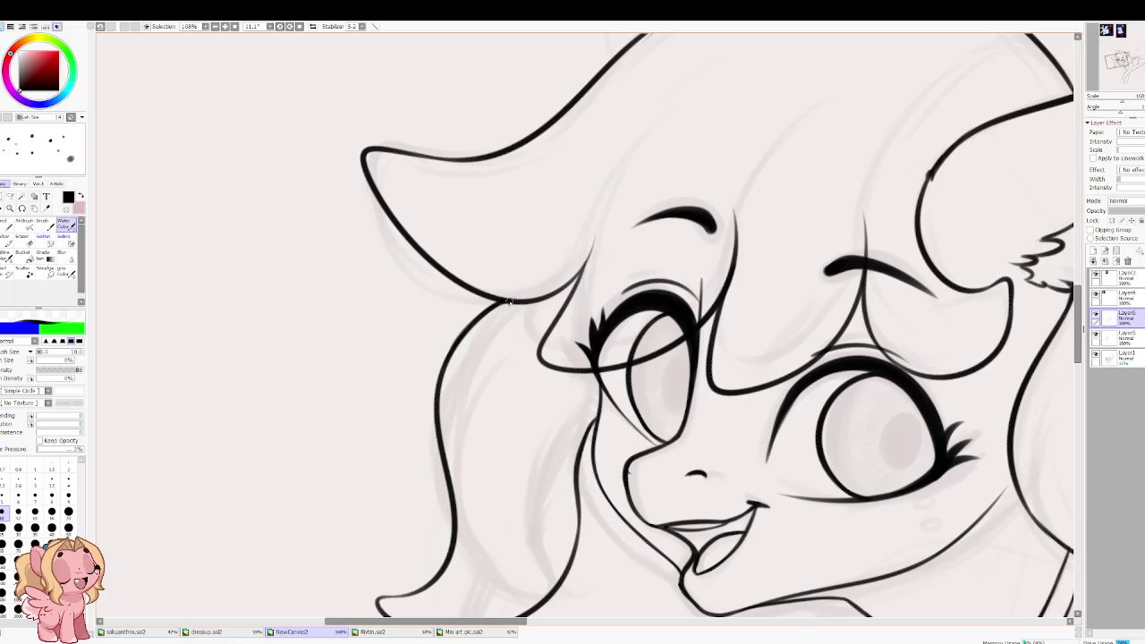
pyautogui.scroll(-4, 519, 301)
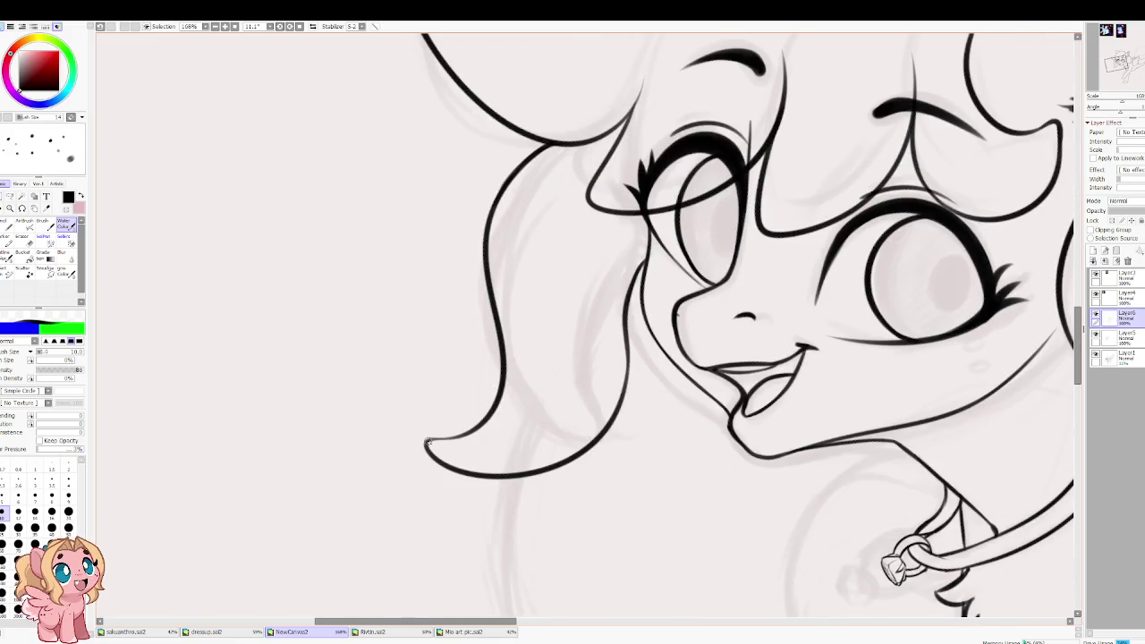
pyautogui.scroll(3, 542, 373)
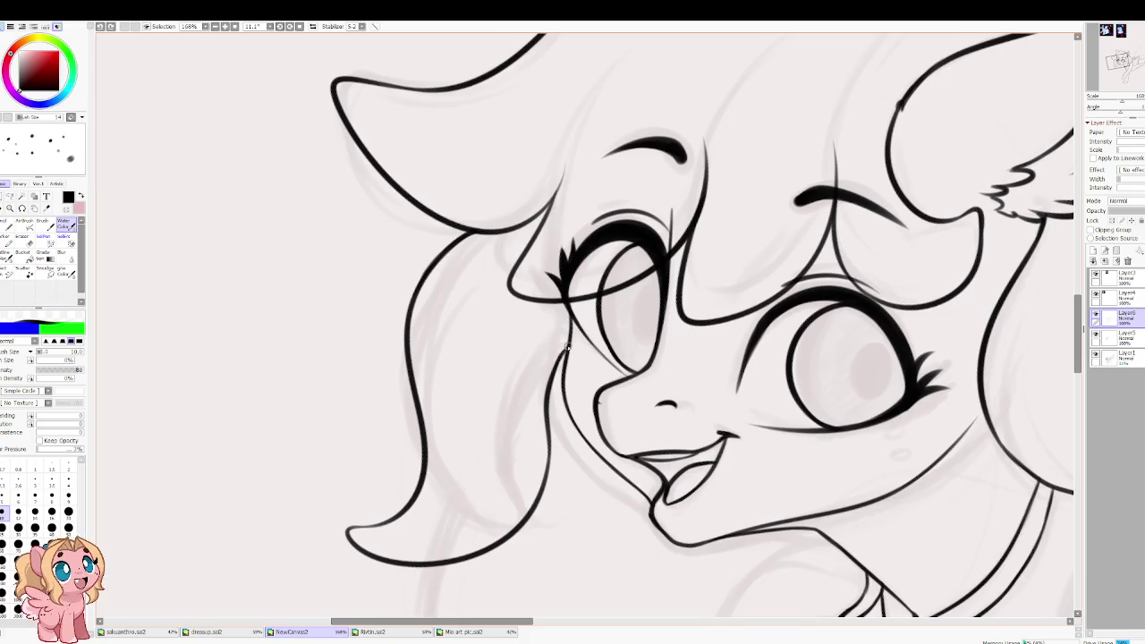
pyautogui.scroll(-8, 550, 386)
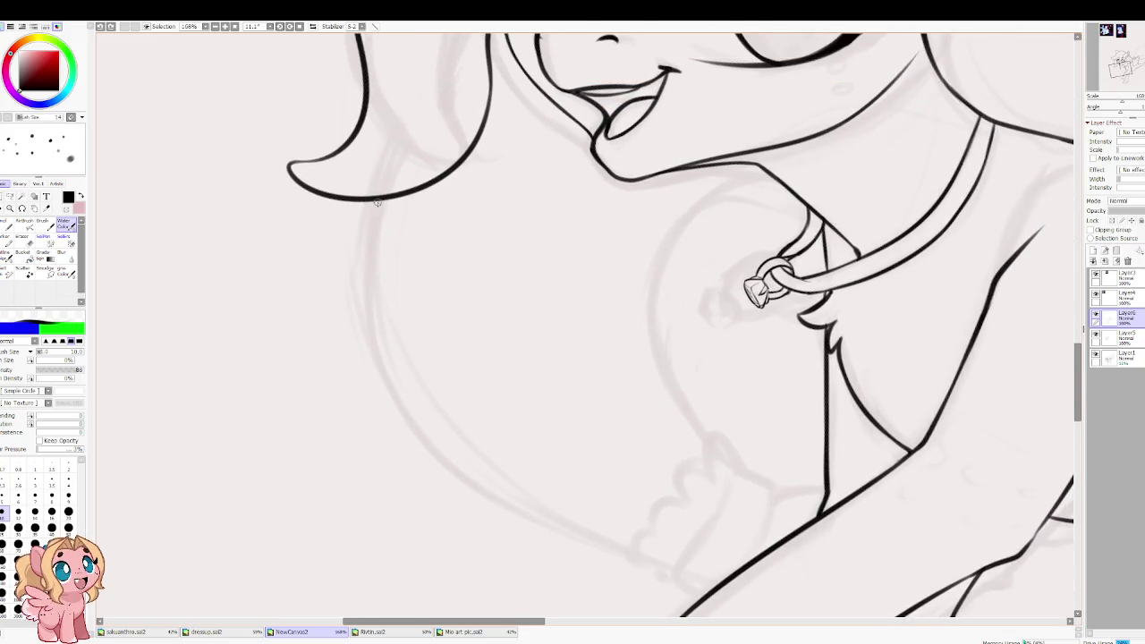
# Step: Start the tucked foreleg's tuft with short leg strokes, mirroring the view to check them
pyautogui.press('h')
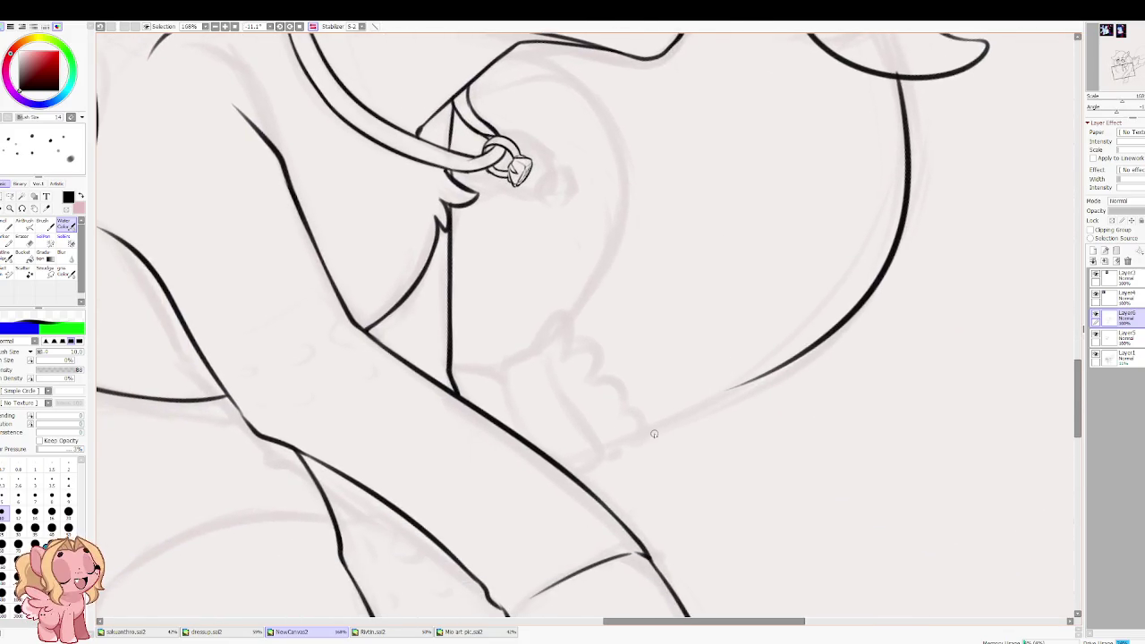
pyautogui.moveTo(506, 361)
pyautogui.mouseDown()
pyautogui.moveTo(538, 349)
pyautogui.moveTo(517, 357)
pyautogui.moveTo(569, 310)
pyautogui.mouseUp()
pyautogui.hotkey('ctrl', 'z')
pyautogui.hotkey('ctrl', 'z')
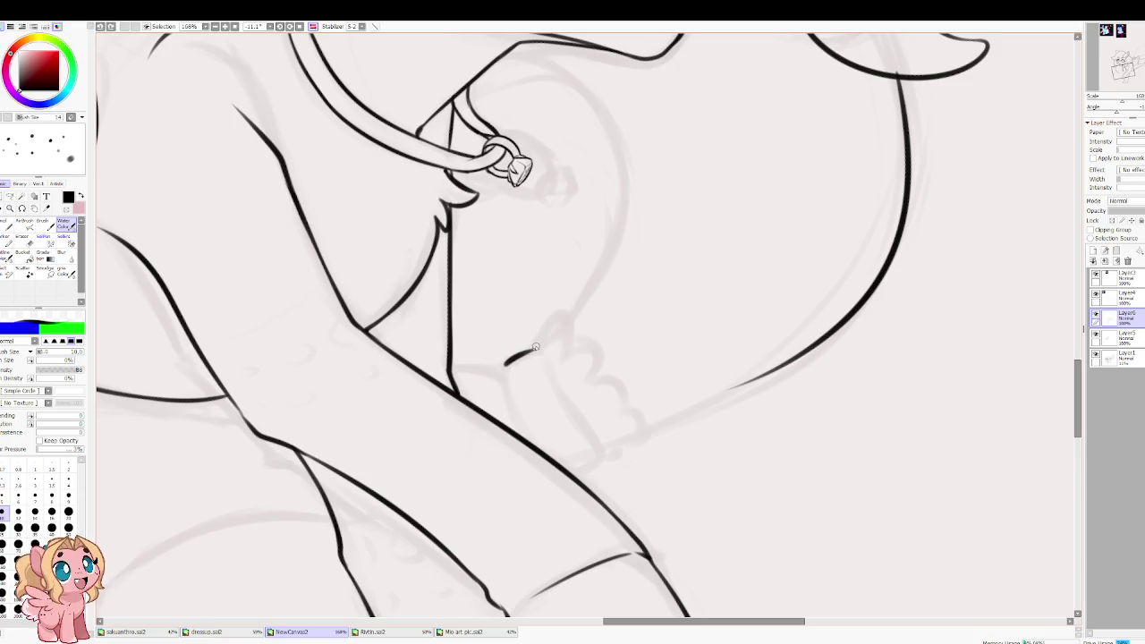
pyautogui.press('h')
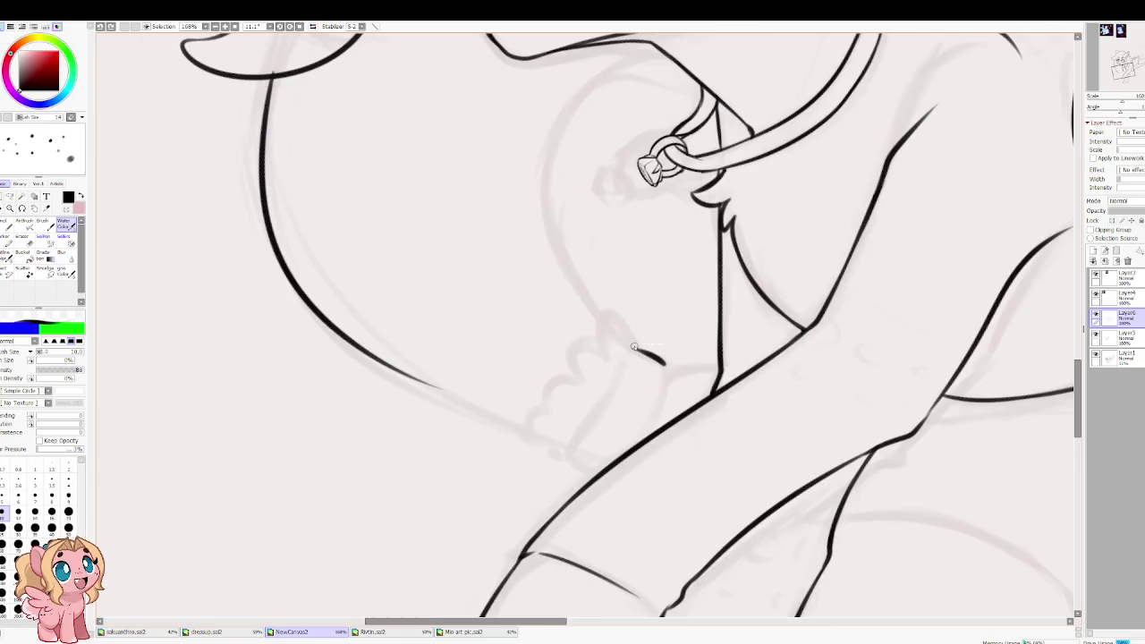
pyautogui.moveTo(630, 346)
pyautogui.mouseDown()
pyautogui.moveTo(574, 381)
pyautogui.moveTo(580, 397)
pyautogui.moveTo(553, 439)
pyautogui.moveTo(581, 456)
pyautogui.moveTo(624, 457)
pyautogui.mouseUp()
pyautogui.hotkey('ctrl', 'z')
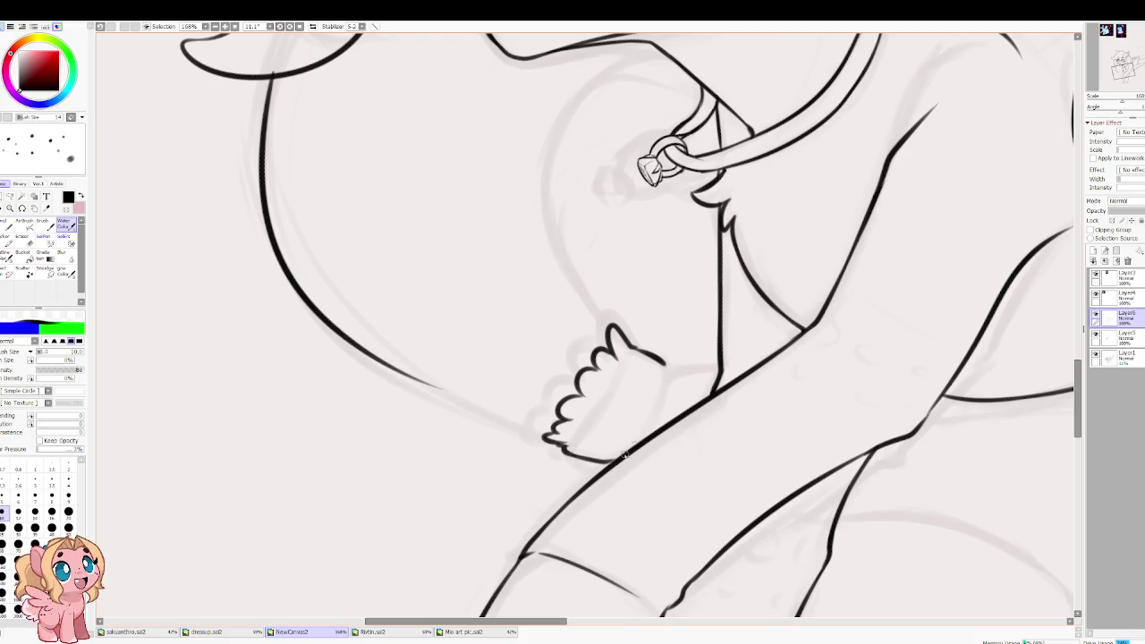
pyautogui.moveTo(662, 363)
pyautogui.mouseDown()
pyautogui.moveTo(639, 442)
pyautogui.moveTo(667, 370)
pyautogui.moveTo(655, 419)
pyautogui.mouseUp()
pyautogui.hotkey('ctrl', 'z')
# Step: Ink the fluffy cuff: a four-bump scalloped top edge, left side, bottom and right edge
pyautogui.moveTo(434, 390); pyautogui.dragTo(393, 27)
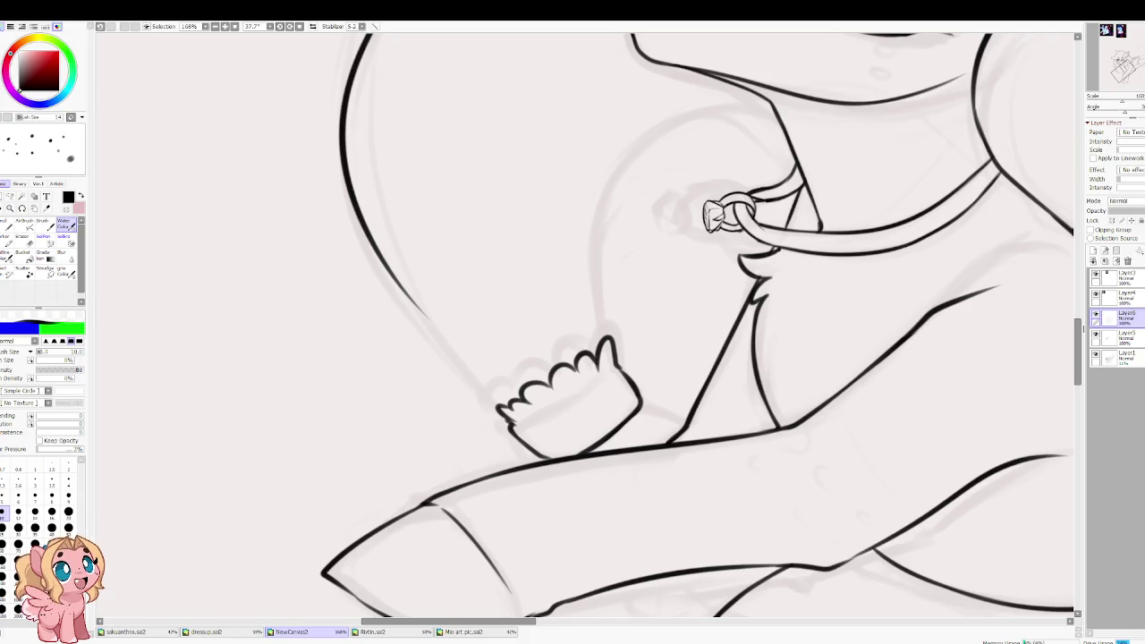
pyautogui.moveTo(404, 365); pyautogui.dragTo(640, 349)
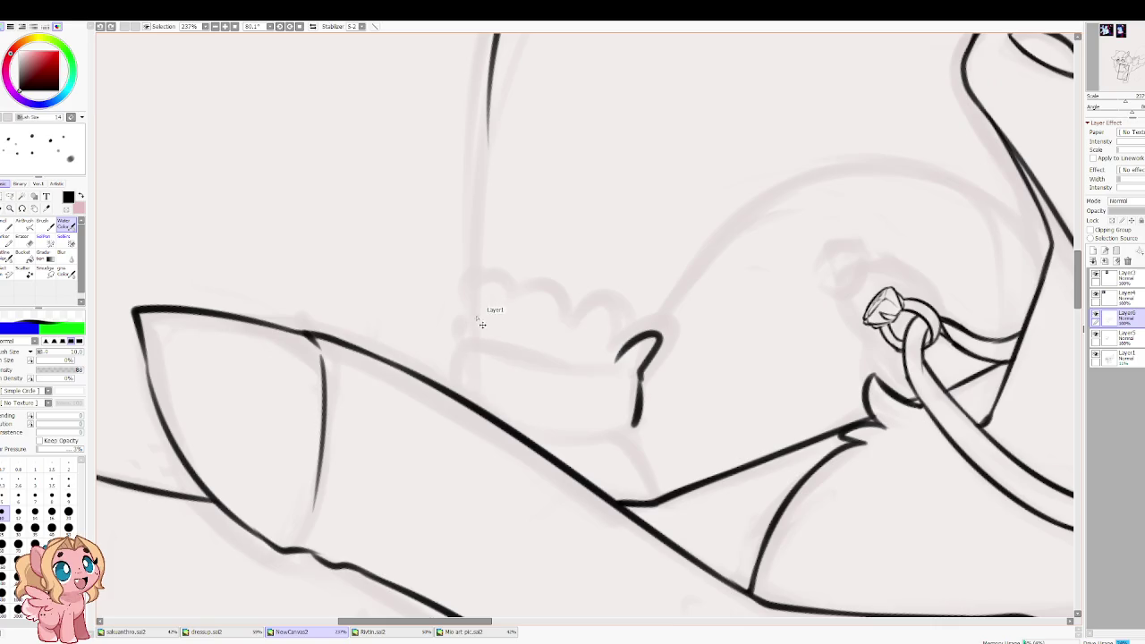
pyautogui.hotkey('ctrl', 'z')
pyautogui.hotkey('ctrl', 'z')
pyautogui.moveTo(460, 332); pyautogui.dragTo(491, 322)
pyautogui.hotkey('ctrl', 'z')
pyautogui.hotkey('ctrl', 'z')
pyautogui.moveTo(460, 338); pyautogui.dragTo(606, 356)
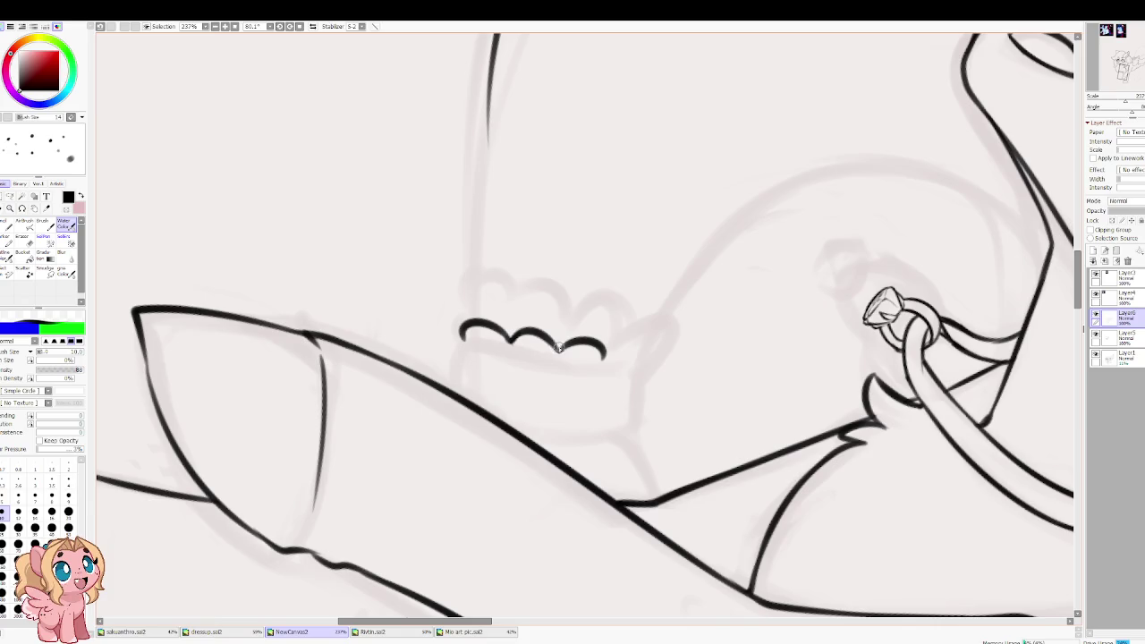
pyautogui.moveTo(602, 358); pyautogui.dragTo(649, 369)
pyautogui.moveTo(460, 333)
pyautogui.mouseDown()
pyautogui.moveTo(474, 395)
pyautogui.moveTo(559, 405)
pyautogui.mouseUp()
pyautogui.hotkey('ctrl', 'z')
pyautogui.moveTo(493, 394)
pyautogui.mouseDown()
pyautogui.moveTo(642, 412)
pyautogui.moveTo(645, 368)
pyautogui.moveTo(640, 414)
pyautogui.mouseUp()
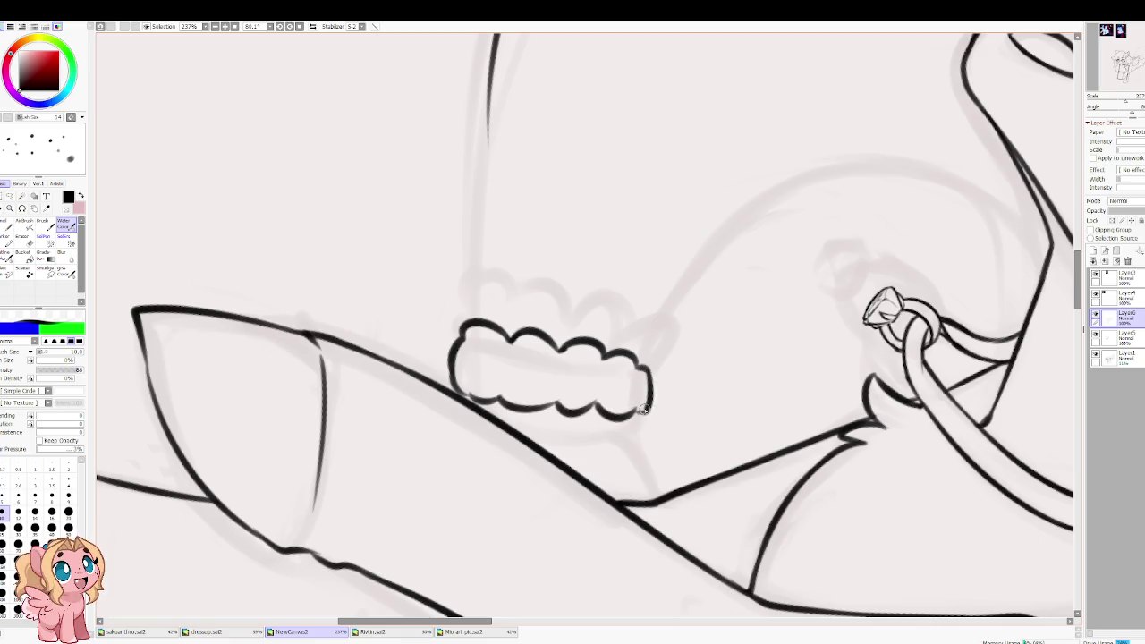
pyautogui.moveTo(470, 277)
pyautogui.mouseDown()
pyautogui.moveTo(457, 420)
pyautogui.moveTo(464, 530)
pyautogui.moveTo(659, 375)
pyautogui.mouseUp()
# Step: In mirrored view, join the cuff up to the chest curve and give it a tapered end
pyautogui.press('h')
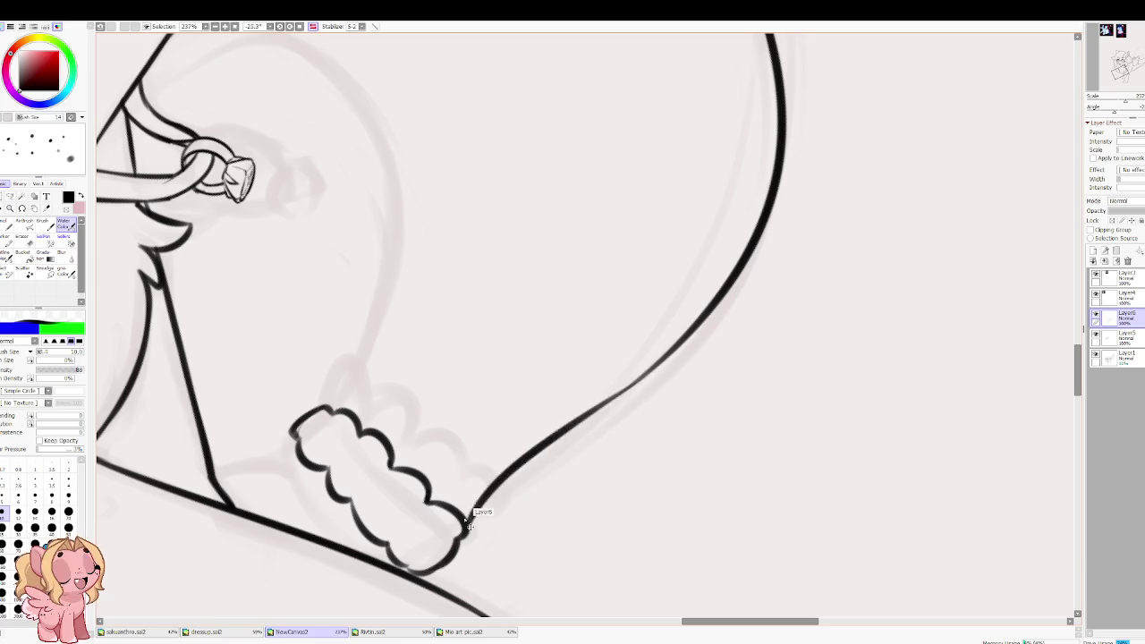
pyautogui.hotkey('ctrl', 'z')
pyautogui.moveTo(467, 529); pyautogui.dragTo(659, 351)
pyautogui.hotkey('ctrl', 'z')
pyautogui.moveTo(466, 530); pyautogui.dragTo(650, 364)
pyautogui.hotkey('ctrl', 'z')
pyautogui.moveTo(466, 529); pyautogui.dragTo(646, 371)
pyautogui.hotkey('ctrl', 'z')
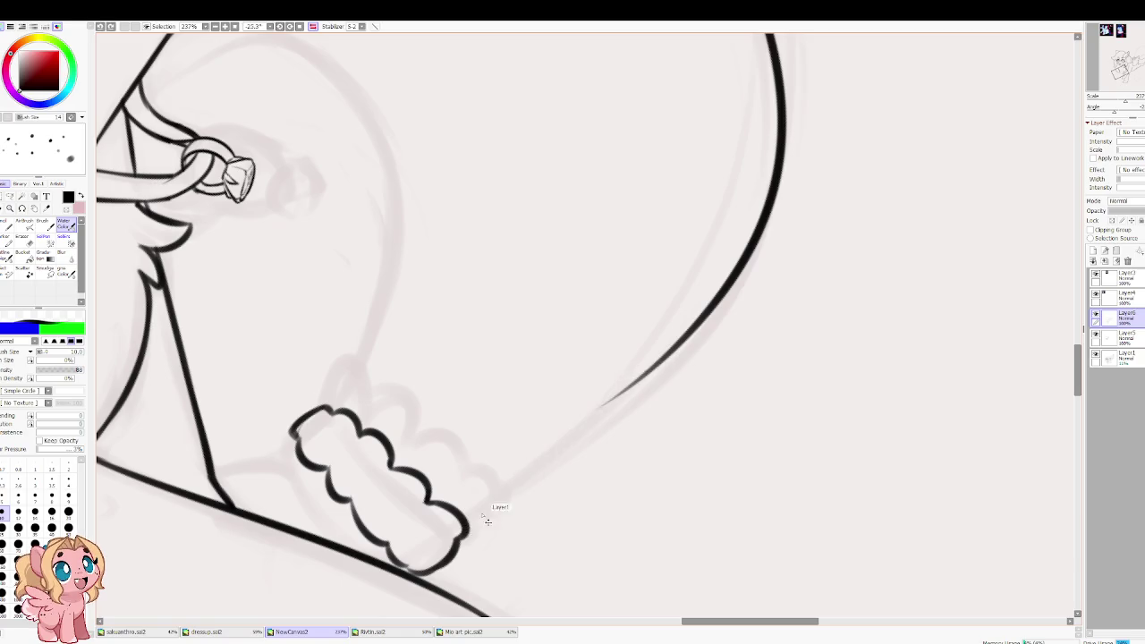
pyautogui.moveTo(467, 533); pyautogui.dragTo(643, 367)
pyautogui.hotkey('ctrl', 'z')
pyautogui.moveTo(466, 531); pyautogui.dragTo(659, 374)
pyautogui.hotkey('ctrl', 'z')
pyautogui.moveTo(467, 531); pyautogui.dragTo(662, 365)
pyautogui.hotkey('ctrl', 'z')
pyautogui.moveTo(465, 534); pyautogui.dragTo(673, 347)
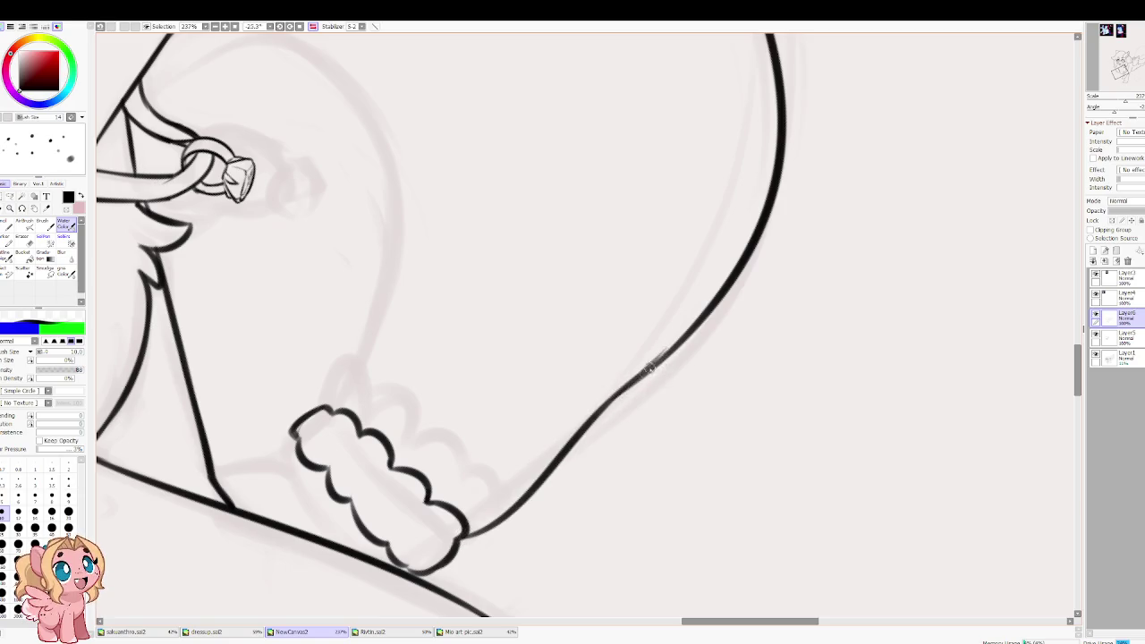
pyautogui.hotkey('ctrl', 'z')
pyautogui.moveTo(626, 388)
pyautogui.mouseDown()
pyautogui.moveTo(680, 341)
pyautogui.moveTo(572, 428)
pyautogui.mouseUp()
# Step: Unflip the view and draw a long leg line rising from the cuff toward the collar
pyautogui.press('Insert')
pyautogui.moveTo(768, 409)
pyautogui.mouseDown()
pyautogui.moveTo(563, 432)
pyautogui.moveTo(543, 167)
pyautogui.mouseUp()
pyautogui.hotkey('ctrl', 'z')
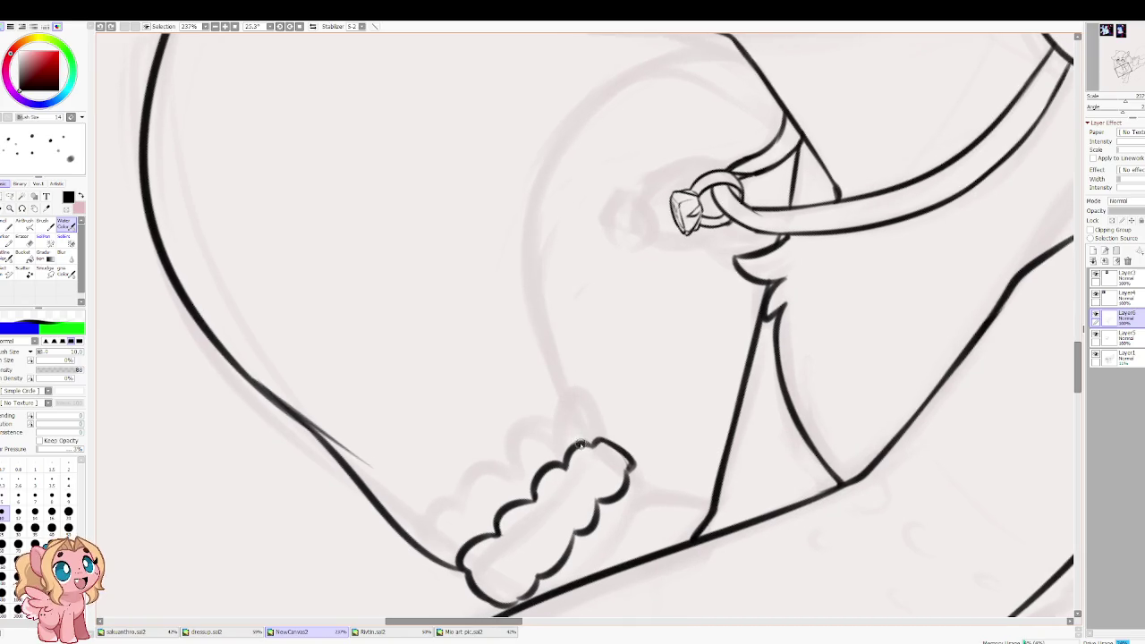
pyautogui.moveTo(581, 445); pyautogui.dragTo(534, 275)
pyautogui.hotkey('ctrl', 'z')
pyautogui.moveTo(586, 448); pyautogui.dragTo(519, 256)
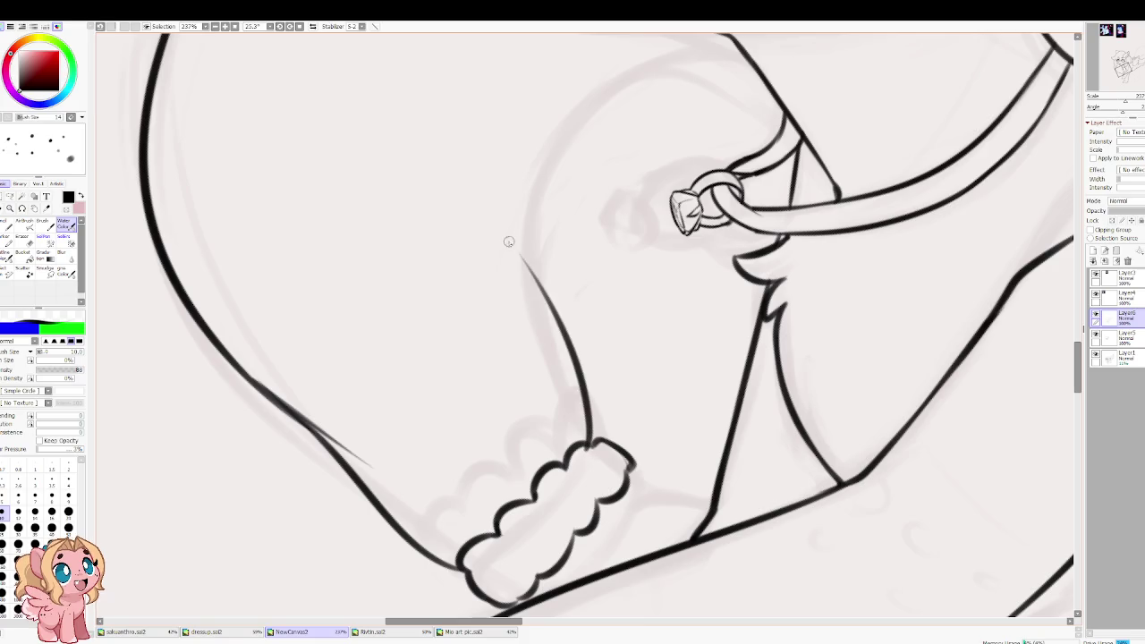
pyautogui.hotkey('ctrl', 'z')
pyautogui.moveTo(589, 442); pyautogui.dragTo(501, 231)
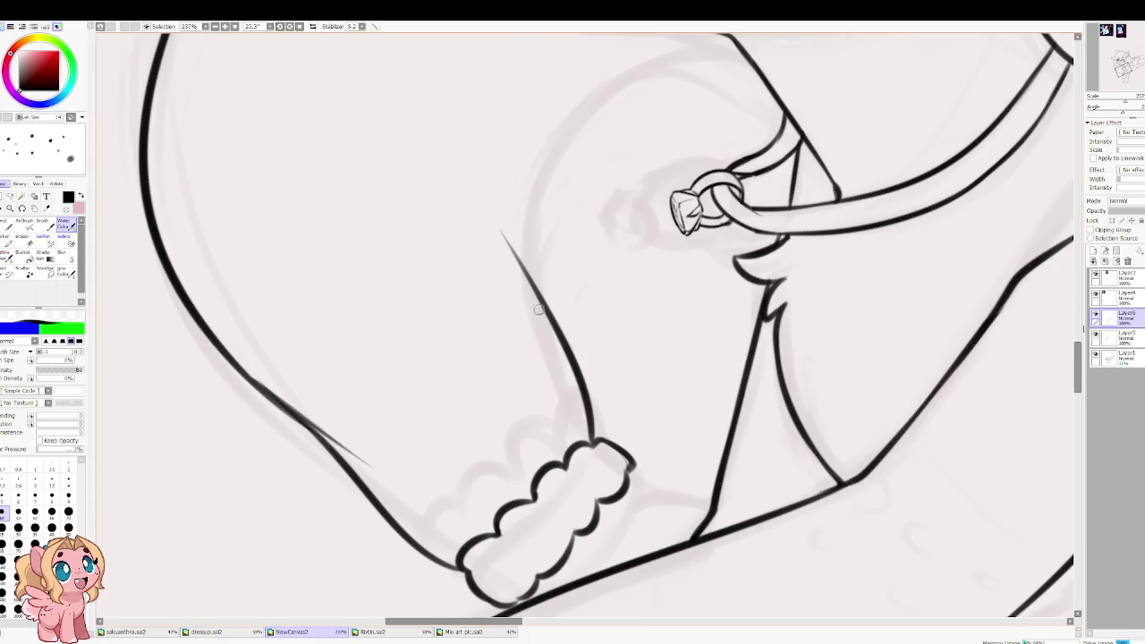
# Step: Ink the chest curve under the chin and extend it to close the gap with the existing line
pyautogui.moveTo(538, 311); pyautogui.dragTo(630, 72)
pyautogui.scroll(2, 631, 71)
pyautogui.scroll(3, 667, 221)
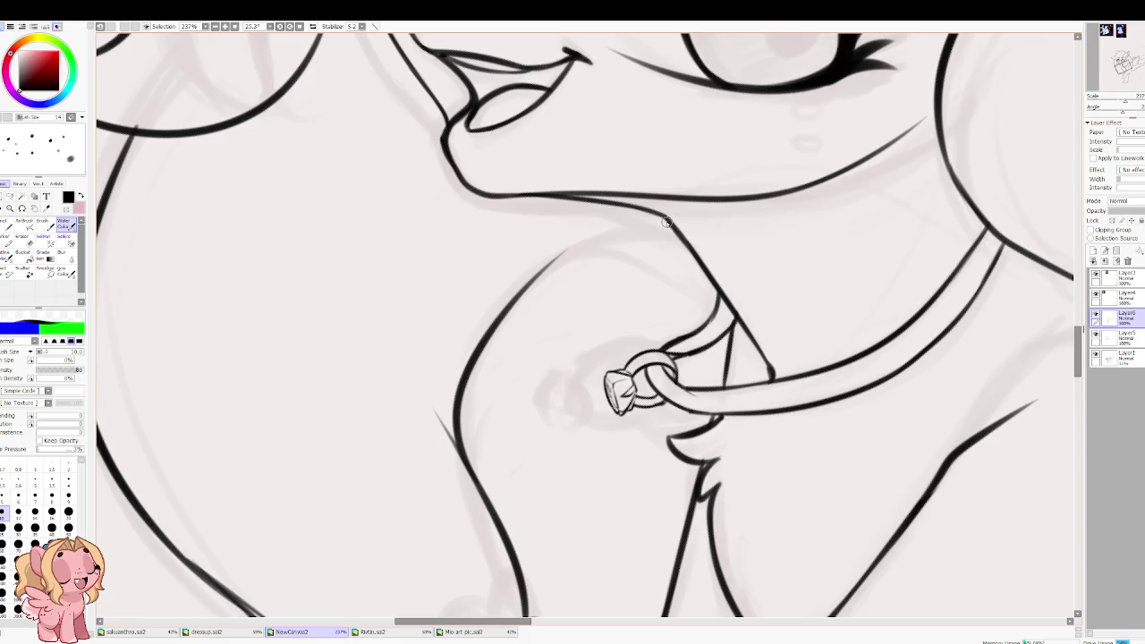
pyautogui.moveTo(684, 243); pyautogui.dragTo(521, 312)
pyautogui.hotkey('ctrl', 'z')
pyautogui.moveTo(686, 237); pyautogui.dragTo(533, 285)
pyautogui.hotkey('ctrl', 'z')
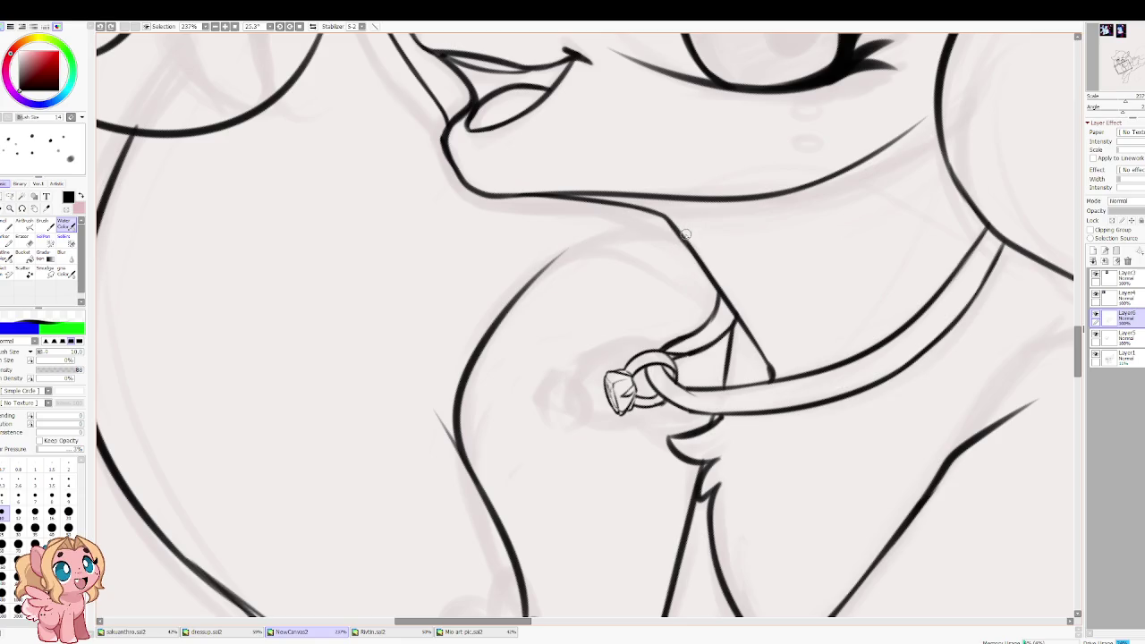
pyautogui.moveTo(680, 224); pyautogui.dragTo(496, 315)
pyautogui.hotkey('ctrl', 'z')
pyautogui.moveTo(689, 238); pyautogui.dragTo(508, 295)
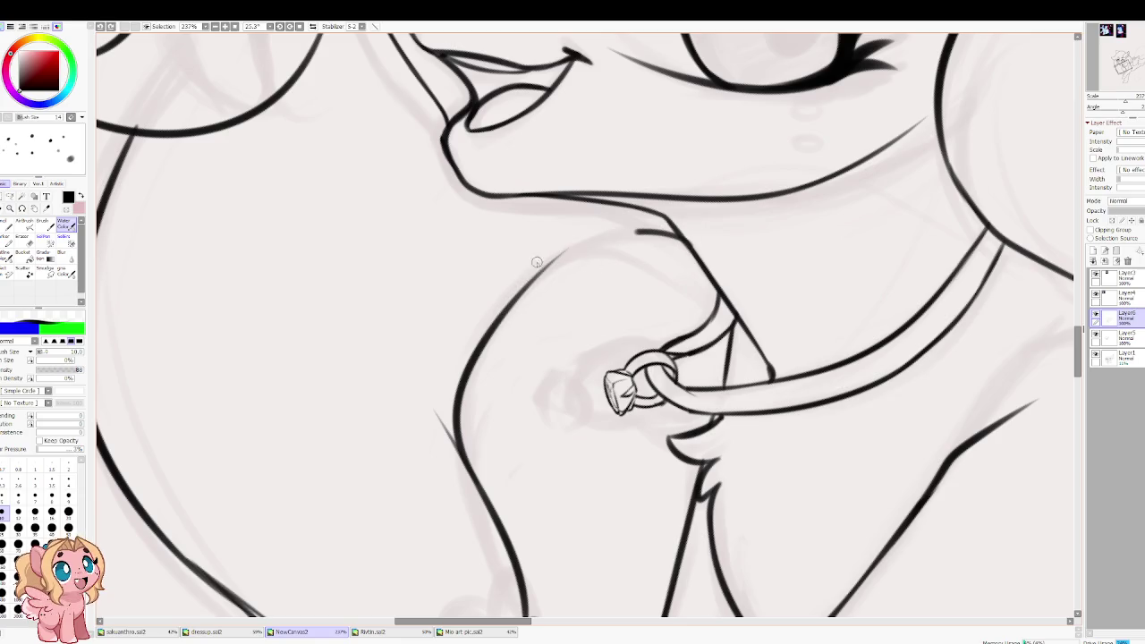
pyautogui.hotkey('ctrl', 'z')
pyautogui.moveTo(694, 252); pyautogui.dragTo(532, 286)
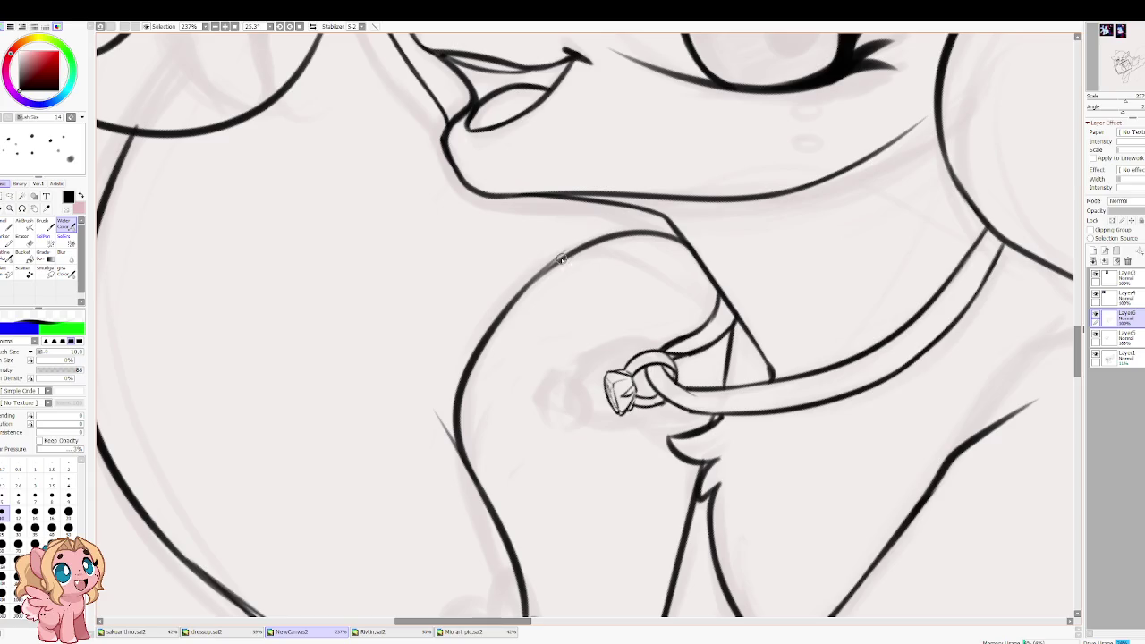
pyautogui.moveTo(571, 250); pyautogui.dragTo(507, 311)
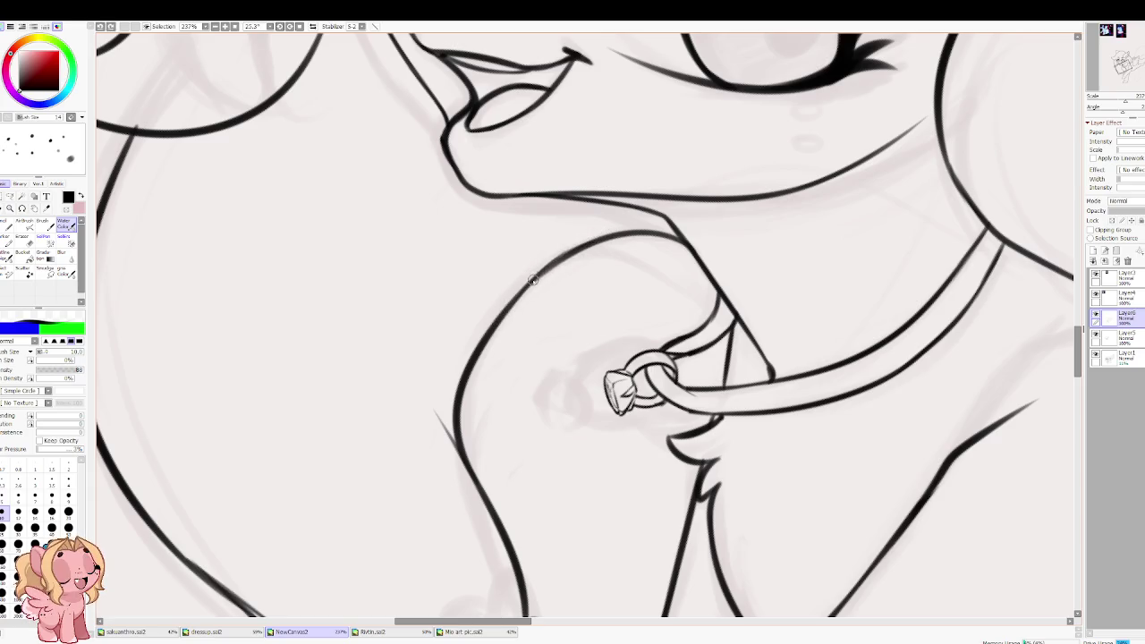
# Step: Set the brush size to 9 and link the collar ring to its strap
pyautogui.press('Delete')
pyautogui.press('Delete')
pyautogui.press('Delete')
pyautogui.scroll(1, 535, 331)
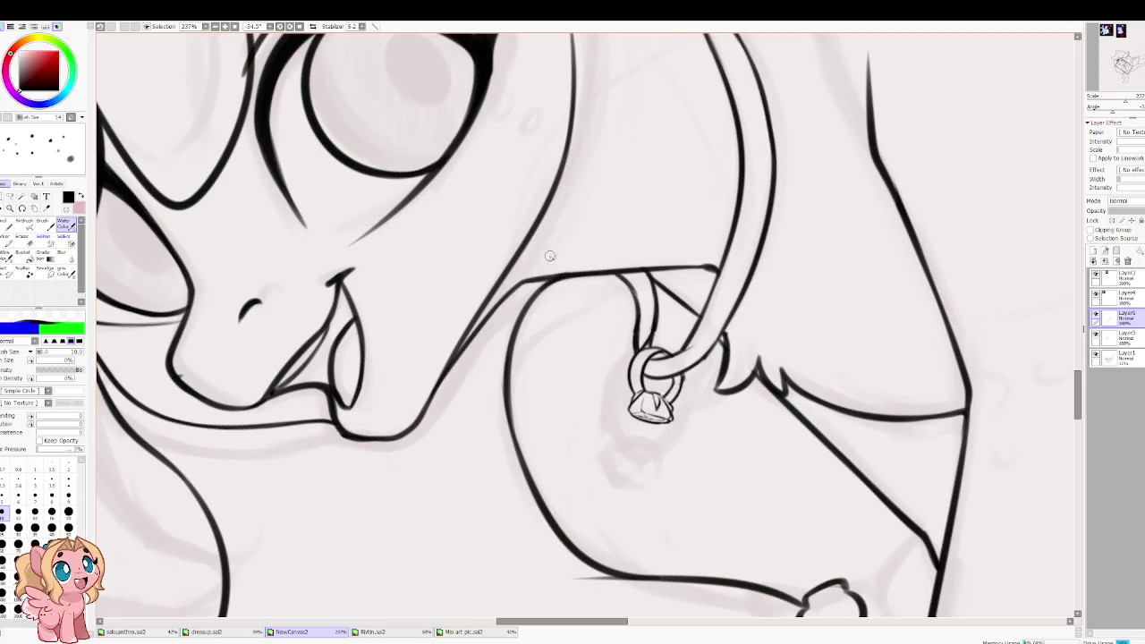
pyautogui.press('h')
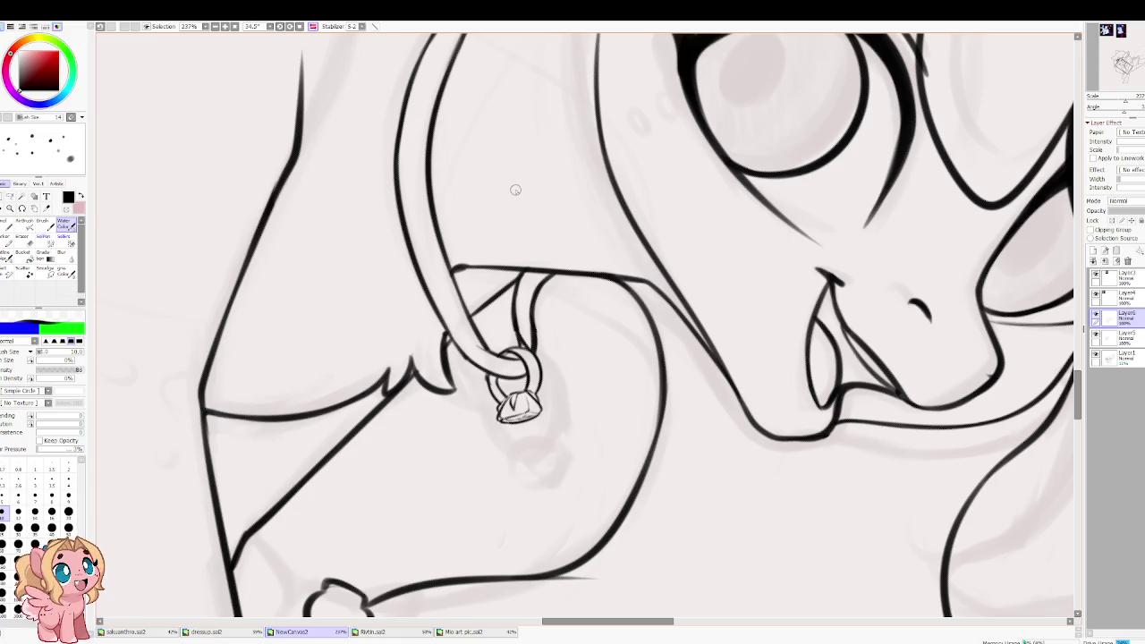
pyautogui.press('h')
pyautogui.moveTo(644, 334); pyautogui.dragTo(542, 436)
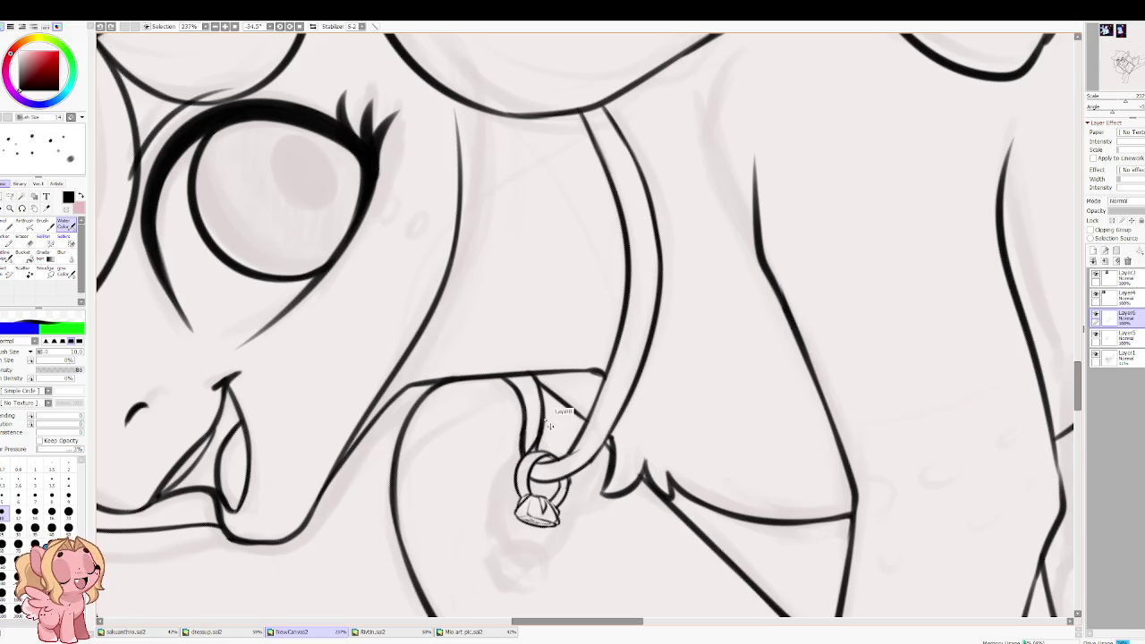
pyautogui.press('[')
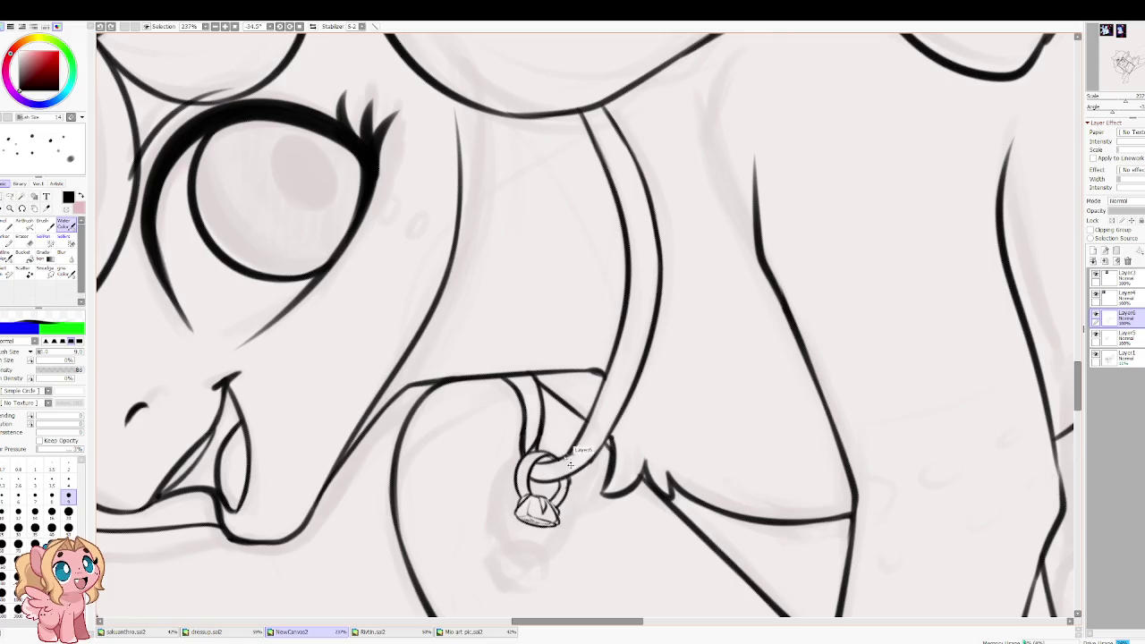
pyautogui.moveTo(565, 454); pyautogui.dragTo(575, 444)
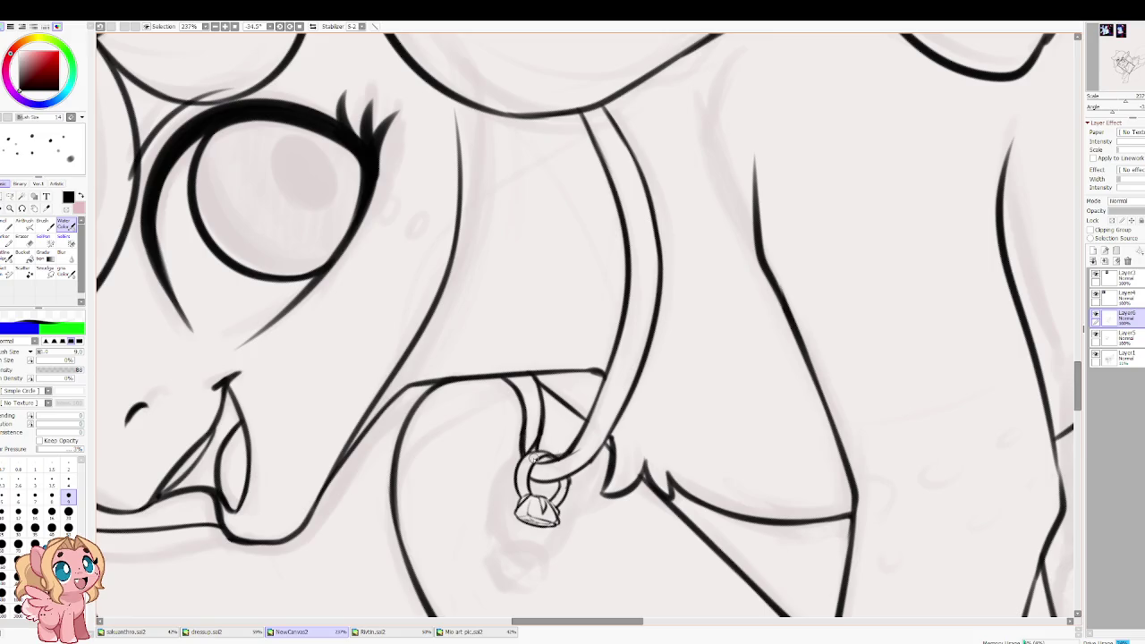
pyautogui.moveTo(534, 382); pyautogui.dragTo(488, 436)
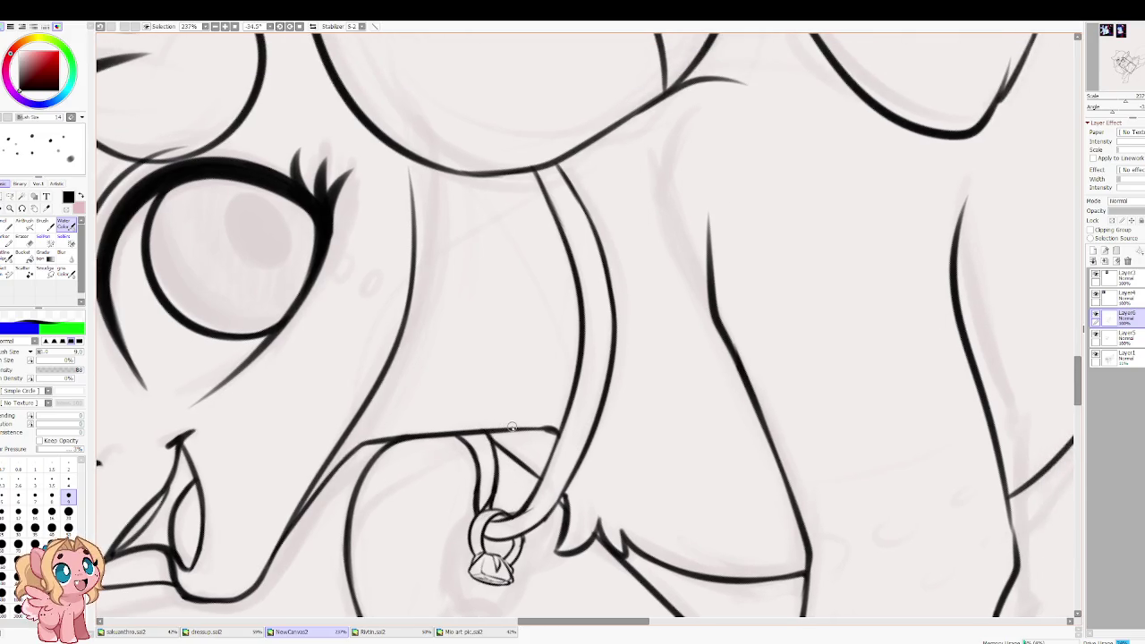
pyautogui.scroll(-5, 512, 428)
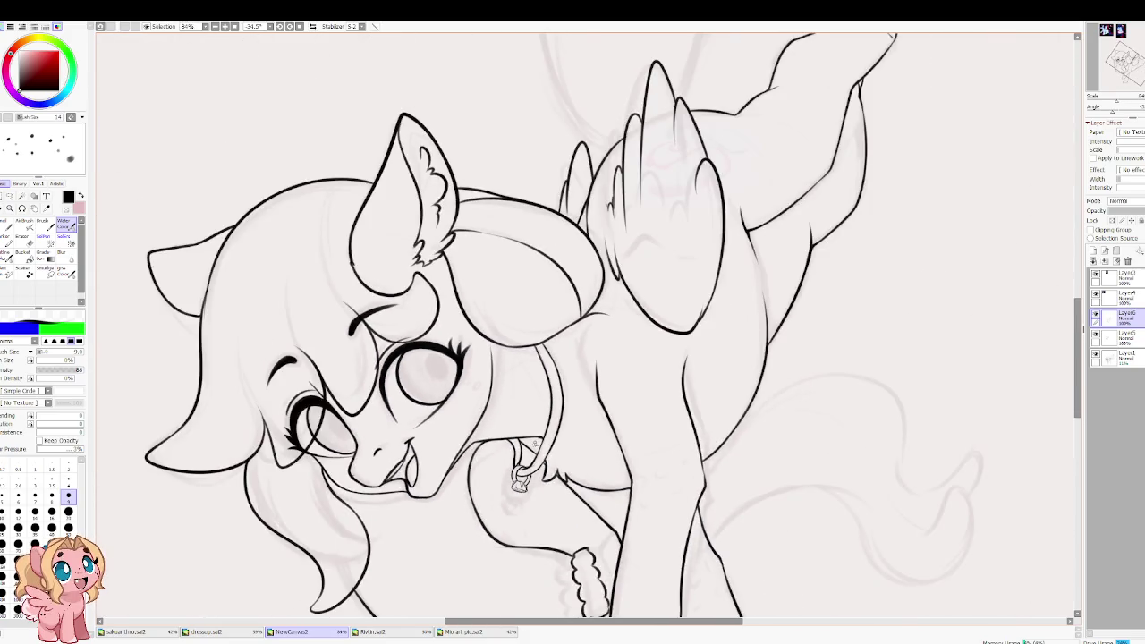
# Step: Darken the inner collar line near the collar ring
pyautogui.moveTo(431, 432); pyautogui.dragTo(480, 406)
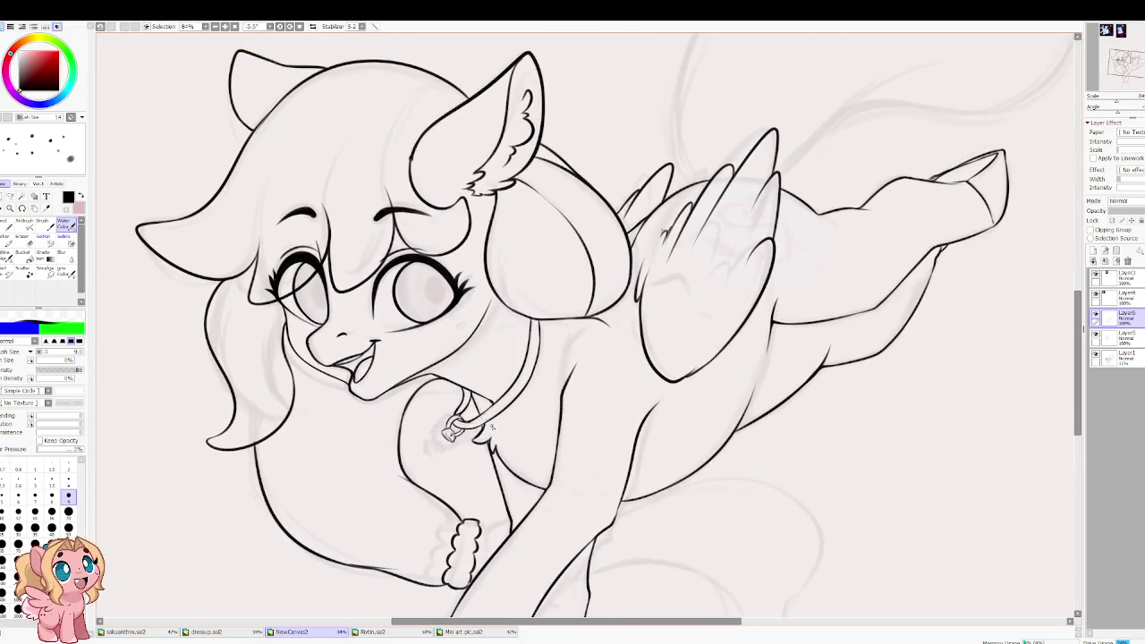
pyautogui.scroll(5, 481, 406)
pyautogui.scroll(2, 481, 405)
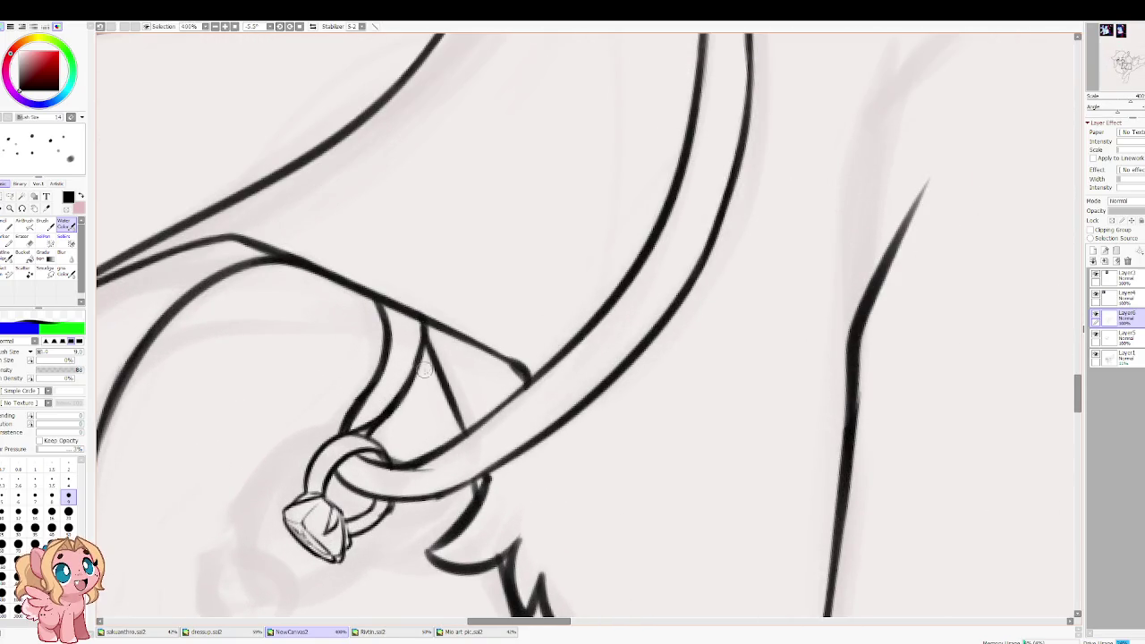
pyautogui.moveTo(401, 467); pyautogui.dragTo(523, 383)
pyautogui.moveTo(428, 451); pyautogui.dragTo(613, 282)
pyautogui.hotkey('ctrl', 'z')
pyautogui.moveTo(447, 447); pyautogui.dragTo(694, 209)
pyautogui.hotkey('ctrl', 'z')
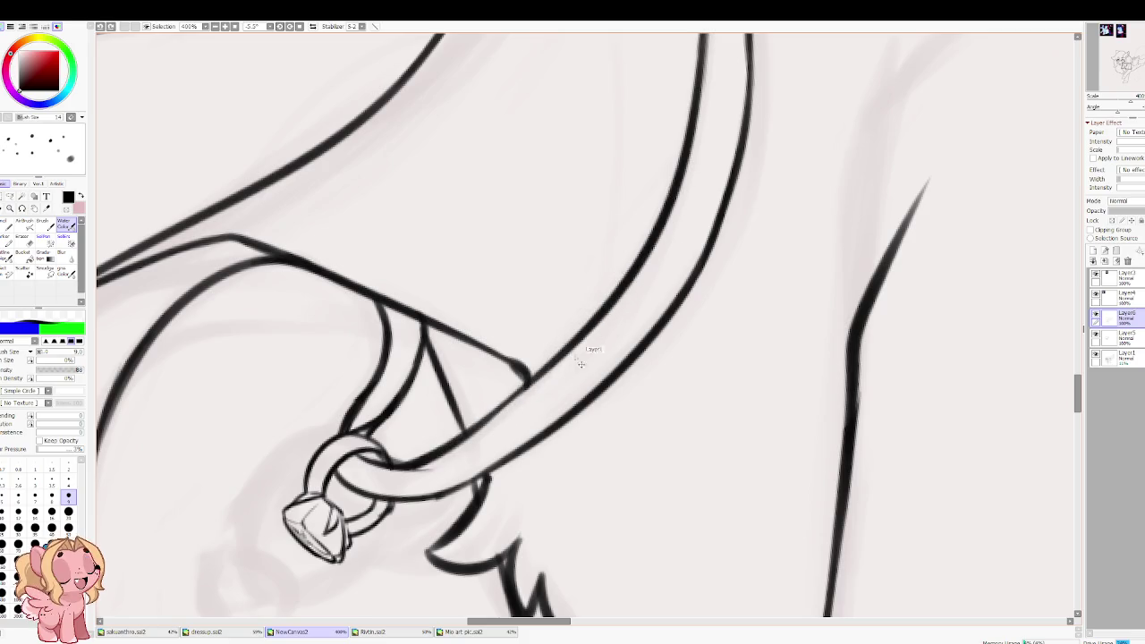
pyautogui.moveTo(452, 439)
pyautogui.mouseDown()
pyautogui.moveTo(528, 385)
pyautogui.moveTo(667, 224)
pyautogui.mouseUp()
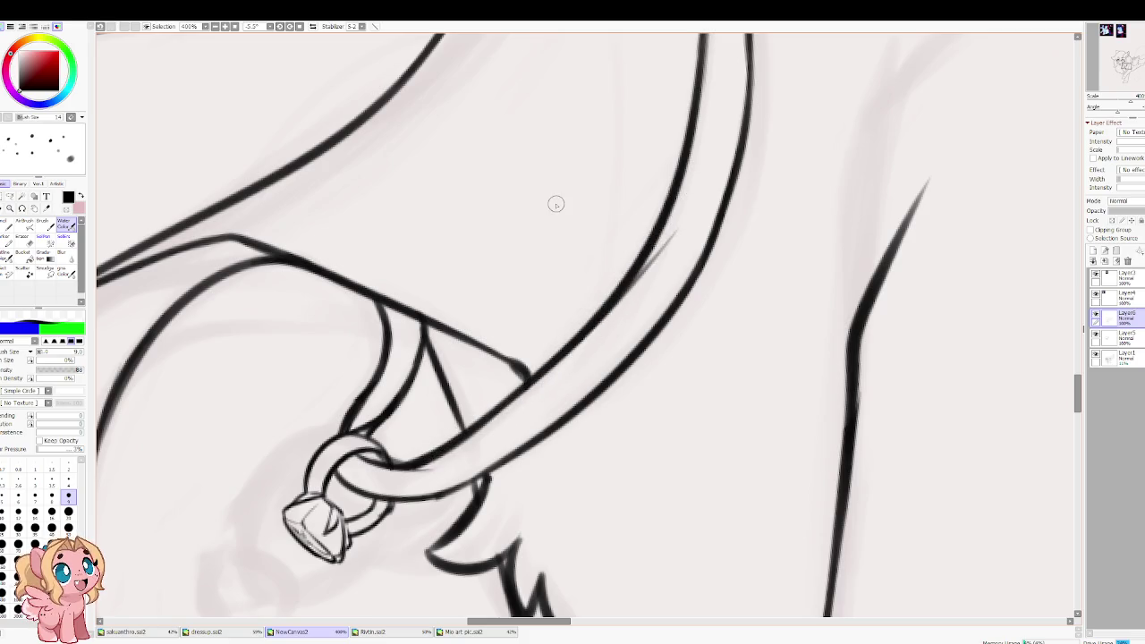
# Step: Join the raised foreleg to the fluffy cuff with a short line, then start a curve near the tail base
pyautogui.scroll(-3, 555, 202)
pyautogui.scroll(-2, 584, 278)
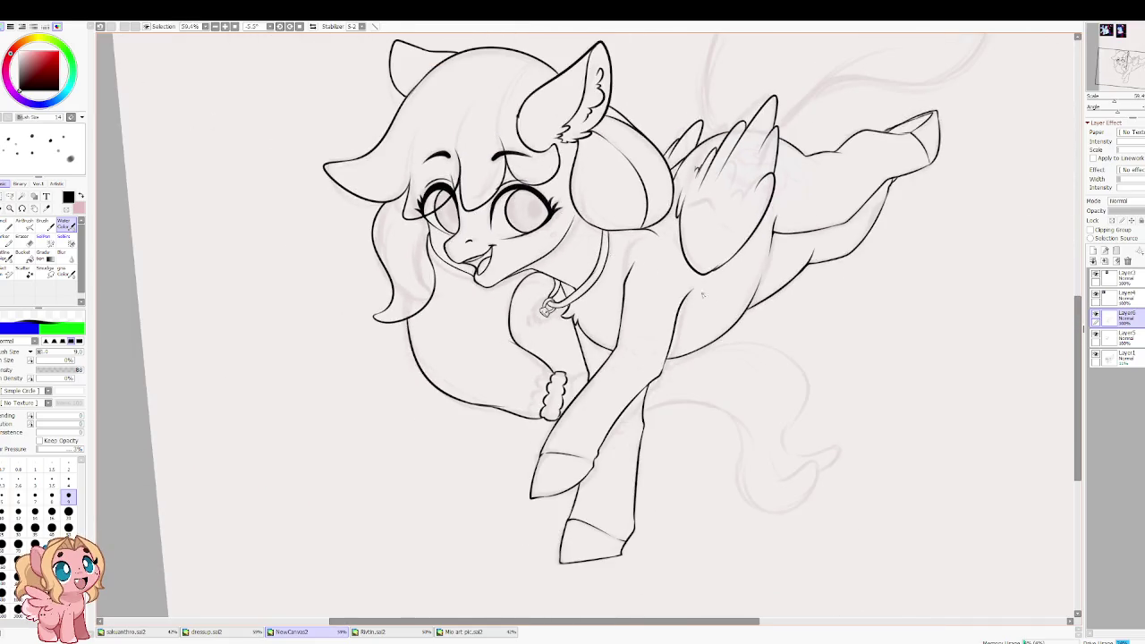
pyautogui.scroll(1, 663, 354)
pyautogui.scroll(1, 659, 368)
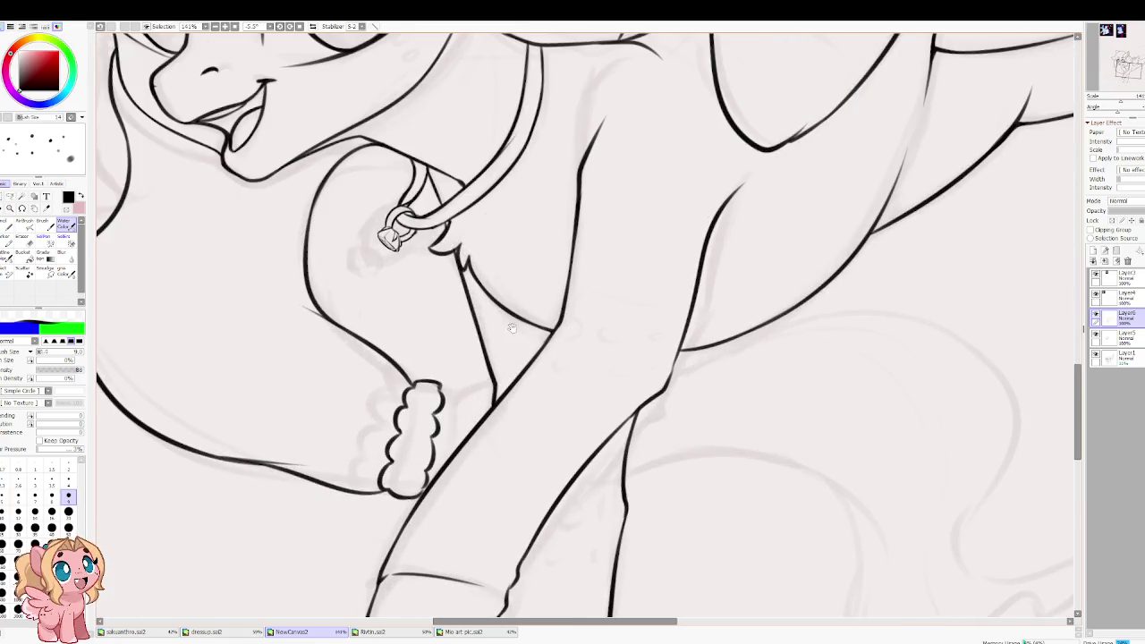
pyautogui.scroll(2, 512, 328)
pyautogui.scroll(1, 612, 308)
pyautogui.press('h')
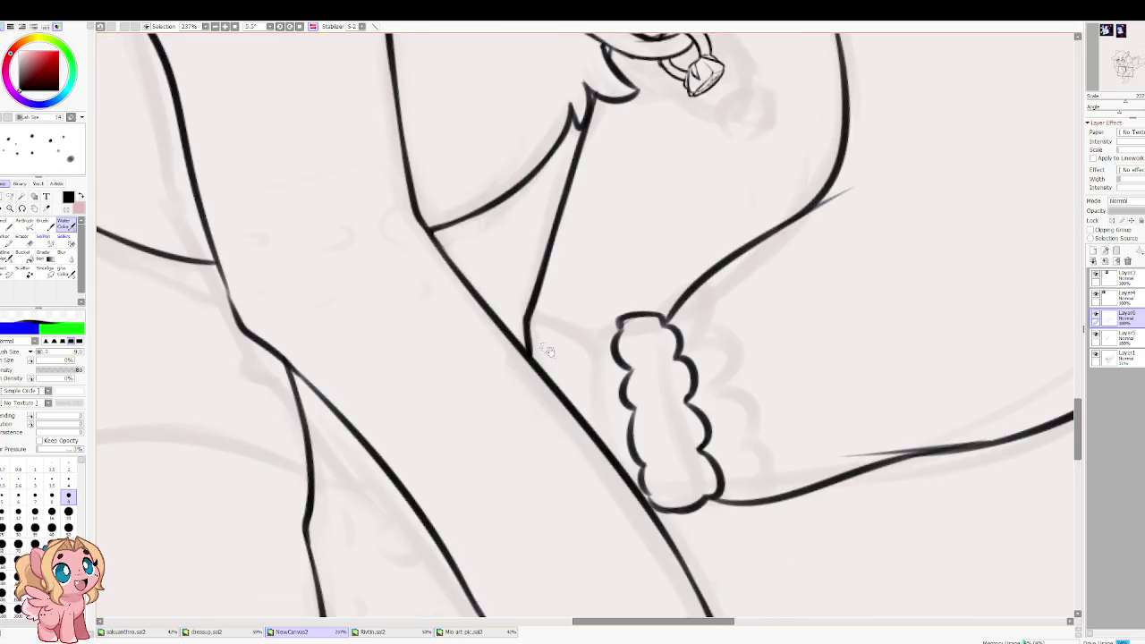
pyautogui.moveTo(653, 315)
pyautogui.mouseDown()
pyautogui.moveTo(560, 302)
pyautogui.moveTo(653, 315)
pyautogui.moveTo(574, 302)
pyautogui.moveTo(643, 315)
pyautogui.mouseUp()
pyautogui.hotkey('ctrl', 'z')
pyautogui.hotkey('ctrl', 'z')
pyautogui.hotkey('ctrl', 'z')
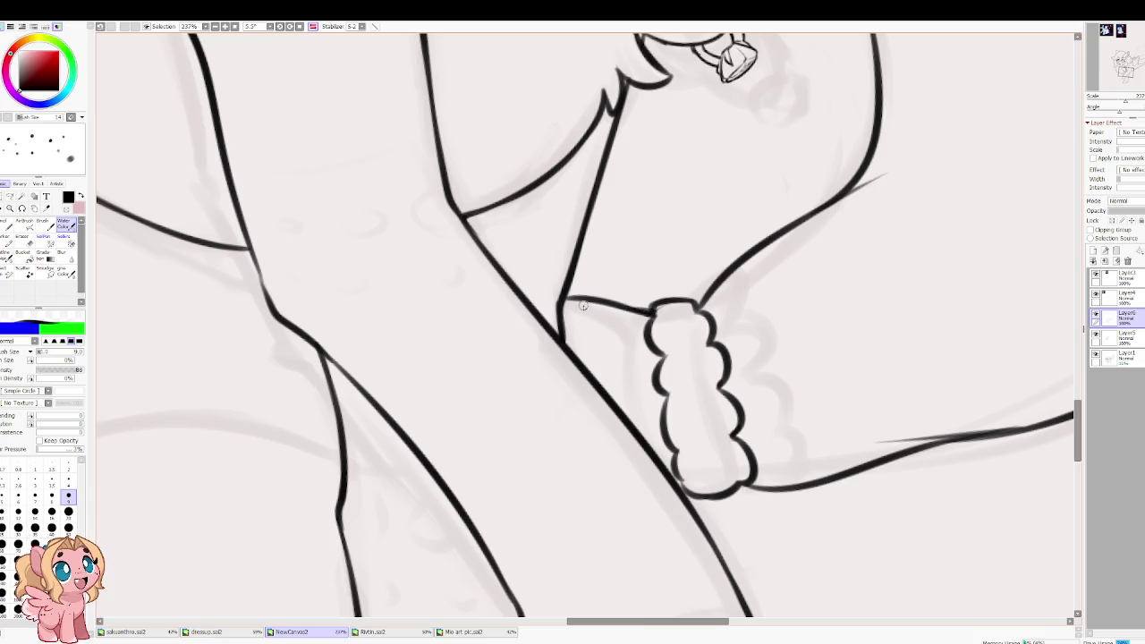
pyautogui.moveTo(635, 429); pyautogui.dragTo(643, 365)
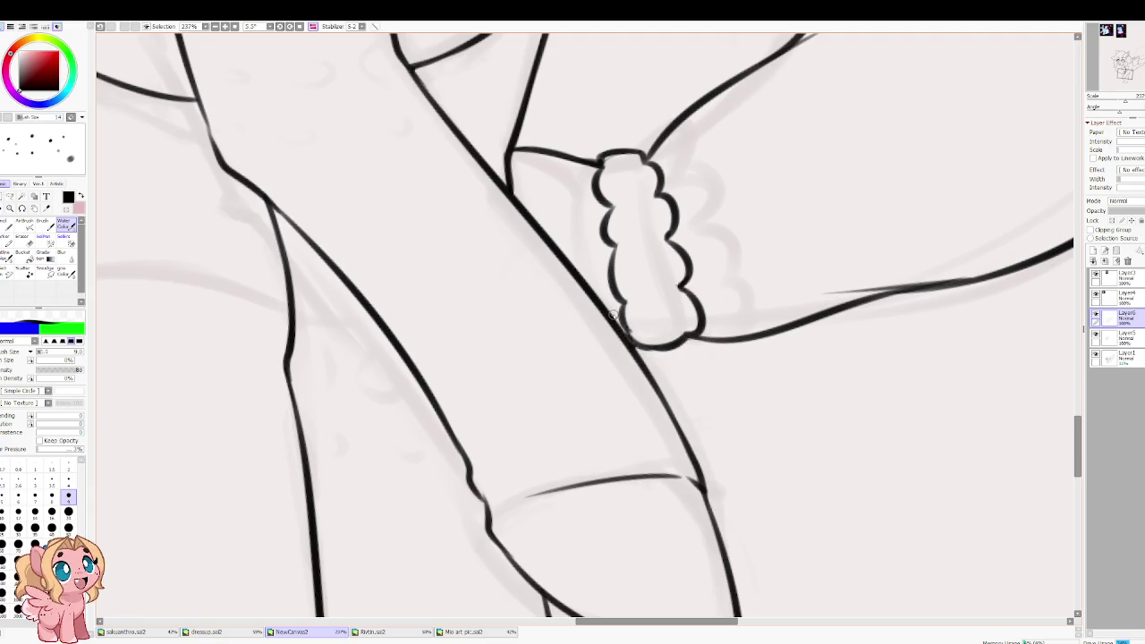
pyautogui.press('h')
pyautogui.moveTo(727, 39)
pyautogui.mouseDown()
pyautogui.moveTo(353, 373)
pyautogui.moveTo(685, 461)
pyautogui.mouseUp()
pyautogui.moveTo(463, 258); pyautogui.dragTo(369, 327)
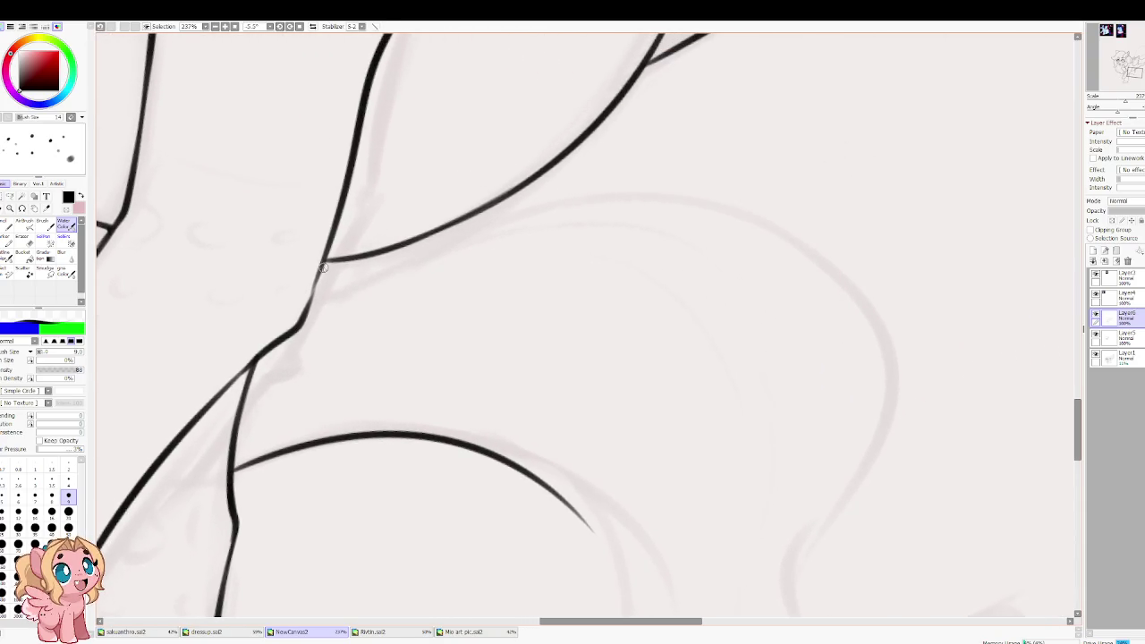
# Step: Ink the tail's upper outline and its S-curve running down the tail
pyautogui.moveTo(314, 295); pyautogui.dragTo(881, 398)
pyautogui.press('h')
pyautogui.moveTo(371, 358); pyautogui.dragTo(487, 234)
pyautogui.moveTo(440, 138); pyautogui.dragTo(369, 270)
pyautogui.moveTo(425, 374); pyautogui.dragTo(484, 474)
pyautogui.hotkey('ctrl', 'z')
pyautogui.moveTo(440, 139)
pyautogui.mouseDown()
pyautogui.moveTo(450, 378)
pyautogui.moveTo(407, 499)
pyautogui.moveTo(590, 326)
pyautogui.moveTo(498, 396)
pyautogui.mouseUp()
pyautogui.hotkey('ctrl', 'z')
# Step: Ink the tail's curl and the lower loop joining the upper curve
pyautogui.moveTo(578, 322)
pyautogui.mouseDown()
pyautogui.moveTo(405, 284)
pyautogui.moveTo(525, 383)
pyautogui.mouseUp()
pyautogui.moveTo(617, 414)
pyautogui.mouseDown()
pyautogui.moveTo(460, 333)
pyautogui.moveTo(604, 501)
pyautogui.moveTo(832, 188)
pyautogui.mouseUp()
pyautogui.hotkey('ctrl', 'z')
pyautogui.moveTo(580, 494)
pyautogui.mouseDown()
pyautogui.moveTo(826, 478)
pyautogui.moveTo(855, 164)
pyautogui.mouseUp()
pyautogui.hotkey('ctrl', 'z')
pyautogui.hotkey('ctrl', 'z')
pyautogui.moveTo(616, 417)
pyautogui.mouseDown()
pyautogui.moveTo(513, 507)
pyautogui.moveTo(810, 255)
pyautogui.moveTo(874, 183)
pyautogui.mouseUp()
pyautogui.moveTo(580, 389); pyautogui.dragTo(694, 313)
pyautogui.hotkey('ctrl', 'z')
pyautogui.moveTo(592, 395); pyautogui.dragTo(707, 314)
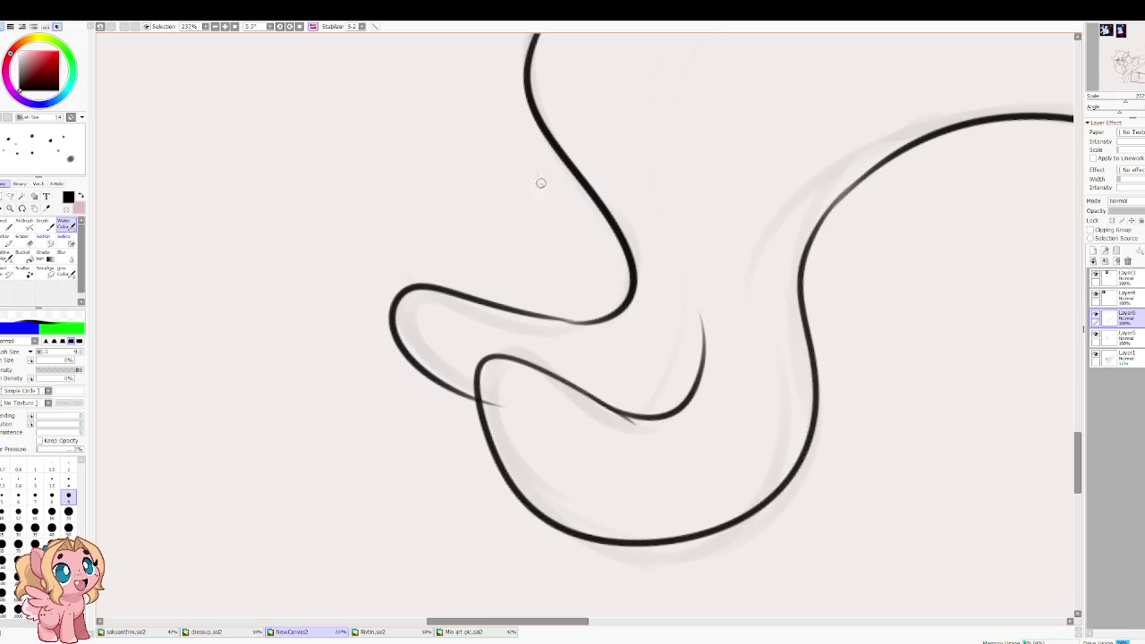
# Step: Erase a stray mark, then draw the thin inner strand line up the tail
pyautogui.press('e')
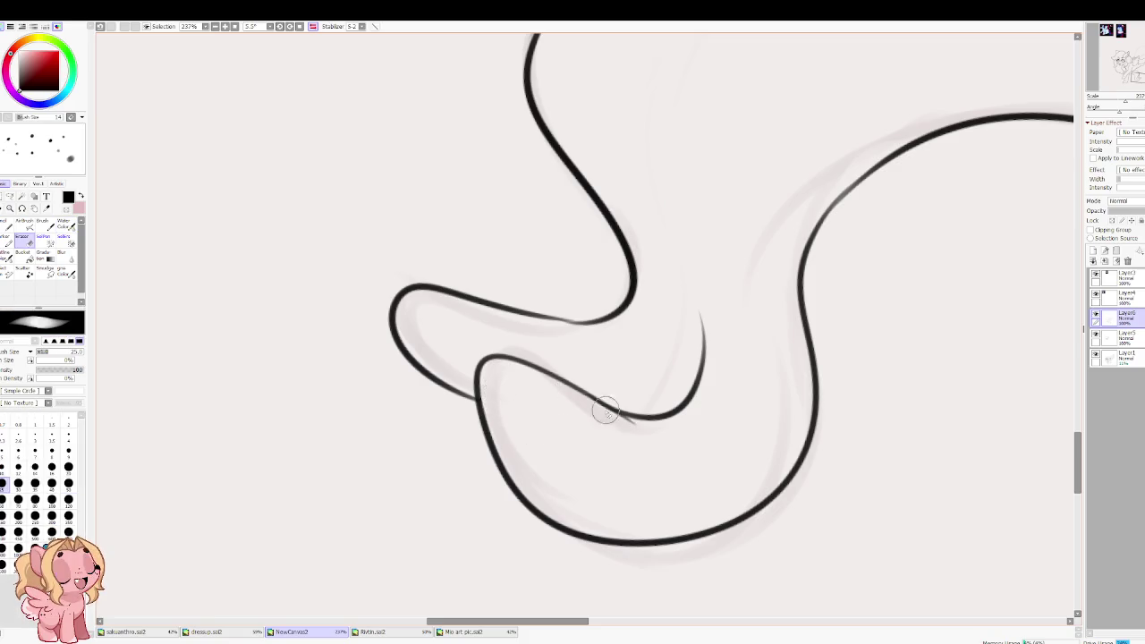
pyautogui.moveTo(596, 356); pyautogui.dragTo(528, 445)
pyautogui.press('e')
pyautogui.moveTo(615, 416); pyautogui.dragTo(653, 233)
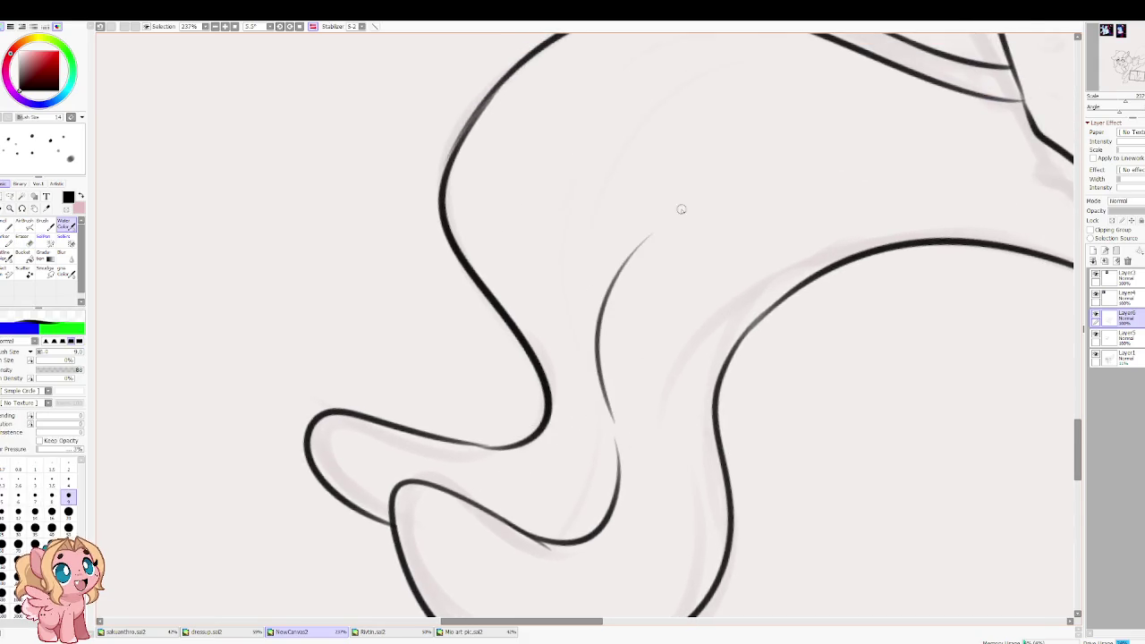
pyautogui.hotkey('ctrl', 'z')
pyautogui.moveTo(613, 452)
pyautogui.mouseDown()
pyautogui.moveTo(640, 159)
pyautogui.moveTo(471, 339)
pyautogui.mouseUp()
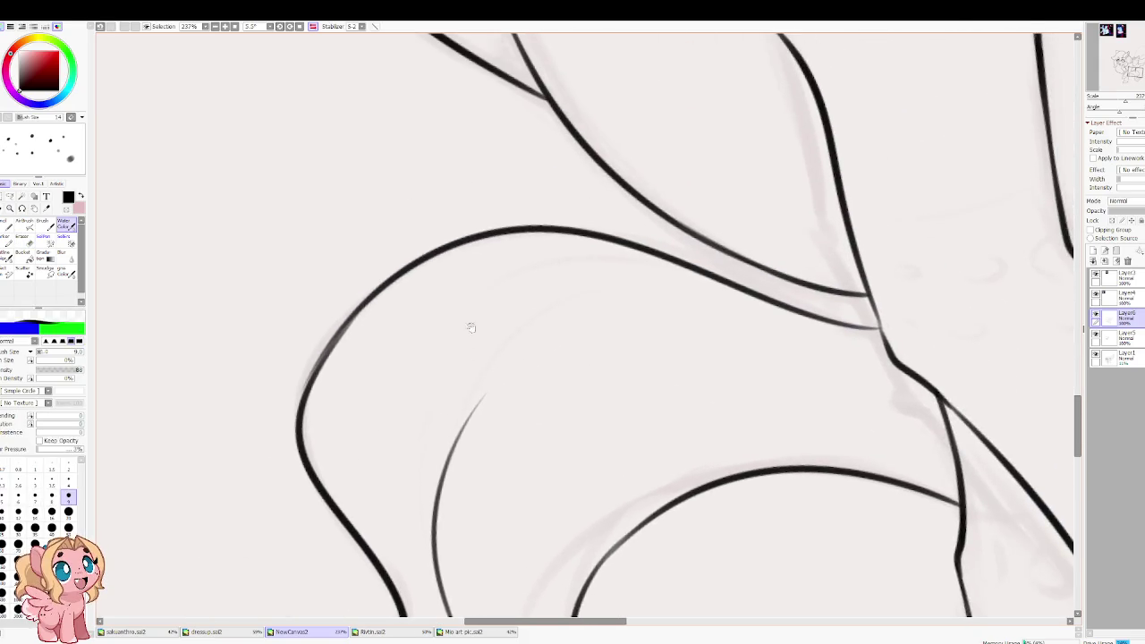
pyautogui.scroll(-5, 389, 256)
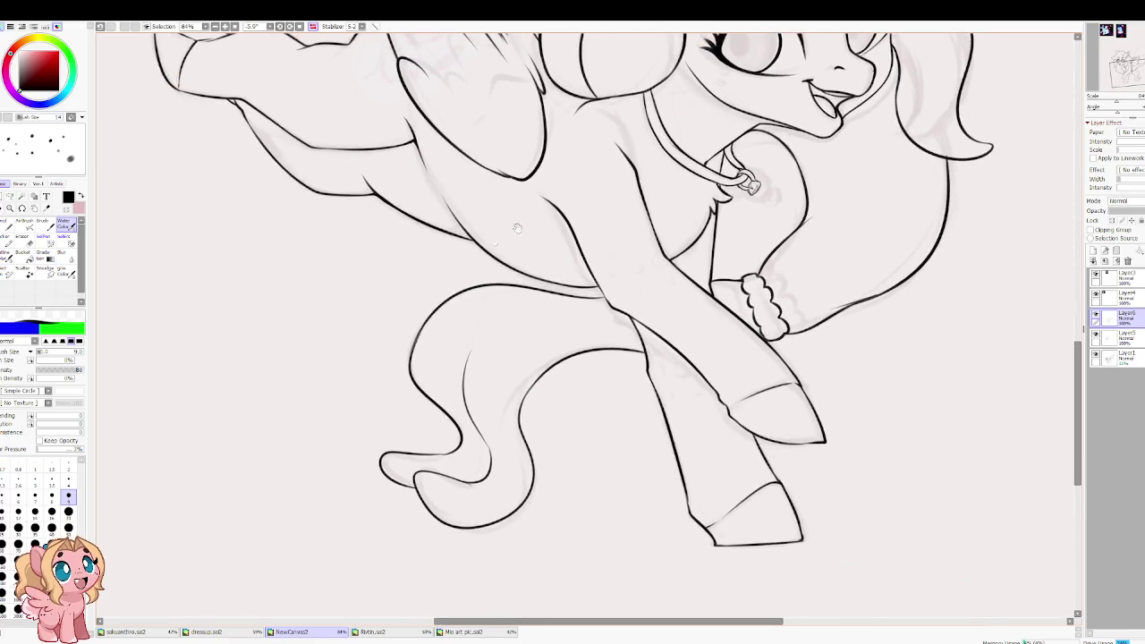
# Step: Check the drawing mirrored and ink a short chest line up toward the pendant
pyautogui.scroll(2, 453, 377)
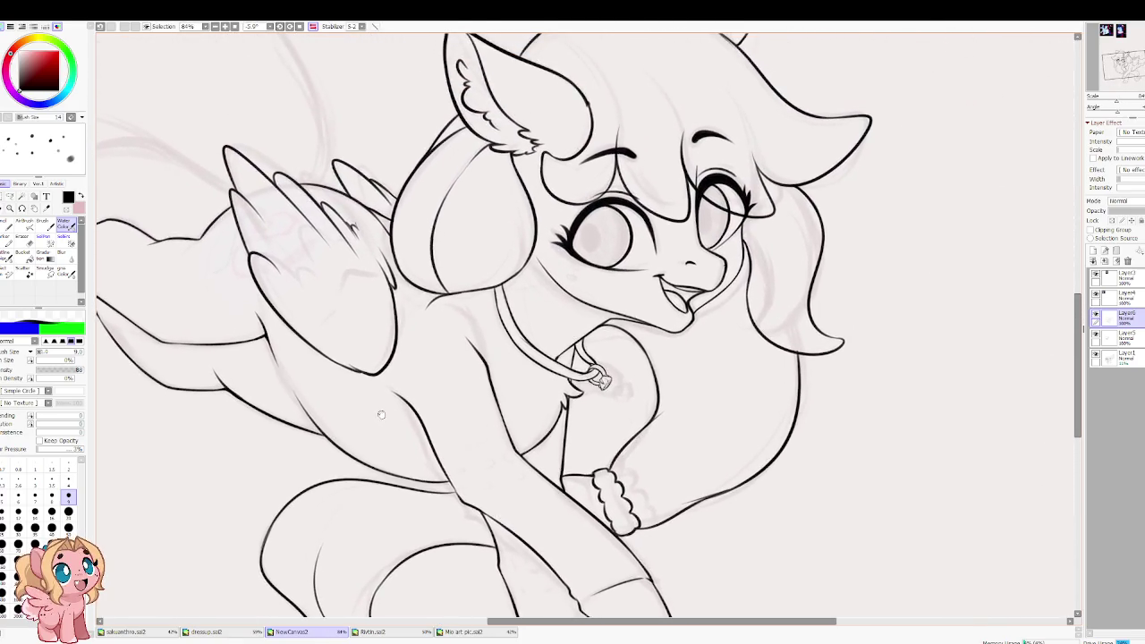
pyautogui.press('h')
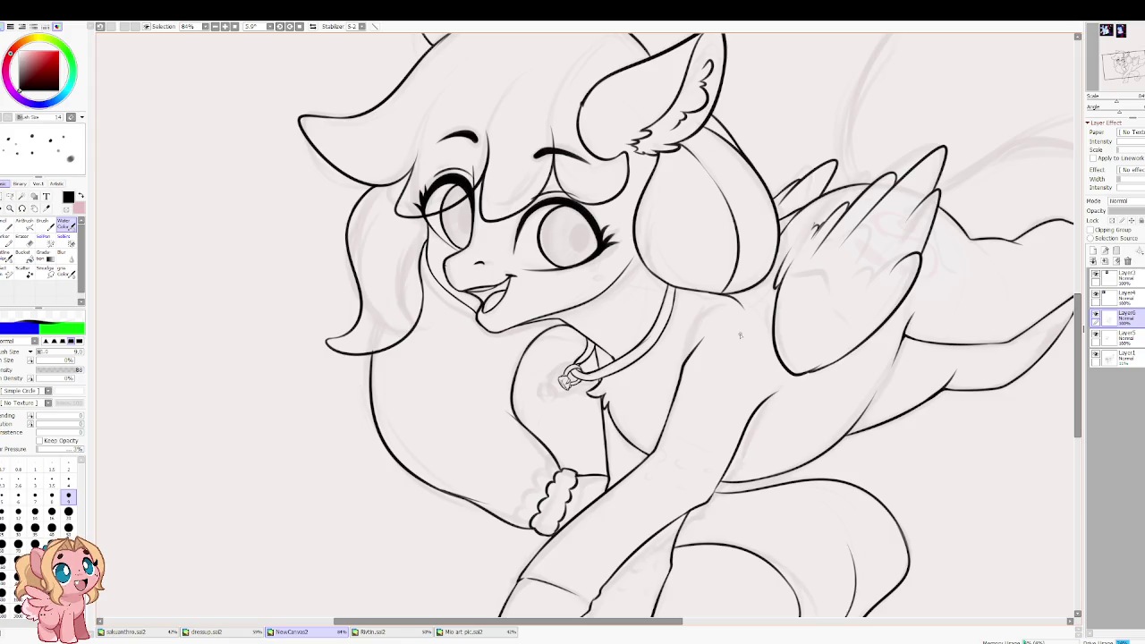
pyautogui.scroll(-3, 740, 336)
pyautogui.scroll(4, 550, 393)
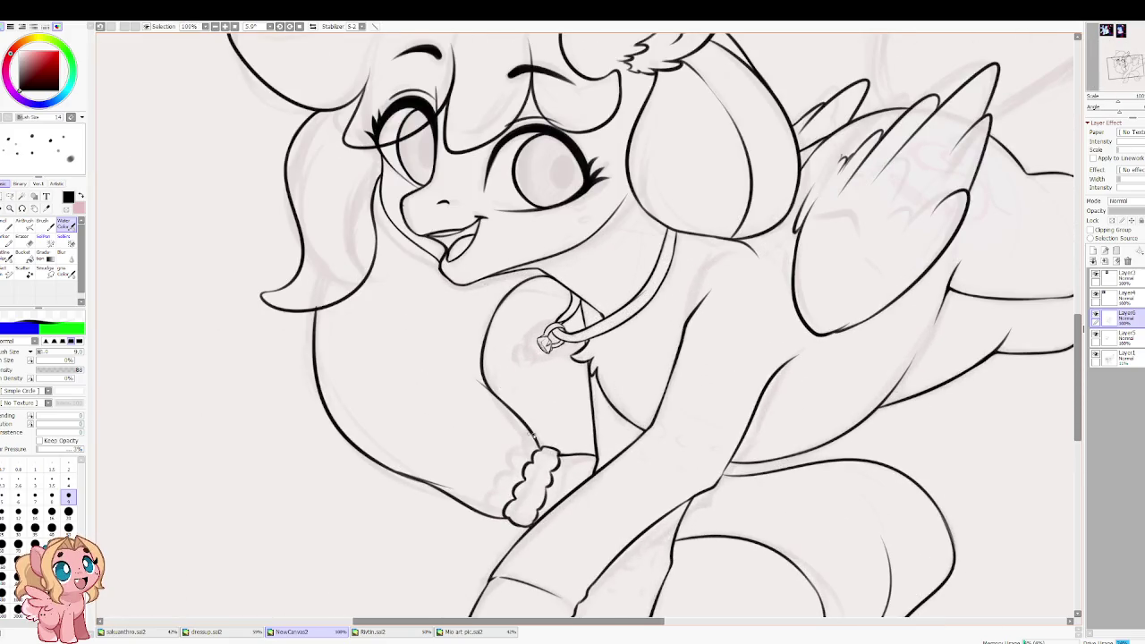
pyautogui.moveTo(534, 444); pyautogui.dragTo(550, 349)
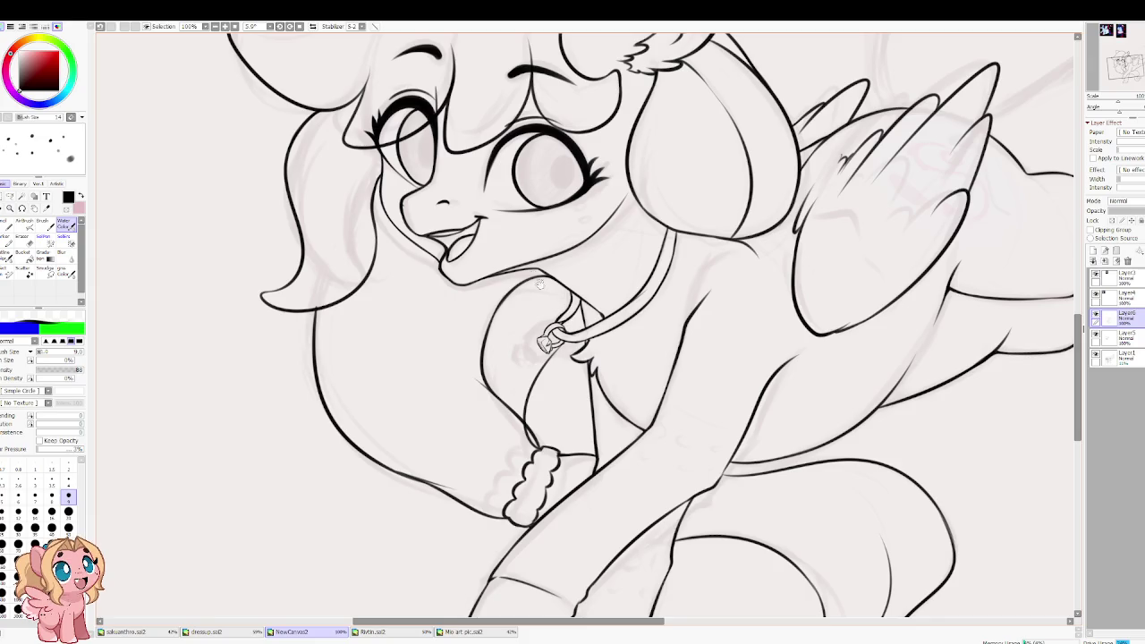
# Step: Review the legs, tail, head, ear and wing, mirroring the view to check proportions
pyautogui.scroll(-3, 541, 287)
pyautogui.scroll(3, 501, 250)
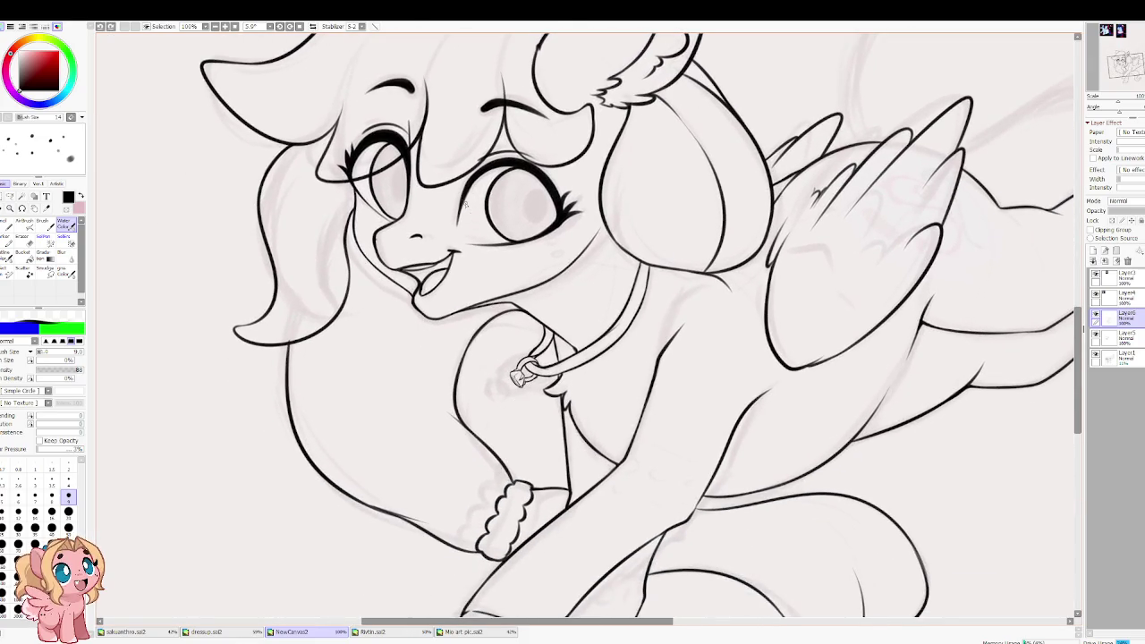
pyautogui.scroll(2, 465, 205)
pyautogui.scroll(2, 469, 233)
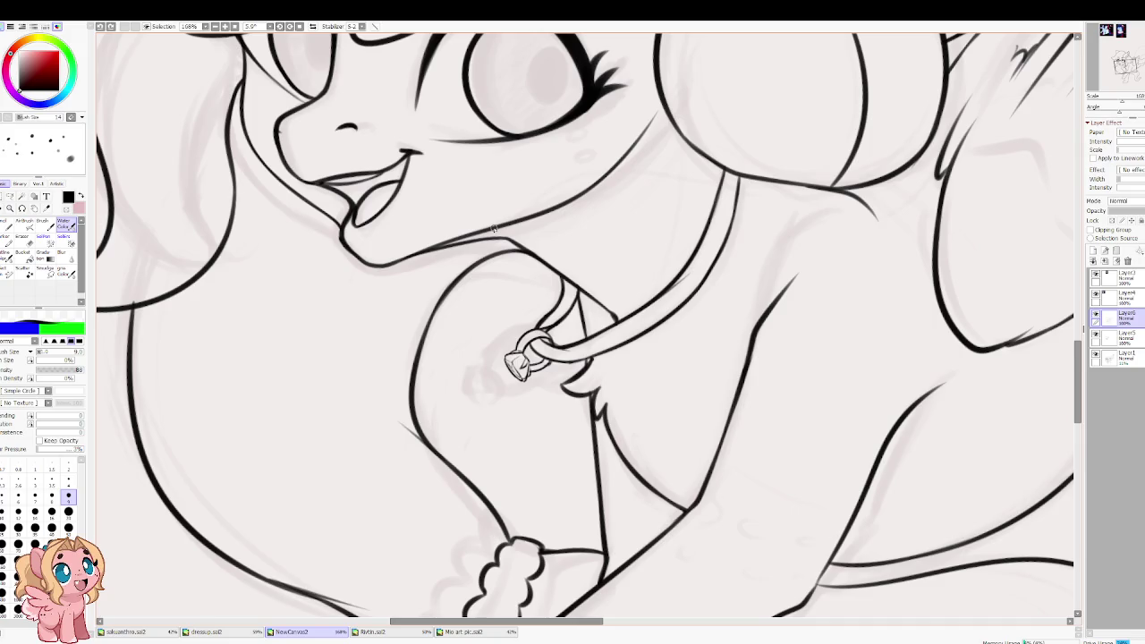
pyautogui.scroll(-1, 493, 228)
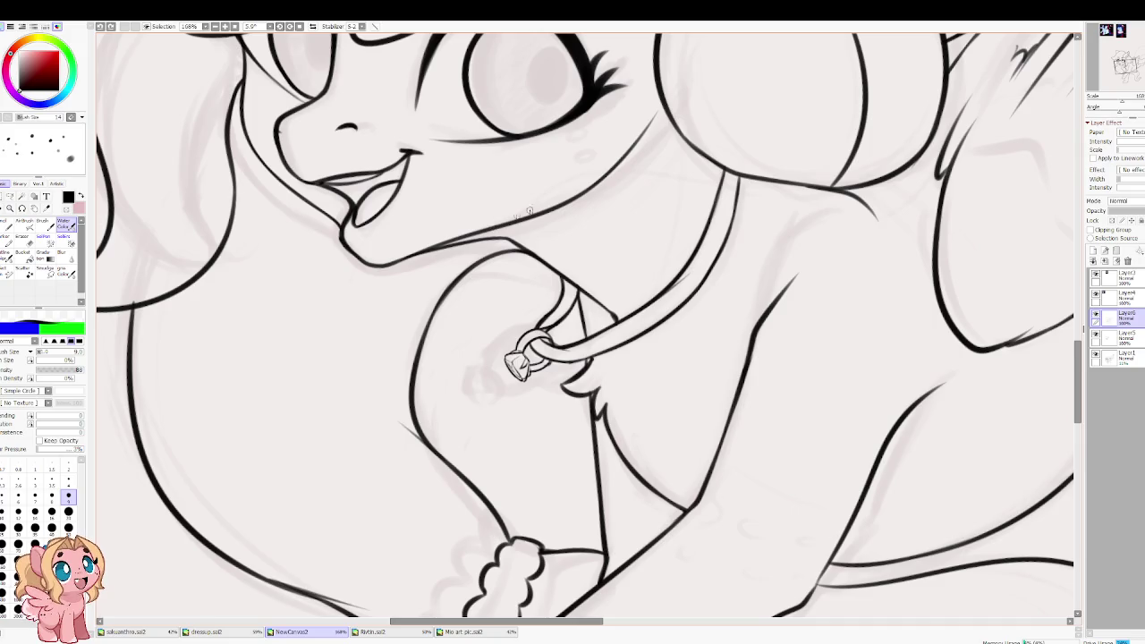
pyautogui.scroll(-1, 497, 171)
pyautogui.scroll(-1, 497, 170)
pyautogui.scroll(-1, 563, 234)
pyautogui.scroll(1, 640, 377)
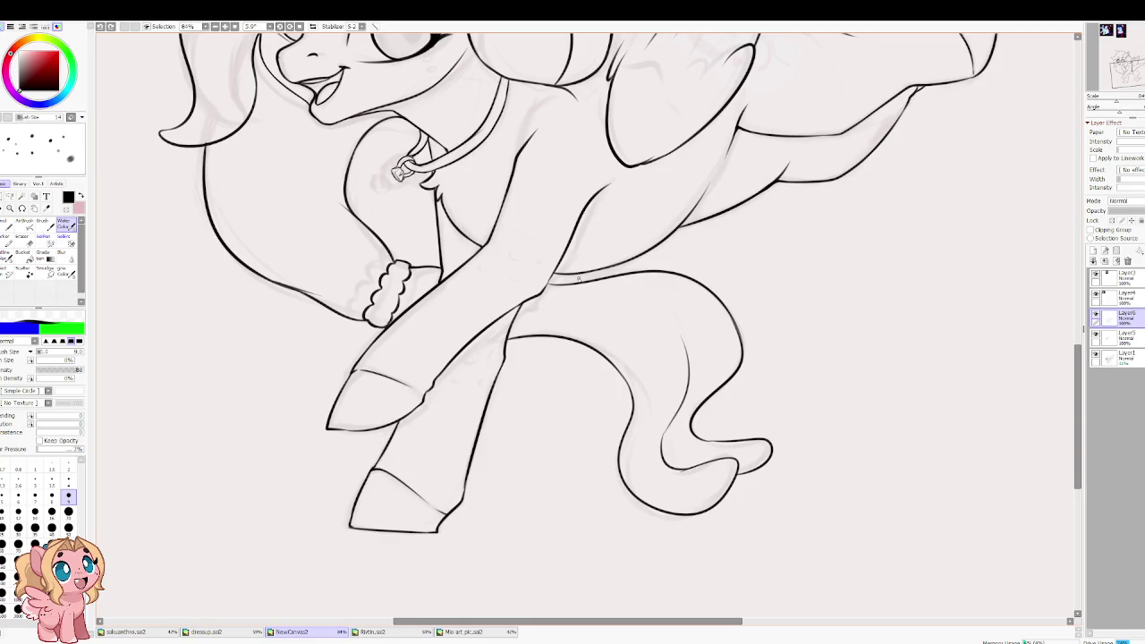
pyautogui.scroll(1, 640, 376)
pyautogui.scroll(1, 639, 376)
pyautogui.press('h')
pyautogui.press('h')
pyautogui.scroll(-1, 629, 299)
pyautogui.scroll(-1, 668, 327)
pyautogui.scroll(-1, 681, 327)
pyautogui.moveTo(560, 224); pyautogui.dragTo(491, 306)
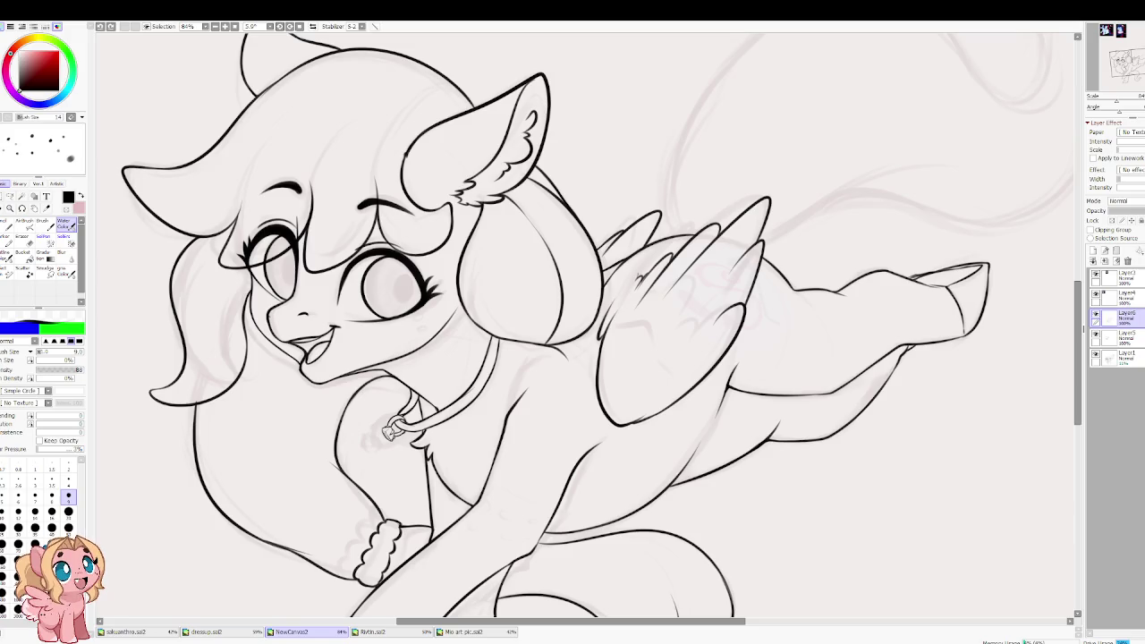
pyautogui.scroll(-2, 452, 275)
pyautogui.scroll(-2, 452, 275)
pyautogui.press('End')
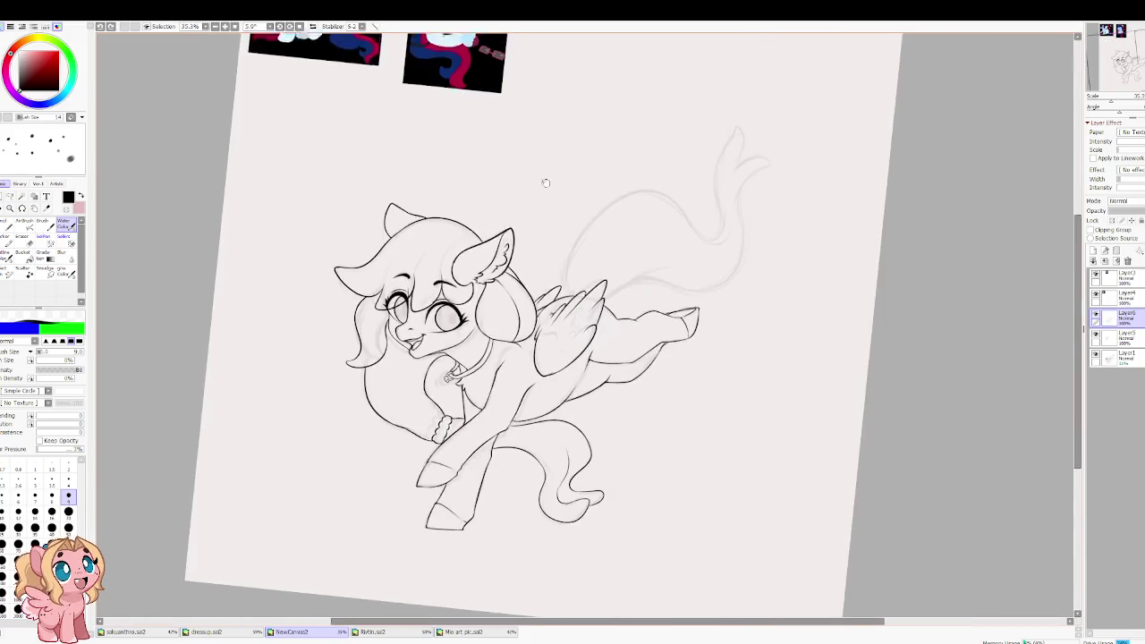
# Step: Remove the old tail line strokes and mirror the view
pyautogui.scroll(1, 452, 276)
pyautogui.scroll(4, 242, 225)
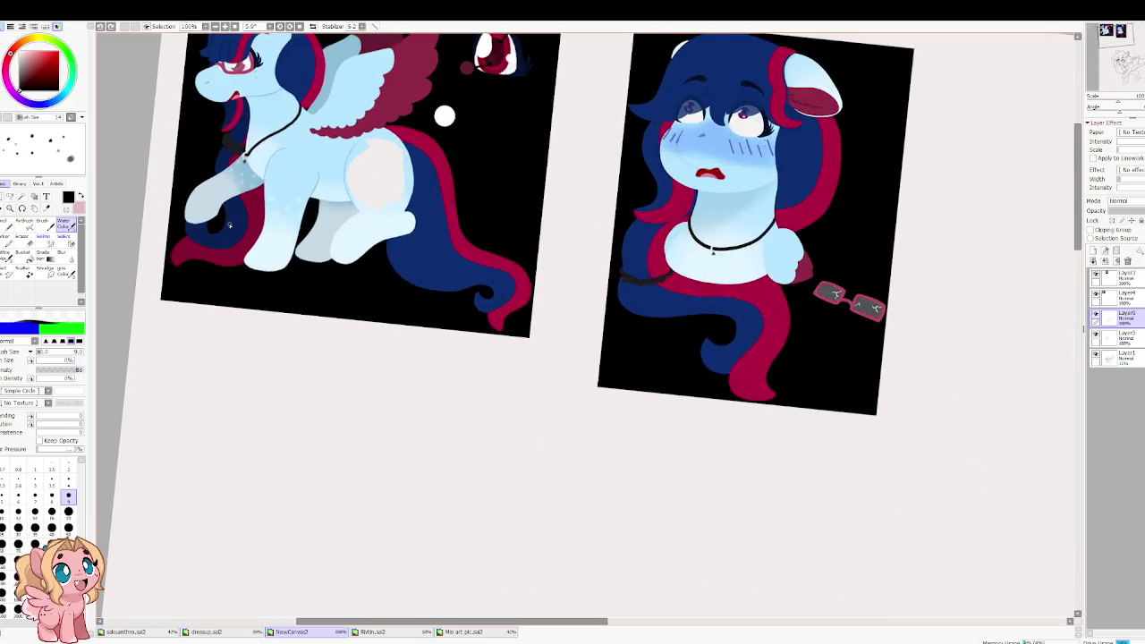
pyautogui.scroll(-1, 241, 226)
pyautogui.scroll(-2, 255, 225)
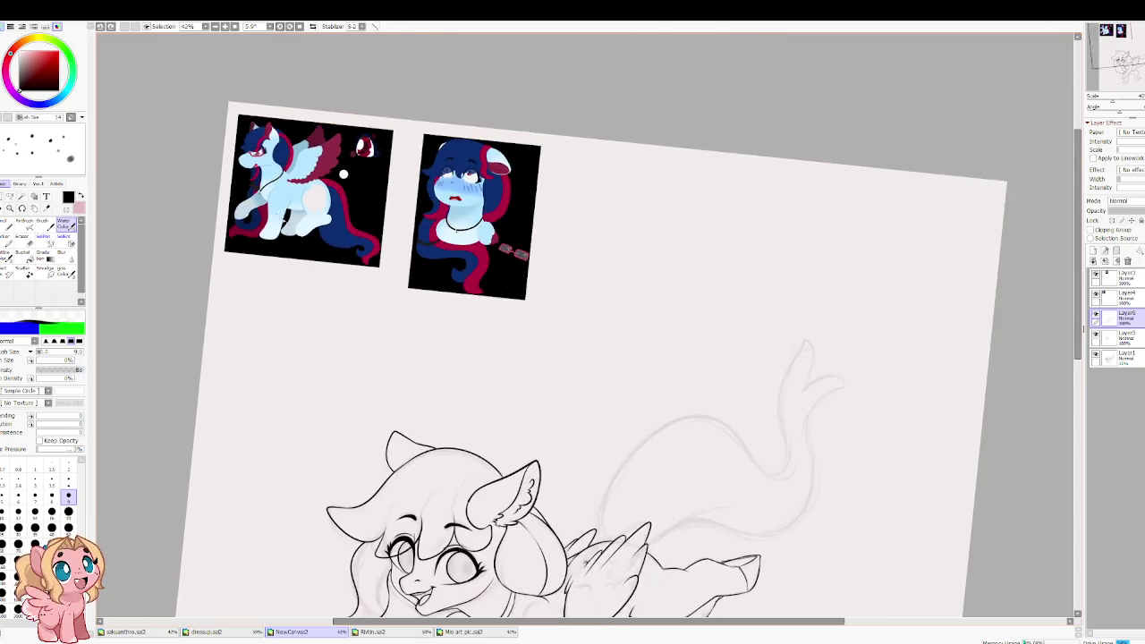
pyautogui.scroll(-1, 255, 226)
pyautogui.scroll(3, 501, 335)
pyautogui.scroll(4, 499, 337)
pyautogui.scroll(-3, 494, 342)
pyautogui.hotkey('ctrl', 'z')
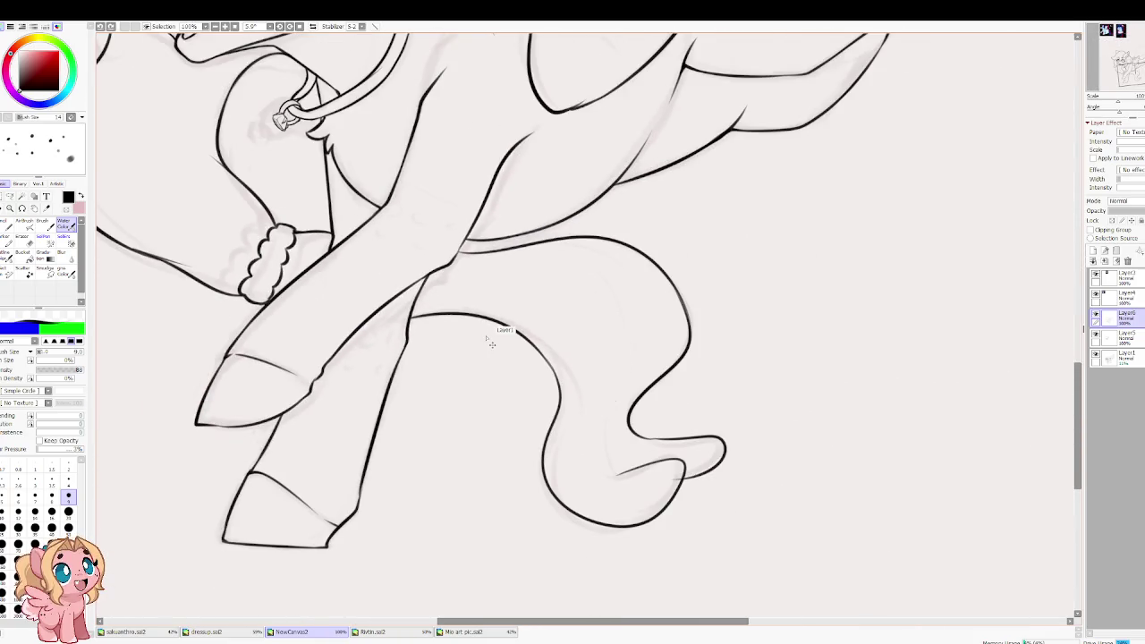
pyautogui.hotkey('ctrl', 'z')
pyautogui.hotkey('ctrl', 'z')
pyautogui.hotkey('ctrl', 'z')
pyautogui.scroll(2, 494, 323)
pyautogui.press('h')
pyautogui.scroll(-1, 495, 322)
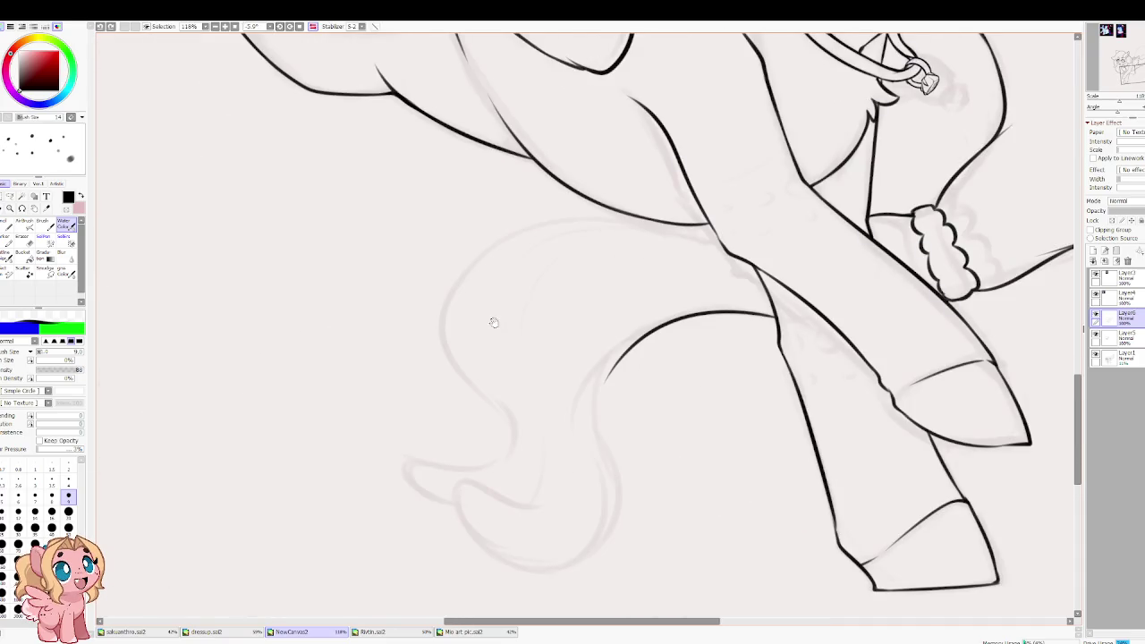
# Step: Ink a new sweeping tail curve and try a hooked curl at its end
pyautogui.moveTo(637, 216)
pyautogui.mouseDown()
pyautogui.moveTo(503, 388)
pyautogui.moveTo(514, 492)
pyautogui.mouseUp()
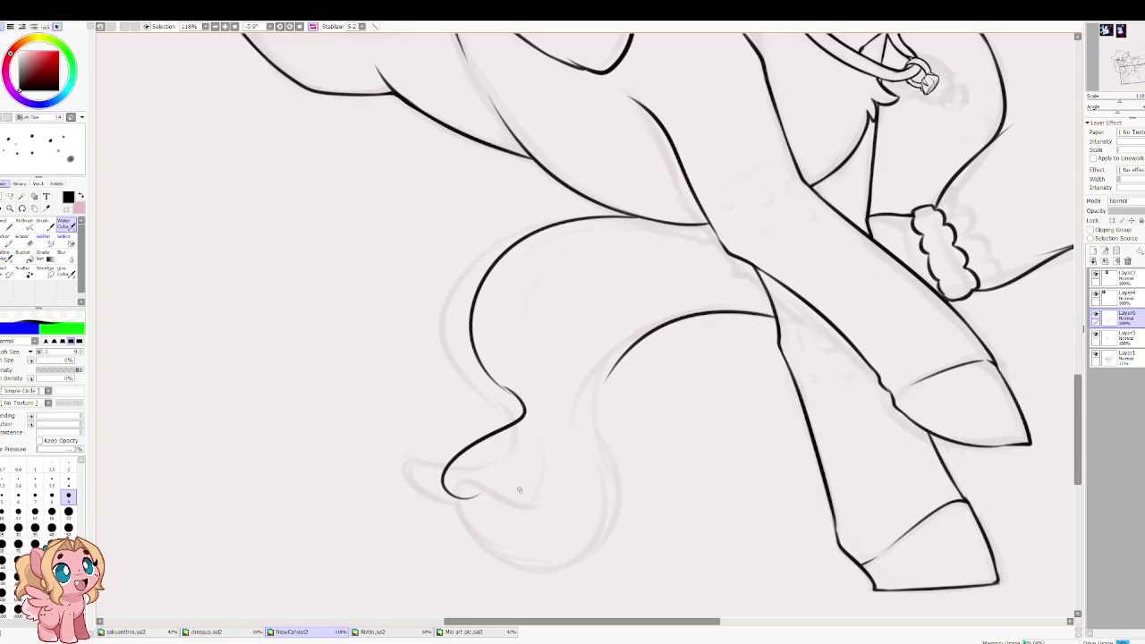
pyautogui.hotkey('ctrl', 'z')
pyautogui.moveTo(506, 394); pyautogui.dragTo(528, 495)
pyautogui.hotkey('ctrl', 'z')
pyautogui.moveTo(503, 394); pyautogui.dragTo(483, 472)
pyautogui.hotkey('ctrl', 'z')
pyautogui.moveTo(503, 391); pyautogui.dragTo(478, 452)
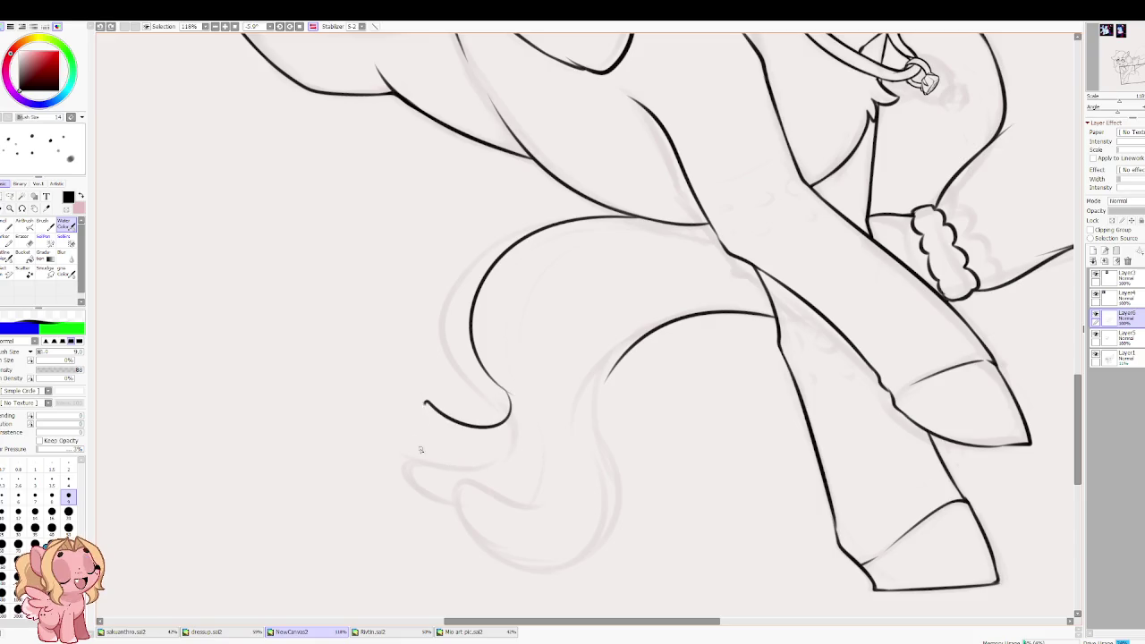
# Step: Redraw the hook at the tail tip and the curve rising from it
pyautogui.hotkey('ctrl', 'z')
pyautogui.moveTo(516, 395)
pyautogui.mouseDown()
pyautogui.moveTo(483, 458)
pyautogui.moveTo(546, 413)
pyautogui.moveTo(589, 517)
pyautogui.moveTo(595, 417)
pyautogui.moveTo(594, 439)
pyautogui.moveTo(623, 380)
pyautogui.mouseUp()
pyautogui.hotkey('ctrl', 'z')
pyautogui.hotkey('ctrl', 'z')
pyautogui.moveTo(591, 474); pyautogui.dragTo(630, 351)
pyautogui.moveTo(541, 422)
pyautogui.mouseDown()
pyautogui.moveTo(562, 302)
pyautogui.moveTo(427, 365)
pyautogui.mouseUp()
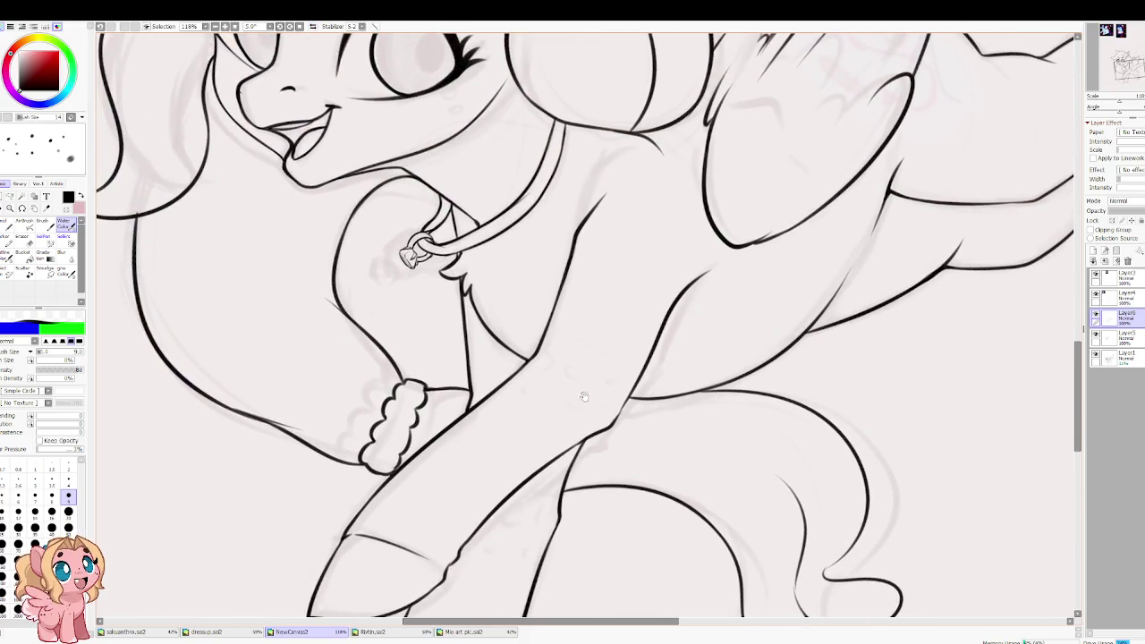
pyautogui.moveTo(582, 396); pyautogui.dragTo(555, 351)
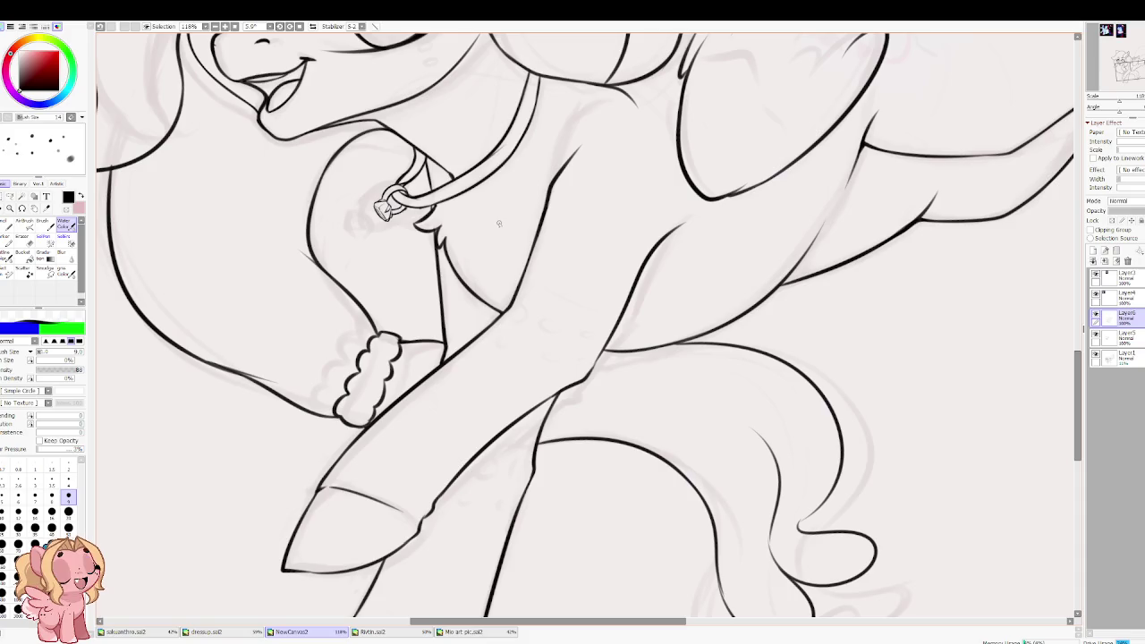
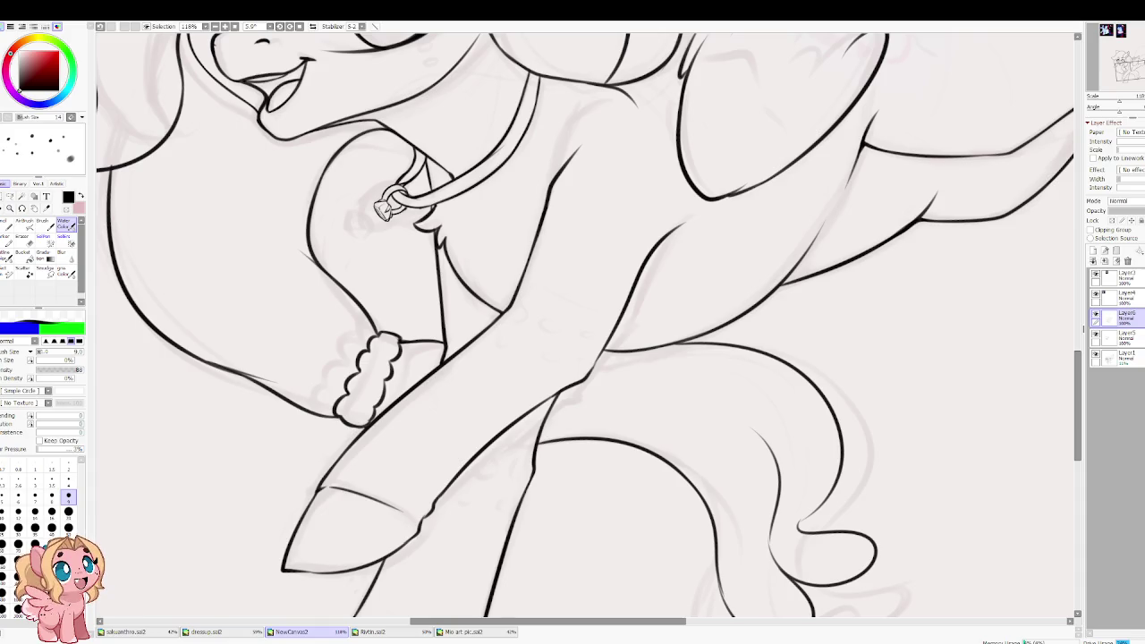
# Step: Zoom in and recentre the view on the pony's head and left mane
pyautogui.scroll(1, 708, 259)
pyautogui.hscroll(-3, 708, 259)
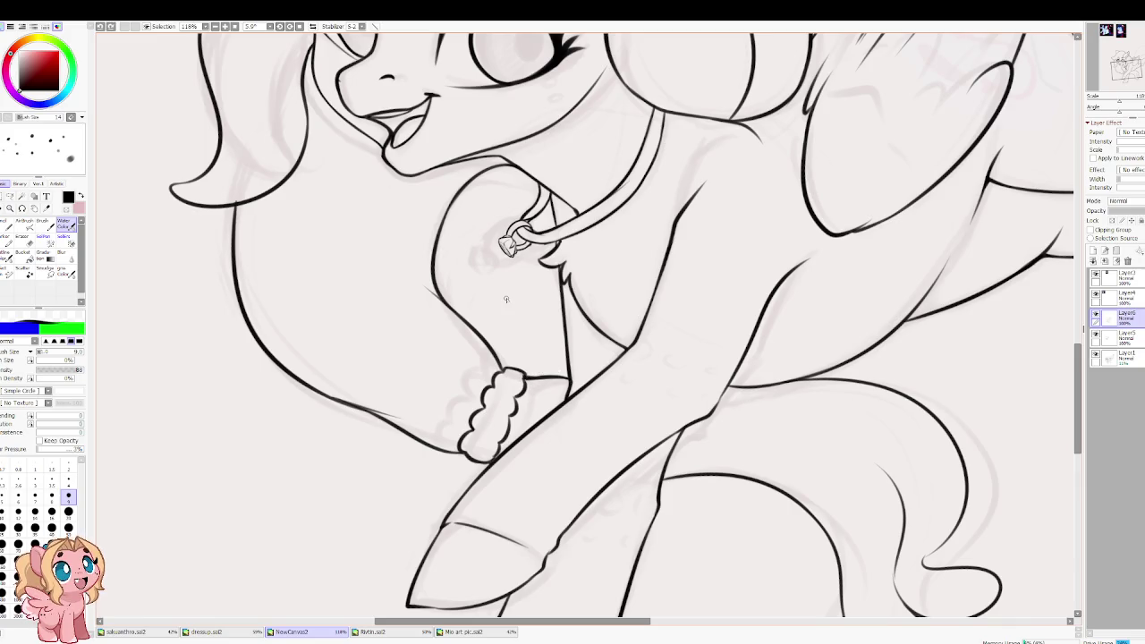
pyautogui.scroll(-6, 524, 402)
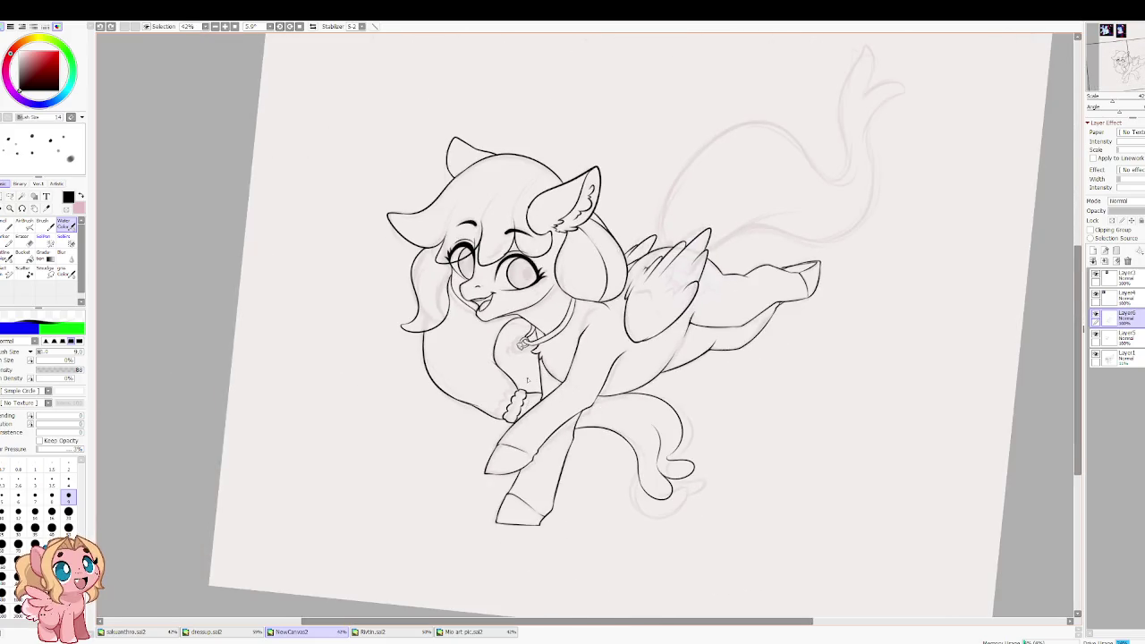
pyautogui.scroll(3, 521, 343)
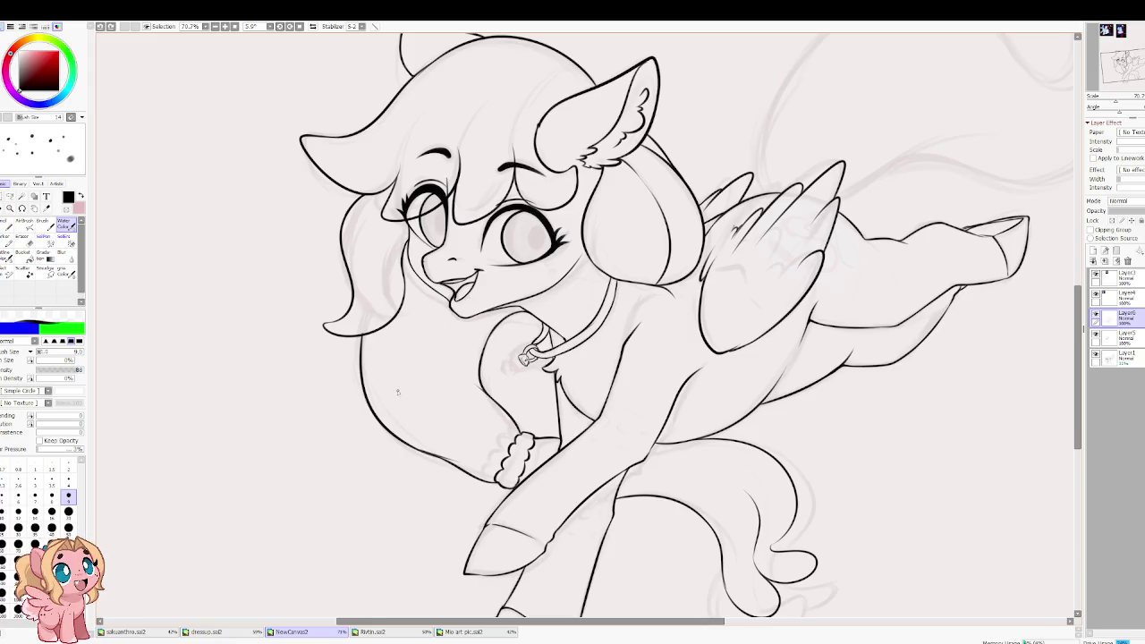
pyautogui.scroll(-3, 418, 324)
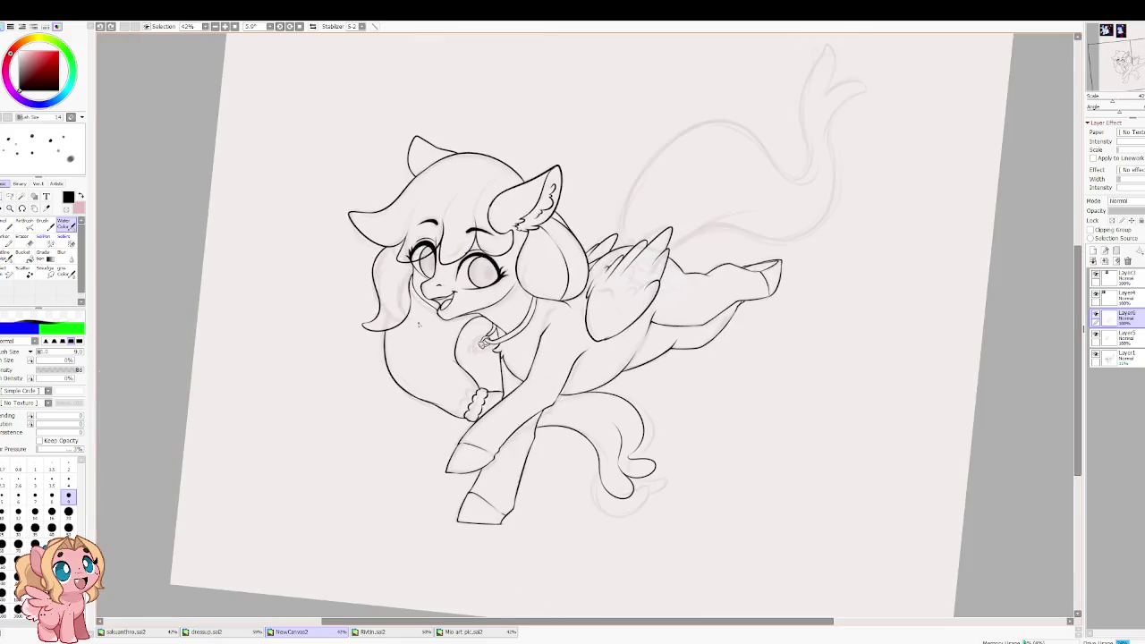
pyautogui.scroll(2, 421, 324)
pyautogui.scroll(1, 452, 295)
pyautogui.moveTo(684, 162); pyautogui.dragTo(644, 338)
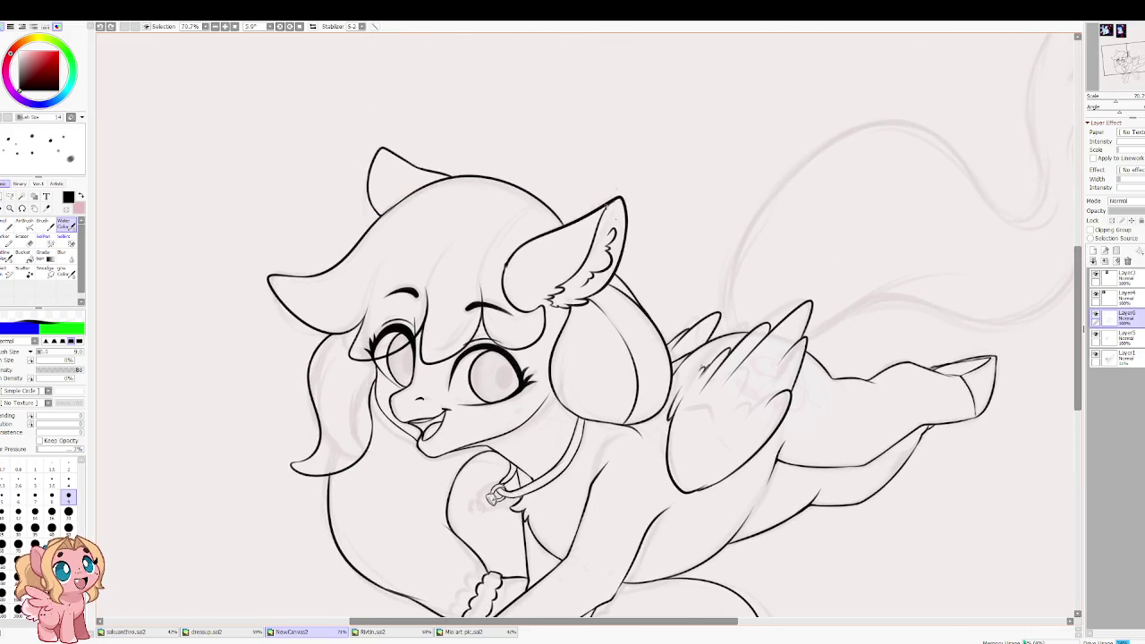
pyautogui.moveTo(598, 375); pyautogui.dragTo(559, 159)
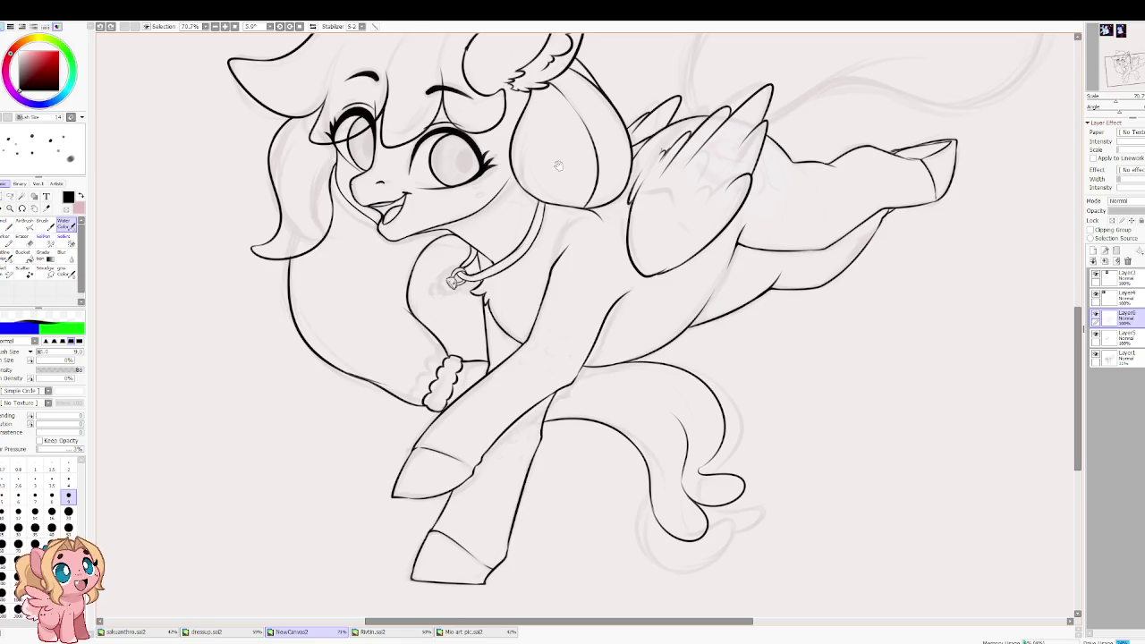
pyautogui.moveTo(566, 288)
pyautogui.mouseDown()
pyautogui.moveTo(640, 244)
pyautogui.moveTo(636, 310)
pyautogui.moveTo(718, 459)
pyautogui.mouseUp()
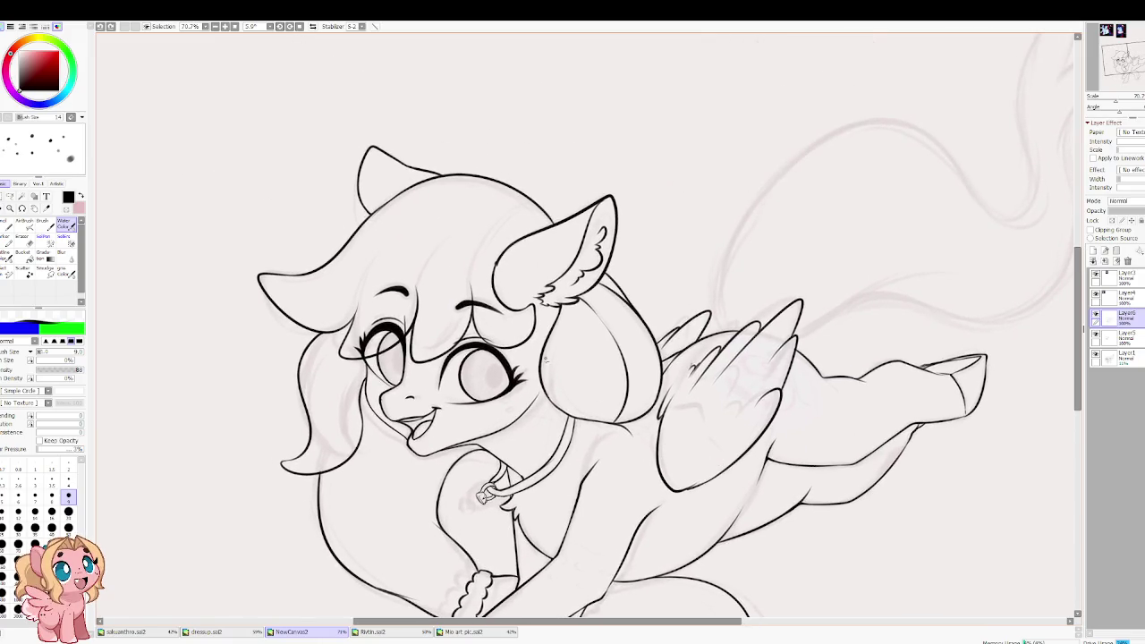
pyautogui.scroll(1, 461, 329)
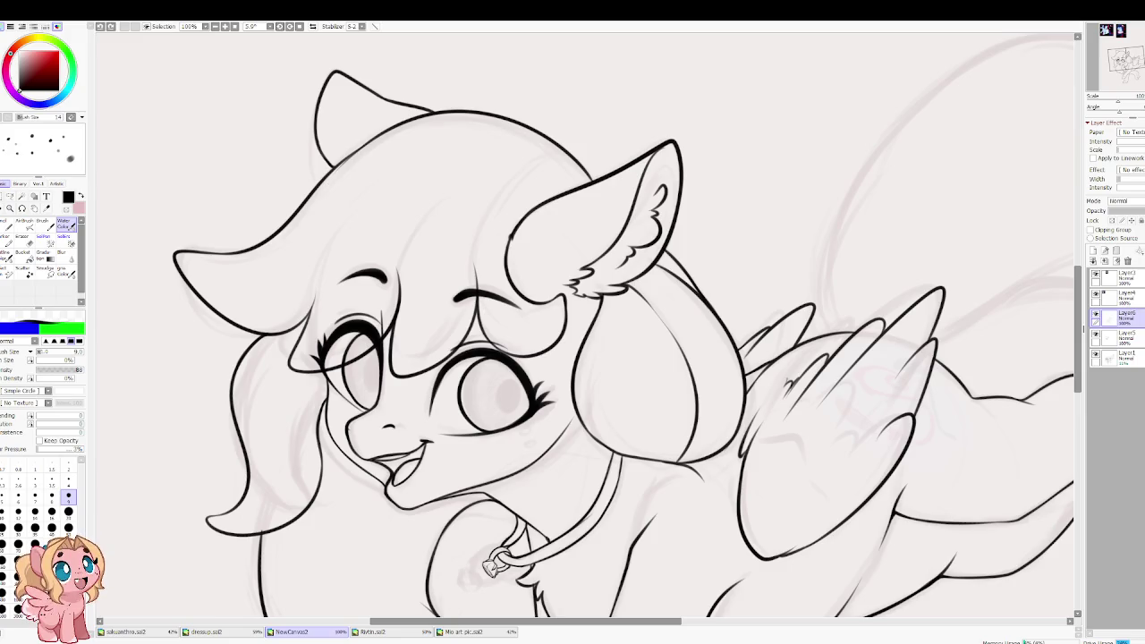
pyautogui.scroll(1, 188, 528)
pyautogui.scroll(1, 188, 528)
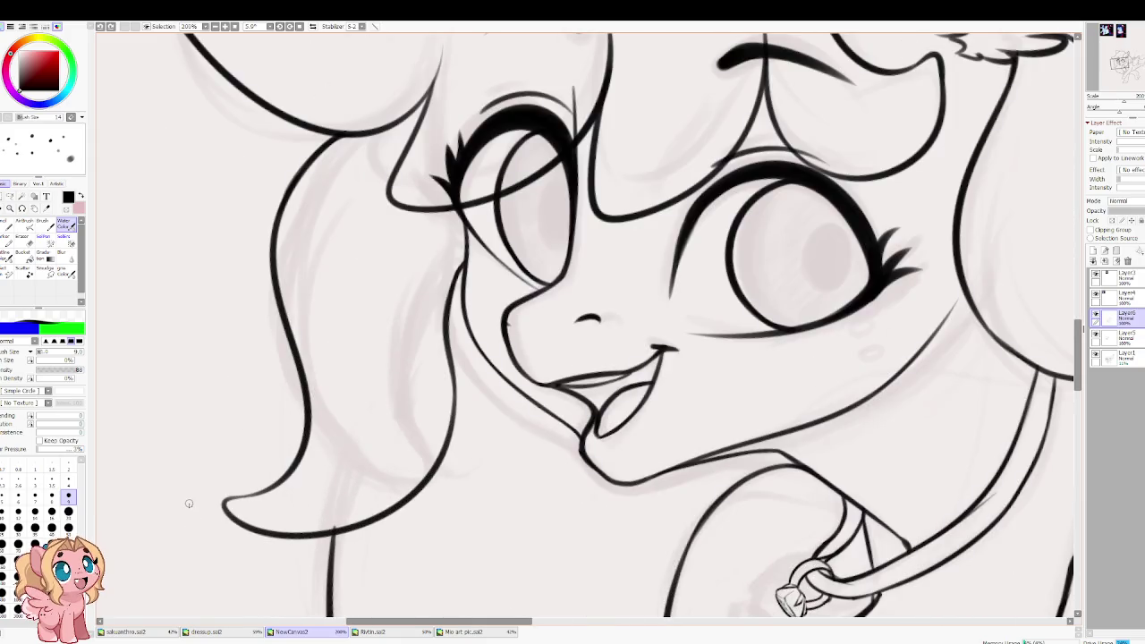
# Step: Draw a strand line down the mane beside the face, joining it to the hair tip
pyautogui.press('e')
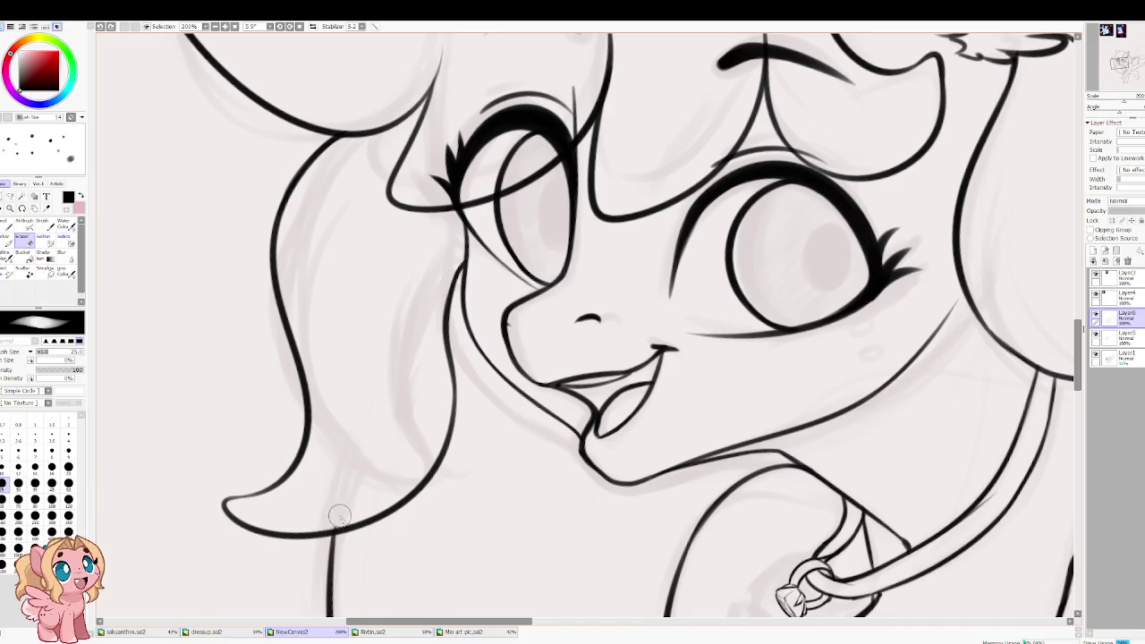
pyautogui.moveTo(344, 375); pyautogui.dragTo(396, 431)
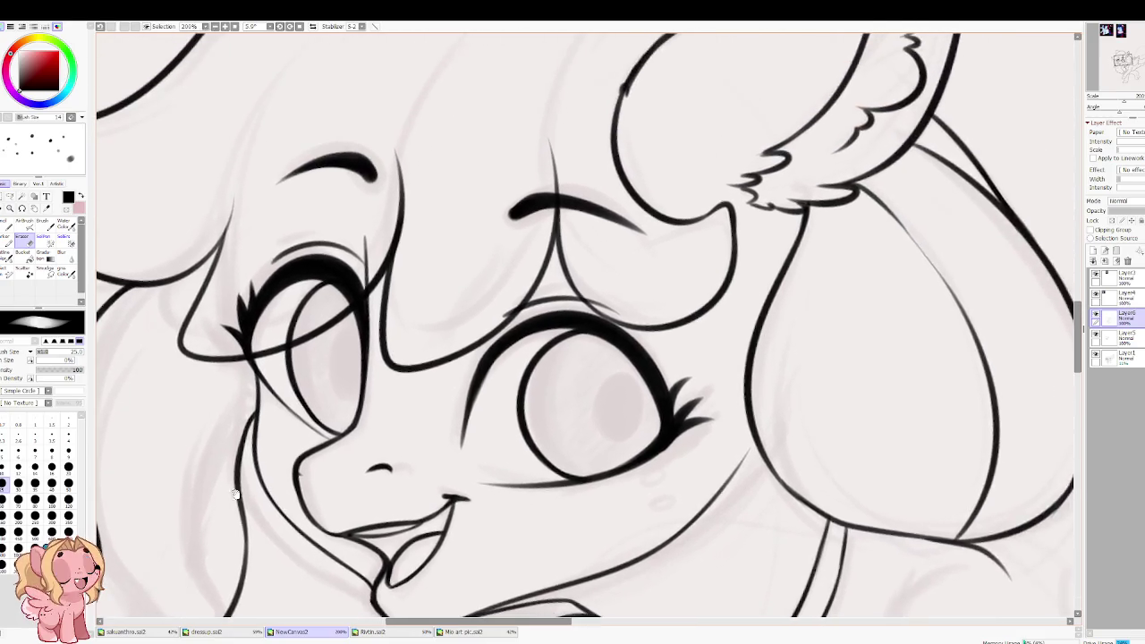
pyautogui.press('e')
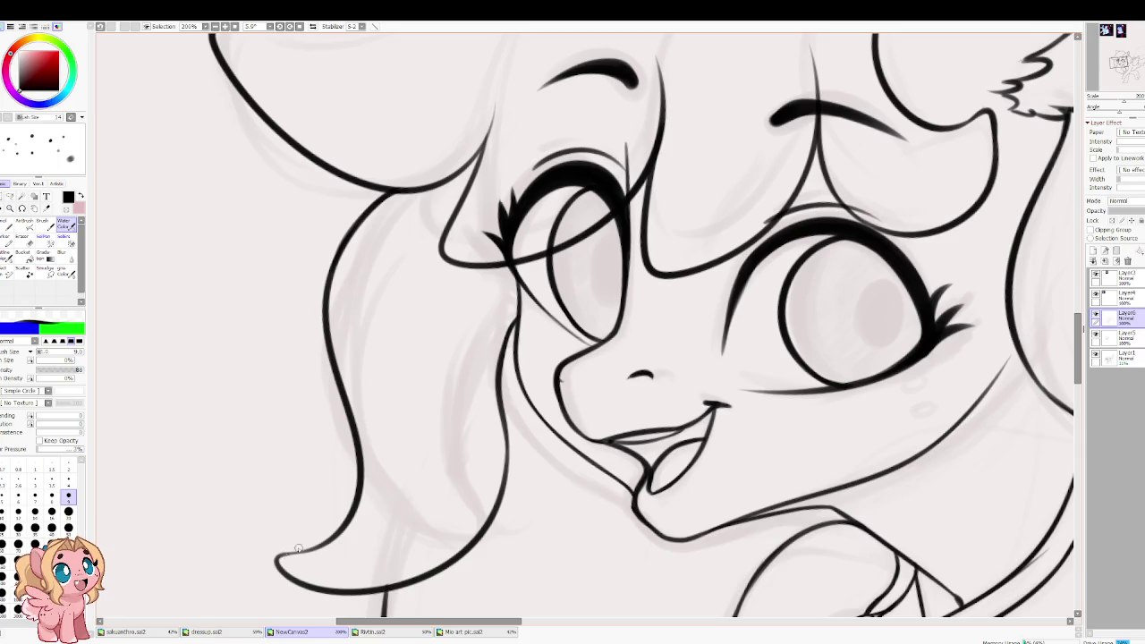
pyautogui.moveTo(285, 553); pyautogui.dragTo(420, 446)
pyautogui.hotkey('ctrl', 'z')
pyautogui.moveTo(304, 550); pyautogui.dragTo(410, 394)
pyautogui.hotkey('ctrl', 'z')
pyautogui.moveTo(308, 551); pyautogui.dragTo(456, 308)
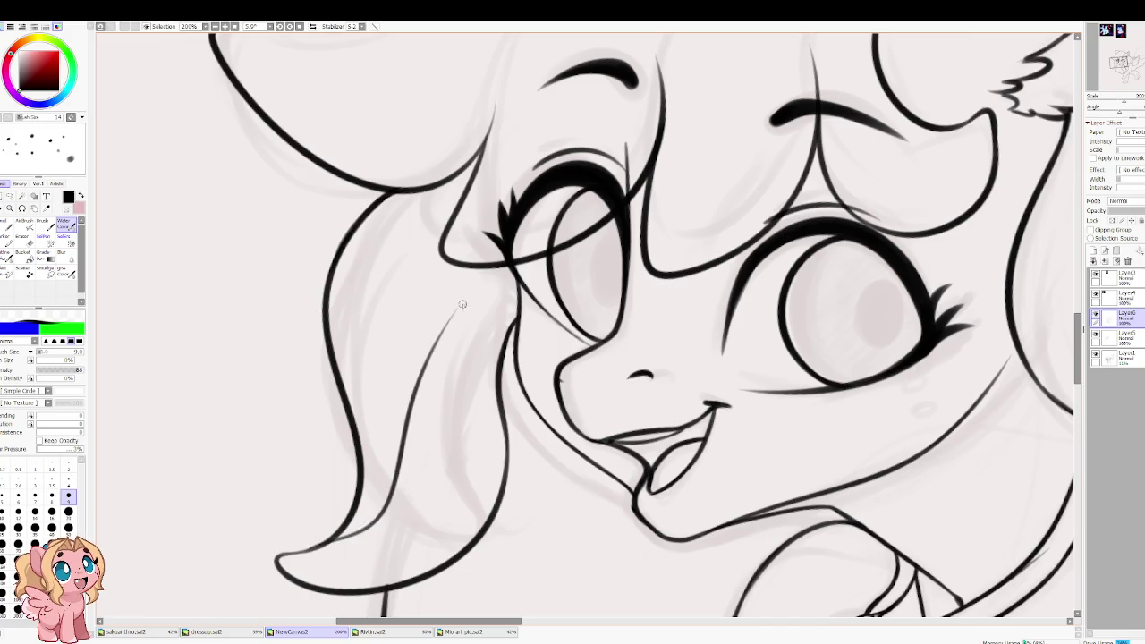
pyautogui.hotkey('ctrl', 'z')
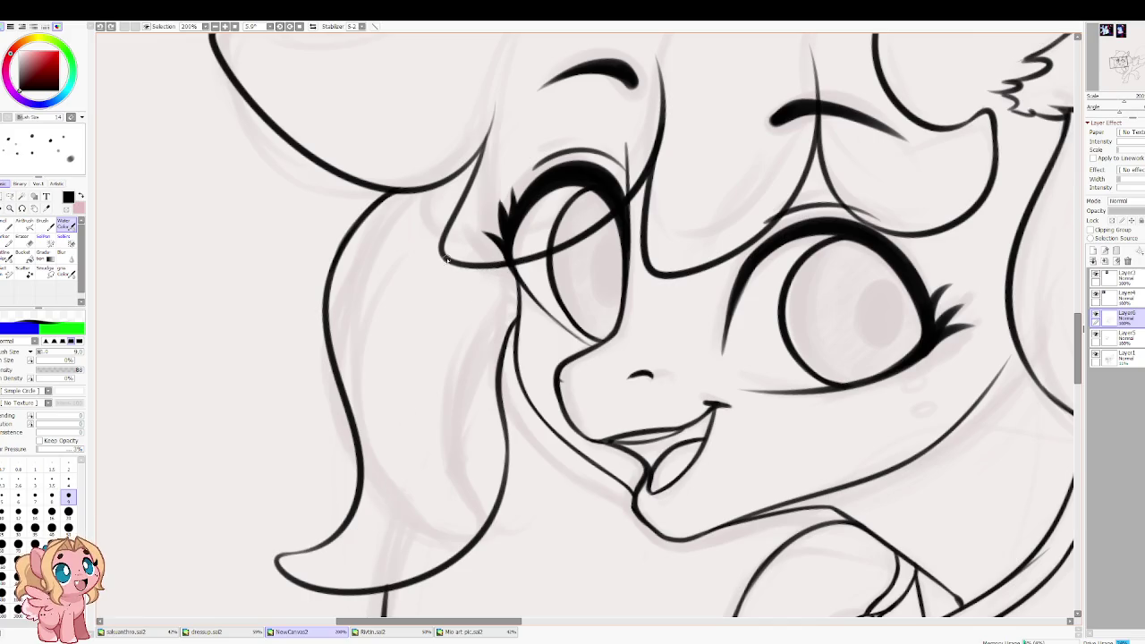
pyautogui.moveTo(448, 258); pyautogui.dragTo(407, 420)
pyautogui.hotkey('ctrl', 'z')
pyautogui.moveTo(446, 254); pyautogui.dragTo(443, 474)
pyautogui.hotkey('ctrl', 'z')
pyautogui.moveTo(454, 259); pyautogui.dragTo(405, 515)
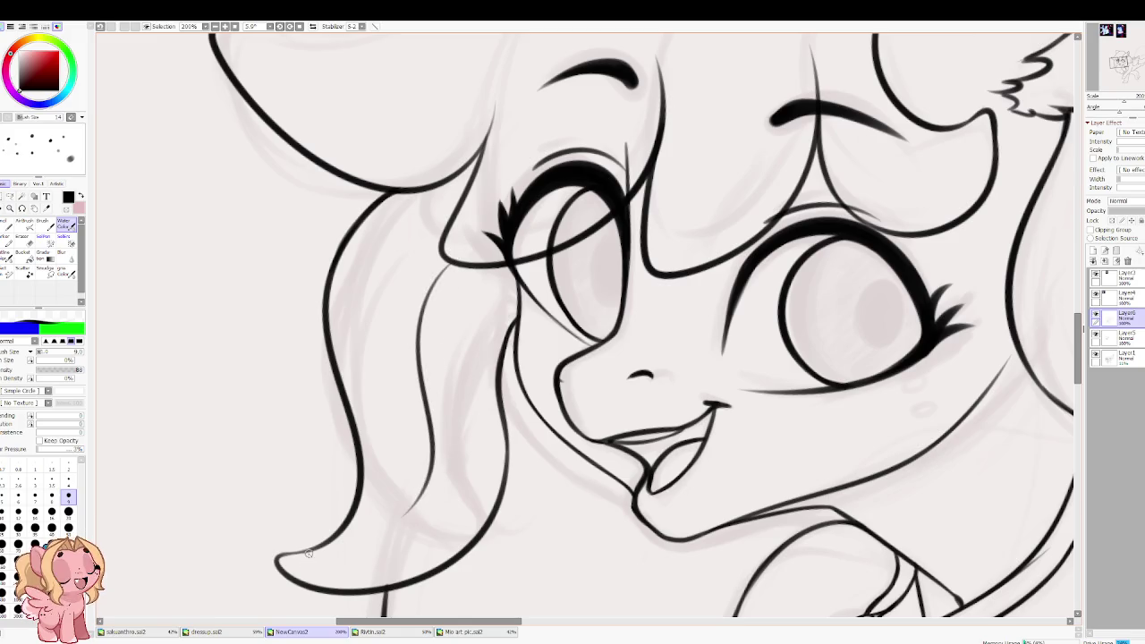
pyautogui.moveTo(319, 549); pyautogui.dragTo(414, 504)
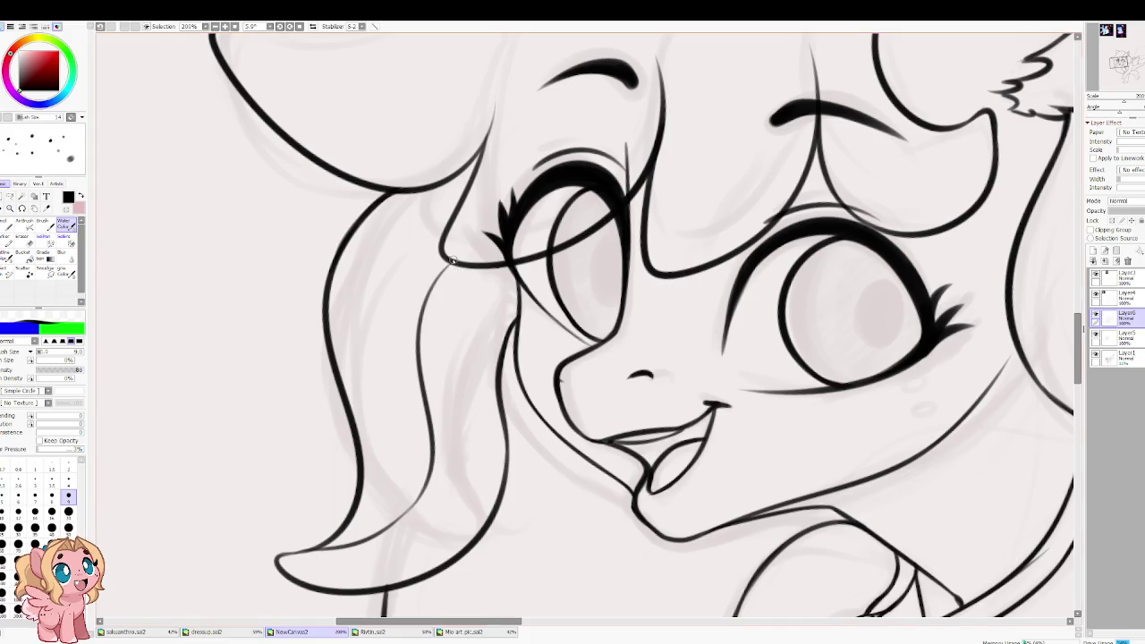
# Step: Add extra inner strand lines higher up the mane
pyautogui.scroll(-1, 482, 289)
pyautogui.scroll(-1, 465, 332)
pyautogui.scroll(-2, 447, 375)
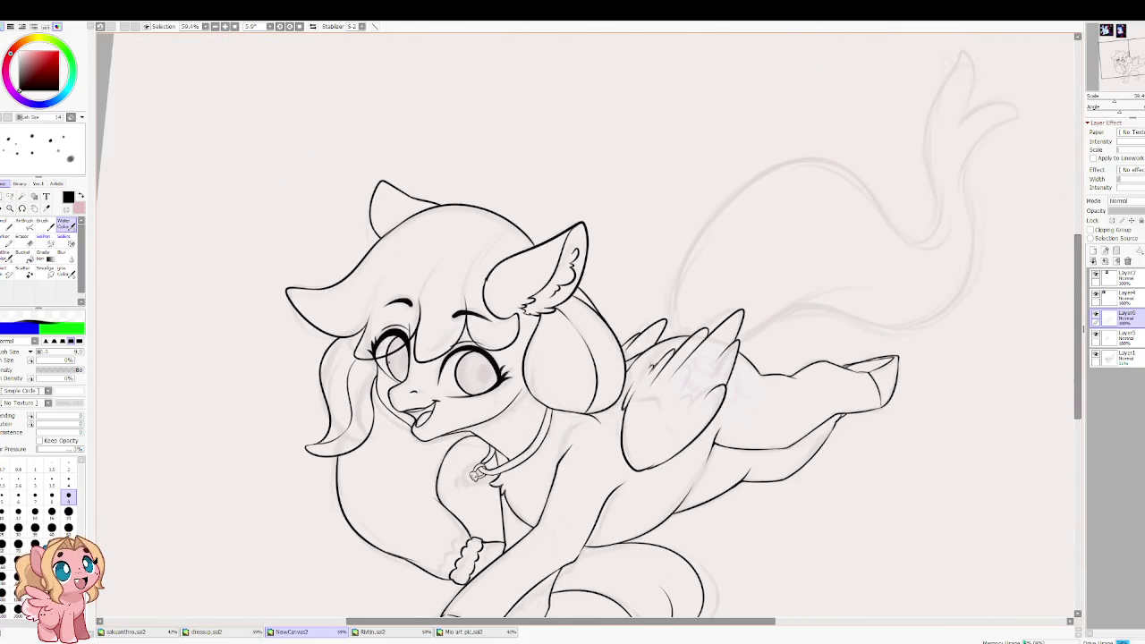
pyautogui.scroll(1, 435, 413)
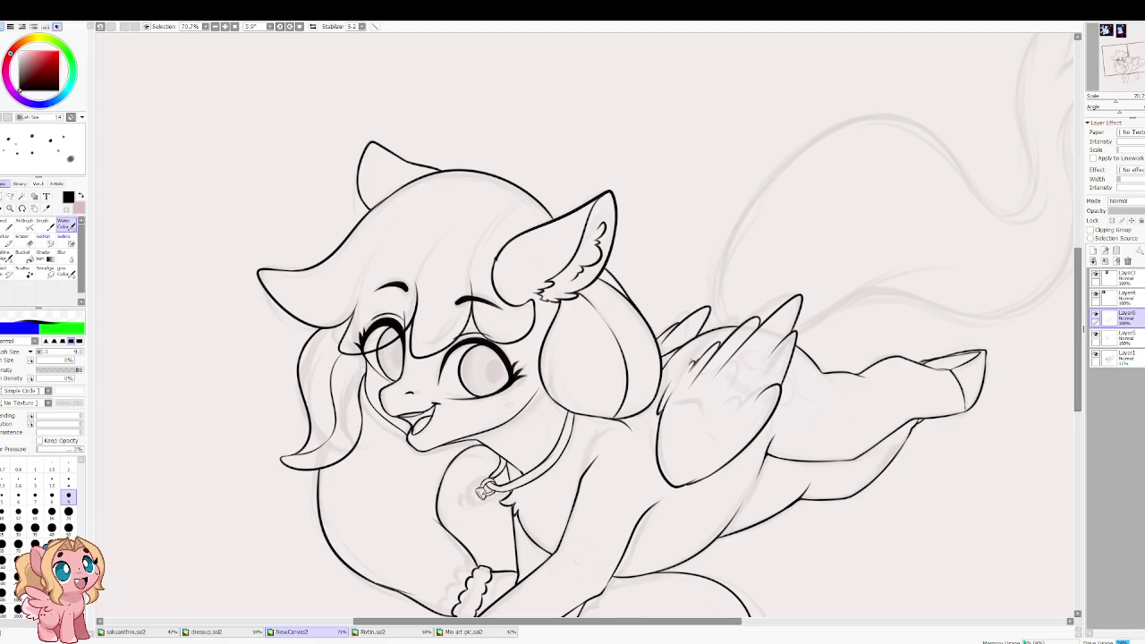
pyautogui.moveTo(373, 441); pyautogui.dragTo(456, 281)
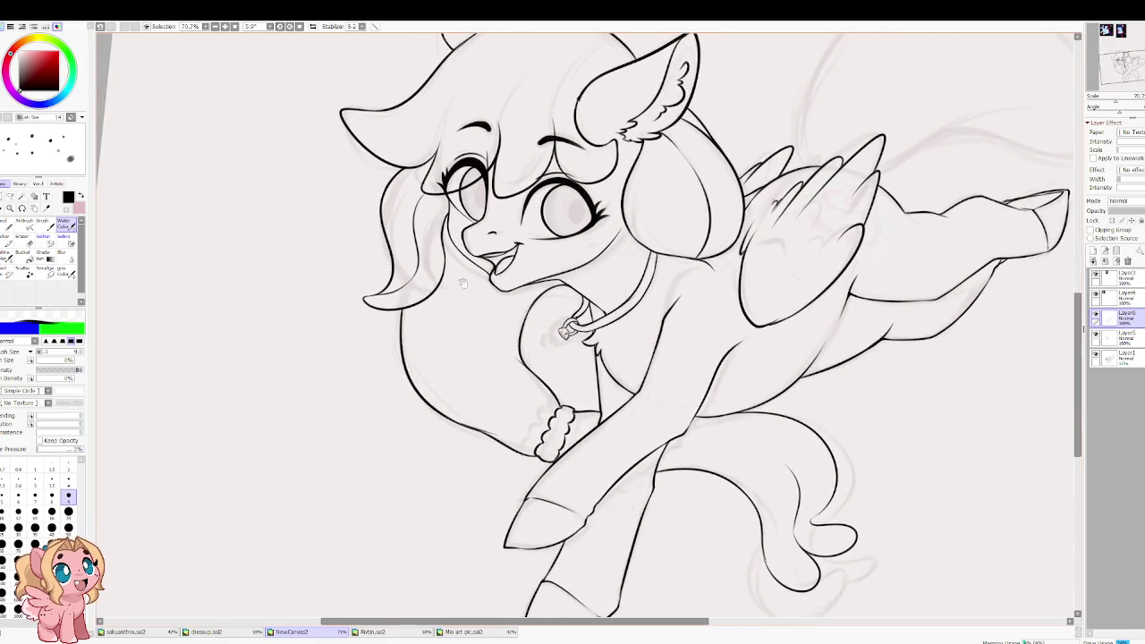
pyautogui.scroll(2, 503, 284)
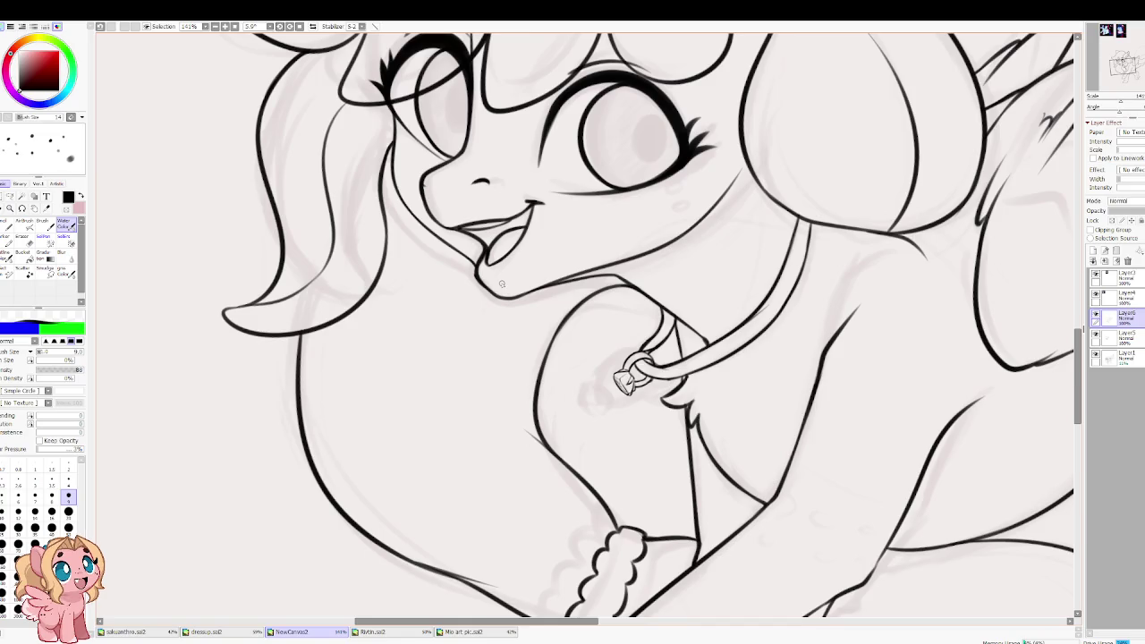
pyautogui.moveTo(425, 350); pyautogui.dragTo(446, 281)
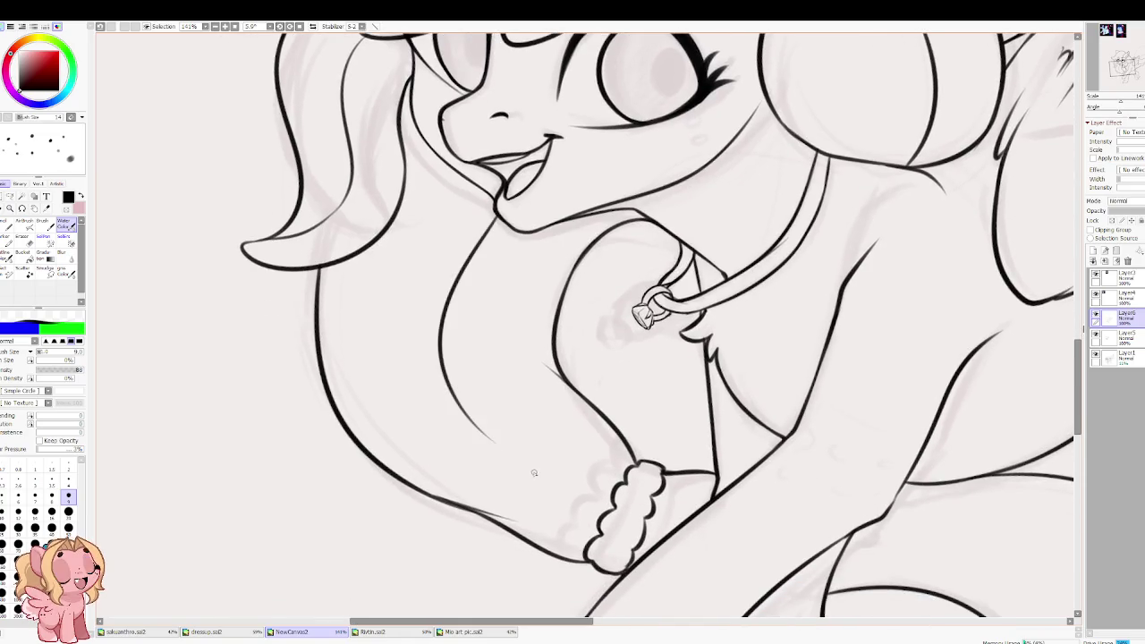
# Step: With the view mirrored, draw fur lines down and across the chest below the chin
pyautogui.press('h')
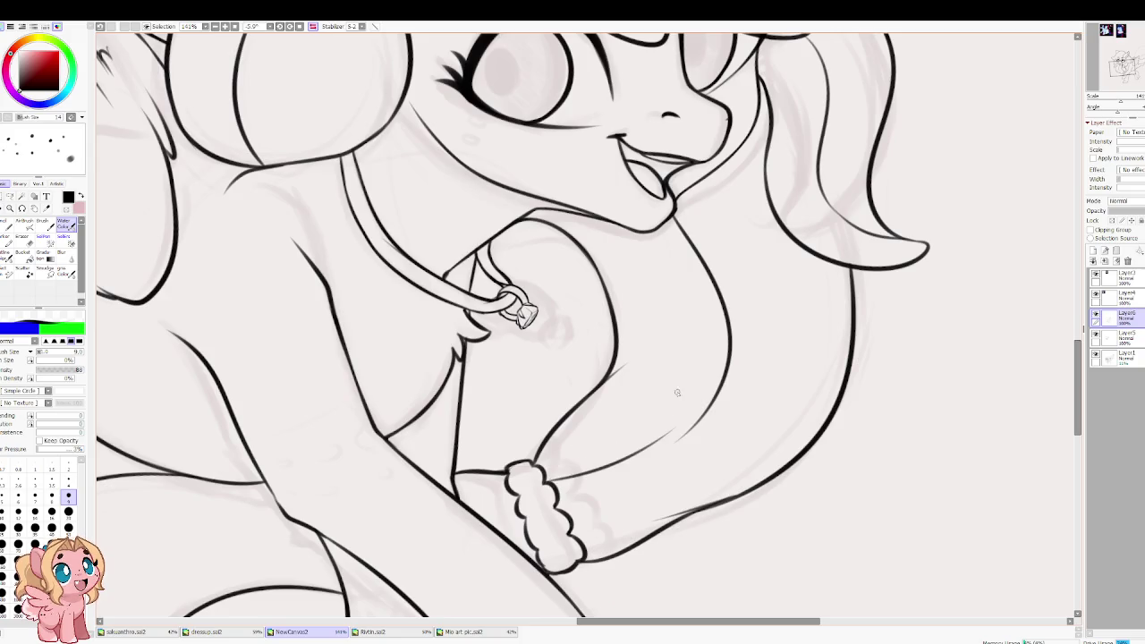
pyautogui.press('h')
pyautogui.press('h')
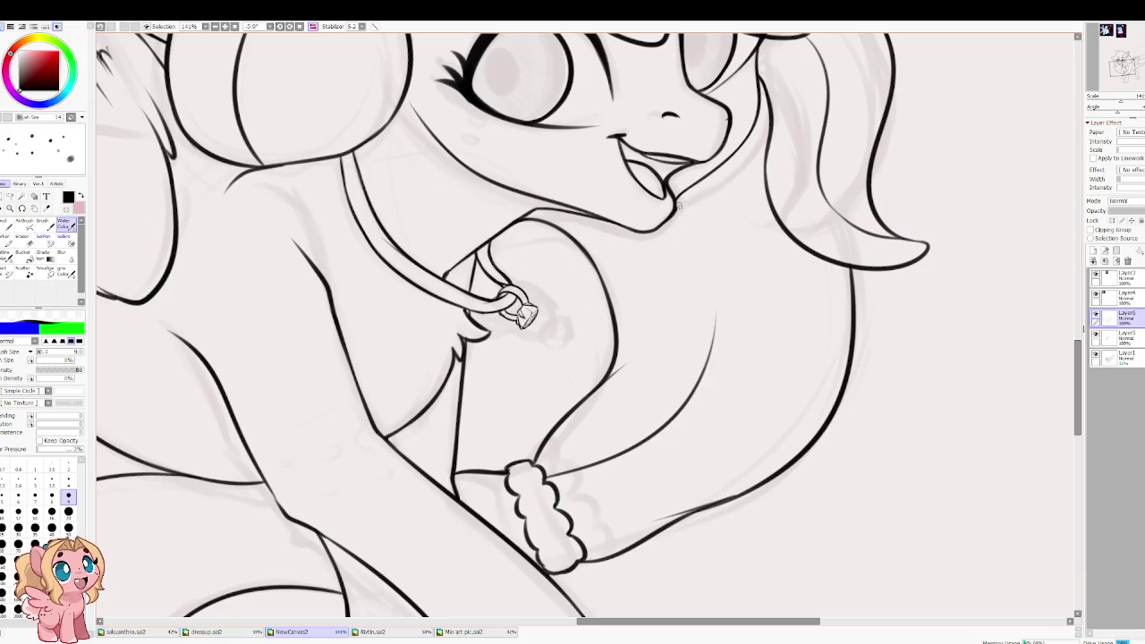
pyautogui.moveTo(675, 204); pyautogui.dragTo(717, 285)
pyautogui.press('h')
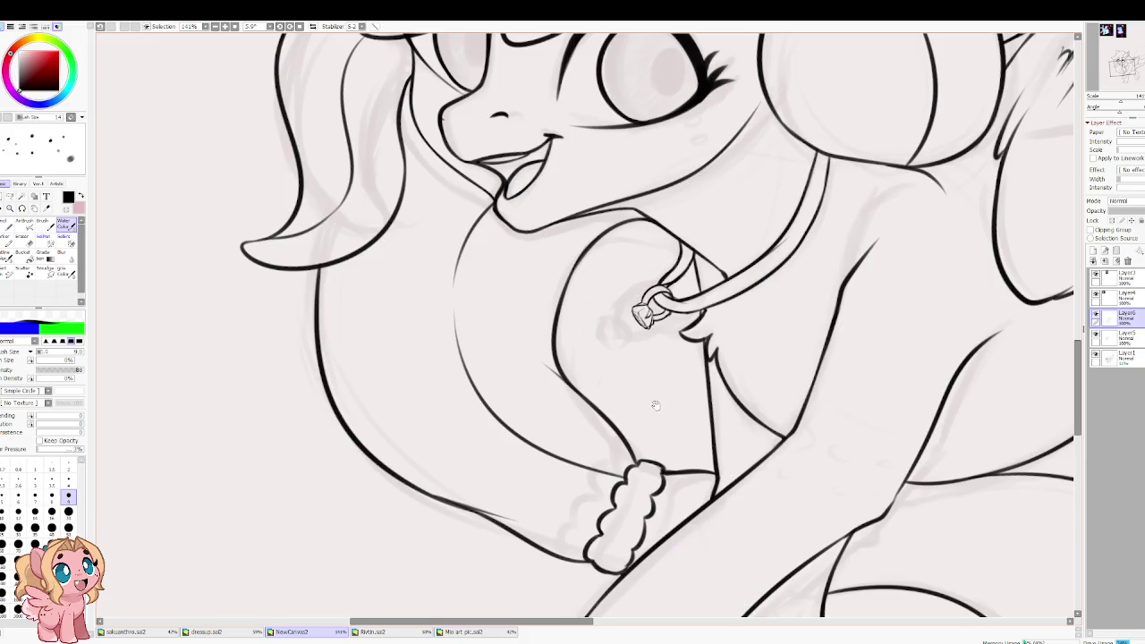
pyautogui.scroll(-5, 647, 271)
pyautogui.scroll(-2, 544, 309)
pyautogui.moveTo(518, 320); pyautogui.dragTo(712, 381)
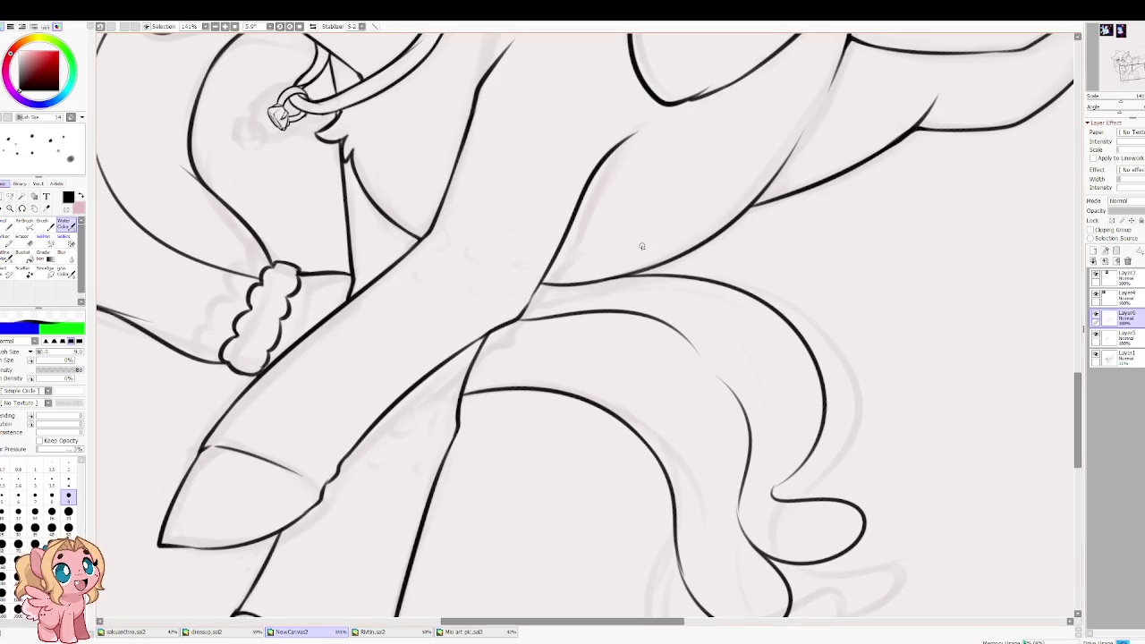
pyautogui.scroll(-2, 642, 246)
pyautogui.moveTo(641, 246); pyautogui.dragTo(638, 374)
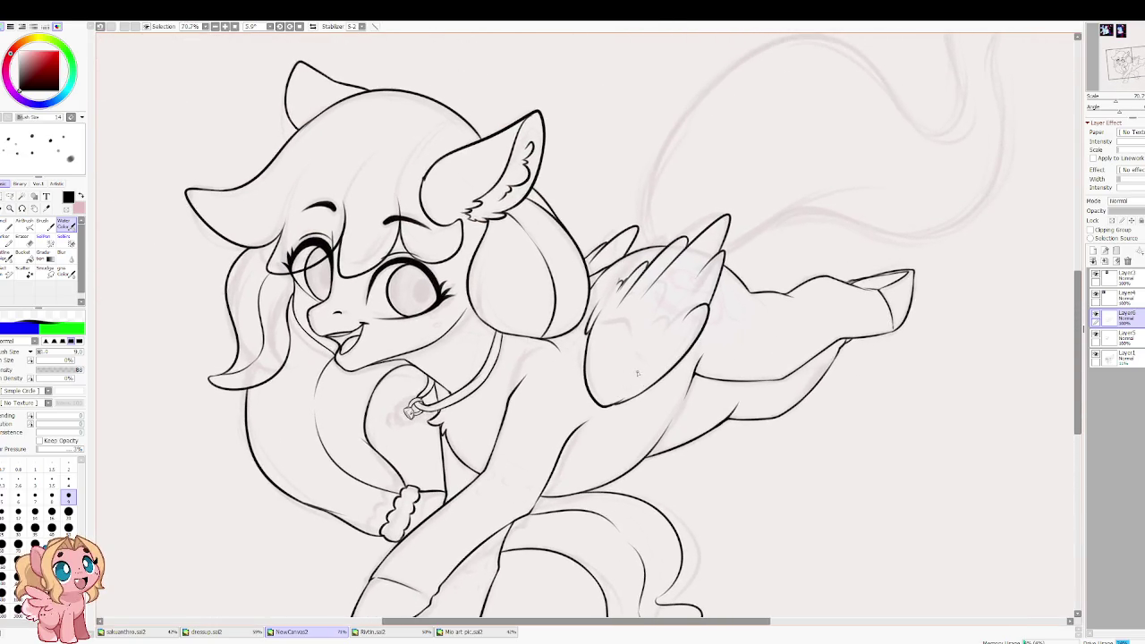
# Step: Centre the pony and set the pen brush to its smallest size
pyautogui.moveTo(439, 320); pyautogui.dragTo(493, 387)
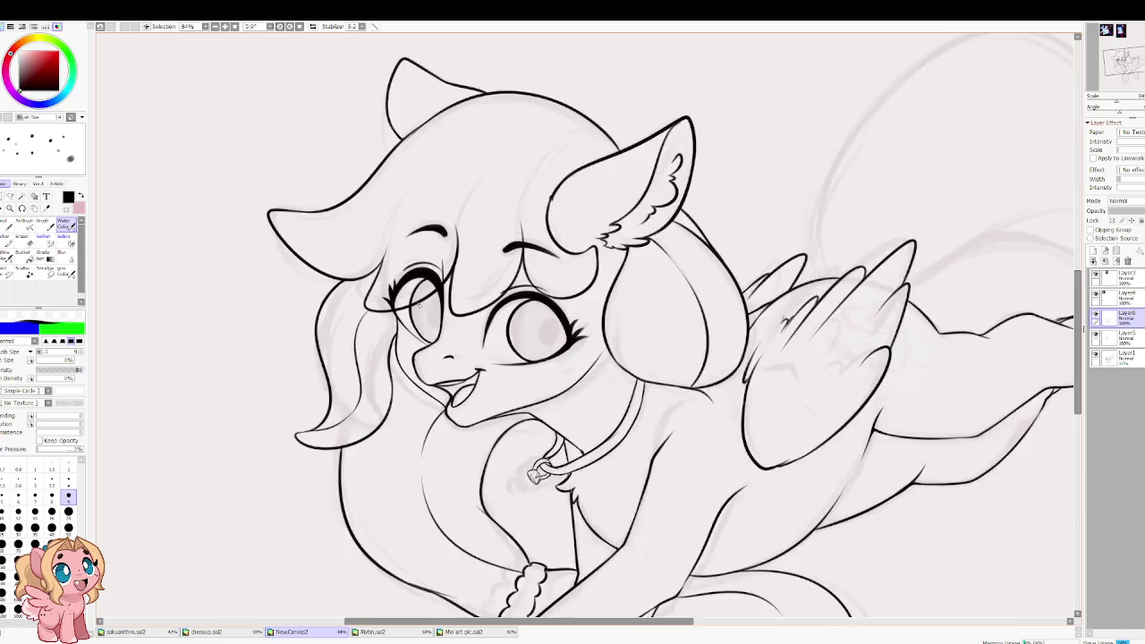
pyautogui.scroll(5, 442, 319)
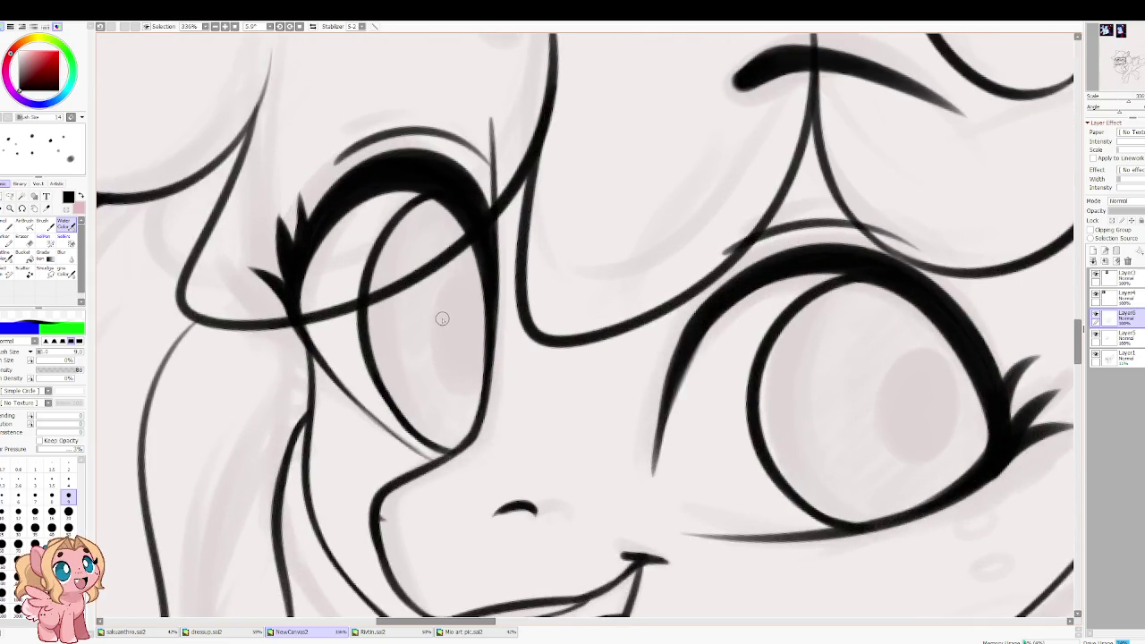
pyautogui.press(']')
pyautogui.press(']')
pyautogui.press(']')
pyautogui.press(']')
pyautogui.press(']')
pyautogui.press(']')
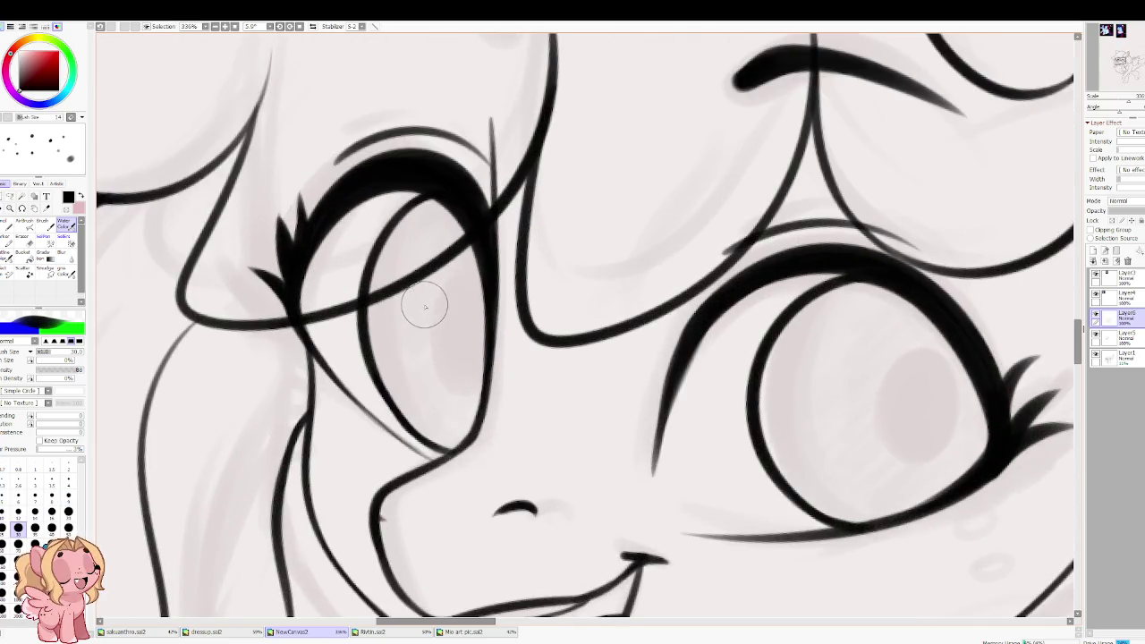
pyautogui.scroll(-3, 512, 303)
pyautogui.scroll(-3, 512, 302)
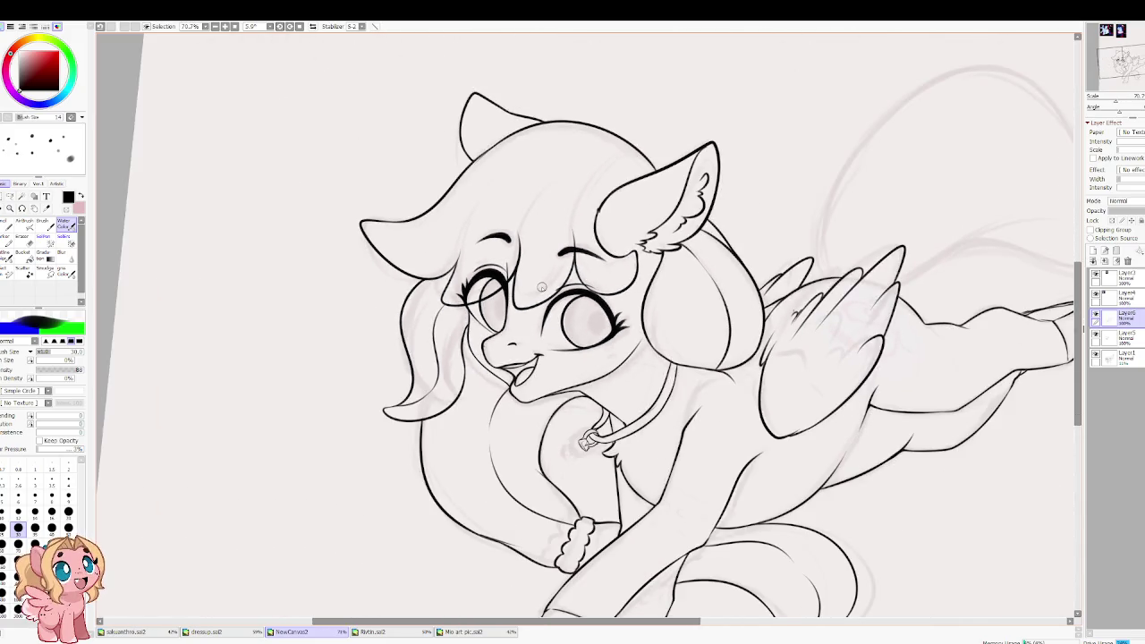
pyautogui.scroll(2, 541, 287)
pyautogui.scroll(2, 564, 358)
pyautogui.press('[')
pyautogui.press('[')
pyautogui.press('[')
pyautogui.press('[')
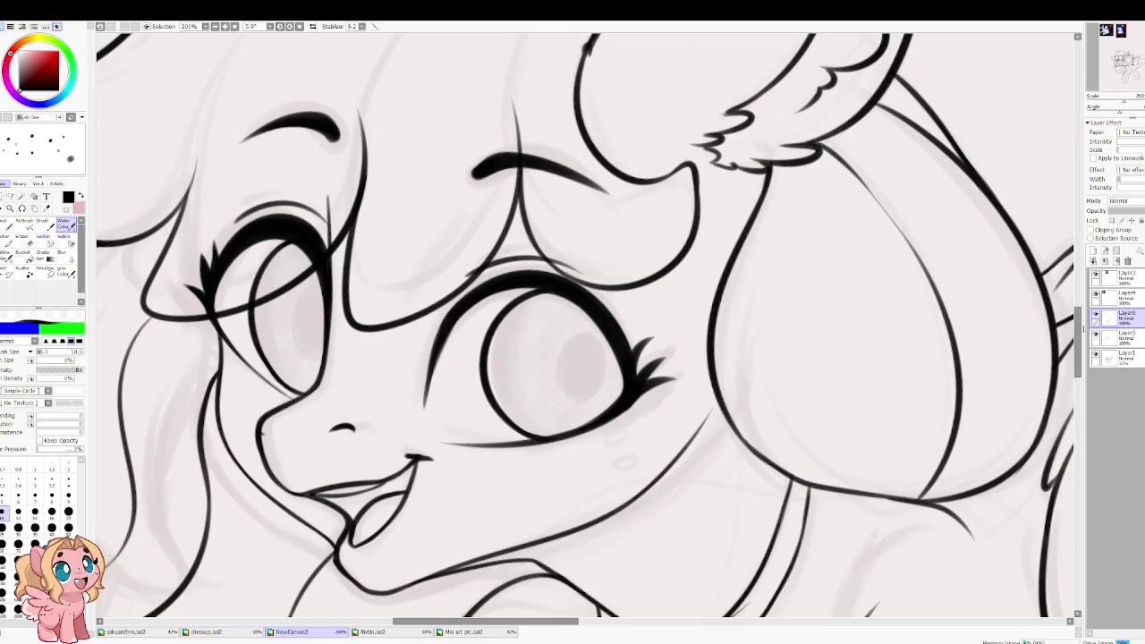
pyautogui.scroll(-3, 616, 383)
pyautogui.scroll(-4, 616, 383)
pyautogui.scroll(4, 554, 178)
pyautogui.scroll(2, 554, 178)
# Step: Compare against the winged pony reference, then dot a small mole below the right eye
pyautogui.moveTo(554, 178); pyautogui.dragTo(604, 375)
pyautogui.scroll(2, 418, 179)
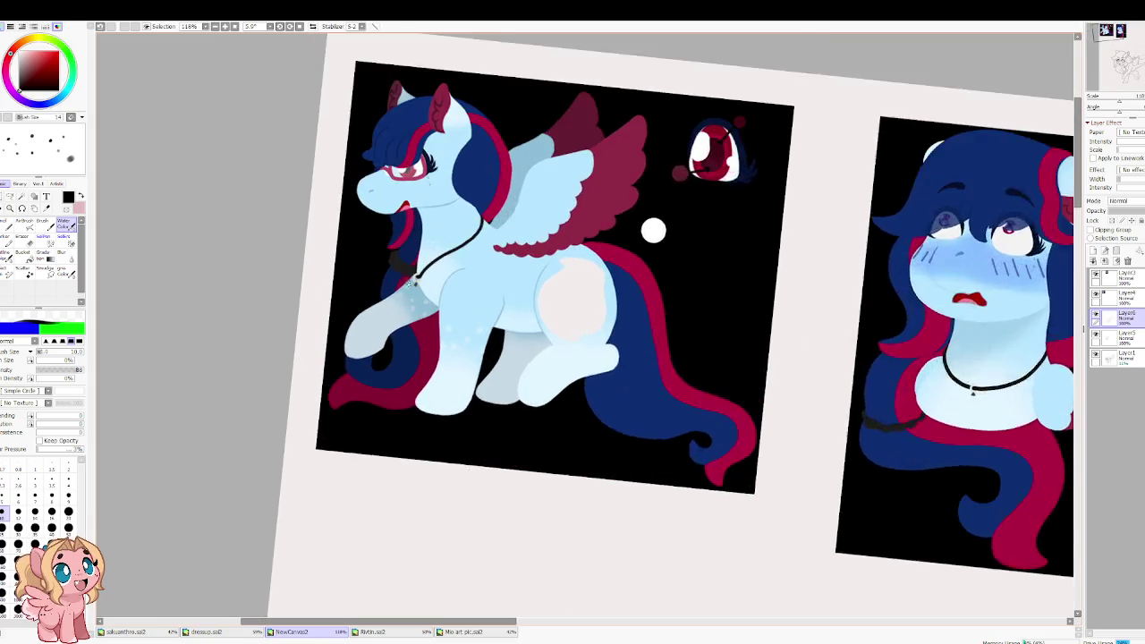
pyautogui.scroll(2, 418, 179)
pyautogui.scroll(1, 418, 179)
pyautogui.scroll(-2, 417, 179)
pyautogui.moveTo(652, 400)
pyautogui.mouseDown()
pyautogui.moveTo(583, 187)
pyautogui.moveTo(582, 263)
pyautogui.moveTo(570, 120)
pyautogui.mouseUp()
pyautogui.moveTo(572, 430)
pyautogui.mouseDown()
pyautogui.moveTo(638, 126)
pyautogui.moveTo(631, 85)
pyautogui.mouseUp()
pyautogui.scroll(3, 560, 331)
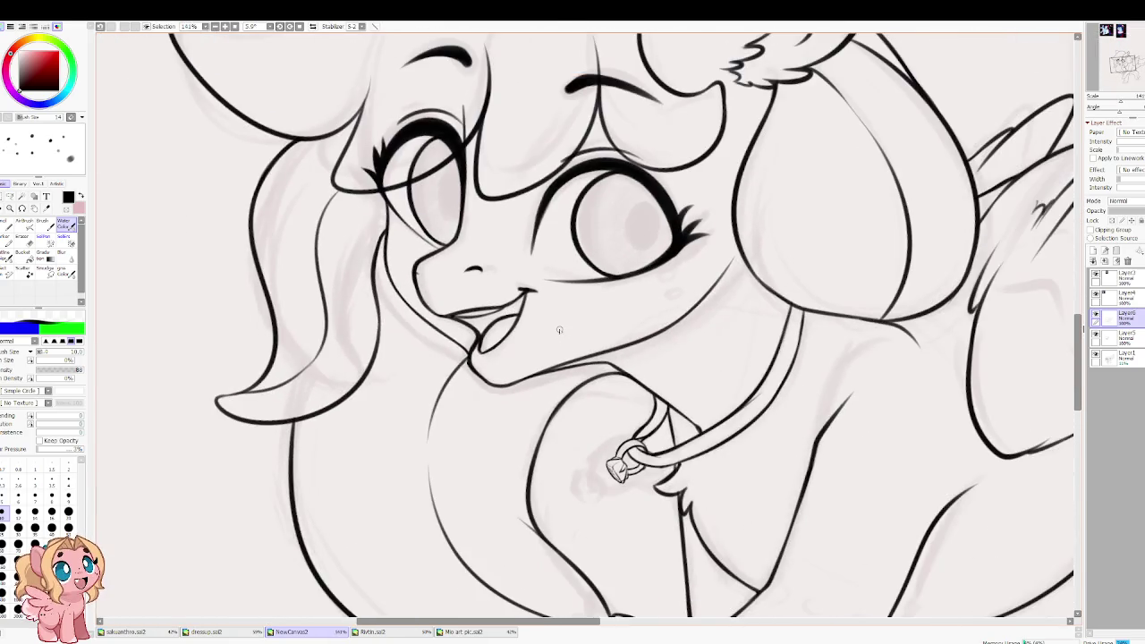
pyautogui.click(666, 277)
# Step: Check the reference images above the pony and return to the sketch
pyautogui.scroll(-5, 264, 192)
pyautogui.scroll(2, 355, 366)
pyautogui.moveTo(355, 367)
pyautogui.mouseDown()
pyautogui.moveTo(353, 475)
pyautogui.moveTo(480, 460)
pyautogui.moveTo(430, 230)
pyautogui.moveTo(365, 340)
pyautogui.moveTo(441, 580)
pyautogui.mouseUp()
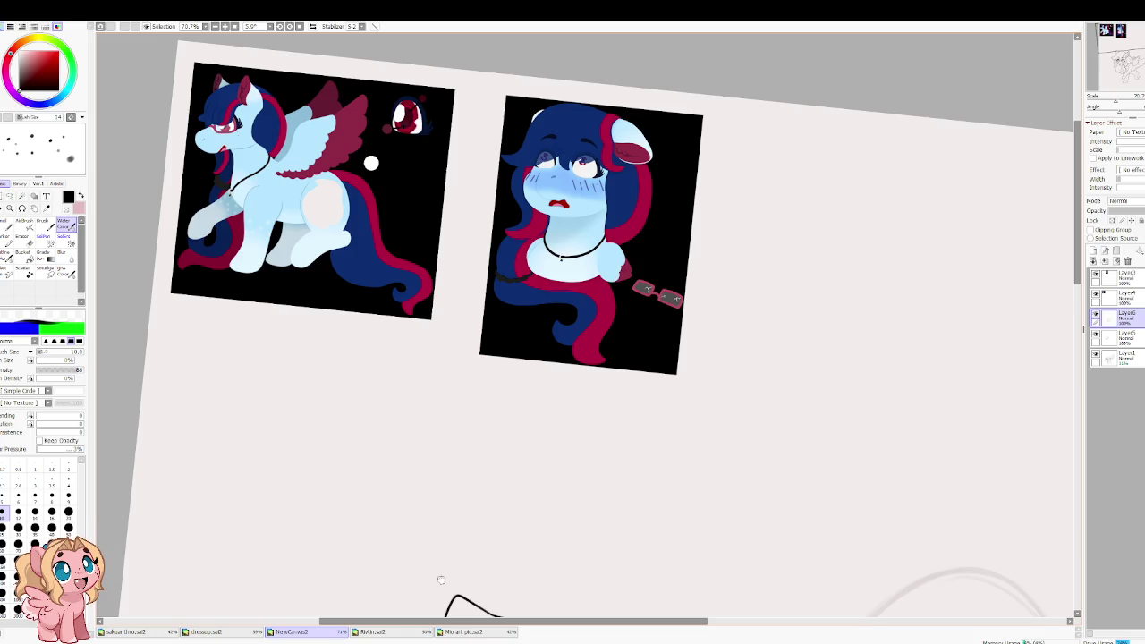
pyautogui.moveTo(442, 580)
pyautogui.mouseDown()
pyautogui.moveTo(301, 397)
pyautogui.moveTo(230, 249)
pyautogui.moveTo(521, 407)
pyautogui.mouseUp()
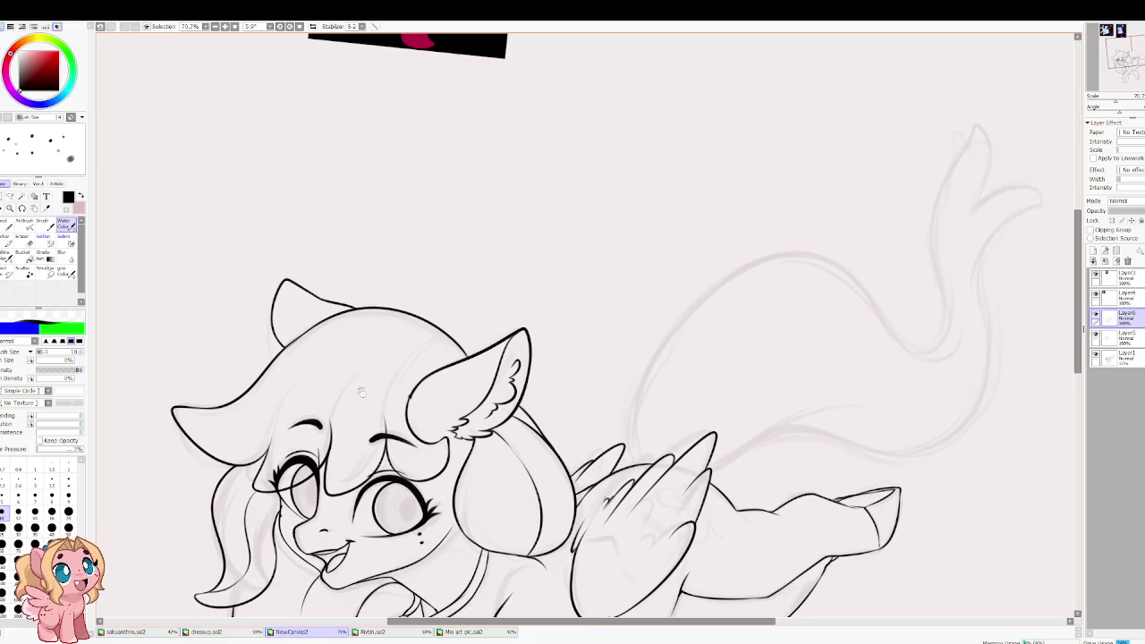
pyautogui.scroll(1, 447, 294)
pyautogui.scroll(2, 403, 288)
pyautogui.scroll(3, 380, 287)
pyautogui.scroll(-1, 381, 286)
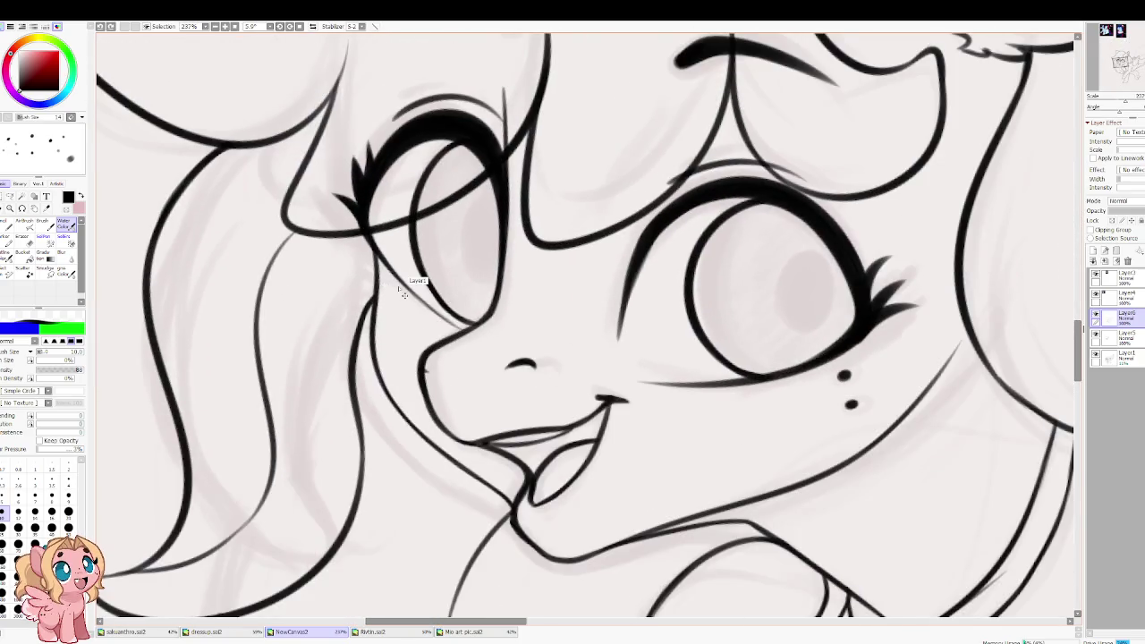
pyautogui.scroll(-1, 412, 282)
# Step: Centre the full-body coloured reference image, then bring the pony line art back into view
pyautogui.moveTo(394, 295); pyautogui.dragTo(442, 487)
pyautogui.moveTo(407, 205); pyautogui.dragTo(443, 498)
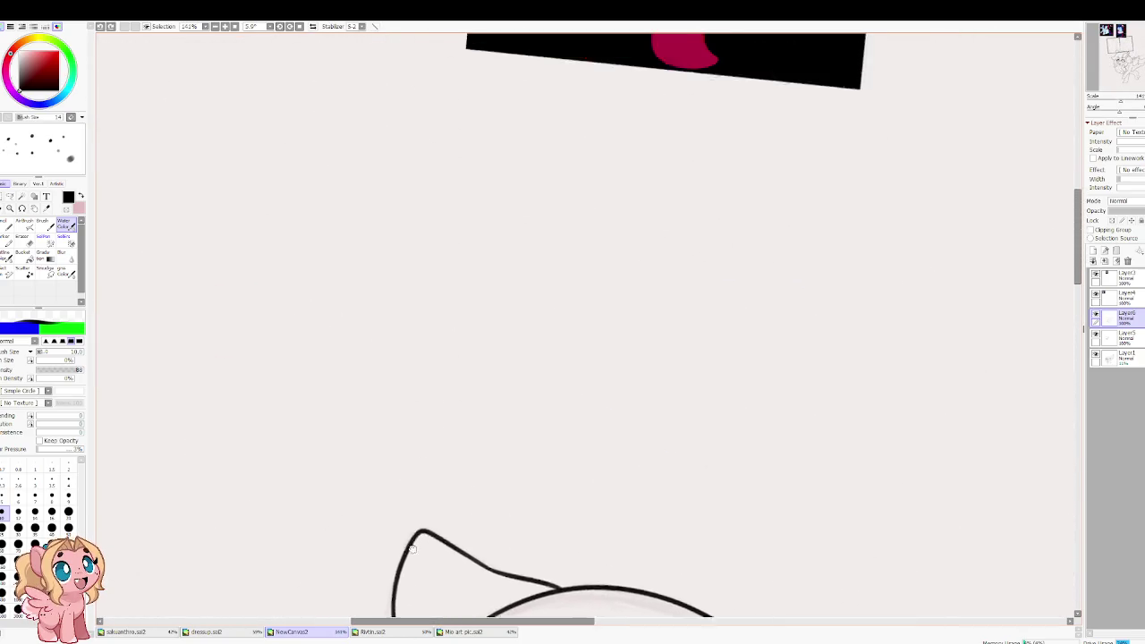
pyautogui.moveTo(520, 201); pyautogui.dragTo(536, 501)
pyautogui.scroll(1, 626, 322)
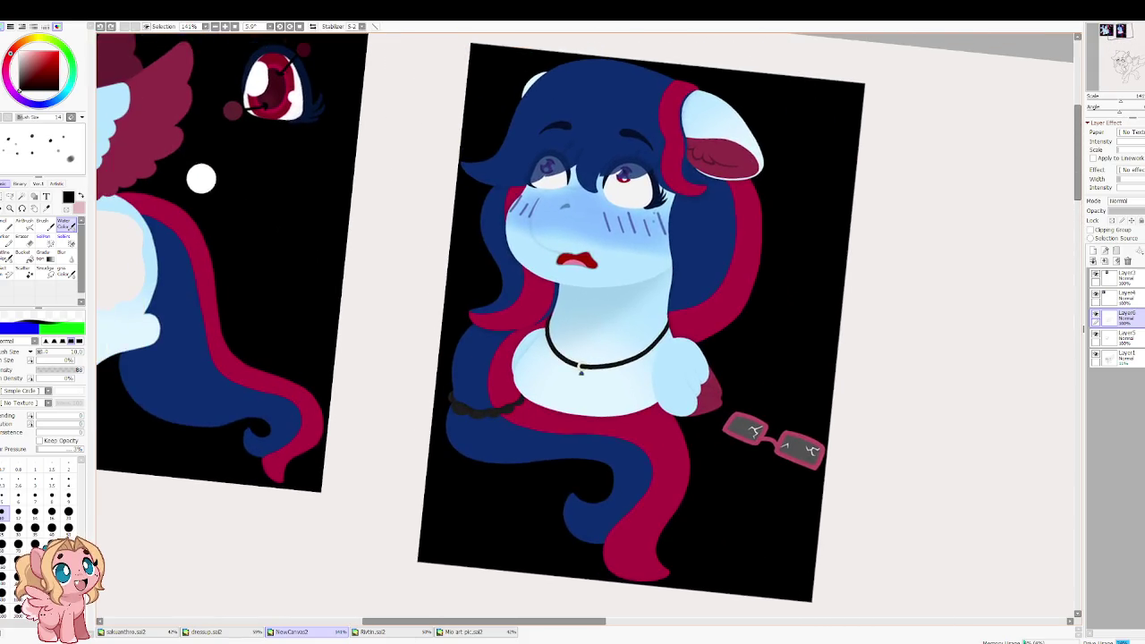
pyautogui.moveTo(421, 604); pyautogui.dragTo(803, 640)
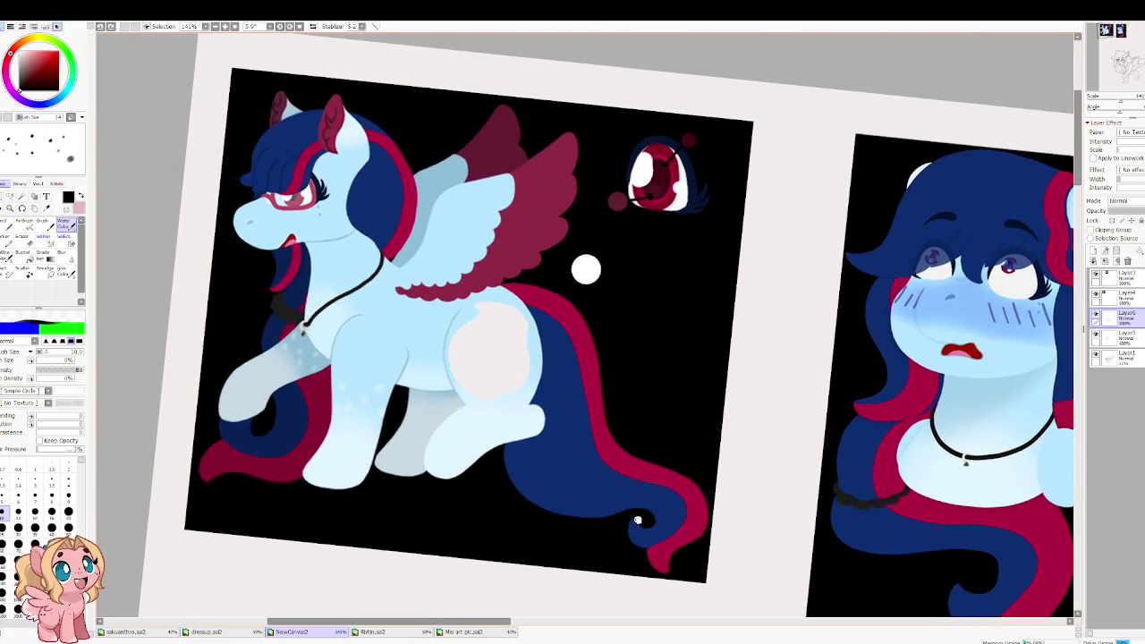
pyautogui.moveTo(638, 520); pyautogui.dragTo(607, 465)
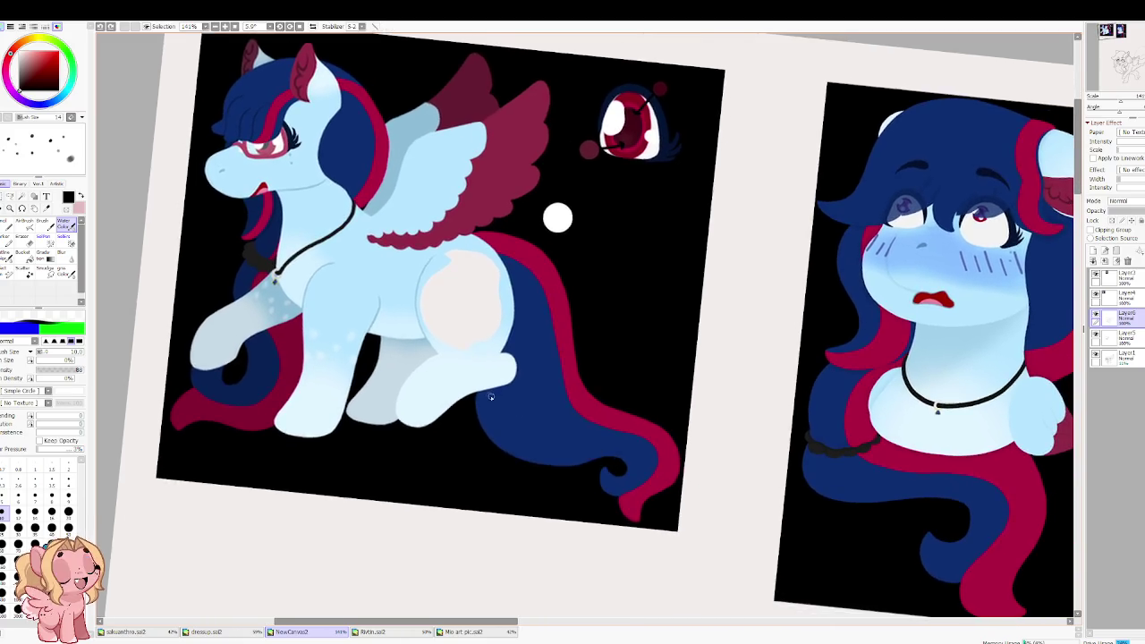
pyautogui.scroll(-3, 492, 398)
pyautogui.scroll(-1, 490, 396)
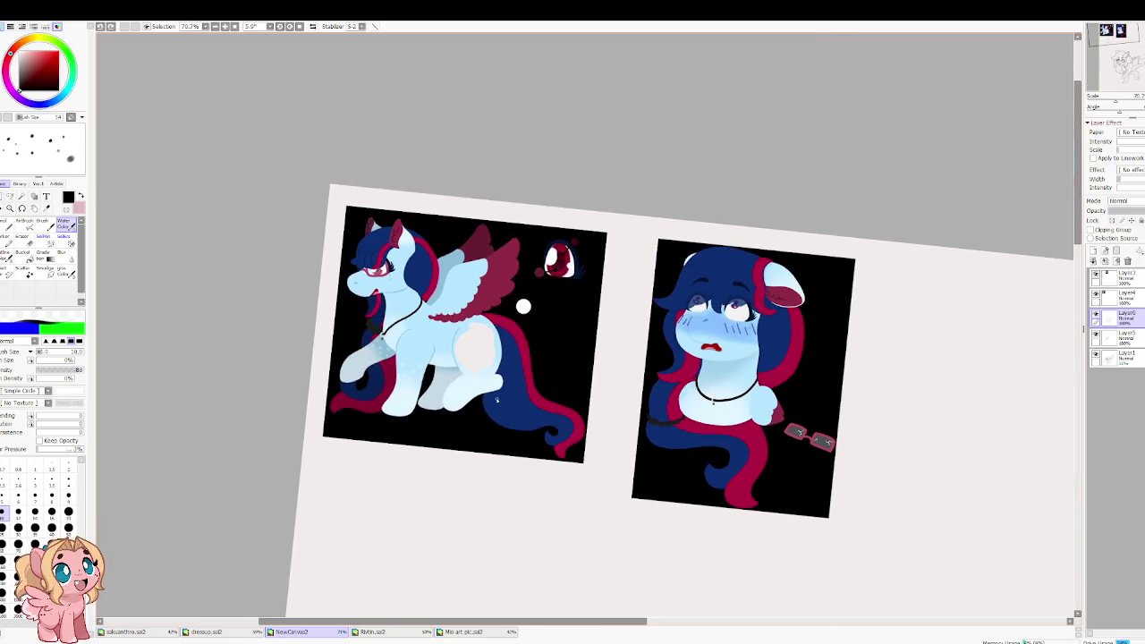
pyautogui.moveTo(576, 501)
pyautogui.mouseDown()
pyautogui.moveTo(435, 409)
pyautogui.moveTo(445, 143)
pyautogui.mouseUp()
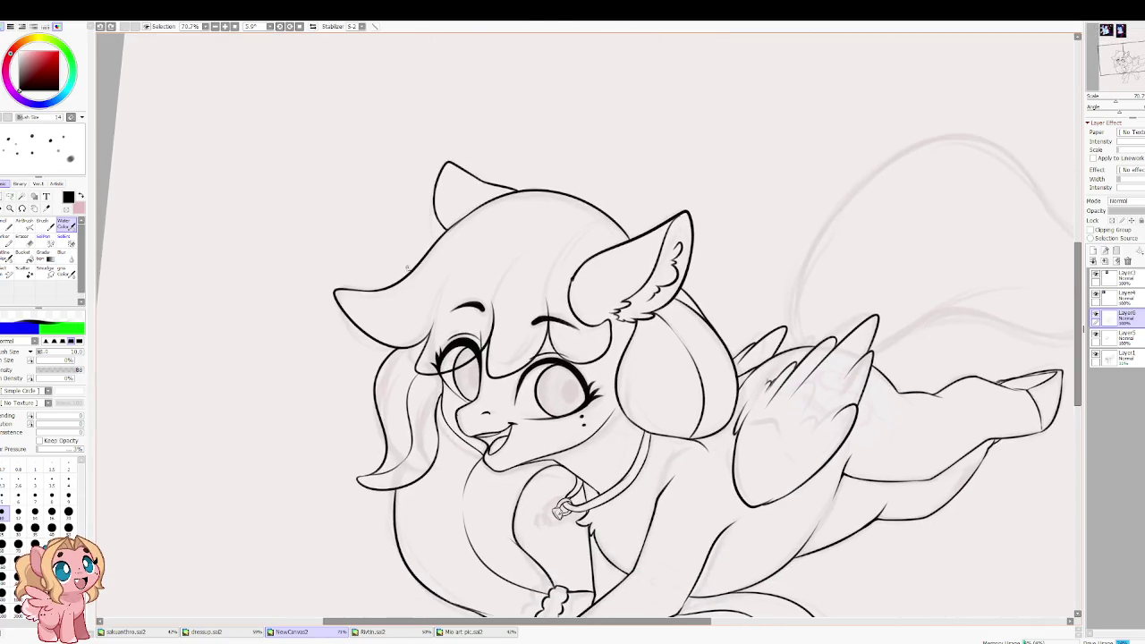
# Step: On a new layer, sketch trial glasses strokes across the muzzle and beside the right eye
pyautogui.scroll(2, 349, 347)
pyautogui.scroll(1, 430, 376)
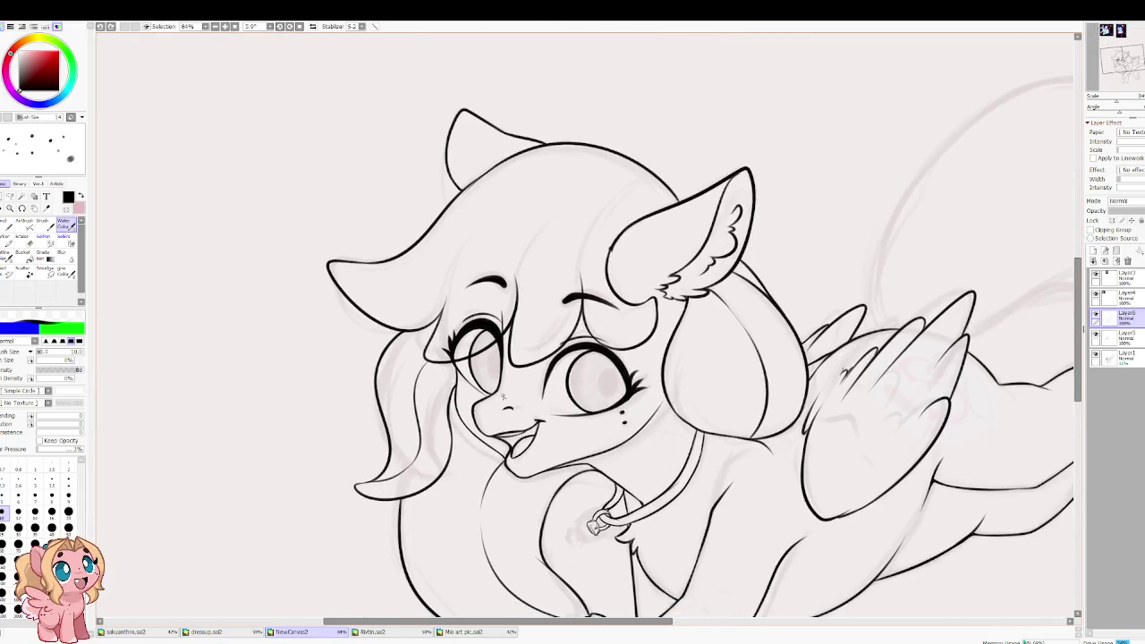
pyautogui.scroll(2, 503, 396)
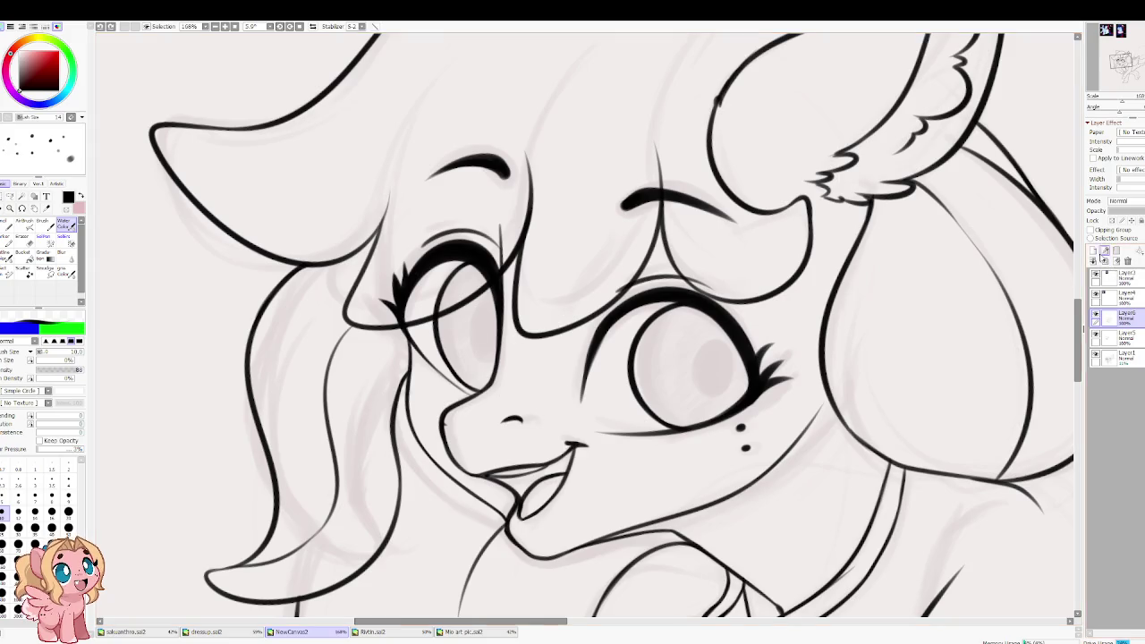
pyautogui.click(1093, 260)
pyautogui.moveTo(495, 377); pyautogui.dragTo(565, 404)
pyautogui.hotkey('ctrl', 'z')
pyautogui.moveTo(480, 383)
pyautogui.mouseDown()
pyautogui.moveTo(589, 370)
pyautogui.moveTo(601, 434)
pyautogui.mouseUp()
pyautogui.hotkey('ctrl', 'z')
pyautogui.moveTo(590, 340)
pyautogui.mouseDown()
pyautogui.moveTo(576, 429)
pyautogui.moveTo(710, 347)
pyautogui.moveTo(739, 443)
pyautogui.mouseUp()
pyautogui.hotkey('ctrl', 'z')
pyautogui.hotkey('ctrl', 'z')
pyautogui.hotkey('ctrl', 'z')
pyautogui.moveTo(594, 347)
pyautogui.mouseDown()
pyautogui.moveTo(722, 385)
pyautogui.moveTo(662, 354)
pyautogui.moveTo(689, 443)
pyautogui.moveTo(592, 441)
pyautogui.mouseUp()
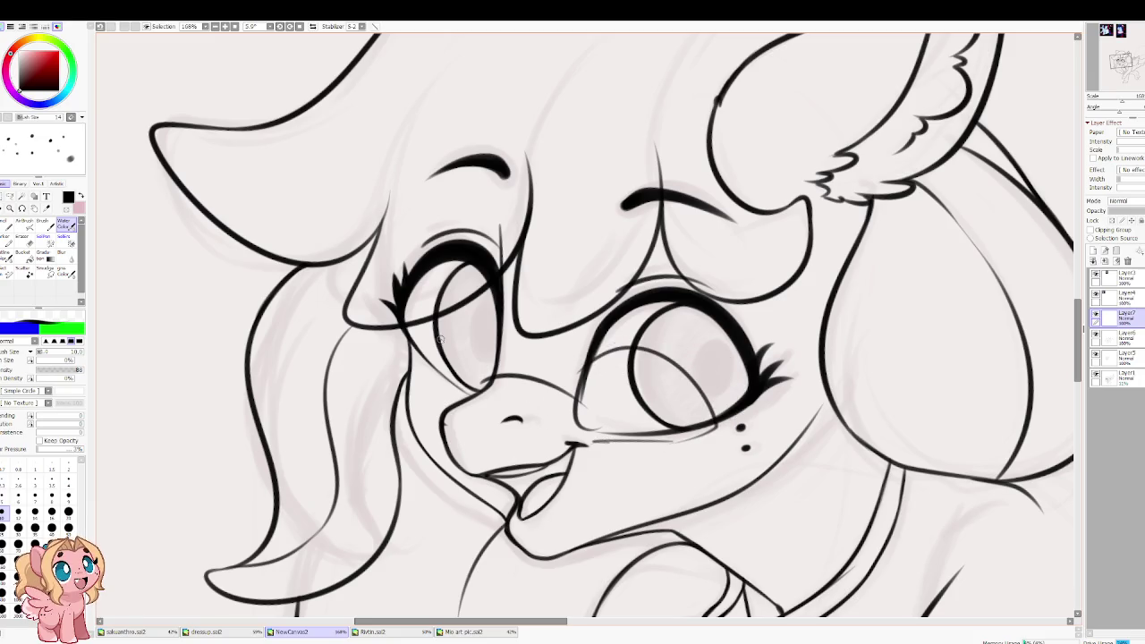
# Step: Outline the left and right glasses lenses around both eyes
pyautogui.moveTo(438, 314)
pyautogui.mouseDown()
pyautogui.moveTo(494, 360)
pyautogui.moveTo(416, 387)
pyautogui.moveTo(443, 410)
pyautogui.mouseUp()
pyautogui.moveTo(497, 360); pyautogui.dragTo(473, 411)
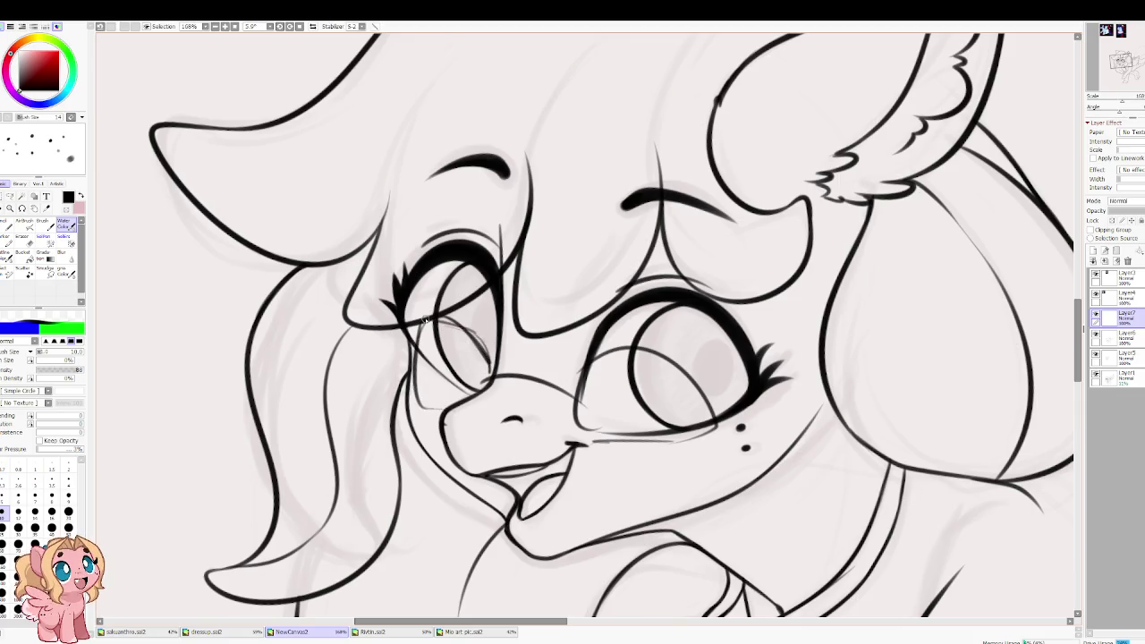
pyautogui.moveTo(462, 335); pyautogui.dragTo(501, 366)
pyautogui.moveTo(578, 376)
pyautogui.mouseDown()
pyautogui.moveTo(705, 380)
pyautogui.moveTo(586, 438)
pyautogui.moveTo(712, 444)
pyautogui.mouseUp()
pyautogui.moveTo(709, 369); pyautogui.dragTo(712, 448)
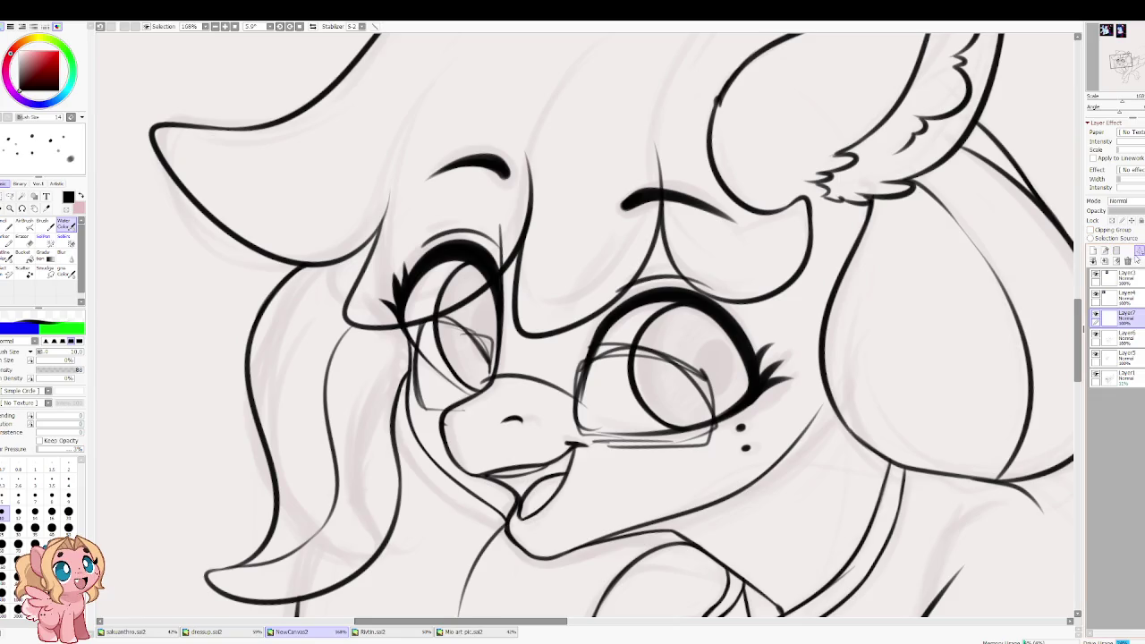
# Step: Lower the glasses layer's opacity, review the whole pony, and reselect the line art layer
pyautogui.moveTo(1129, 212); pyautogui.dragTo(1120, 212)
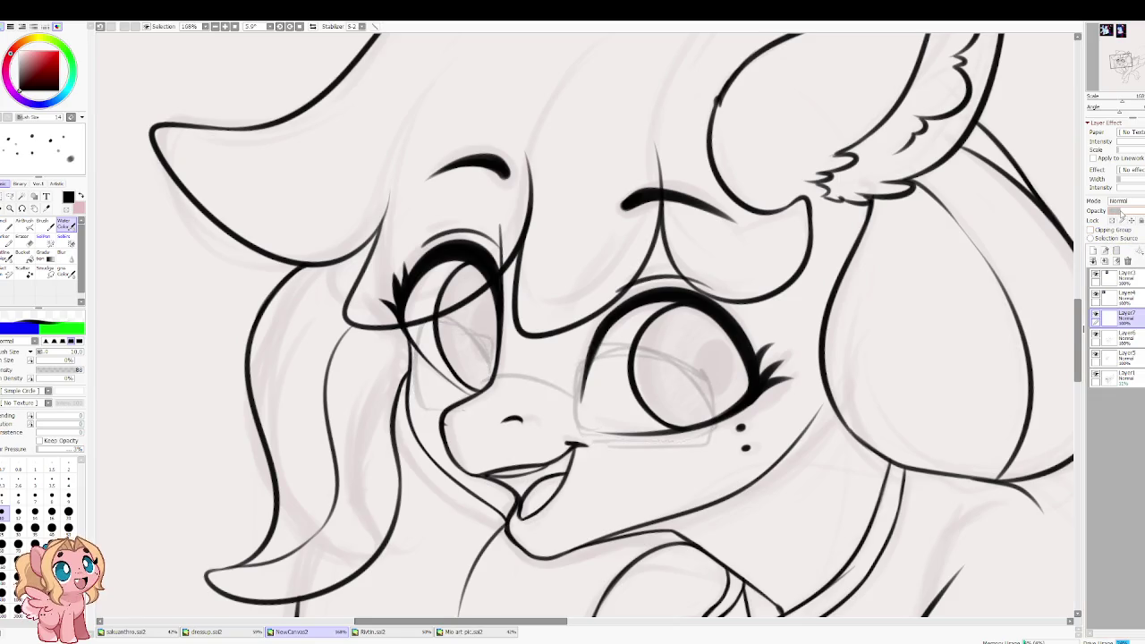
pyautogui.scroll(-5, 549, 199)
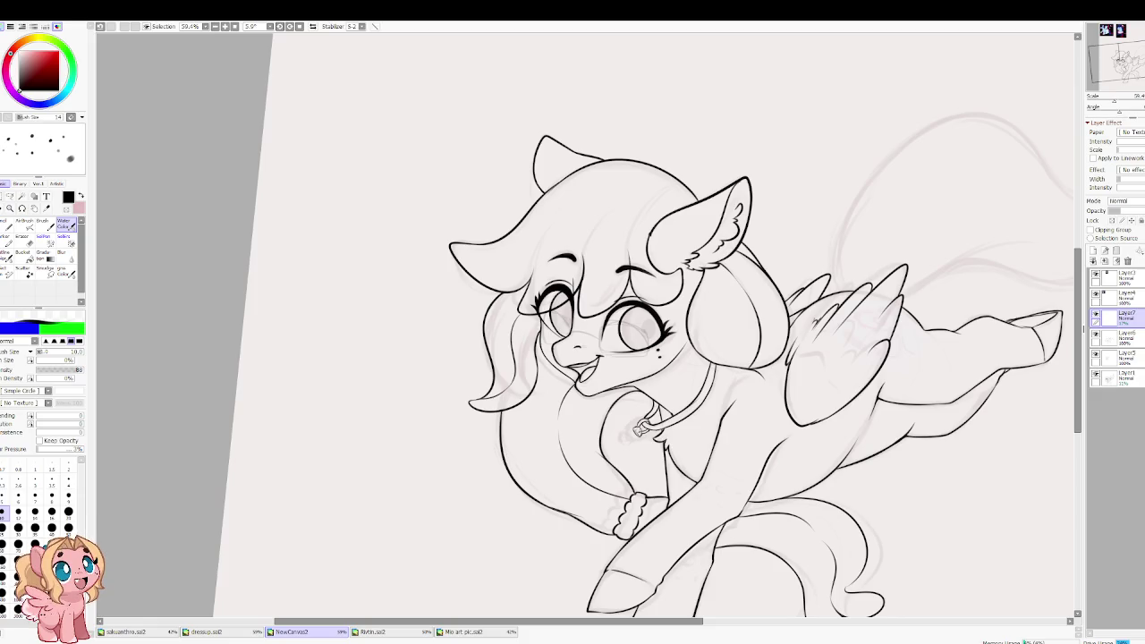
pyautogui.scroll(3, 587, 347)
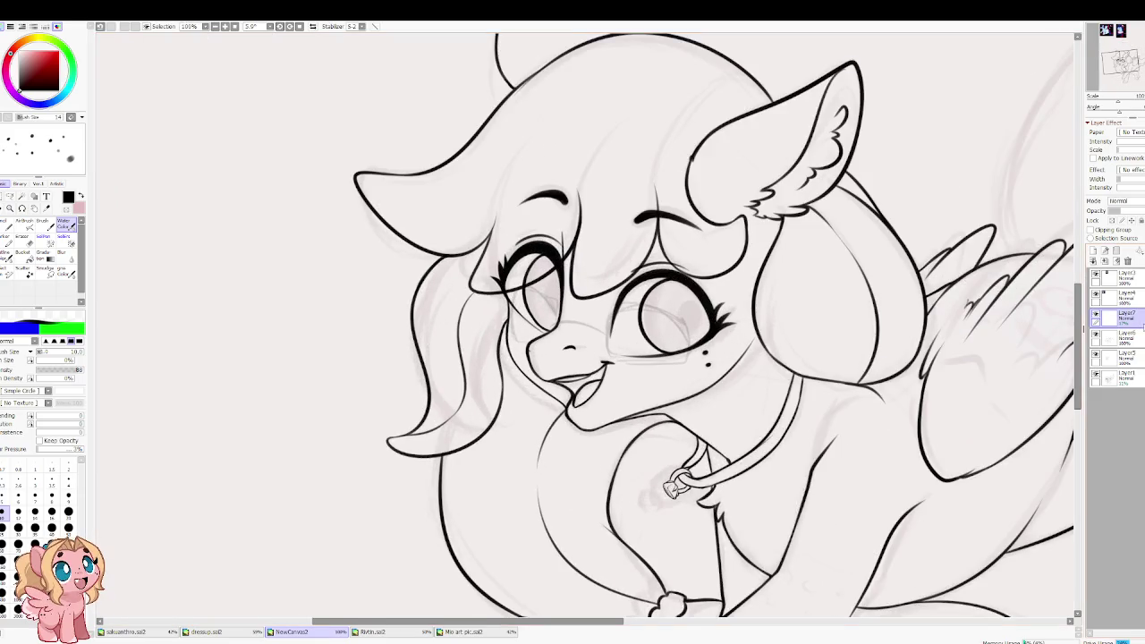
pyautogui.moveTo(782, 324); pyautogui.dragTo(614, 256)
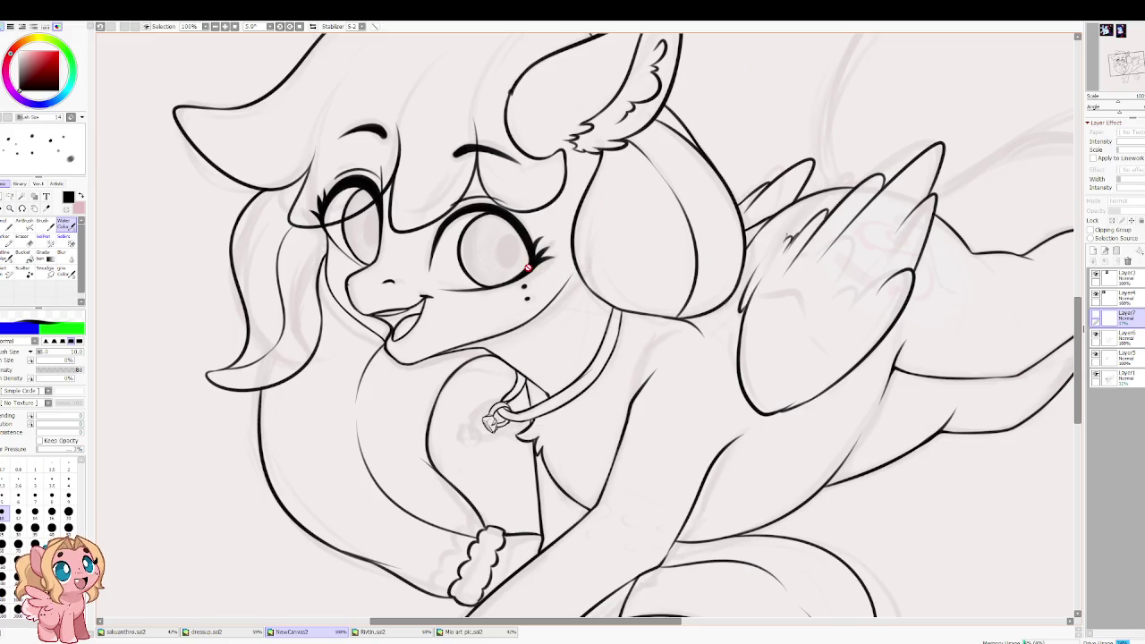
pyautogui.moveTo(601, 220); pyautogui.dragTo(431, 133)
pyautogui.moveTo(420, 386)
pyautogui.mouseDown()
pyautogui.moveTo(480, 383)
pyautogui.moveTo(500, 337)
pyautogui.mouseUp()
pyautogui.scroll(-3, 552, 305)
pyautogui.moveTo(552, 305); pyautogui.dragTo(598, 370)
pyautogui.scroll(4, 597, 369)
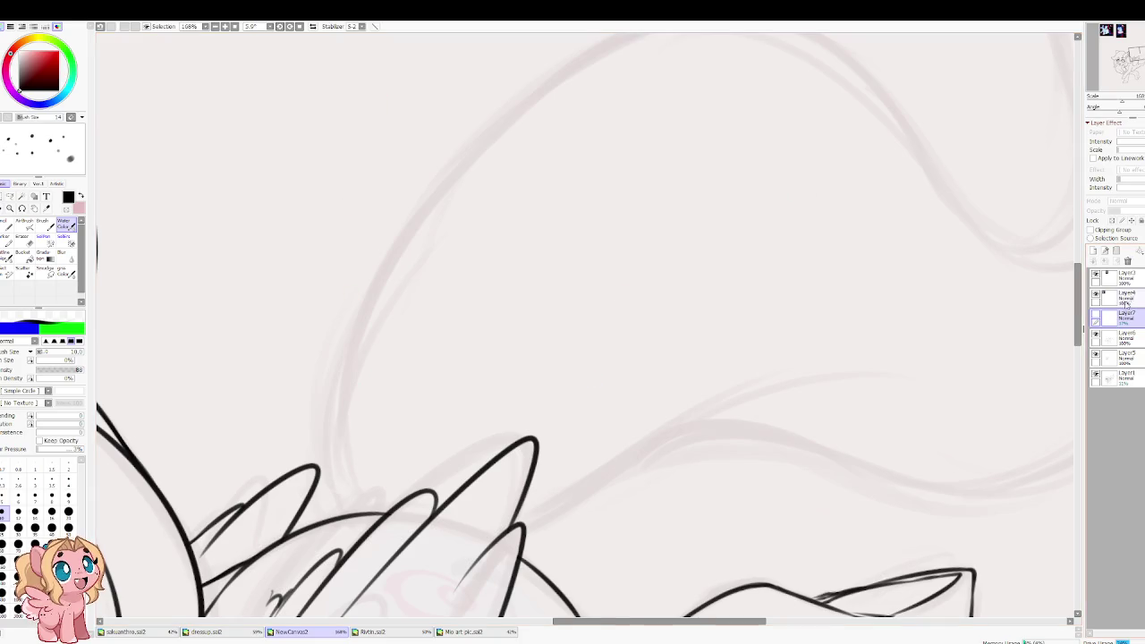
pyautogui.click(1128, 338)
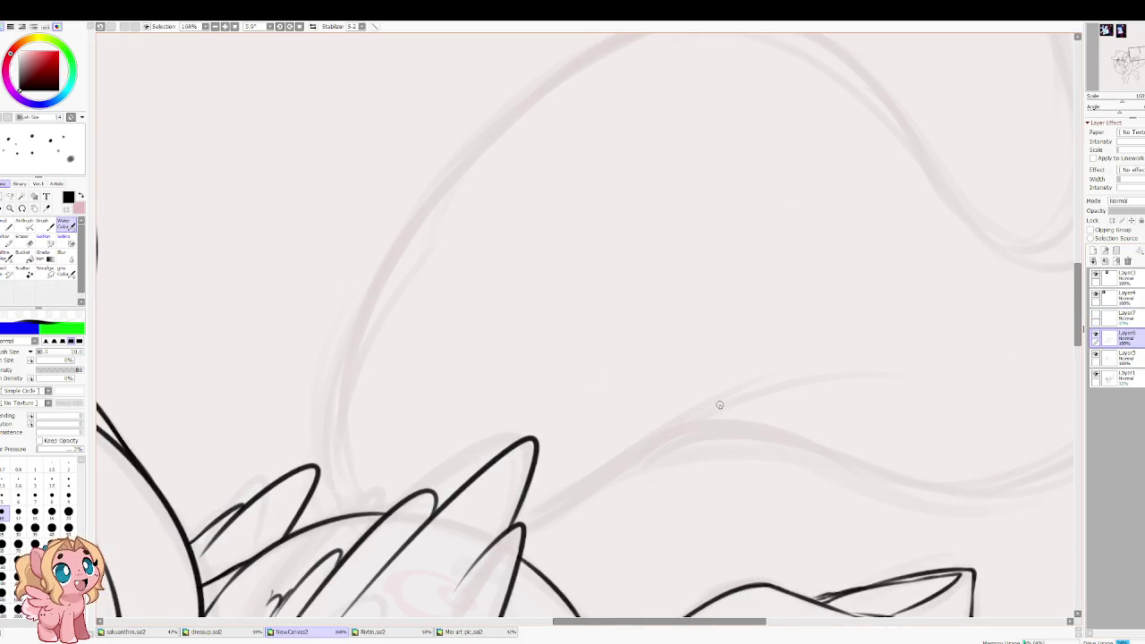
# Step: Ink the tail's long upper curve in black and extend it upward over the sketch
pyautogui.moveTo(346, 513); pyautogui.dragTo(573, 85)
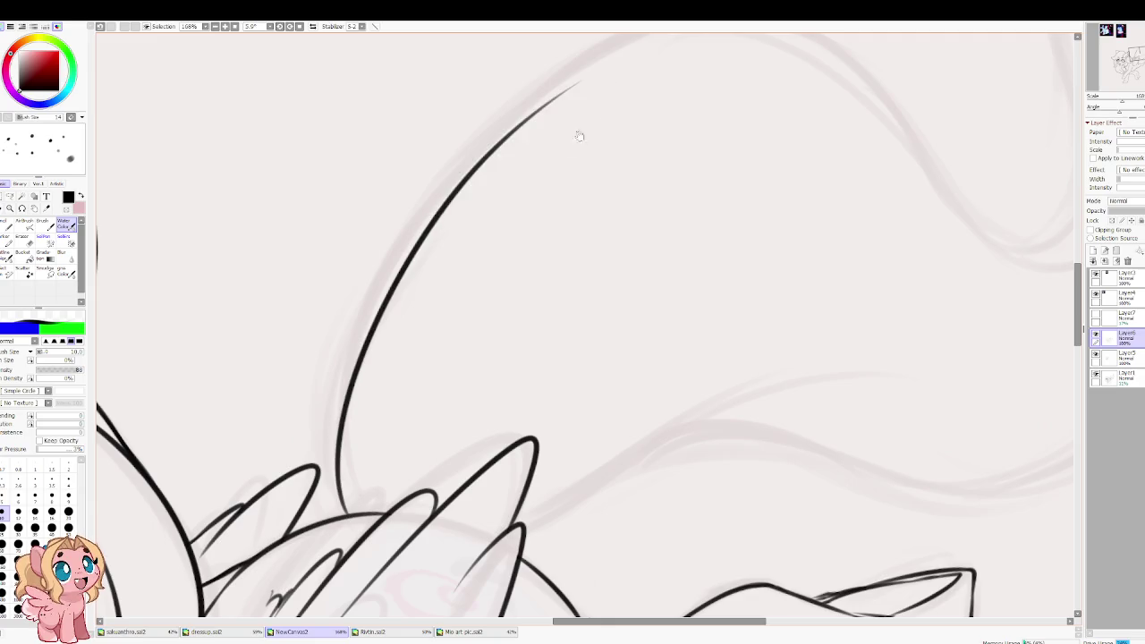
pyautogui.moveTo(595, 126); pyautogui.dragTo(409, 384)
pyautogui.hotkey('ctrl', 'z')
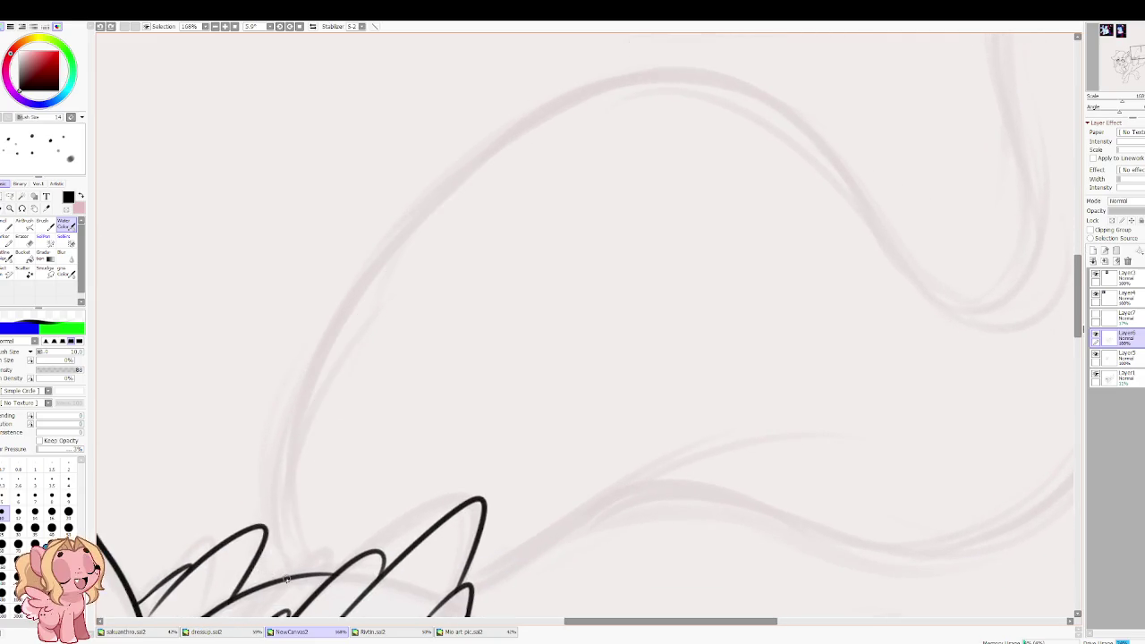
pyautogui.moveTo(286, 580); pyautogui.dragTo(904, 324)
pyautogui.hotkey('ctrl', 'z')
pyautogui.moveTo(287, 568)
pyautogui.mouseDown()
pyautogui.moveTo(984, 307)
pyautogui.moveTo(595, 423)
pyautogui.moveTo(659, 230)
pyautogui.mouseUp()
pyautogui.moveTo(672, 86)
pyautogui.mouseDown()
pyautogui.moveTo(583, 276)
pyautogui.moveTo(668, 141)
pyautogui.moveTo(675, 301)
pyautogui.mouseUp()
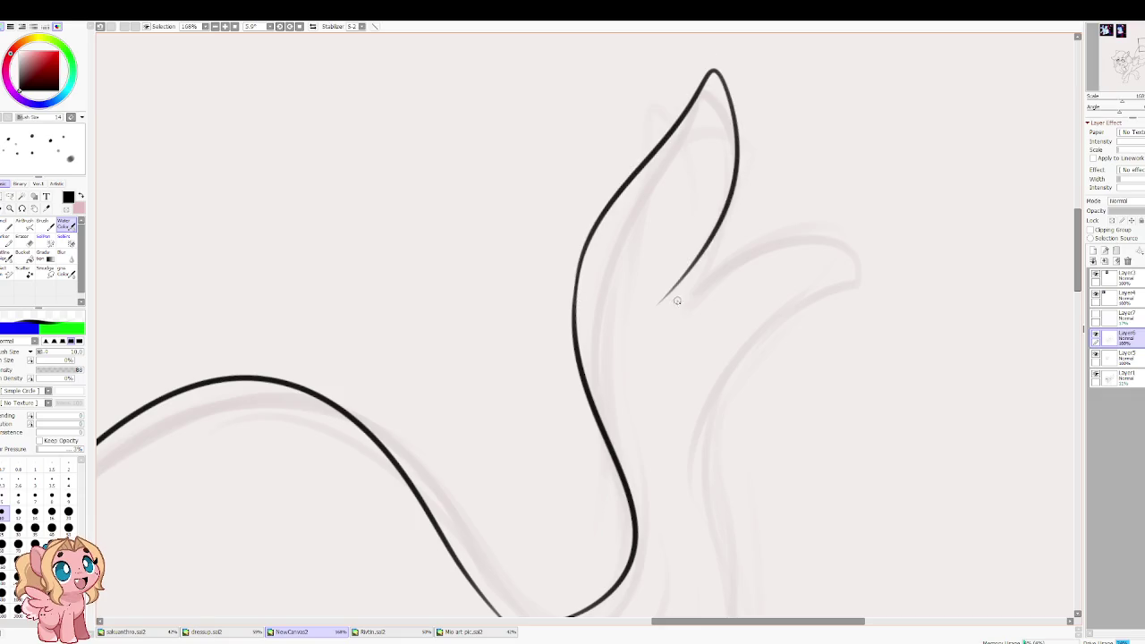
pyautogui.moveTo(713, 245)
pyautogui.mouseDown()
pyautogui.moveTo(951, 299)
pyautogui.moveTo(779, 316)
pyautogui.mouseUp()
pyautogui.scroll(-5, 778, 315)
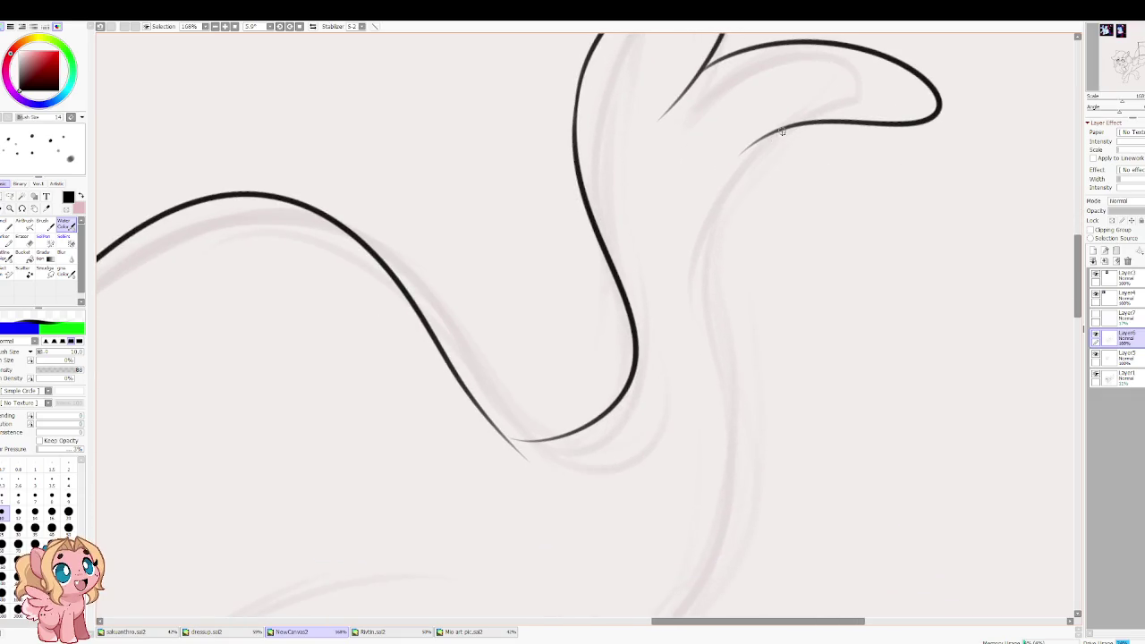
pyautogui.moveTo(780, 131); pyautogui.dragTo(698, 215)
# Step: Ink the tail strokes sweeping down from the upper curve, redoing misplaced ones
pyautogui.moveTo(698, 330); pyautogui.dragTo(642, 548)
pyautogui.scroll(-5, 643, 547)
pyautogui.moveTo(801, 336)
pyautogui.mouseDown()
pyautogui.moveTo(721, 402)
pyautogui.moveTo(376, 417)
pyautogui.mouseUp()
pyautogui.hotkey('ctrl', 'z')
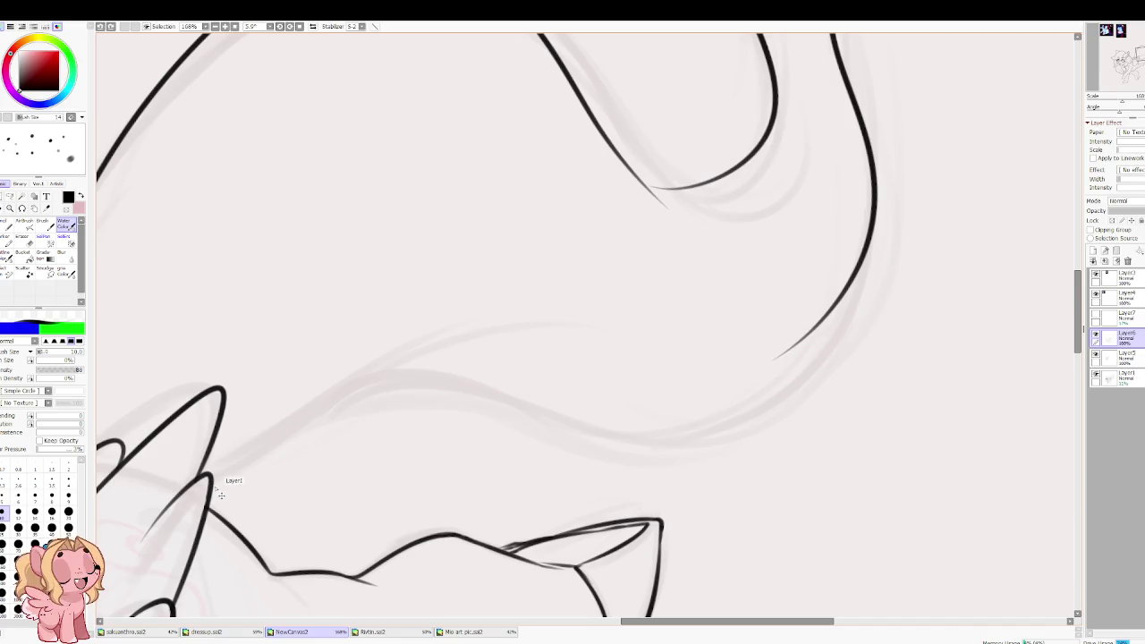
pyautogui.hotkey('ctrl', 'z')
pyautogui.moveTo(240, 448); pyautogui.dragTo(857, 182)
pyautogui.press('End')
pyautogui.moveTo(717, 171); pyautogui.dragTo(717, 482)
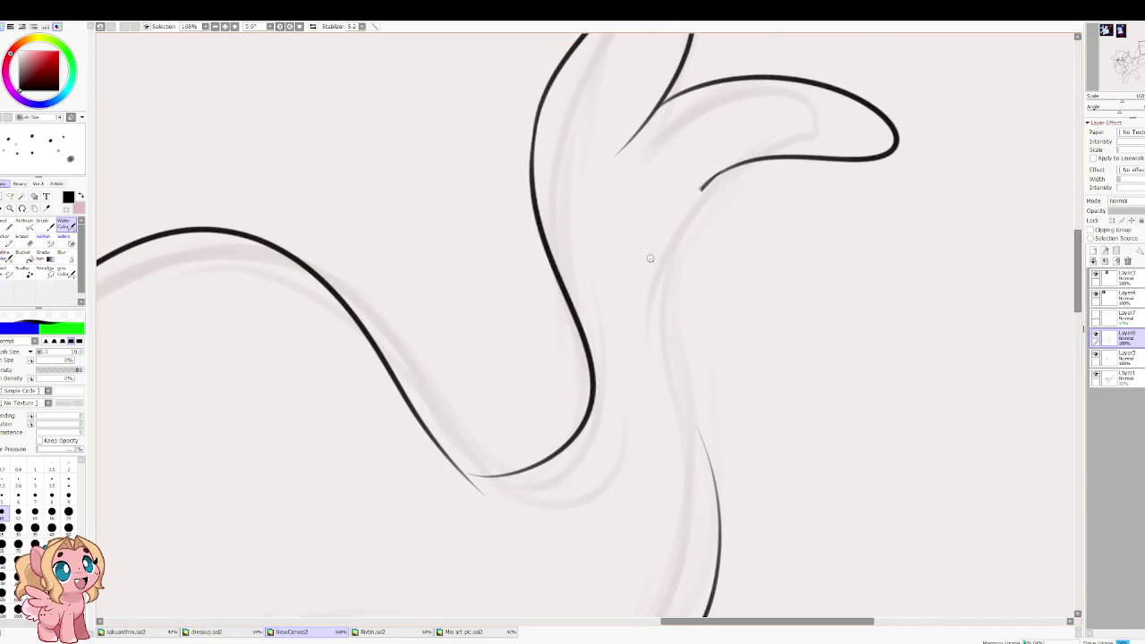
pyautogui.hotkey('ctrl', 'z')
pyautogui.moveTo(727, 164); pyautogui.dragTo(717, 481)
pyautogui.press('h')
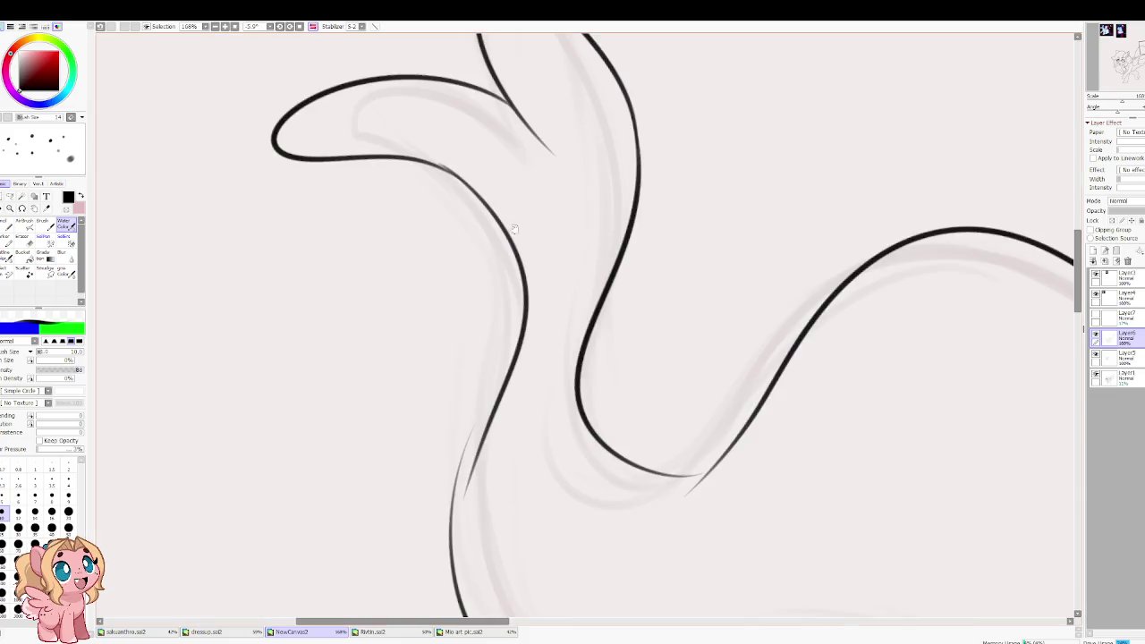
pyautogui.hotkey('ctrl', 'z')
# Step: Draw the stroke joining the tail loop into the lower left tail curve
pyautogui.moveTo(456, 146)
pyautogui.mouseDown()
pyautogui.moveTo(545, 297)
pyautogui.moveTo(510, 389)
pyautogui.mouseUp()
pyautogui.scroll(-3, 545, 297)
pyautogui.hotkey('ctrl', 'z')
pyautogui.moveTo(541, 273); pyautogui.dragTo(522, 385)
pyautogui.hotkey('ctrl', 'z')
pyautogui.moveTo(542, 268); pyautogui.dragTo(514, 386)
pyautogui.hotkey('ctrl', 'z')
pyautogui.moveTo(537, 296); pyautogui.dragTo(516, 396)
pyautogui.hotkey('ctrl', 'z')
pyautogui.moveTo(523, 331); pyautogui.dragTo(513, 411)
# Step: Refine the short joining stroke at the tail curve junction, then zoom out to check
pyautogui.moveTo(493, 110); pyautogui.dragTo(649, 479)
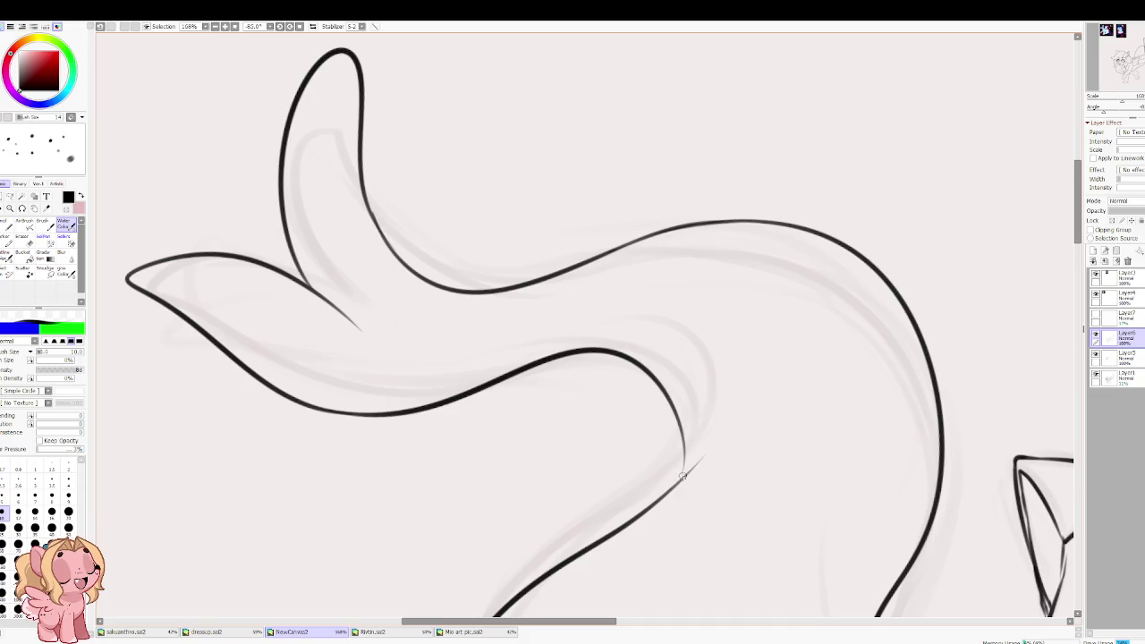
pyautogui.moveTo(680, 458); pyautogui.dragTo(695, 413)
pyautogui.hotkey('ctrl', 'z')
pyautogui.moveTo(675, 451); pyautogui.dragTo(700, 390)
pyautogui.hotkey('ctrl', 'z')
pyautogui.moveTo(673, 454); pyautogui.dragTo(702, 383)
pyautogui.hotkey('ctrl', 'z')
pyautogui.moveTo(676, 451); pyautogui.dragTo(696, 376)
pyautogui.hotkey('ctrl', 'z')
pyautogui.moveTo(676, 451); pyautogui.dragTo(691, 381)
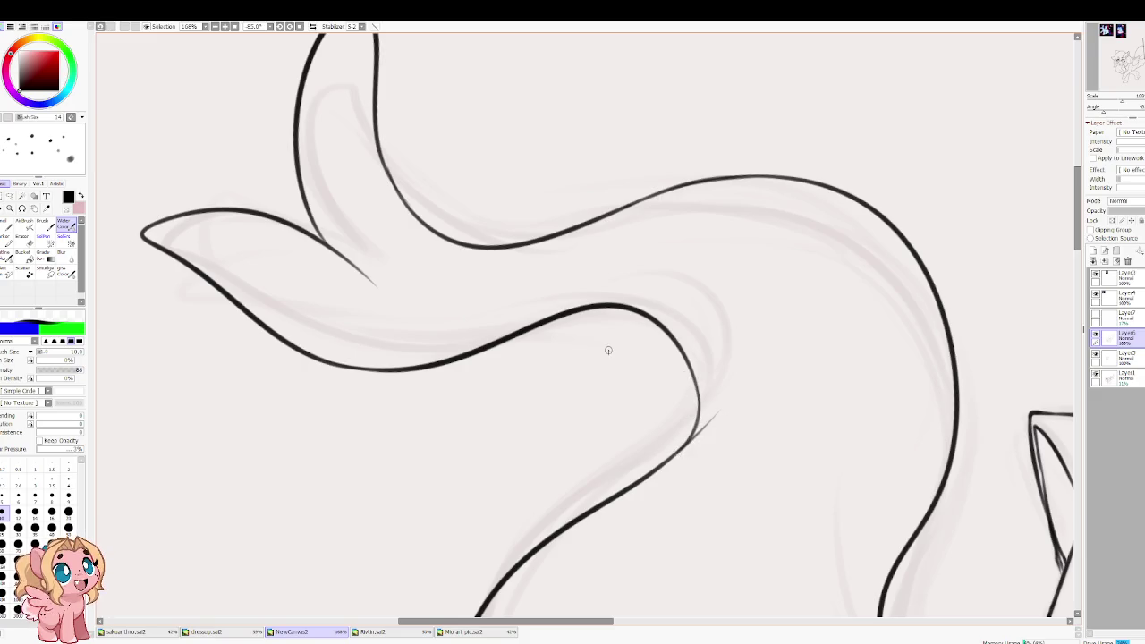
pyautogui.scroll(-5, 608, 350)
pyautogui.scroll(2, 484, 231)
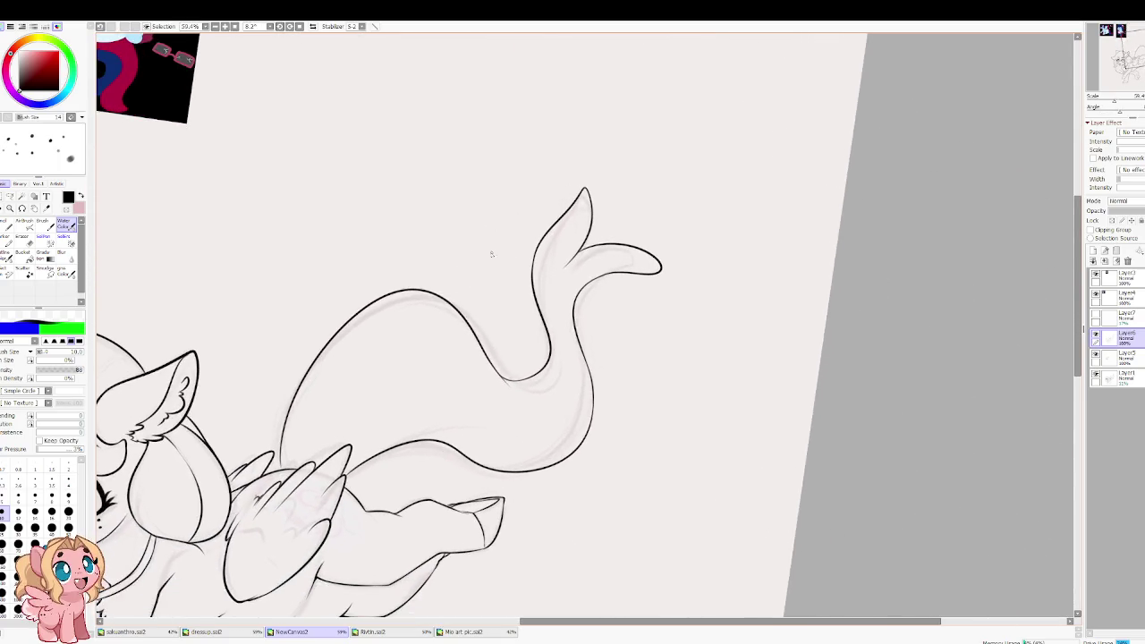
# Step: Zoom to 200% and thicken the black neck line running down to the wing
pyautogui.scroll(2, 501, 313)
pyautogui.scroll(2, 519, 376)
pyautogui.scroll(2, 528, 418)
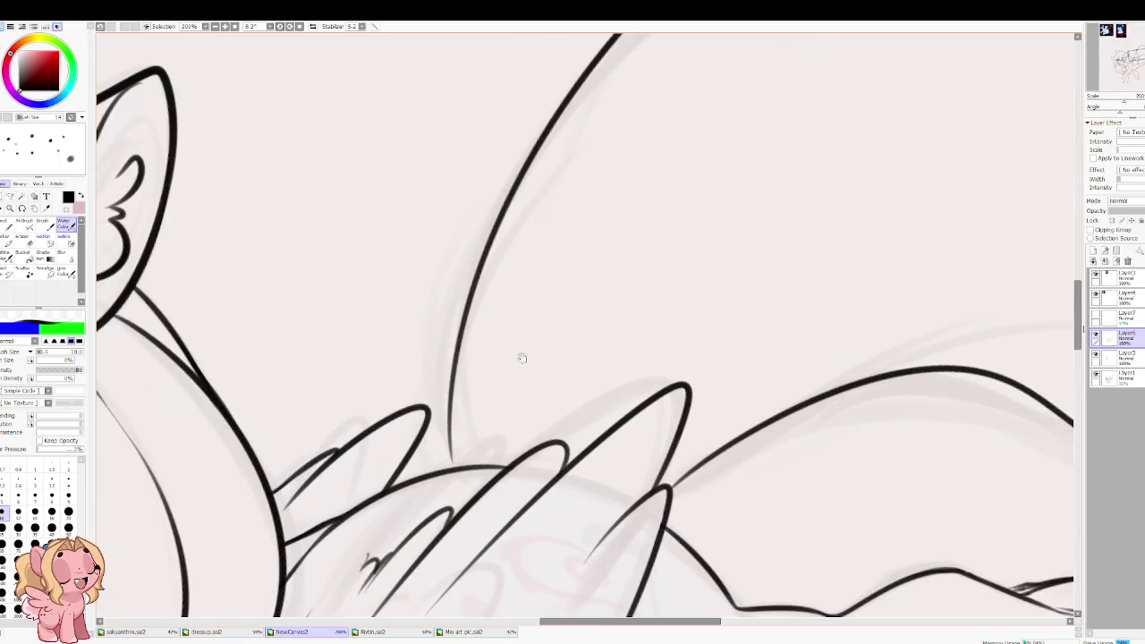
pyautogui.scroll(-3, 462, 381)
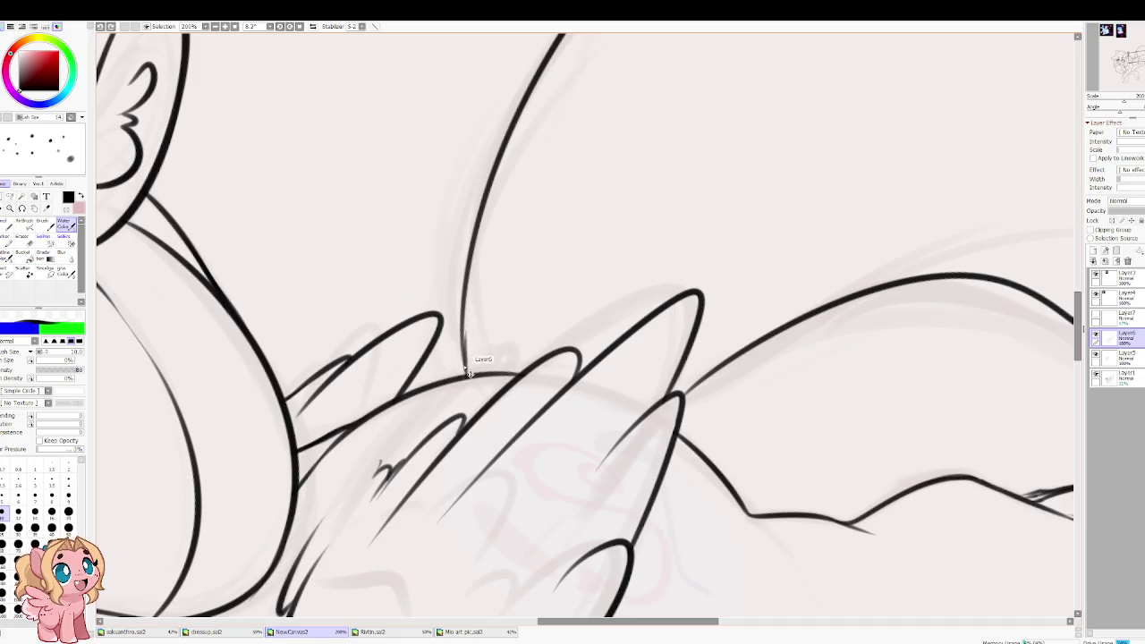
pyautogui.moveTo(464, 374); pyautogui.dragTo(459, 334)
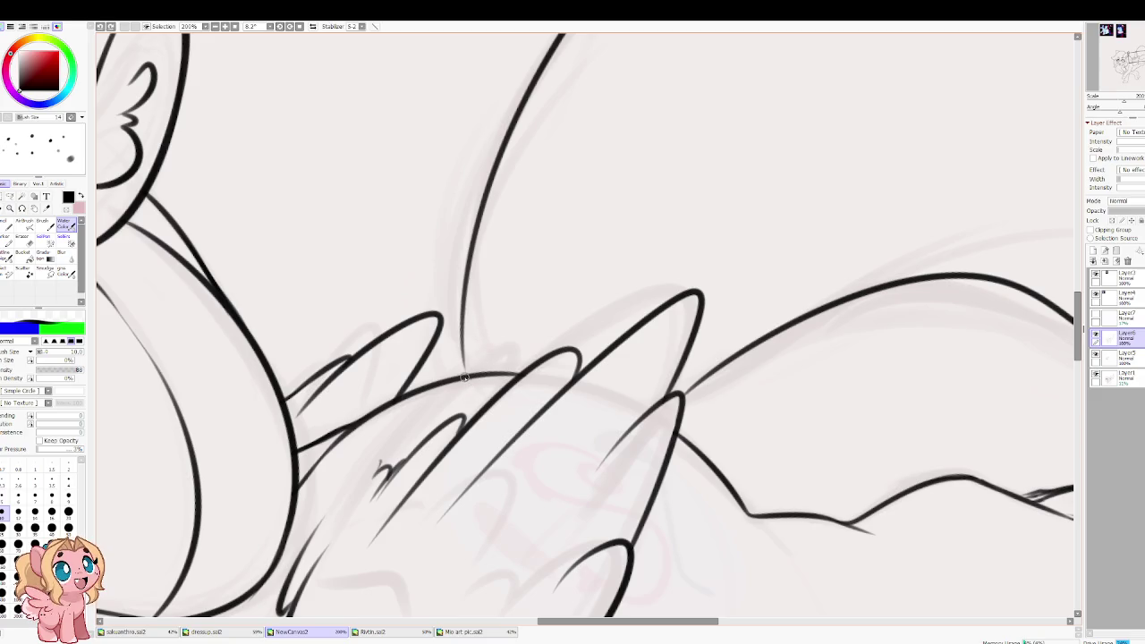
pyautogui.moveTo(462, 341); pyautogui.dragTo(463, 301)
pyautogui.moveTo(461, 363); pyautogui.dragTo(464, 300)
# Step: Bolden the line joint where the neck meets the wing, then switch to the Eraser
pyautogui.moveTo(657, 380)
pyautogui.mouseDown()
pyautogui.moveTo(525, 375)
pyautogui.moveTo(558, 354)
pyautogui.mouseUp()
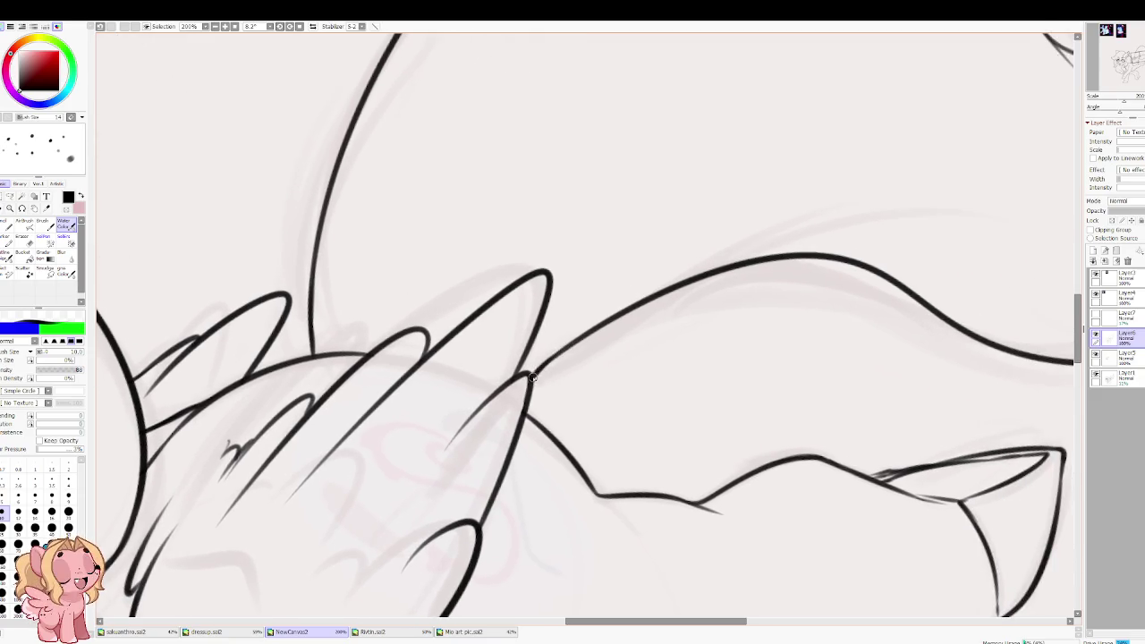
pyautogui.moveTo(534, 376); pyautogui.dragTo(525, 408)
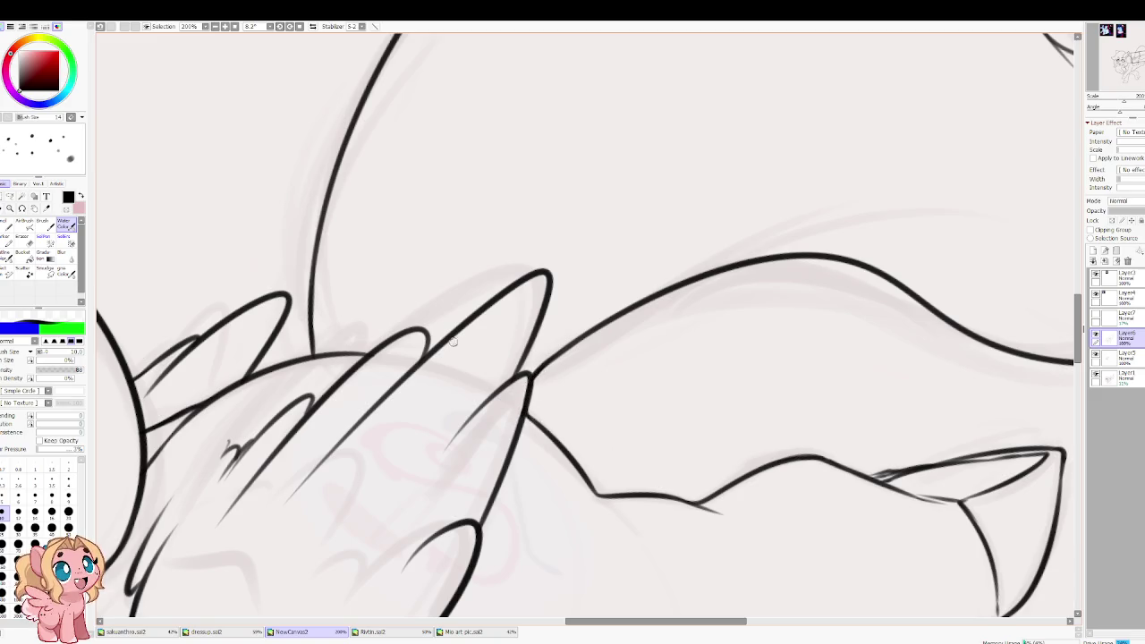
pyautogui.scroll(-2, 555, 360)
pyautogui.moveTo(542, 345)
pyautogui.mouseDown()
pyautogui.moveTo(450, 312)
pyautogui.moveTo(603, 209)
pyautogui.moveTo(497, 393)
pyautogui.moveTo(537, 358)
pyautogui.mouseUp()
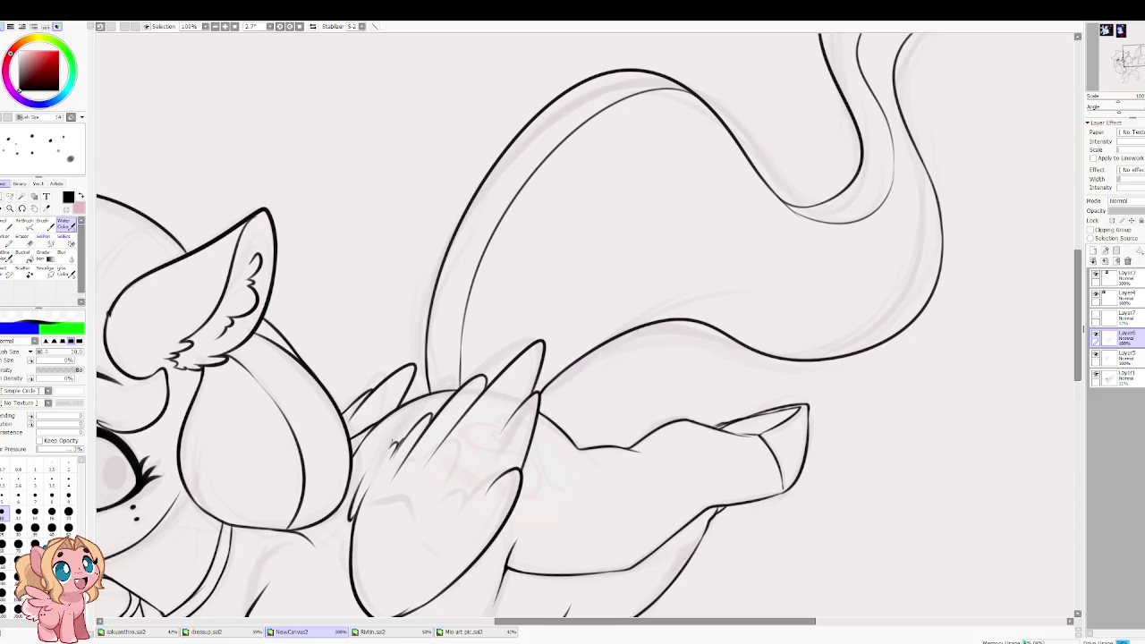
pyautogui.moveTo(818, 345)
pyautogui.mouseDown()
pyautogui.moveTo(571, 88)
pyautogui.moveTo(307, 396)
pyautogui.mouseUp()
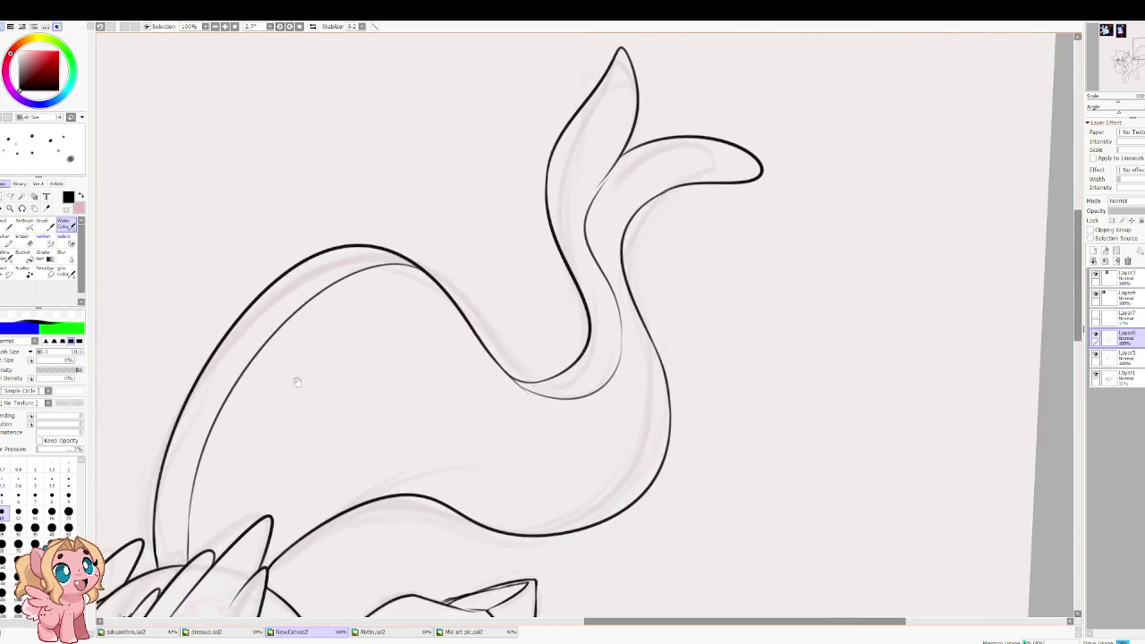
pyautogui.press('e')
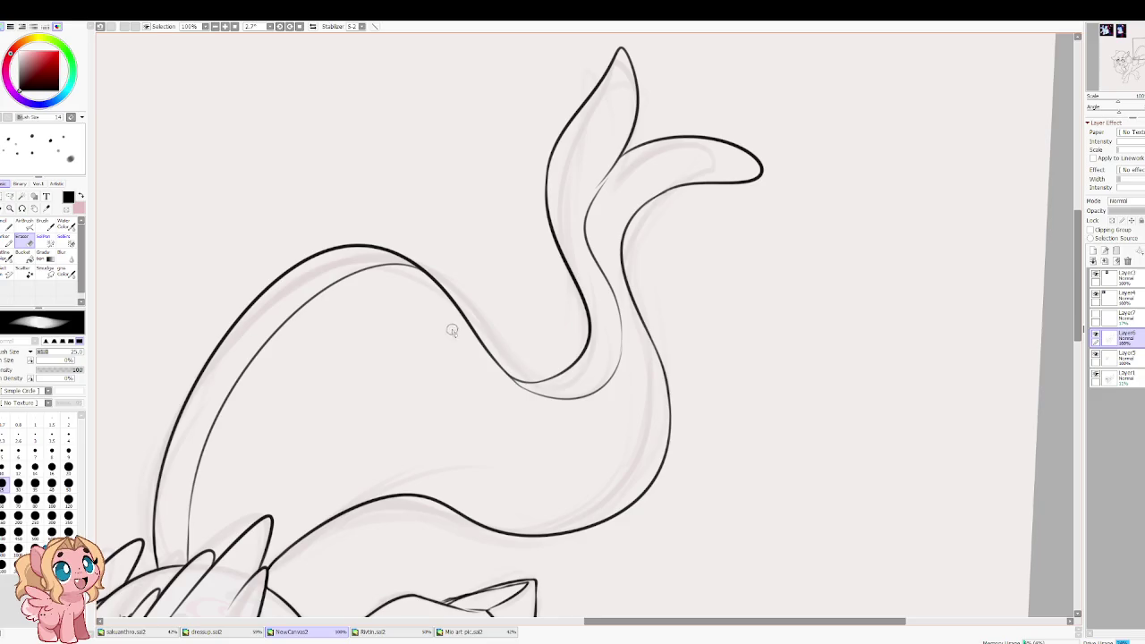
# Step: Look over the coloured reference images, then zoom back in on the line-art sketch
pyautogui.scroll(-7, 447, 331)
pyautogui.scroll(2, 458, 354)
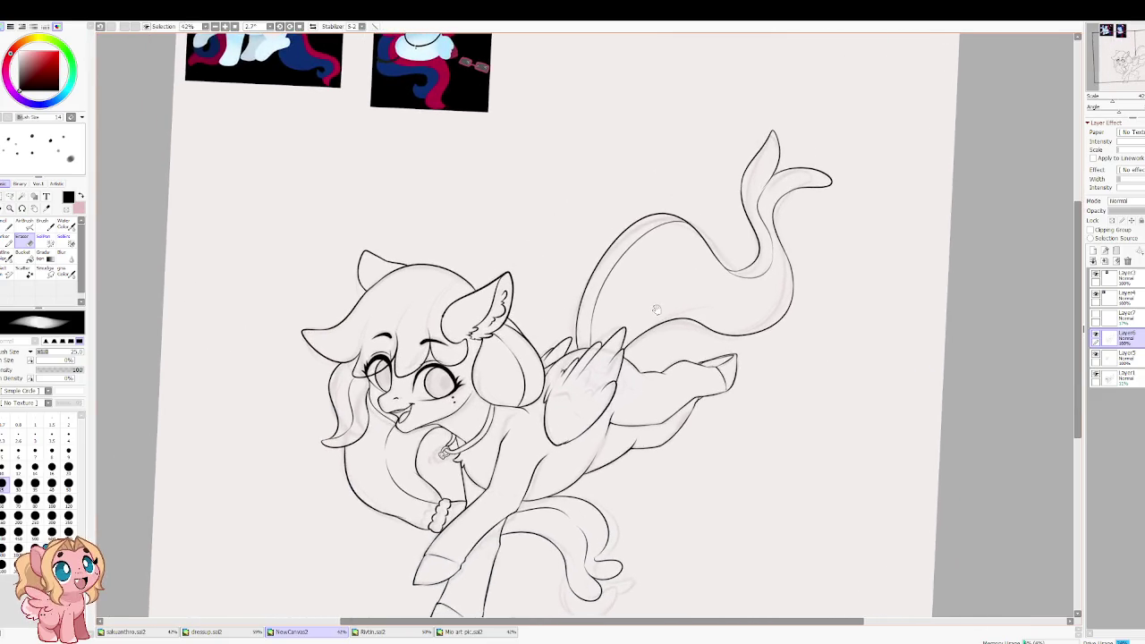
pyautogui.moveTo(353, 290); pyautogui.dragTo(380, 369)
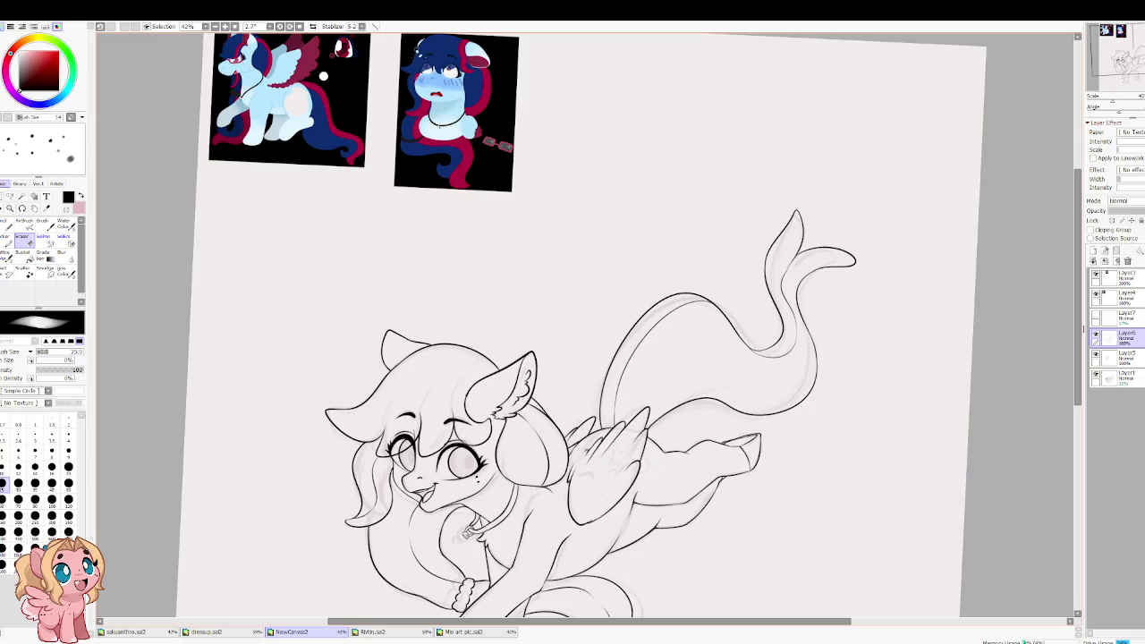
pyautogui.scroll(2, 342, 220)
pyautogui.scroll(-2, 342, 220)
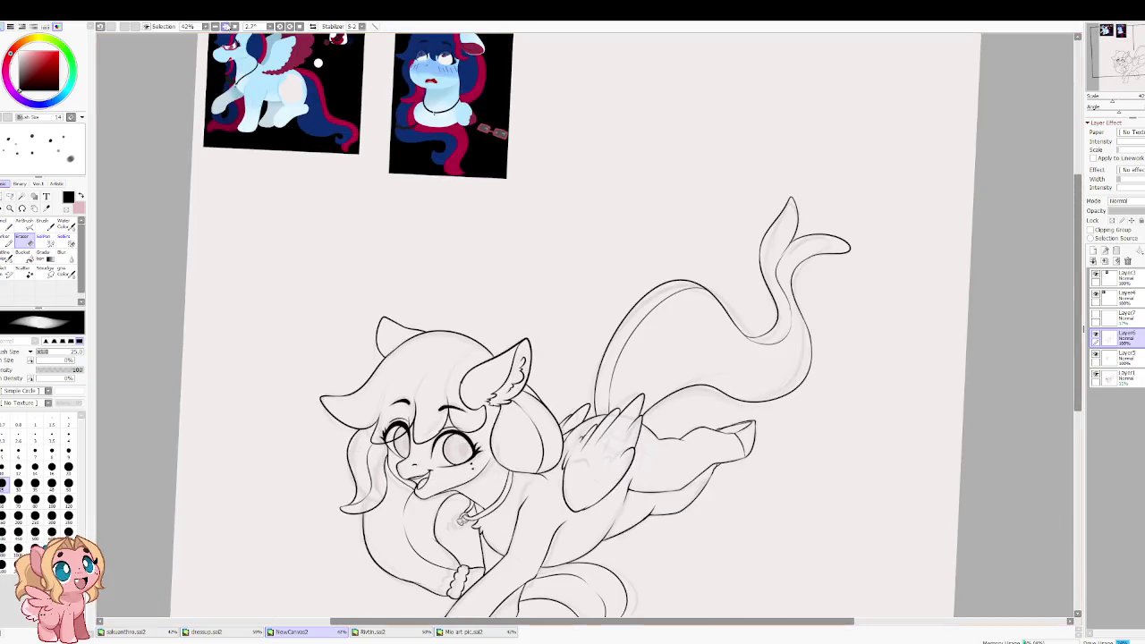
pyautogui.scroll(2, 342, 220)
pyautogui.scroll(10, 326, 222)
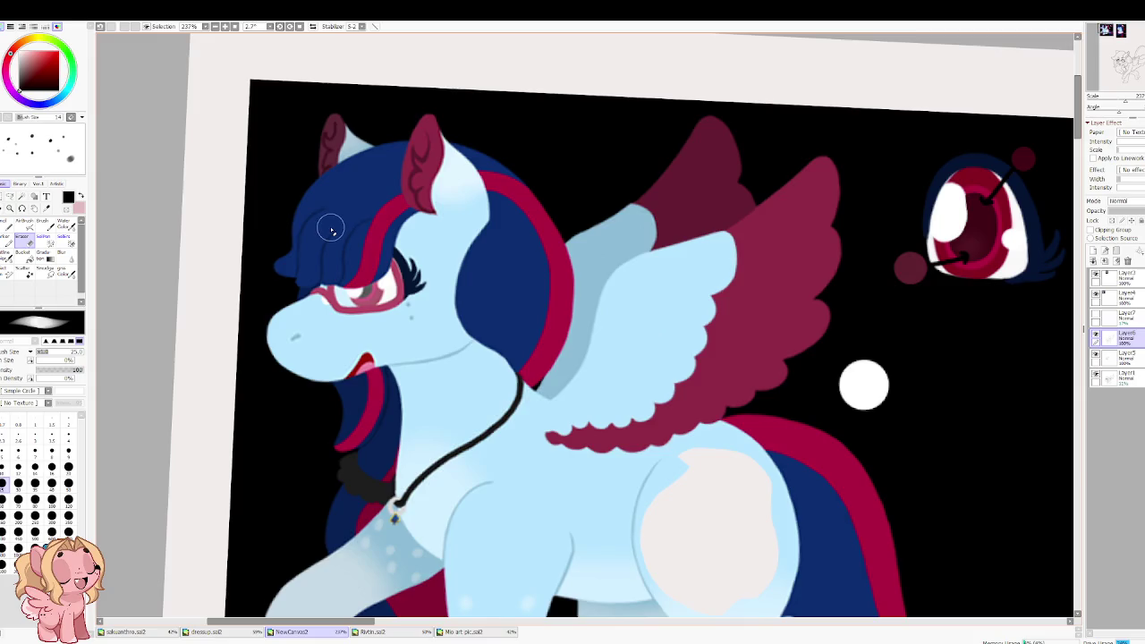
pyautogui.scroll(-5, 331, 230)
pyautogui.scroll(-2, 460, 424)
pyautogui.moveTo(460, 424); pyautogui.dragTo(507, 385)
pyautogui.scroll(4, 506, 384)
pyautogui.scroll(4, 506, 383)
pyautogui.scroll(1, 488, 232)
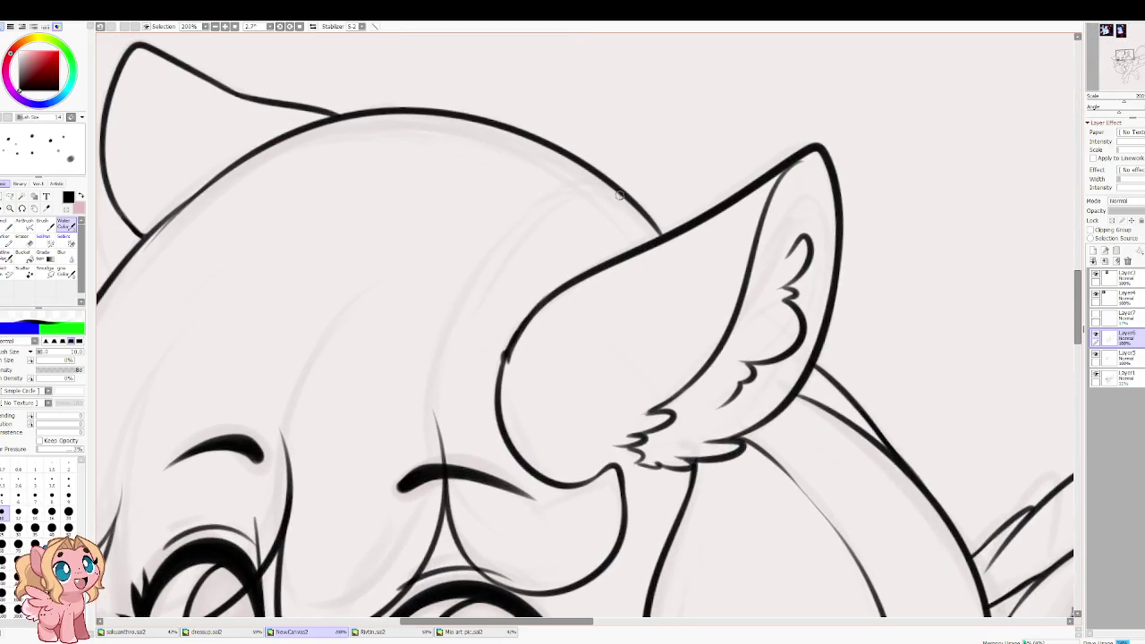
# Step: Ink the inner-ear stroke running up toward the ear tip, retrying it until it fits
pyautogui.moveTo(573, 188)
pyautogui.mouseDown()
pyautogui.moveTo(438, 412)
pyautogui.moveTo(581, 186)
pyautogui.moveTo(556, 178)
pyautogui.mouseUp()
pyautogui.hotkey('ctrl', 'z')
pyautogui.hotkey('ctrl', 'z')
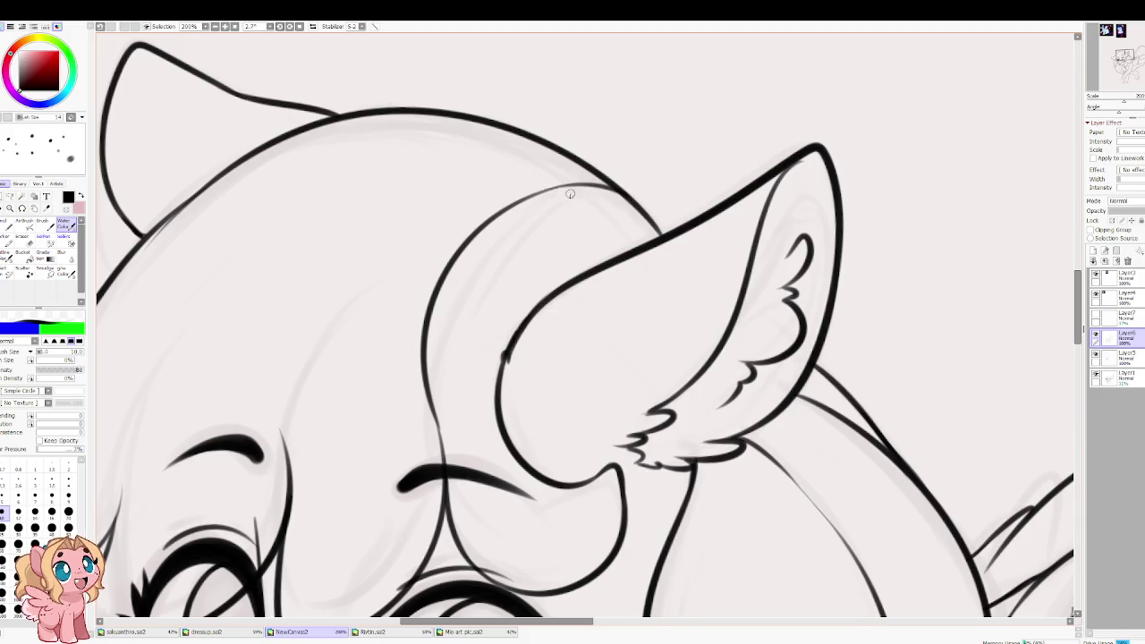
pyautogui.scroll(-3, 541, 131)
pyautogui.scroll(2, 501, 224)
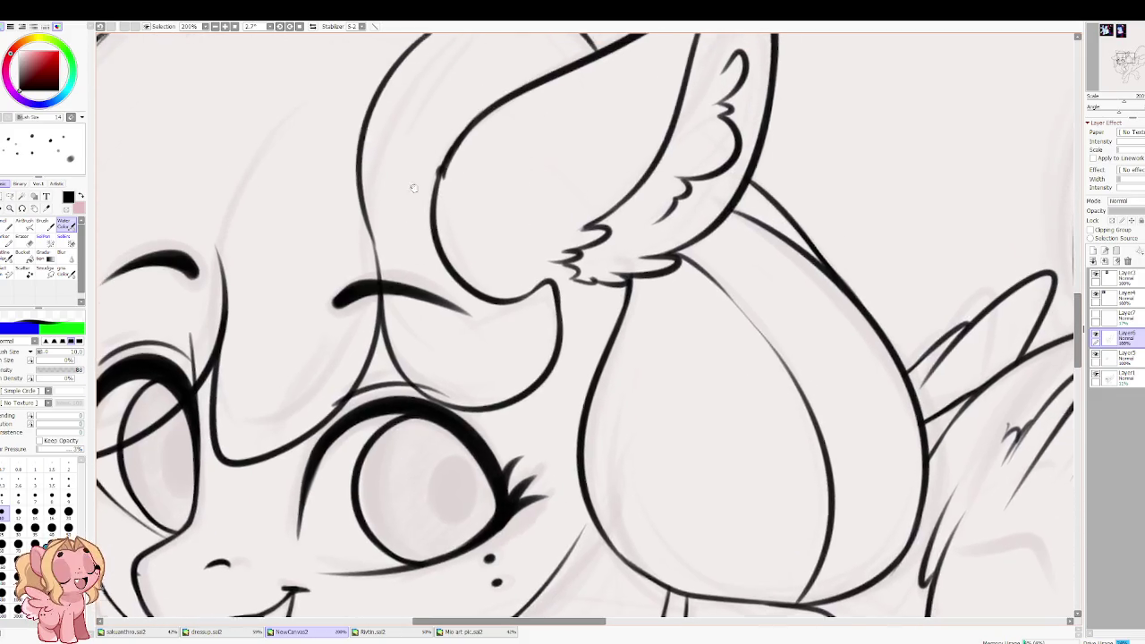
pyautogui.moveTo(439, 359); pyautogui.dragTo(517, 186)
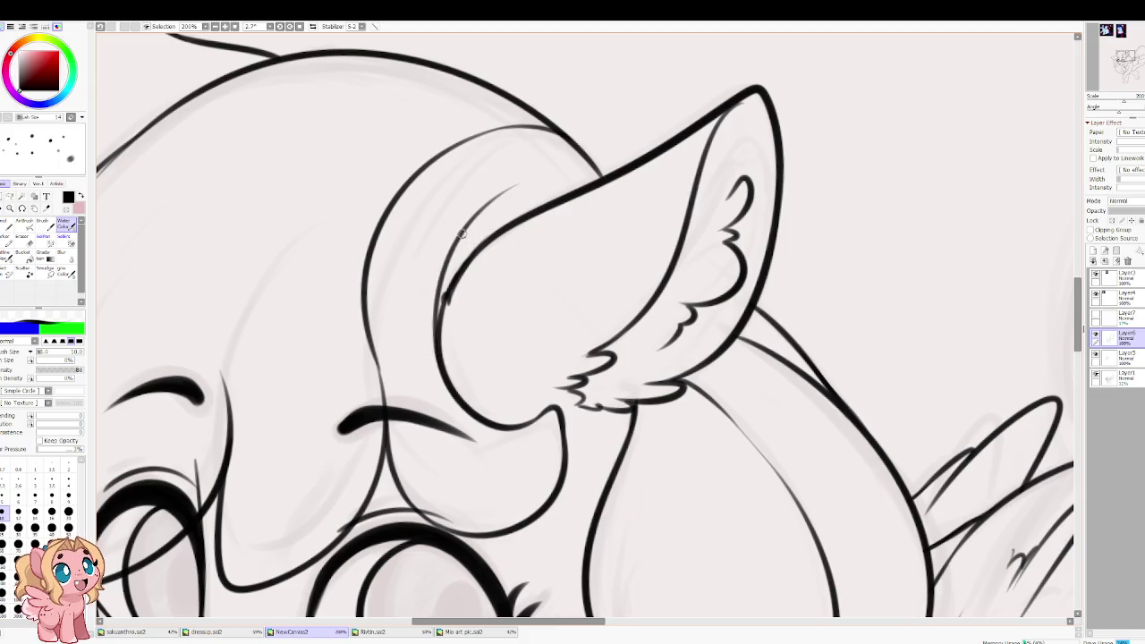
pyautogui.hotkey('ctrl', 'z')
pyautogui.moveTo(439, 324); pyautogui.dragTo(598, 205)
pyautogui.hotkey('ctrl', 'z')
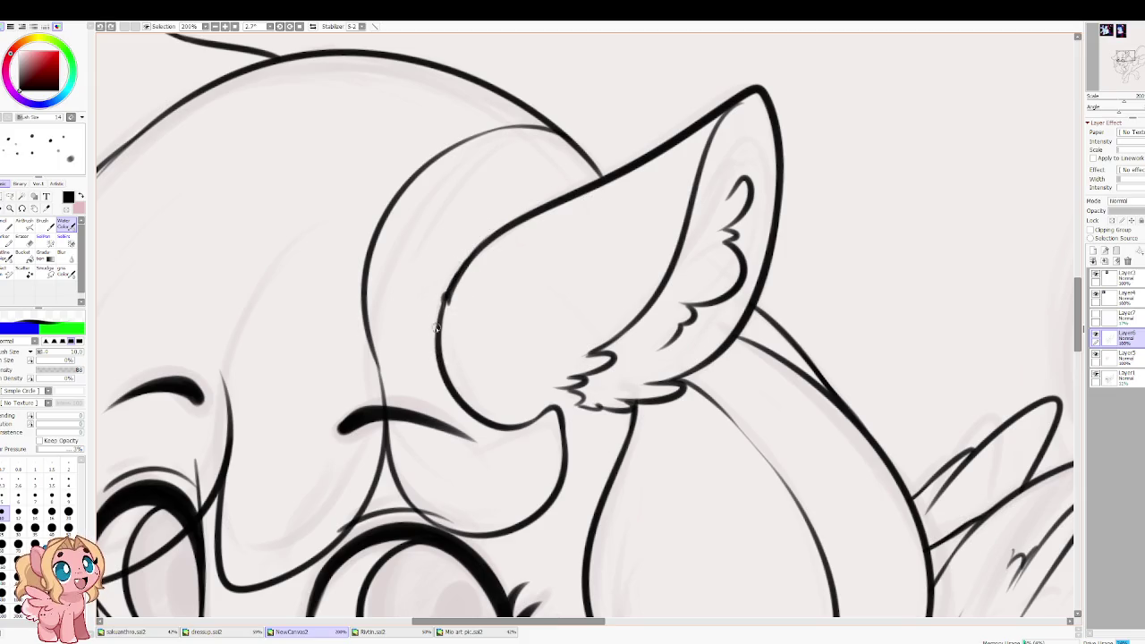
pyautogui.moveTo(438, 336); pyautogui.dragTo(562, 181)
pyautogui.scroll(-3, 462, 135)
pyautogui.scroll(1, 474, 259)
pyautogui.scroll(5, 537, 358)
# Step: Centre the head and draw the inner hair curve from the ear down across the forehead
pyautogui.moveTo(594, 455); pyautogui.dragTo(486, 191)
pyautogui.moveTo(536, 536); pyautogui.dragTo(537, 396)
pyautogui.moveTo(572, 448)
pyautogui.mouseDown()
pyautogui.moveTo(532, 396)
pyautogui.moveTo(548, 140)
pyautogui.mouseUp()
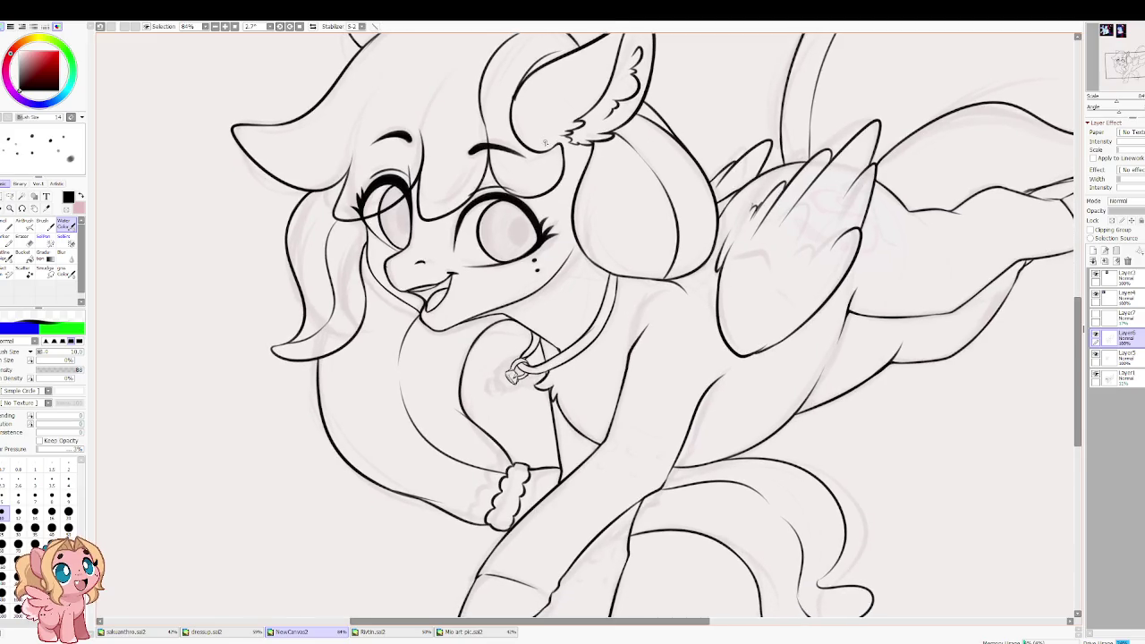
pyautogui.scroll(1, 545, 141)
pyautogui.scroll(2, 550, 223)
pyautogui.scroll(2, 563, 314)
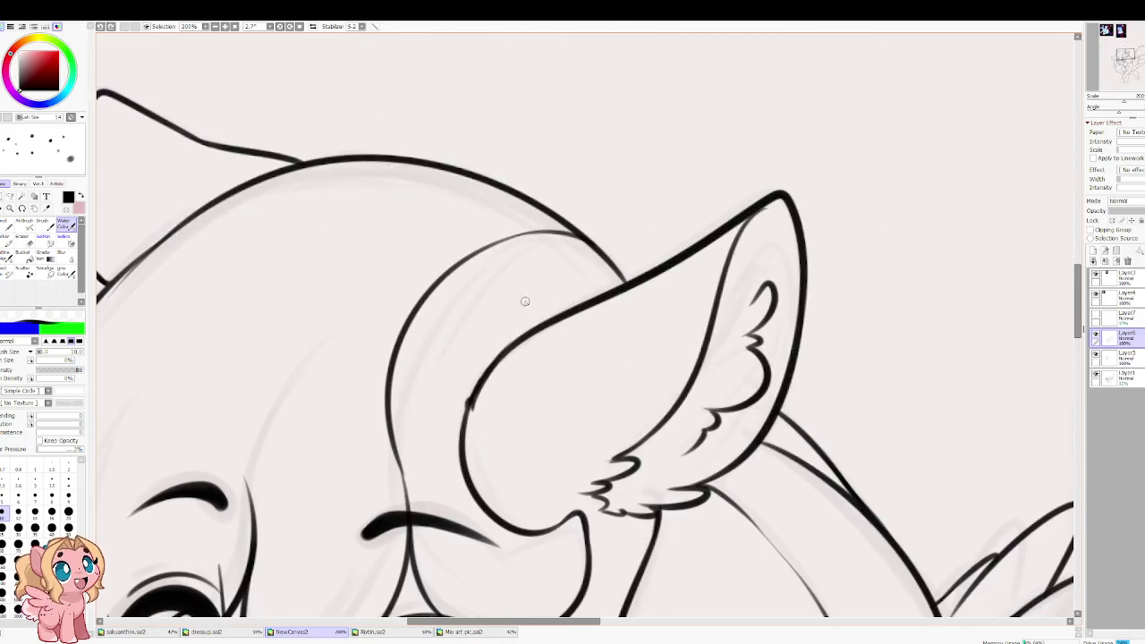
pyautogui.moveTo(528, 335); pyautogui.dragTo(506, 353)
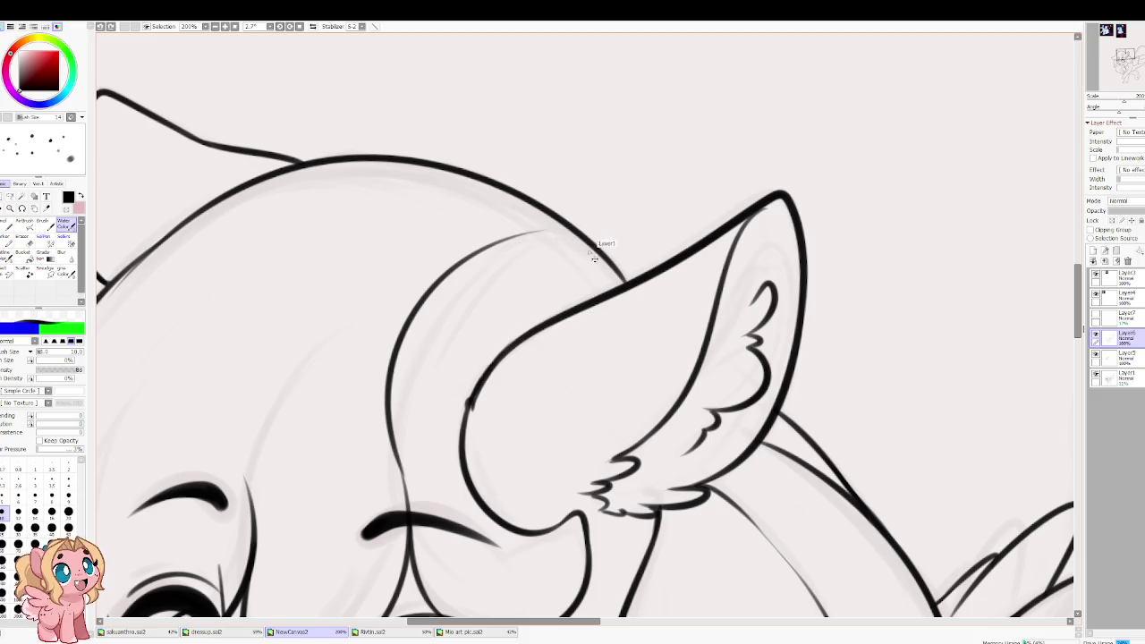
pyautogui.hotkey('ctrl', 'z')
pyautogui.moveTo(582, 235); pyautogui.dragTo(391, 470)
pyautogui.hotkey('ctrl', 'z')
pyautogui.moveTo(572, 231); pyautogui.dragTo(405, 458)
pyautogui.hotkey('ctrl', 'z')
pyautogui.moveTo(573, 231)
pyautogui.mouseDown()
pyautogui.moveTo(435, 255)
pyautogui.moveTo(399, 455)
pyautogui.mouseUp()
# Step: Refine the inner head curve through repeated retries, extend it downward and close its gap
pyautogui.hotkey('ctrl', 'z')
pyautogui.moveTo(581, 235); pyautogui.dragTo(405, 437)
pyautogui.hotkey('ctrl', 'z')
pyautogui.moveTo(577, 238); pyautogui.dragTo(388, 446)
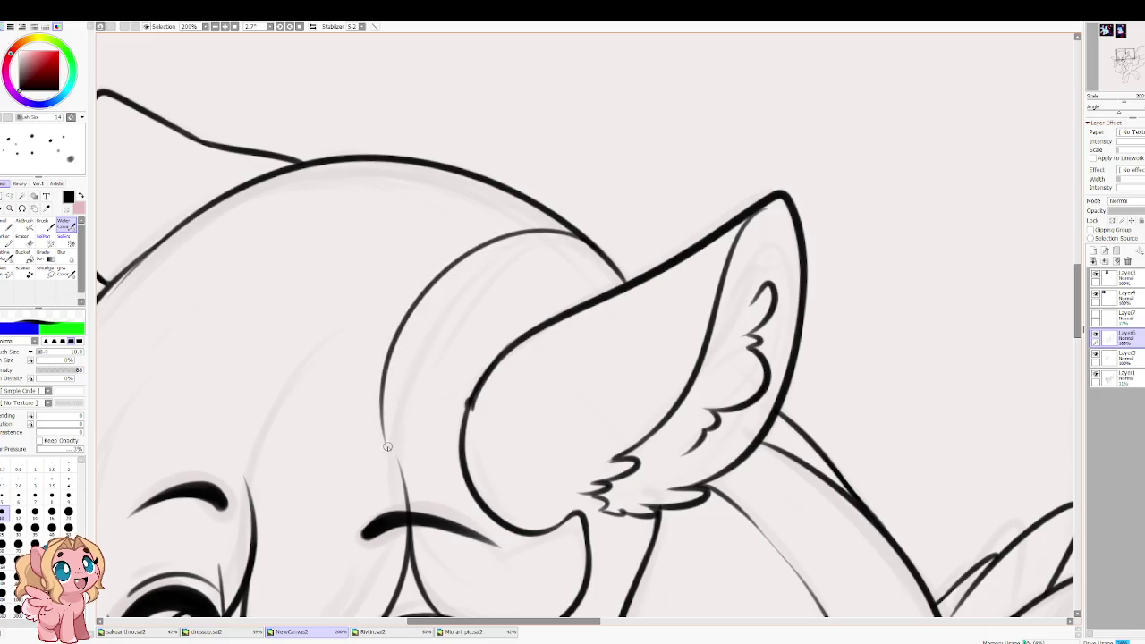
pyautogui.hotkey('ctrl', 'z')
pyautogui.moveTo(572, 238); pyautogui.dragTo(401, 437)
pyautogui.hotkey('ctrl', 'z')
pyautogui.moveTo(572, 235); pyautogui.dragTo(388, 447)
pyautogui.hotkey('ctrl', 'z')
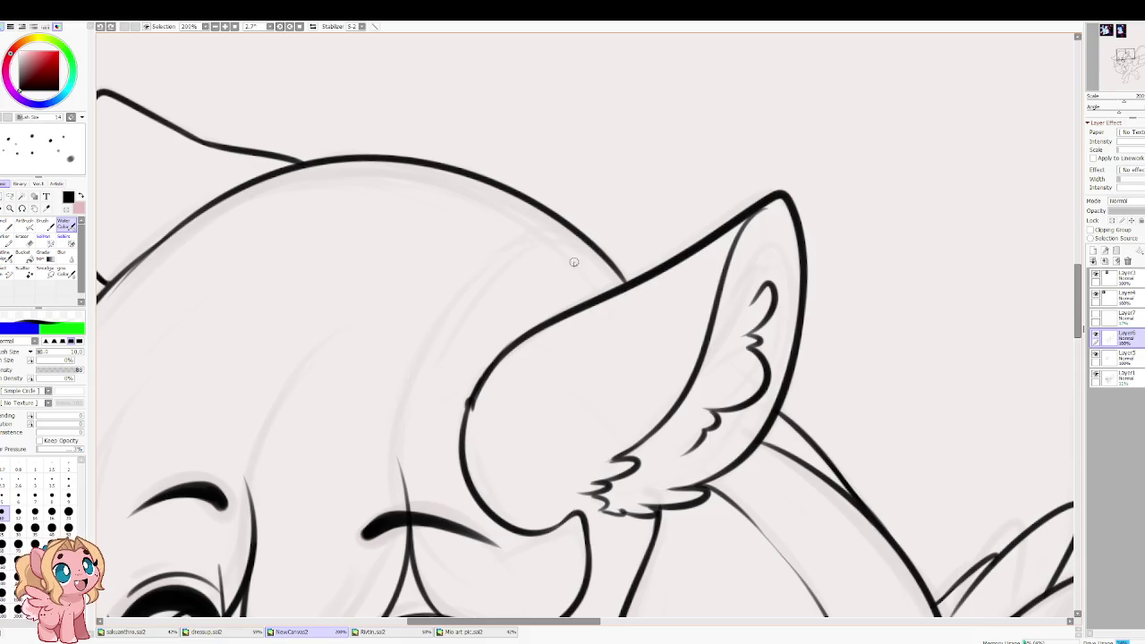
pyautogui.moveTo(573, 234); pyautogui.dragTo(402, 434)
pyautogui.moveTo(407, 359); pyautogui.dragTo(405, 473)
pyautogui.hotkey('ctrl', 'z')
pyautogui.moveTo(407, 360)
pyautogui.mouseDown()
pyautogui.moveTo(405, 479)
pyautogui.moveTo(395, 423)
pyautogui.mouseUp()
pyautogui.moveTo(506, 513); pyautogui.dragTo(453, 366)
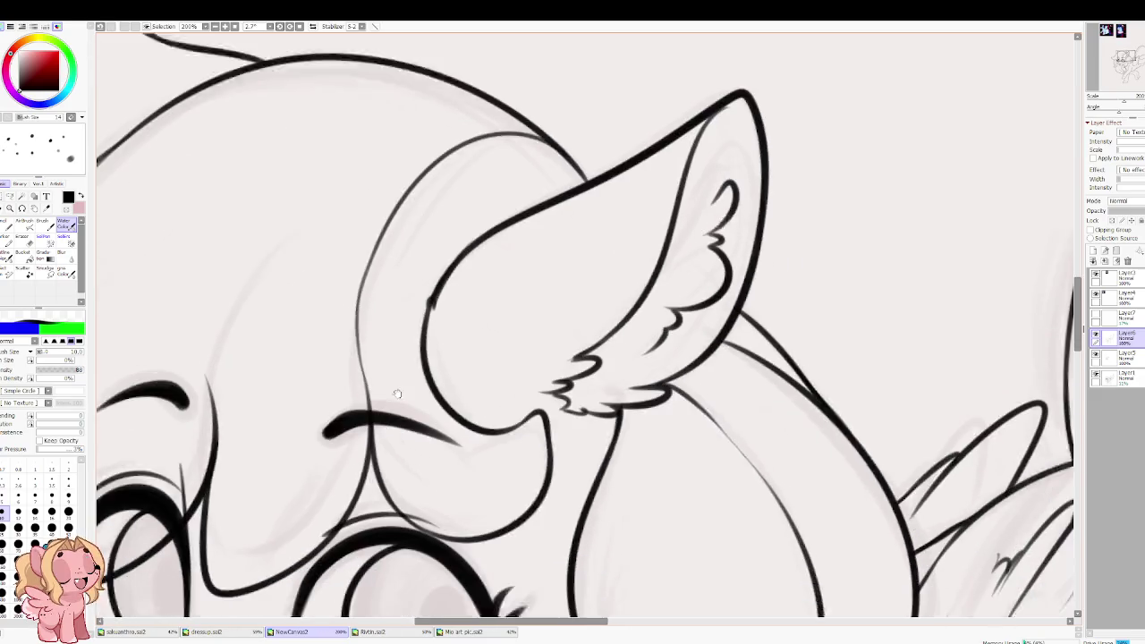
# Step: Link the eyebrow tip to the head curve and add thin hair strands near the ear
pyautogui.scroll(-5, 426, 306)
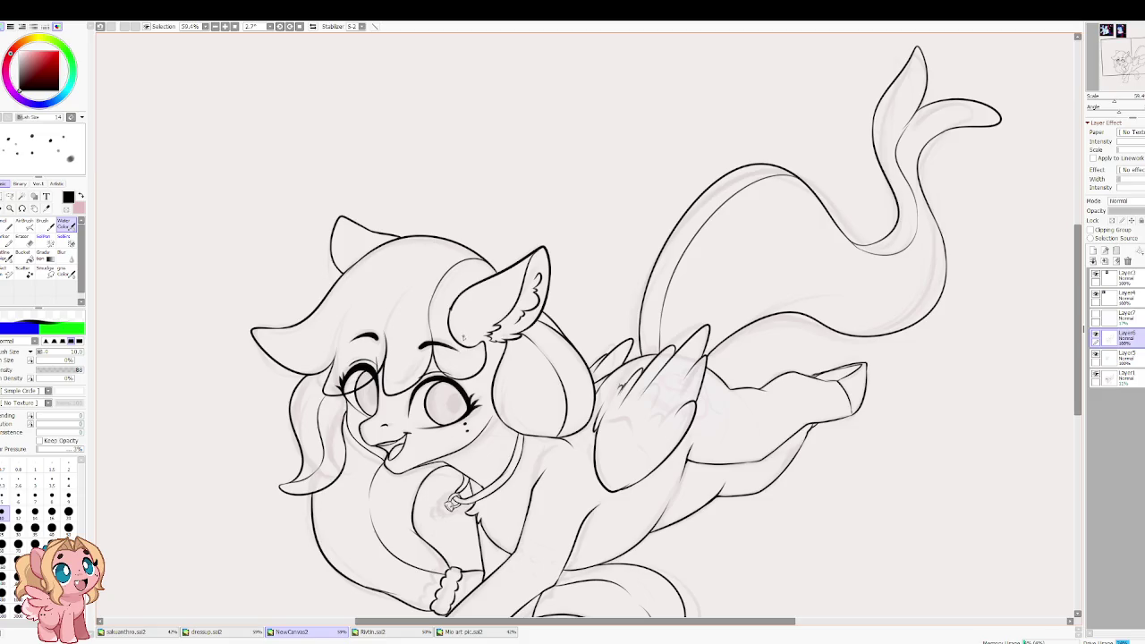
pyautogui.scroll(3, 448, 319)
pyautogui.scroll(3, 466, 345)
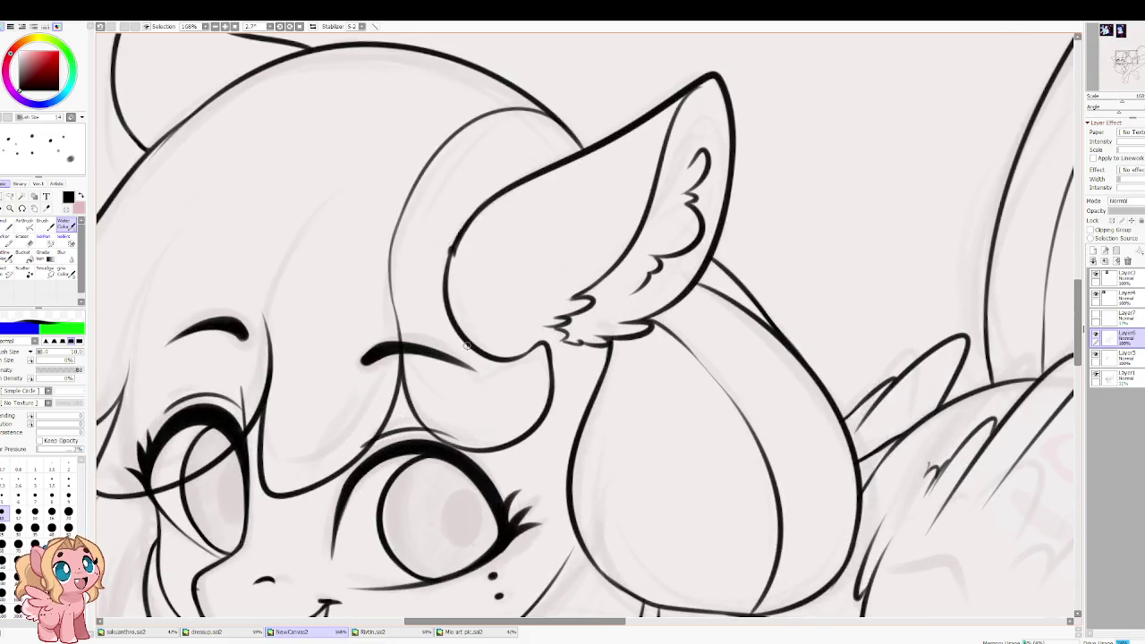
pyautogui.moveTo(521, 359); pyautogui.dragTo(467, 369)
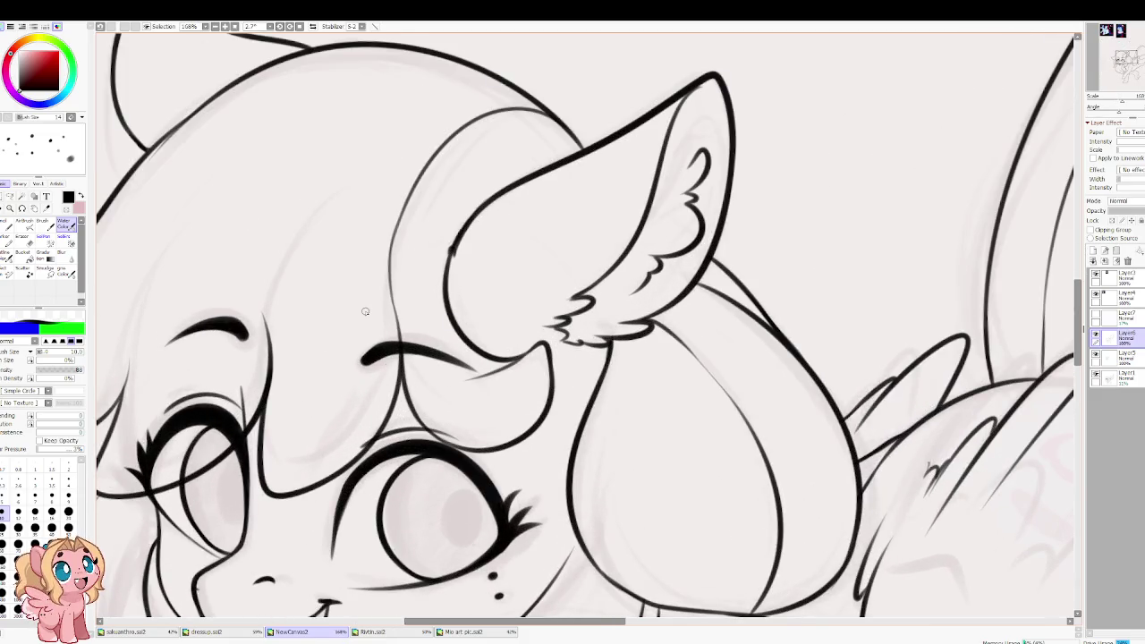
pyautogui.scroll(-5, 398, 317)
pyautogui.scroll(1, 447, 346)
pyautogui.scroll(1, 448, 347)
pyautogui.scroll(2, 269, 269)
pyautogui.scroll(1, 175, 198)
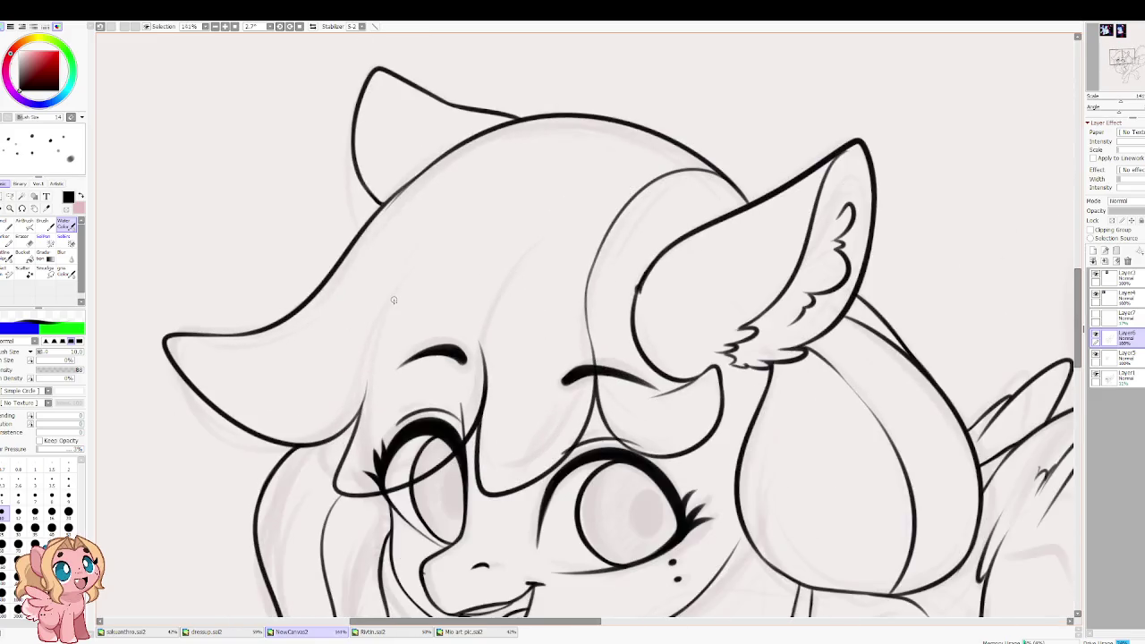
pyautogui.moveTo(362, 398); pyautogui.dragTo(453, 216)
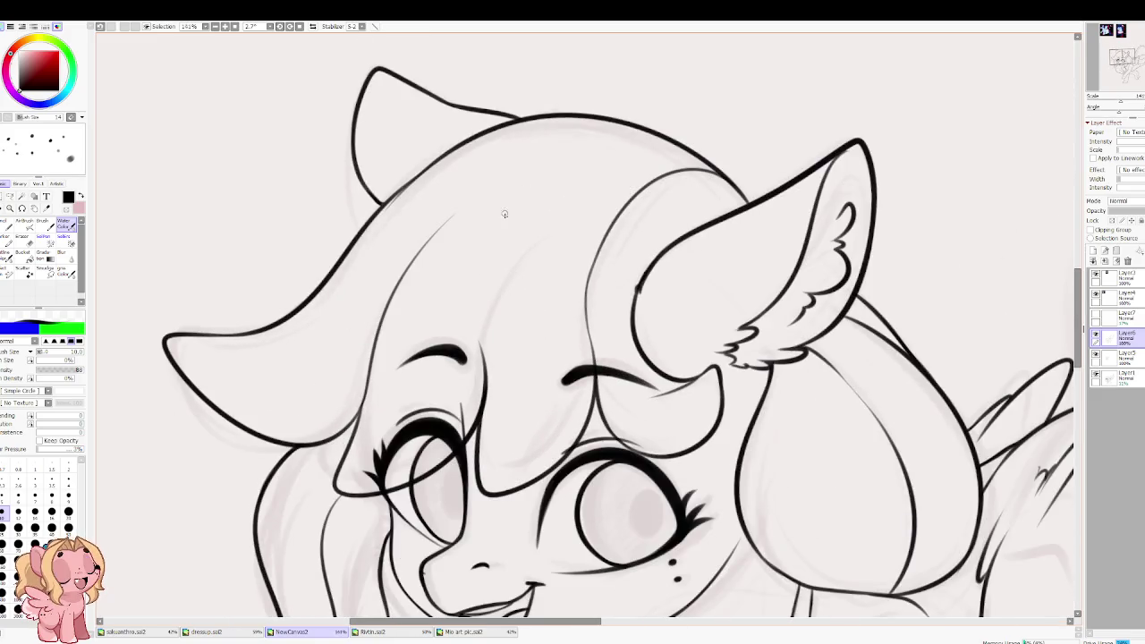
pyautogui.moveTo(485, 358); pyautogui.dragTo(556, 197)
pyautogui.hotkey('ctrl', 'z')
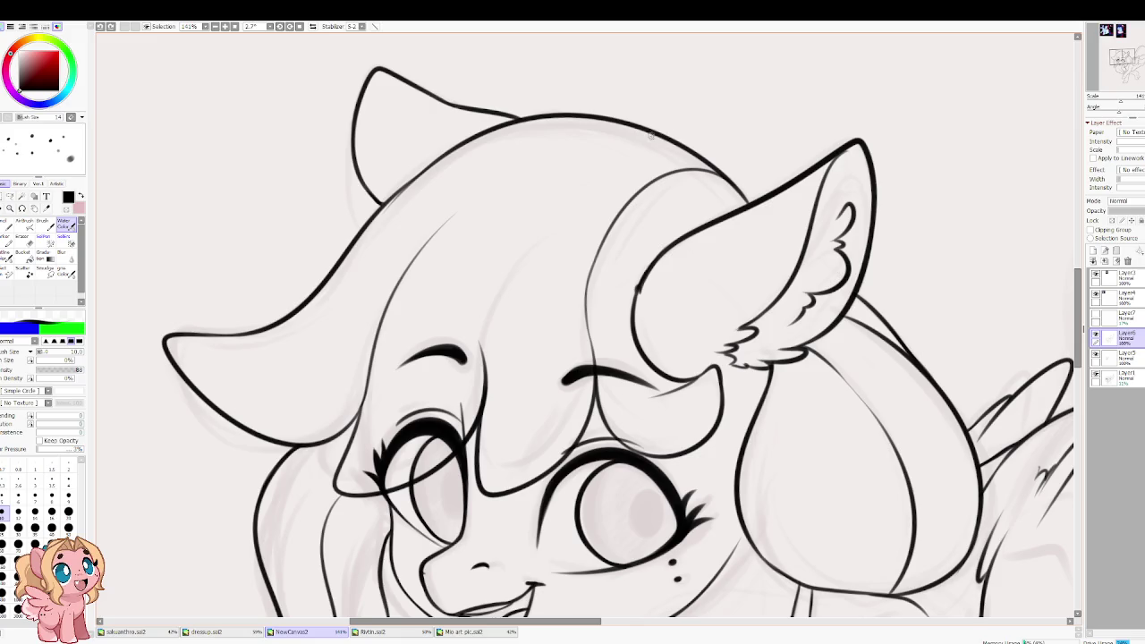
pyautogui.moveTo(663, 138); pyautogui.dragTo(510, 167)
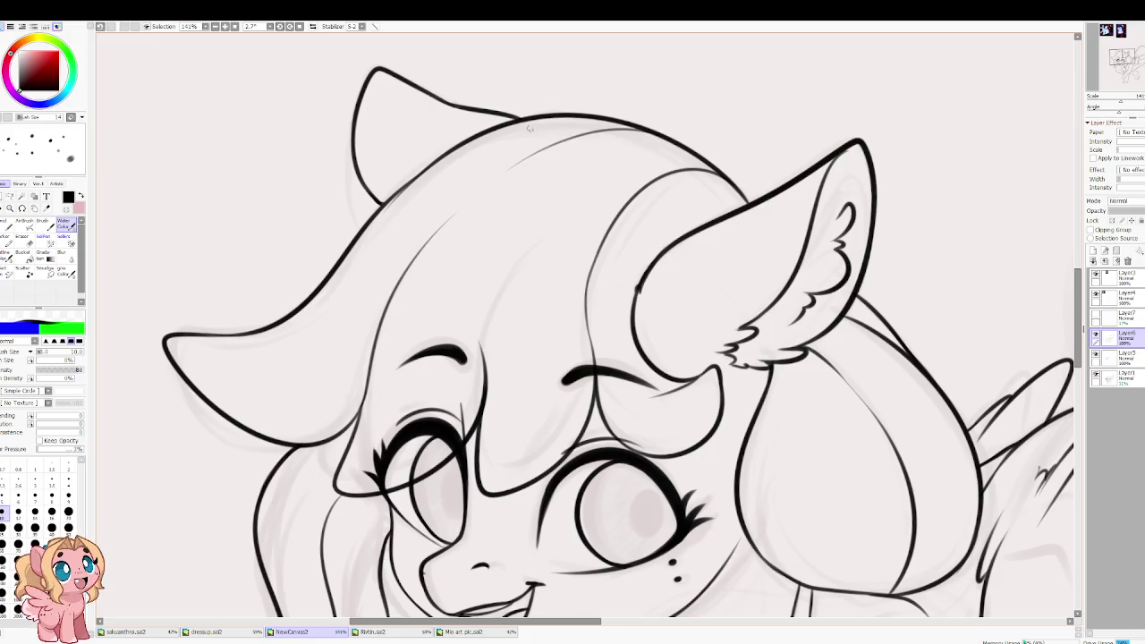
# Step: Add a hair line along the pony's mane, redrawing it once
pyautogui.scroll(-2, 482, 315)
pyautogui.moveTo(491, 436); pyautogui.dragTo(457, 557)
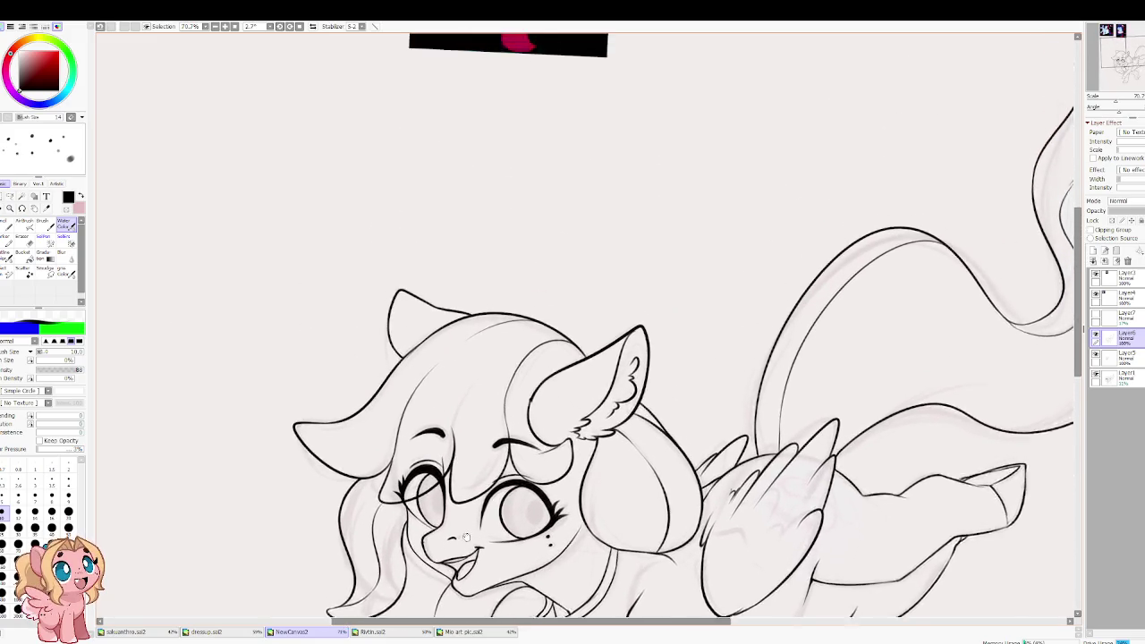
pyautogui.moveTo(516, 343)
pyautogui.mouseDown()
pyautogui.moveTo(460, 430)
pyautogui.moveTo(448, 223)
pyautogui.mouseUp()
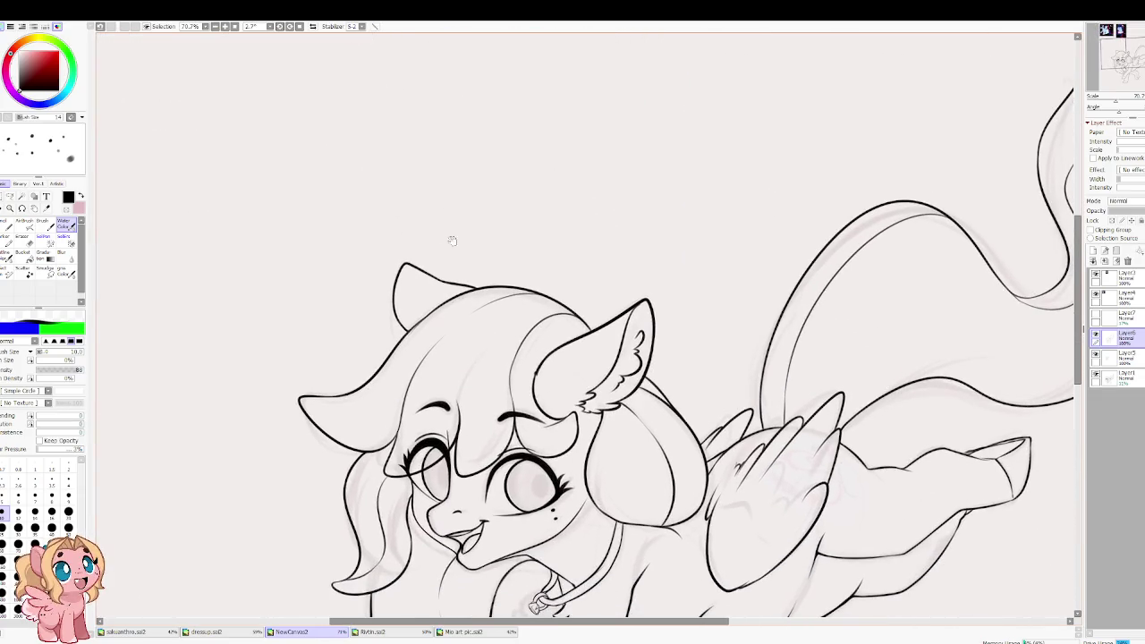
pyautogui.scroll(3, 398, 416)
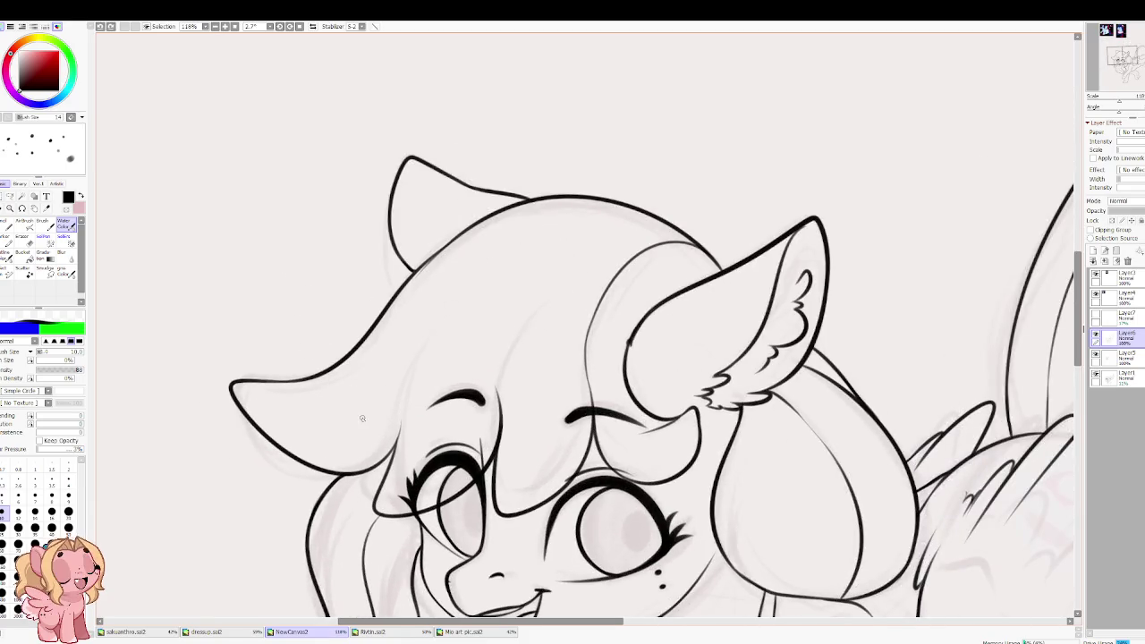
pyautogui.moveTo(394, 435); pyautogui.dragTo(438, 352)
pyautogui.moveTo(499, 419); pyautogui.dragTo(515, 337)
pyautogui.hotkey('ctrl', 'z')
pyautogui.moveTo(499, 420); pyautogui.dragTo(513, 340)
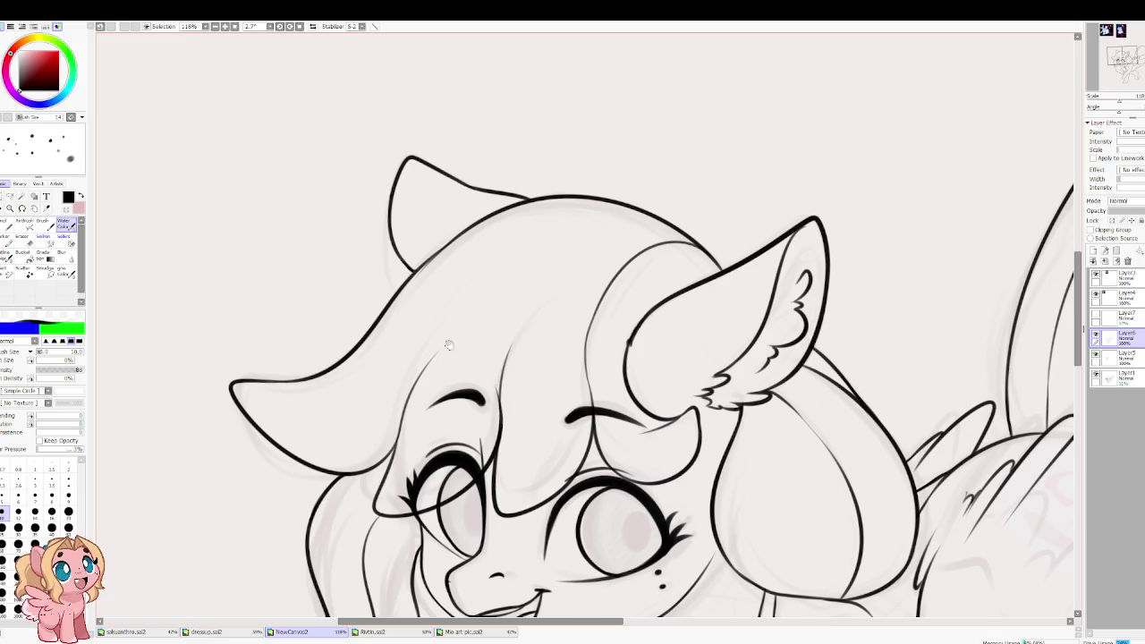
pyautogui.scroll(1, 439, 349)
pyautogui.scroll(-3, 494, 447)
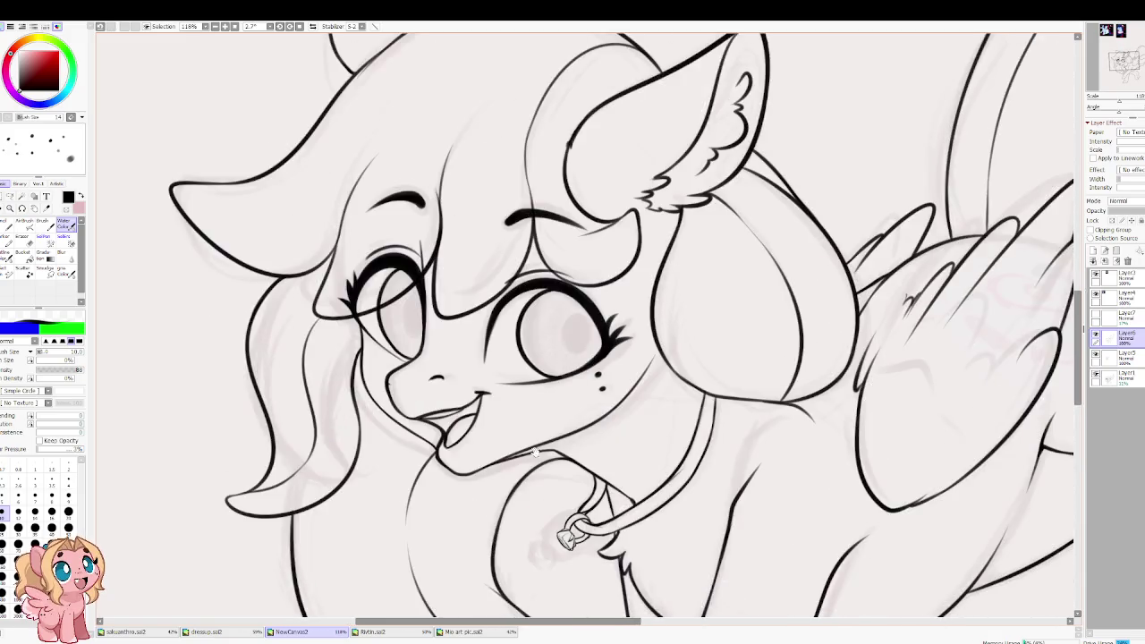
# Step: Pan and zoom out across the pony's body and tail up to the reference images
pyautogui.moveTo(535, 451); pyautogui.dragTo(403, 201)
pyautogui.scroll(-4, 386, 206)
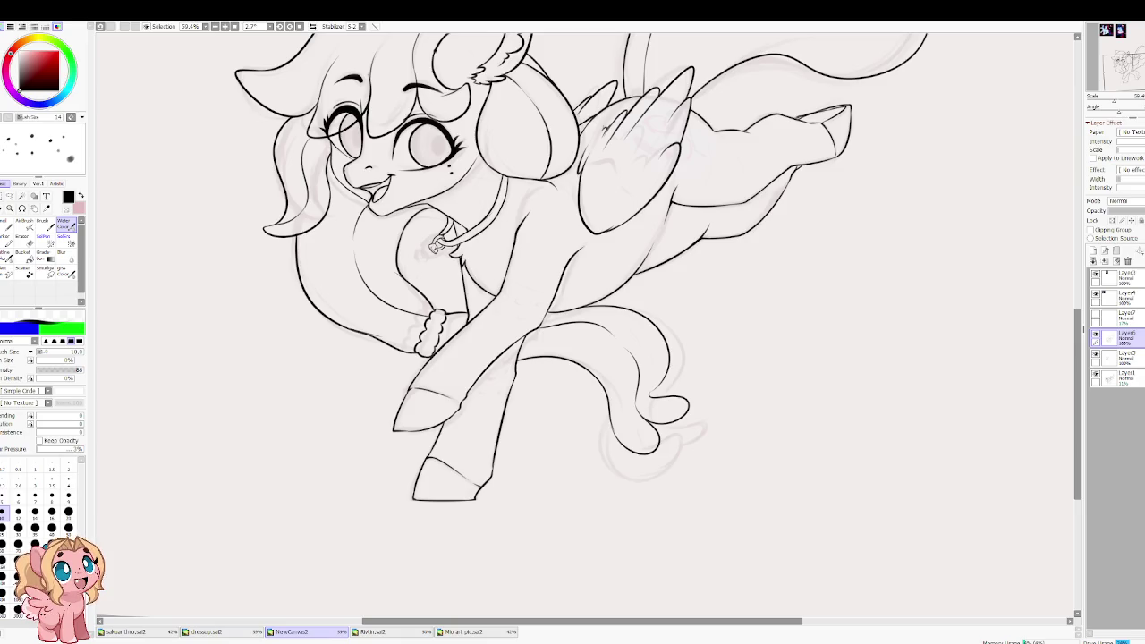
pyautogui.scroll(5, 634, 264)
pyautogui.scroll(-2, 634, 264)
pyautogui.scroll(-3, 564, 295)
pyautogui.moveTo(564, 269); pyautogui.dragTo(564, 408)
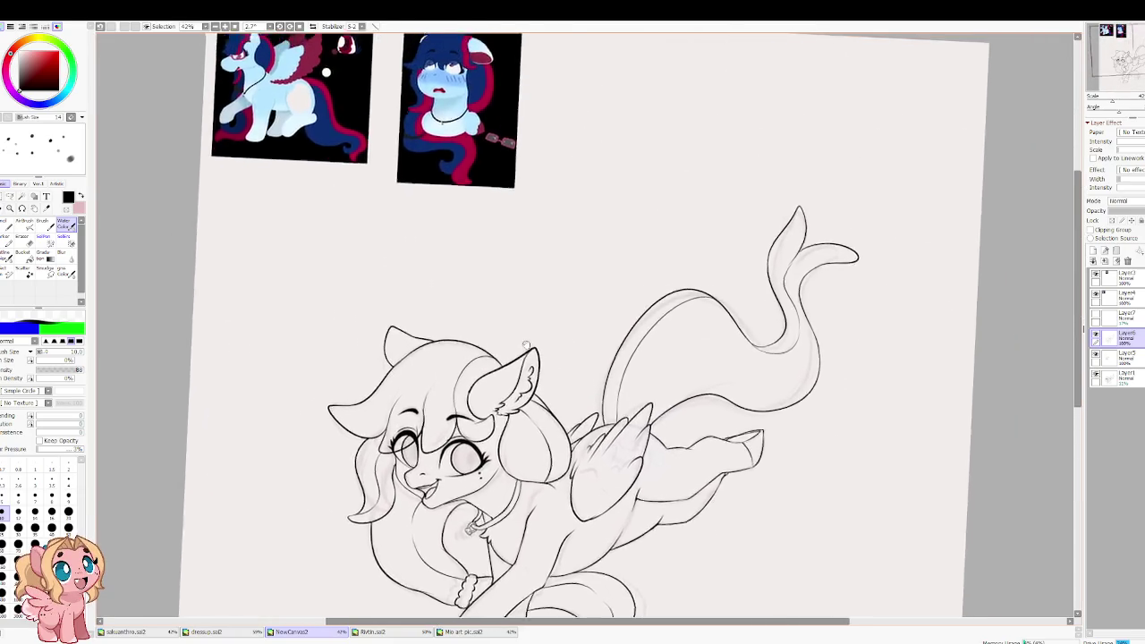
# Step: With the Magic Wand chosen, check the lineart layer's visibility and merge it down into Layer5
pyautogui.scroll(1, 564, 407)
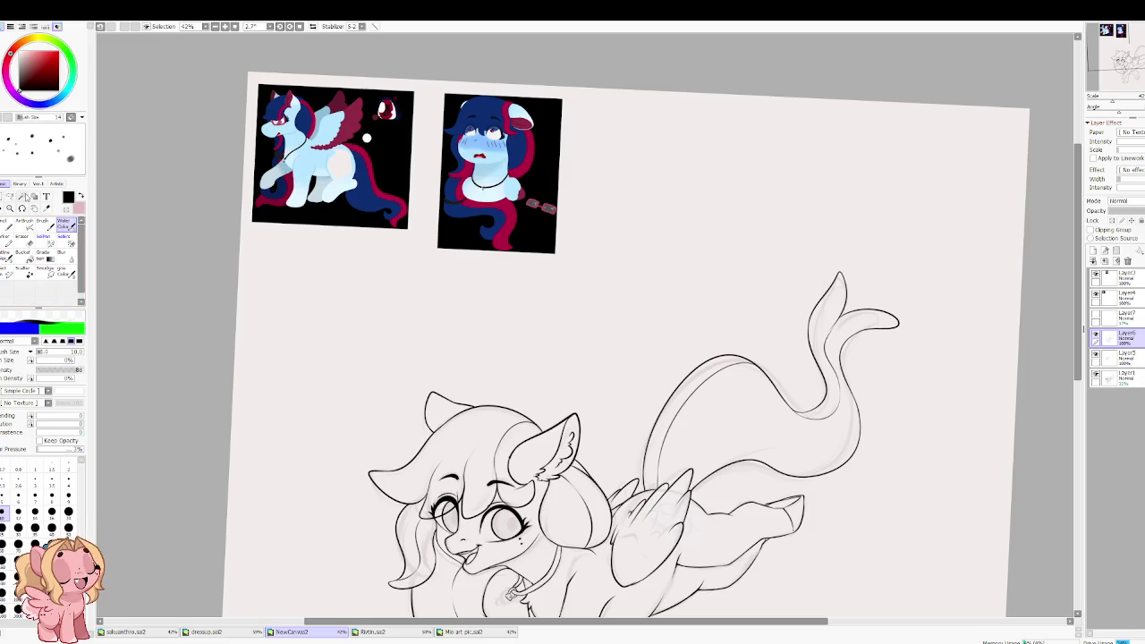
pyautogui.click(23, 197)
pyautogui.click(1096, 334)
pyautogui.click(1096, 334)
pyautogui.click(1096, 352)
pyautogui.click(1096, 353)
pyautogui.click(1108, 262)
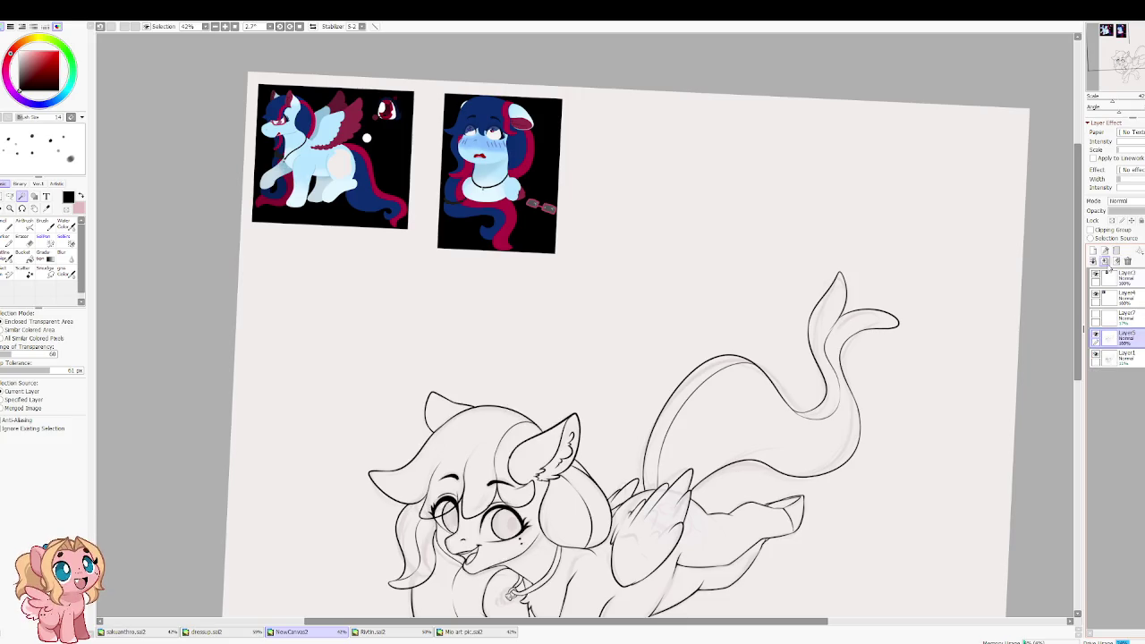
# Step: Check the merged Layer5, then rotate the canvas back upright and centre the pony
pyautogui.click(1099, 336)
pyautogui.click(1097, 335)
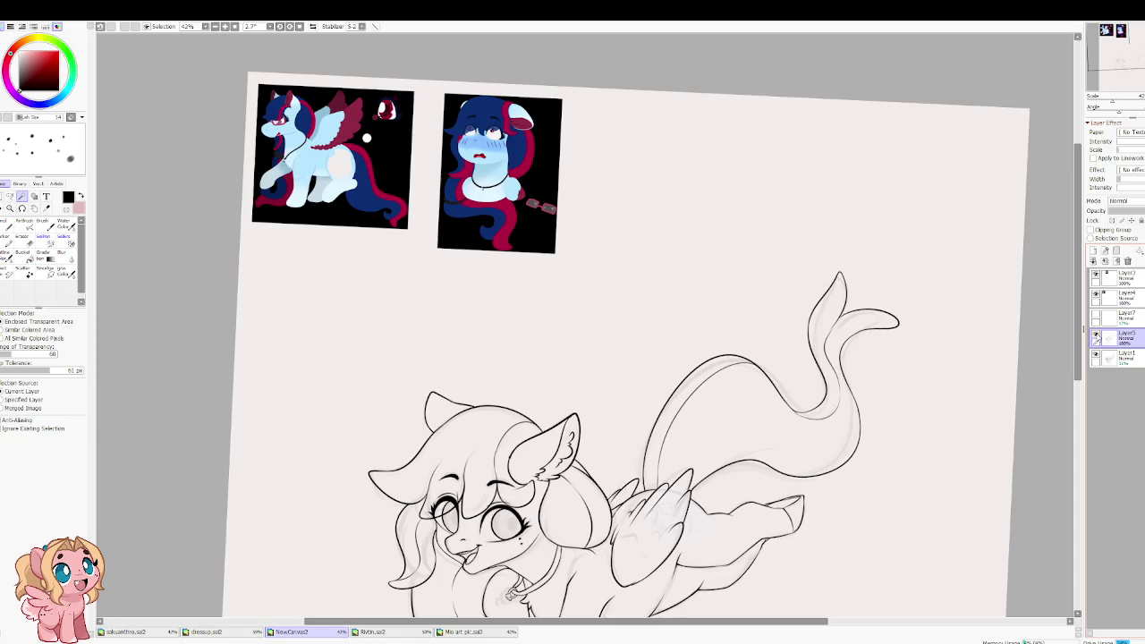
pyautogui.click(1097, 336)
pyautogui.click(1097, 336)
pyautogui.moveTo(641, 336)
pyautogui.mouseDown()
pyautogui.moveTo(665, 298)
pyautogui.moveTo(682, 218)
pyautogui.mouseUp()
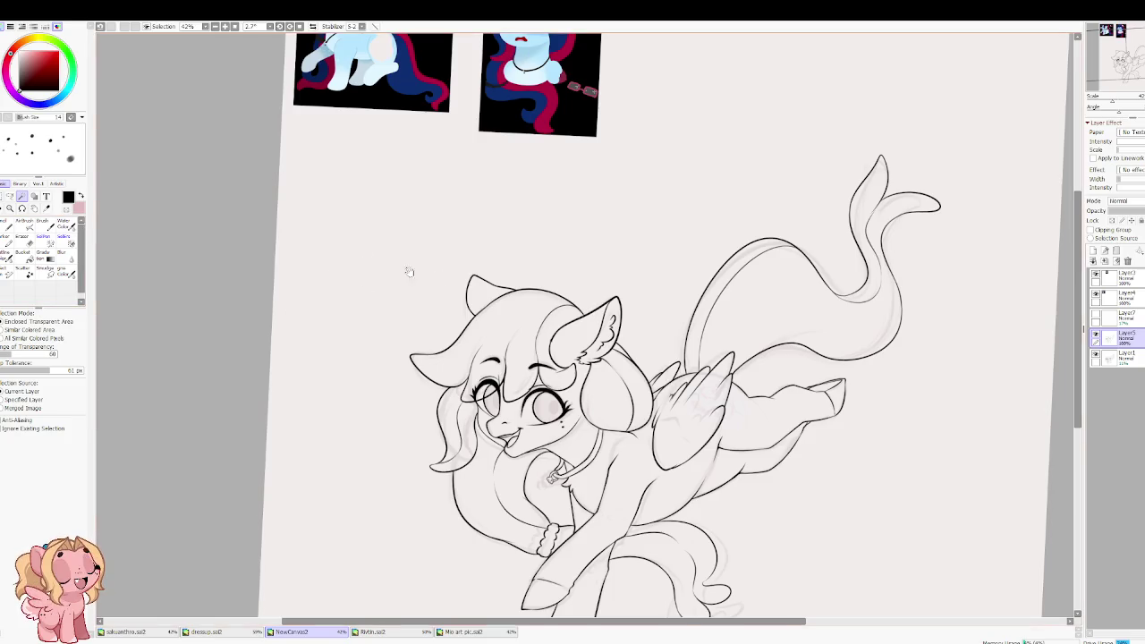
pyautogui.moveTo(439, 274); pyautogui.dragTo(292, 269)
pyautogui.moveTo(401, 332); pyautogui.dragTo(448, 293)
# Step: Magic Wand-select the empty background around the pony
pyautogui.click(459, 283)
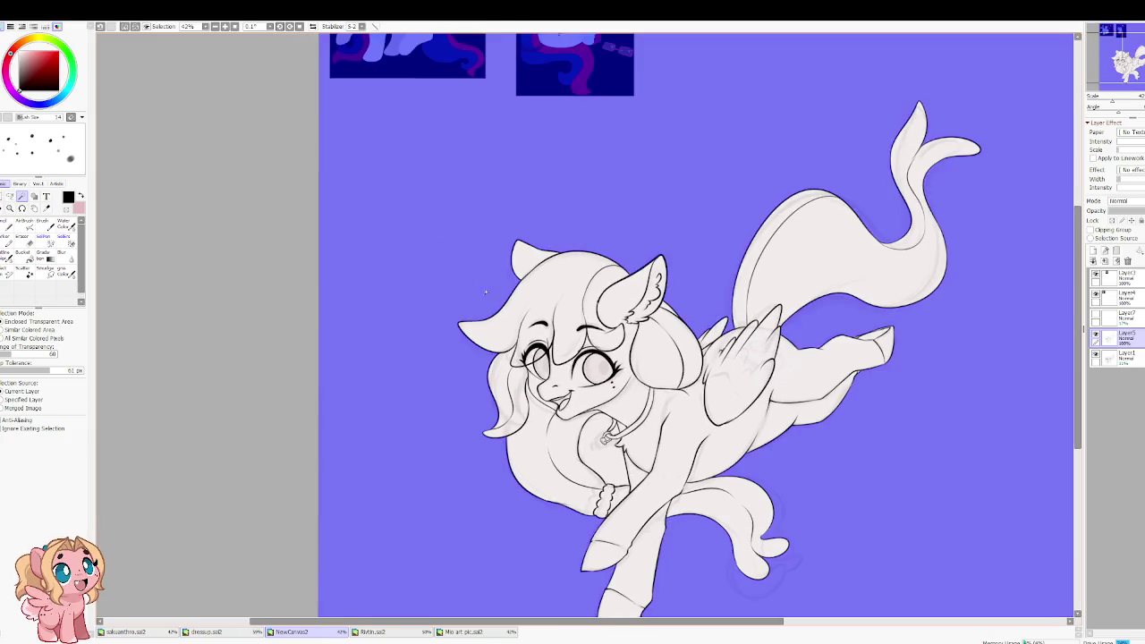
pyautogui.scroll(1, 573, 393)
pyautogui.scroll(2, 609, 445)
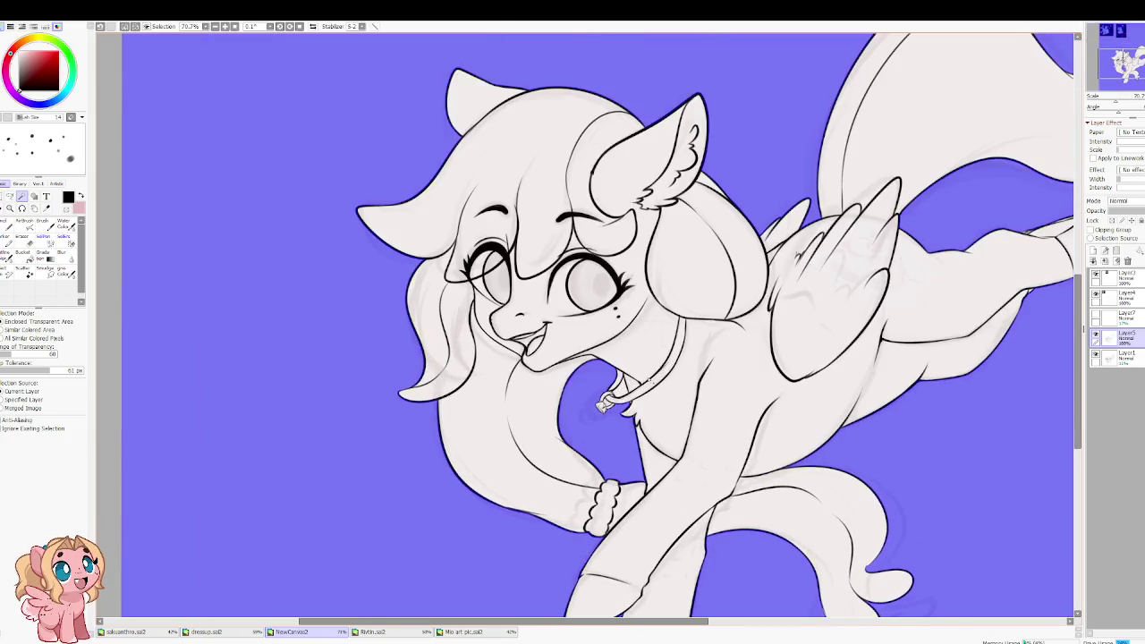
pyautogui.scroll(2, 651, 381)
# Step: Zoom in on the collar pendant and add the chest gap to the background selection
pyautogui.moveTo(665, 325); pyautogui.dragTo(627, 452)
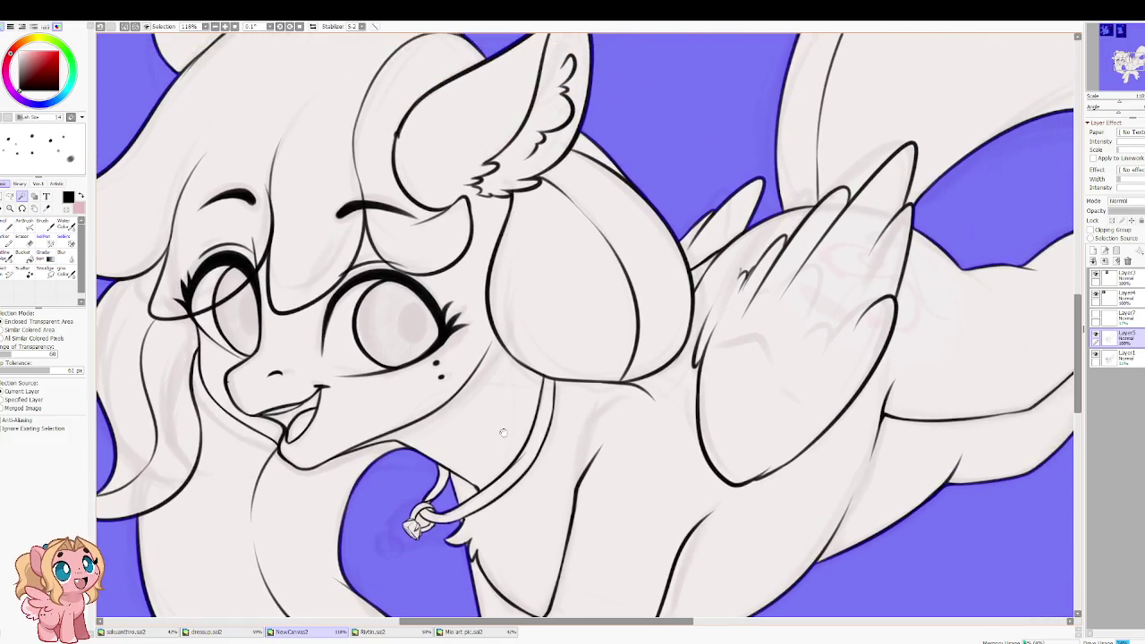
pyautogui.scroll(4, 618, 466)
pyautogui.scroll(-2, 505, 395)
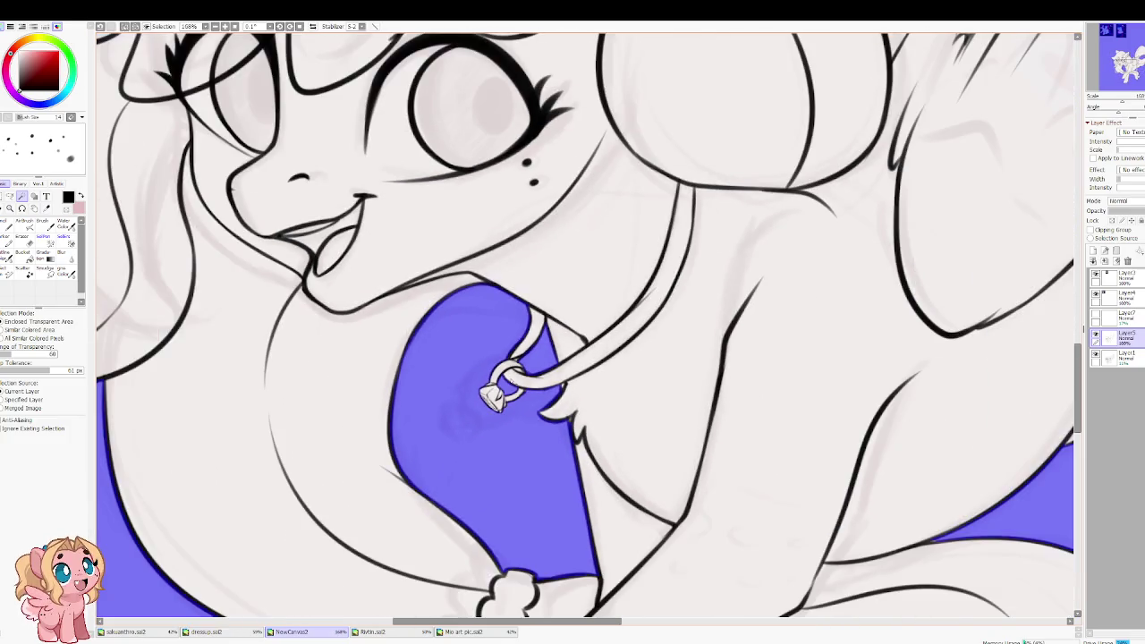
pyautogui.scroll(-3, 529, 365)
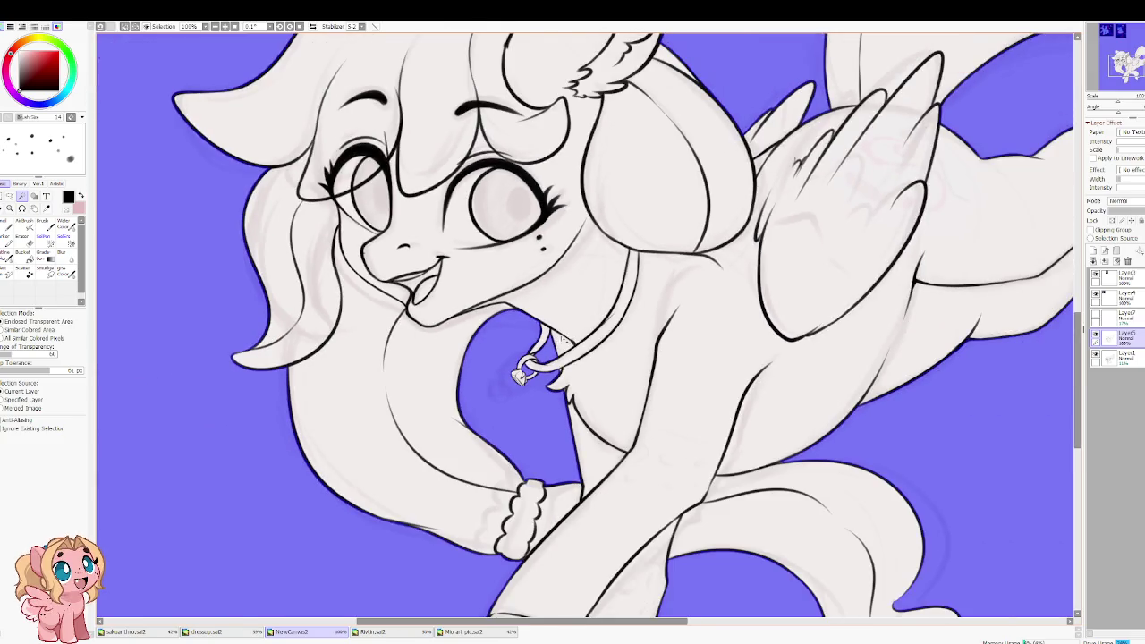
pyautogui.scroll(5, 571, 341)
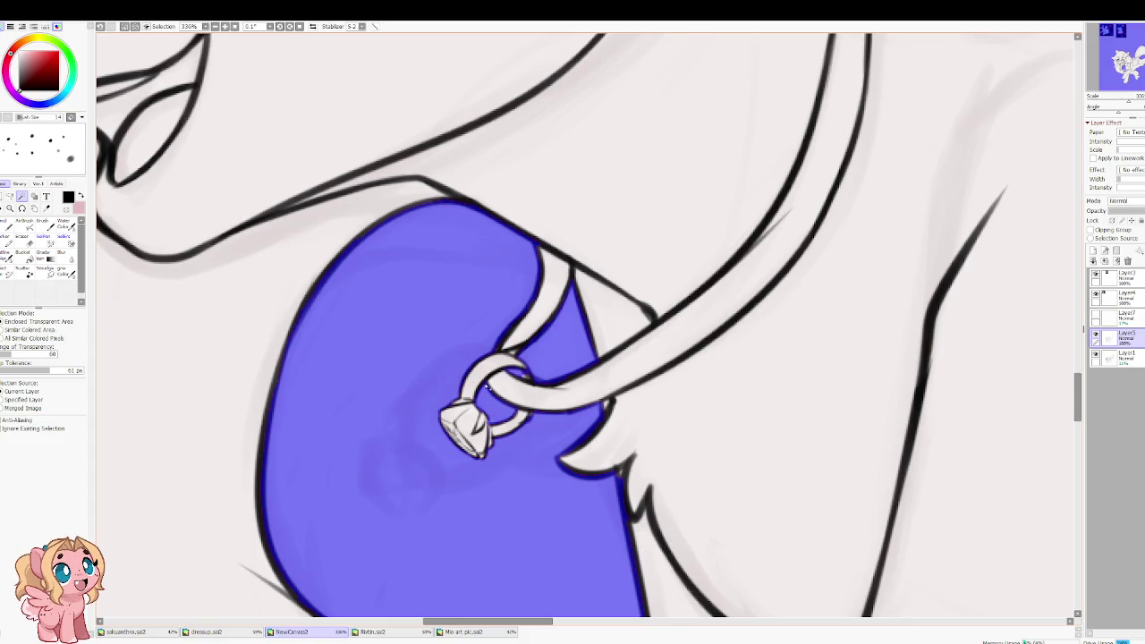
pyautogui.scroll(-1, 506, 377)
pyautogui.scroll(-1, 537, 385)
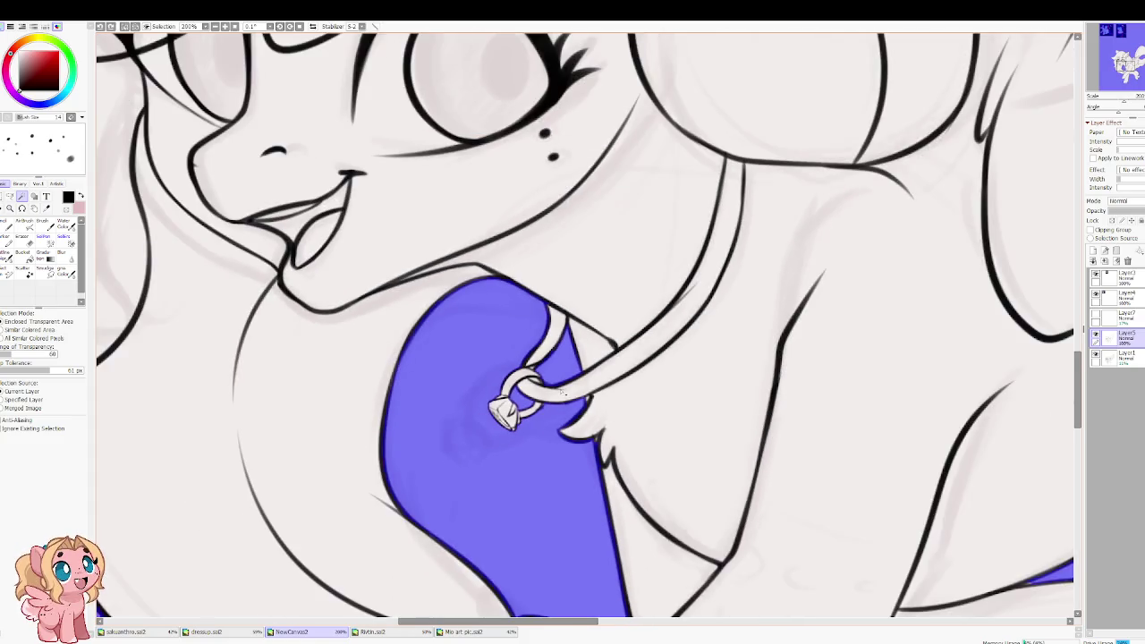
pyautogui.scroll(1, 557, 387)
pyautogui.scroll(-4, 526, 376)
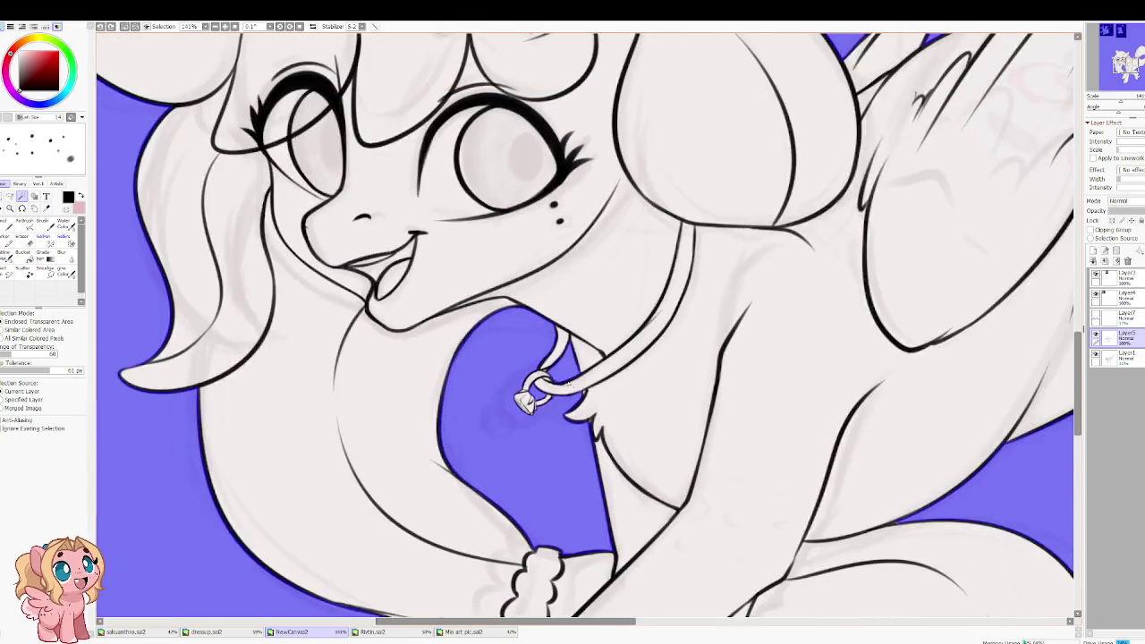
pyautogui.scroll(-2, 655, 524)
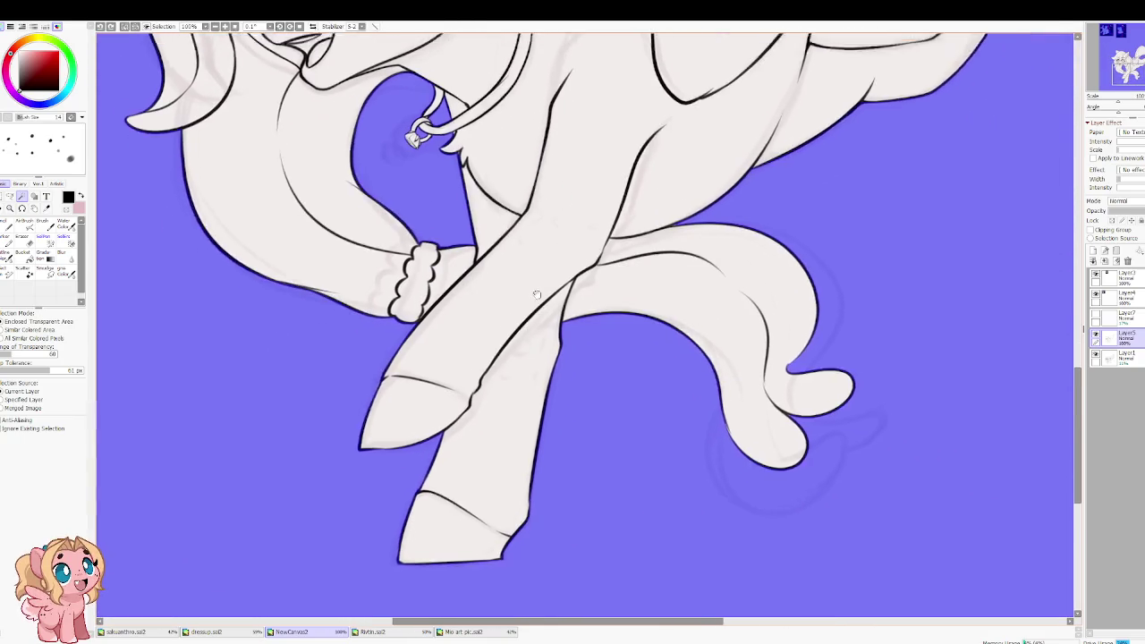
pyautogui.scroll(2, 654, 525)
pyautogui.scroll(-2, 537, 448)
pyautogui.scroll(5, 434, 471)
pyautogui.scroll(-2, 434, 472)
pyautogui.scroll(2, 358, 340)
pyautogui.scroll(2, 842, 511)
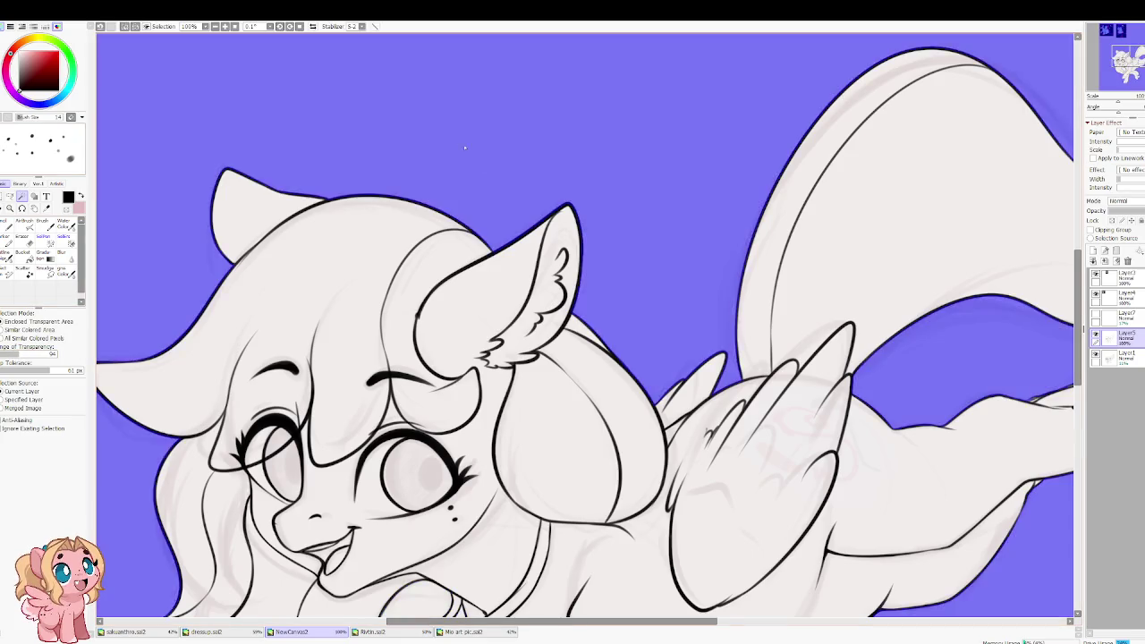
pyautogui.scroll(-2, 567, 266)
pyautogui.scroll(1, 566, 266)
pyautogui.scroll(1, 536, 313)
pyautogui.click(483, 421)
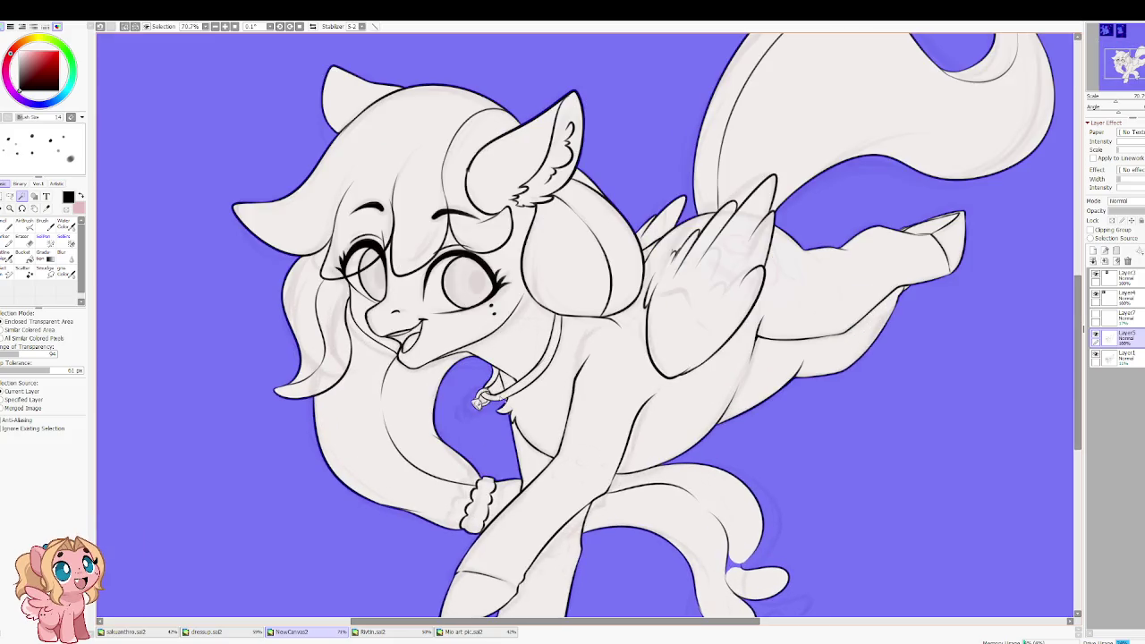
pyautogui.scroll(3, 502, 394)
pyautogui.scroll(-1, 474, 407)
pyautogui.scroll(-1, 474, 407)
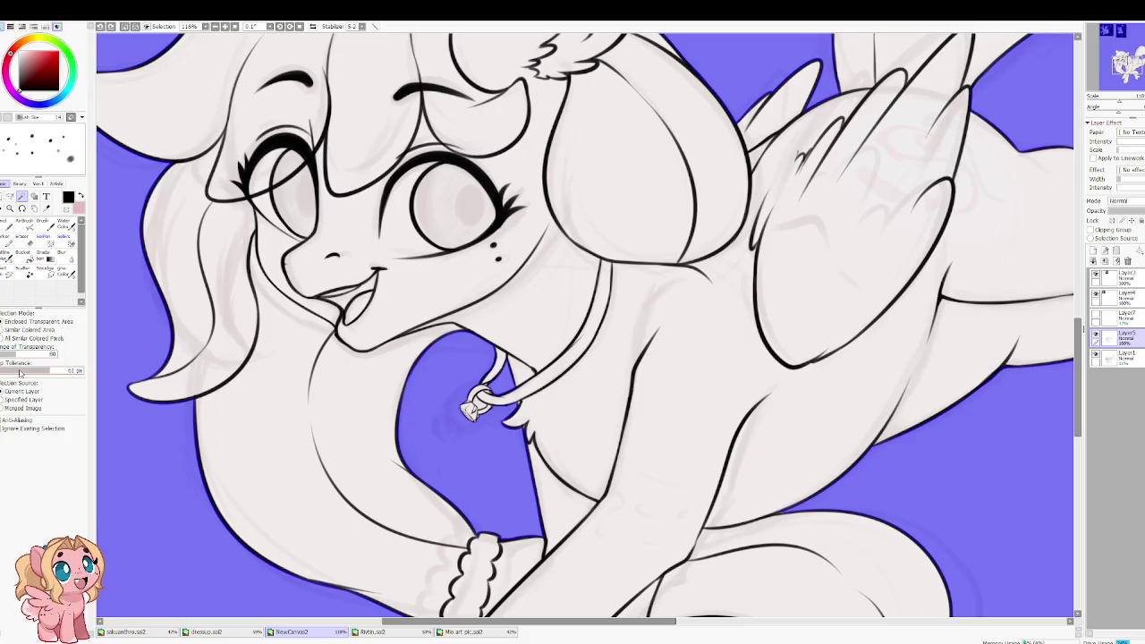
# Step: Lower the Magic Wand tolerance and switch to the Bucket tool
pyautogui.click(20, 373)
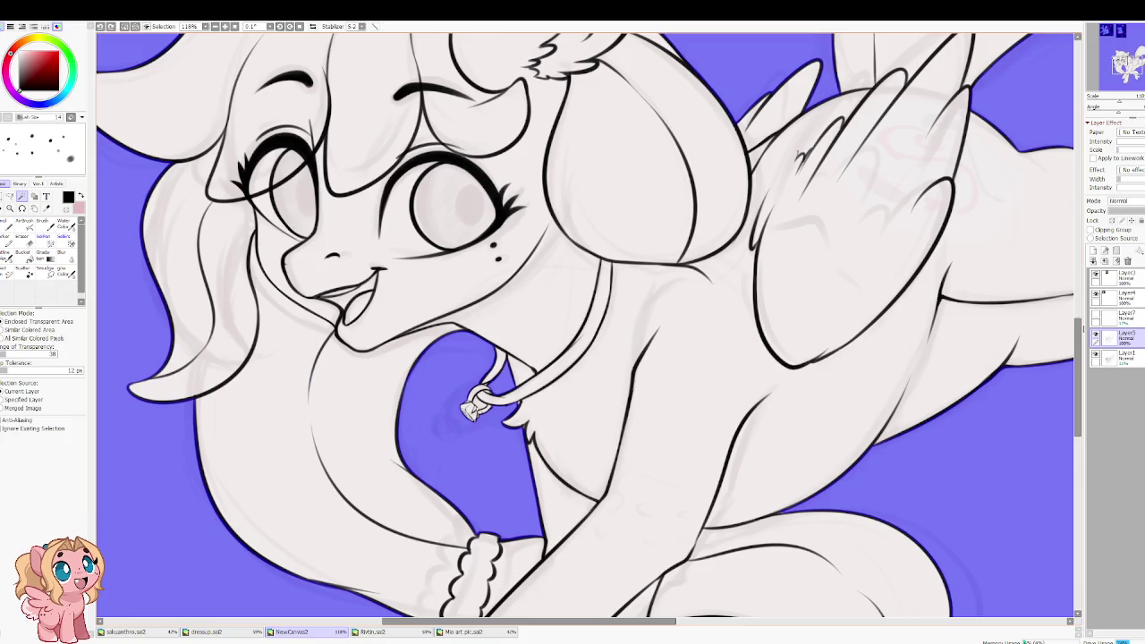
pyautogui.scroll(-4, 531, 345)
pyautogui.scroll(1, 522, 430)
pyautogui.scroll(-1, 564, 365)
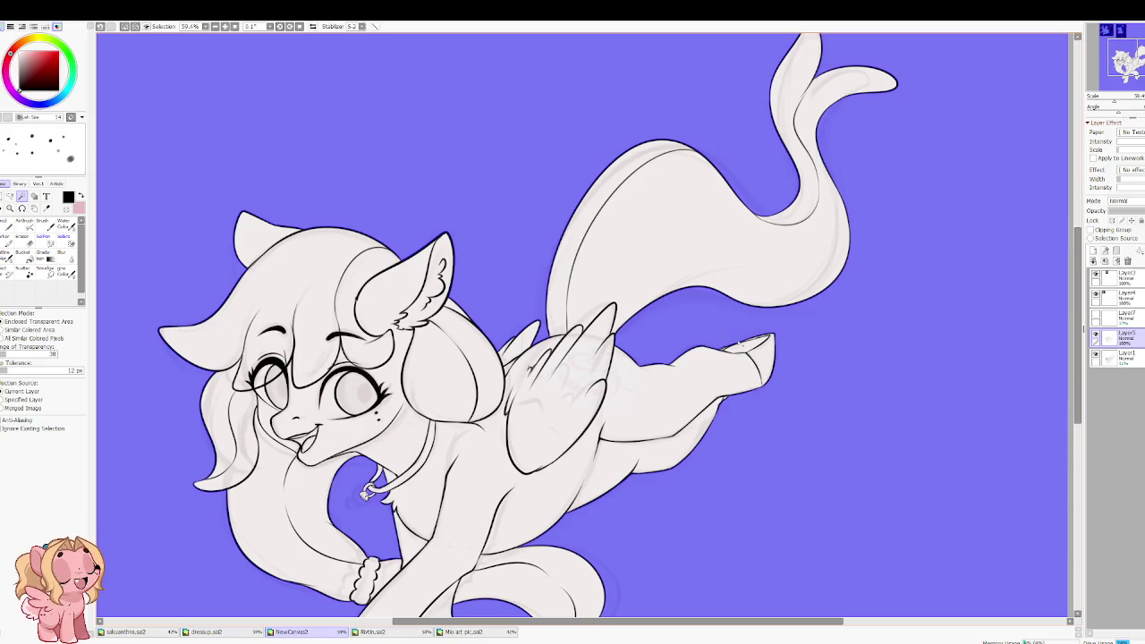
pyautogui.scroll(-1, 699, 352)
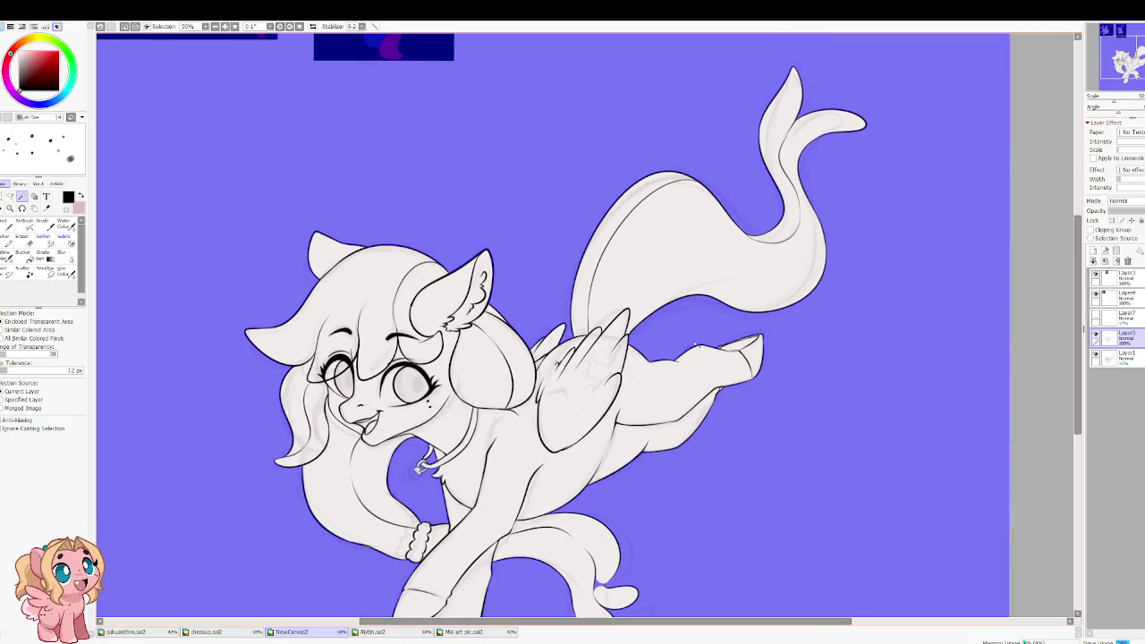
pyautogui.moveTo(573, 358); pyautogui.dragTo(595, 273)
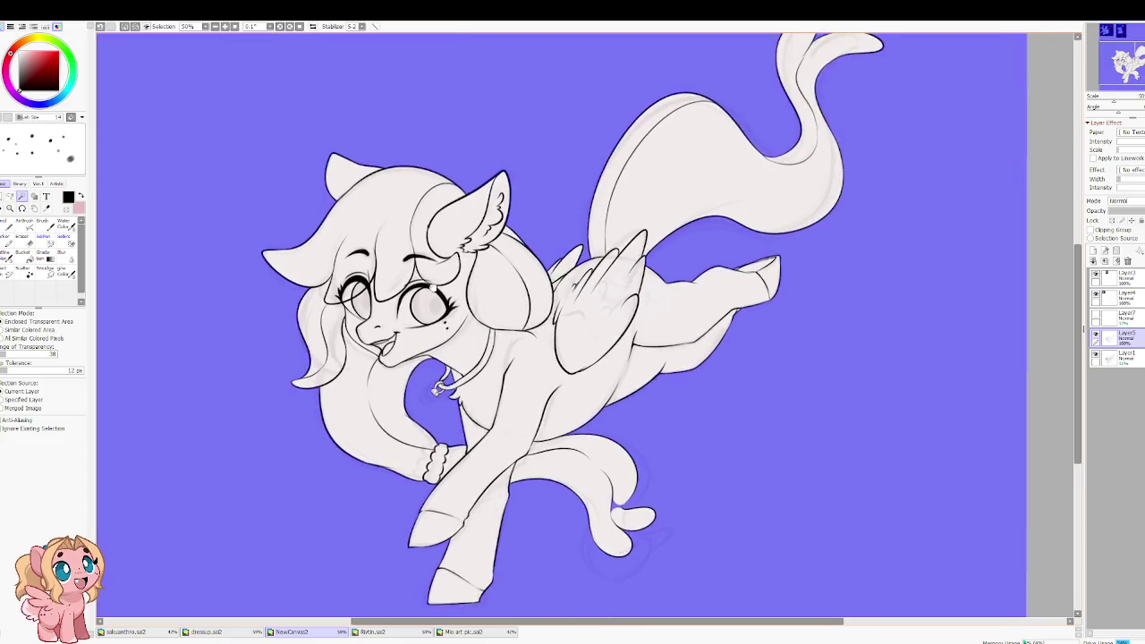
pyautogui.click(22, 253)
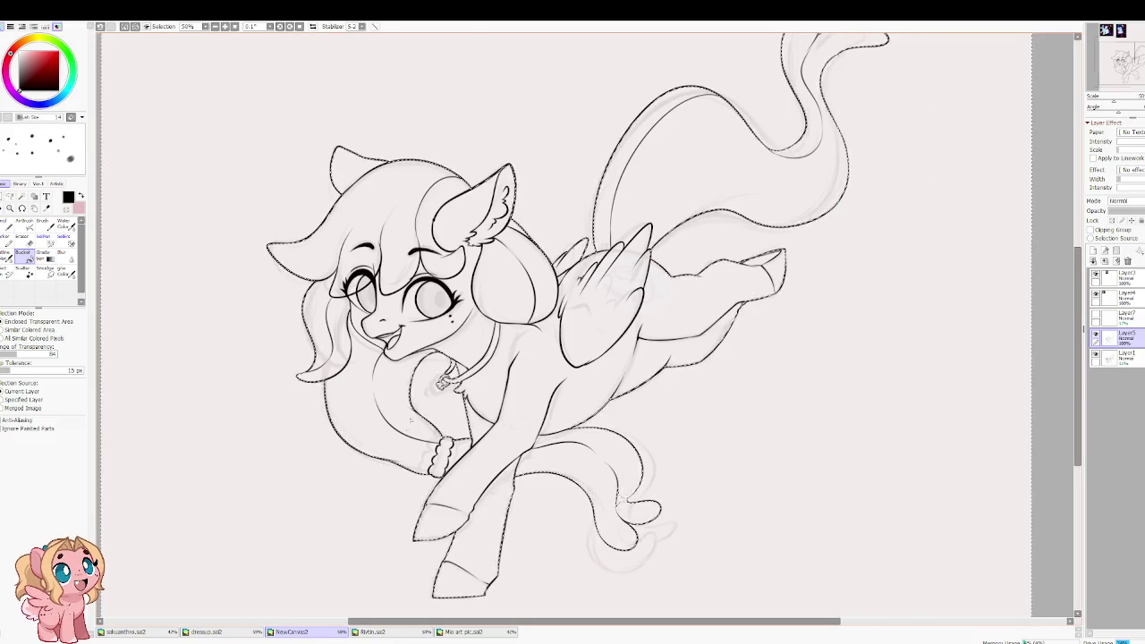
# Step: Move Layer5 to the bottom, add new layers, and raise the Outline layer above the fills
pyautogui.scroll(-1, 358, 220)
pyautogui.moveTo(384, 206); pyautogui.dragTo(444, 364)
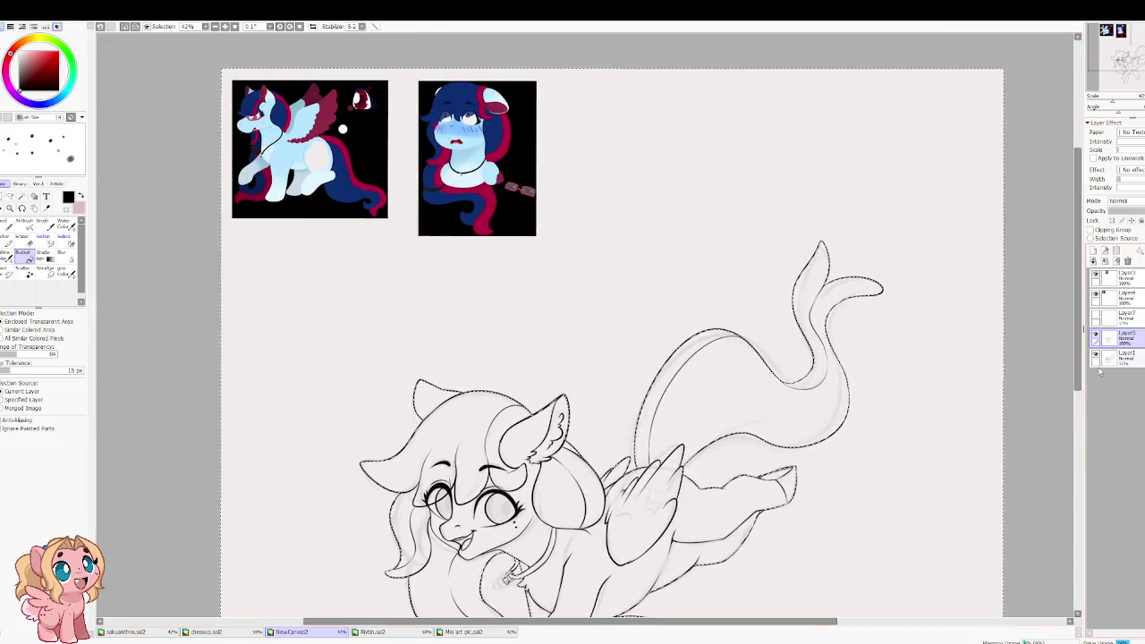
pyautogui.moveTo(1123, 336); pyautogui.dragTo(1123, 358)
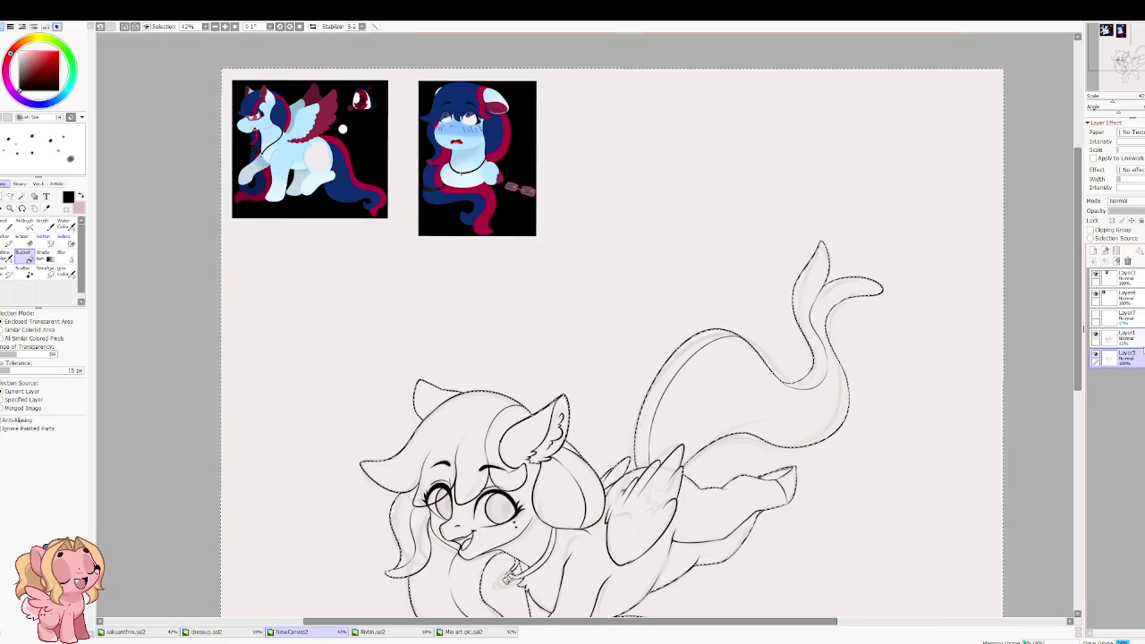
pyautogui.click(1095, 261)
pyautogui.click(1094, 261)
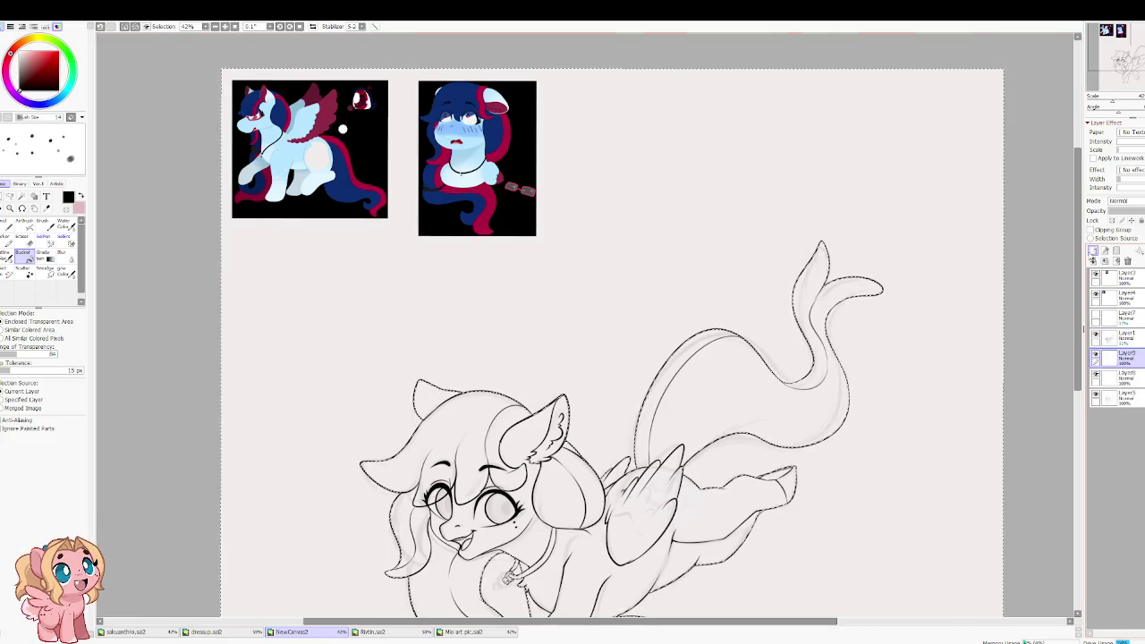
pyautogui.click(1129, 398)
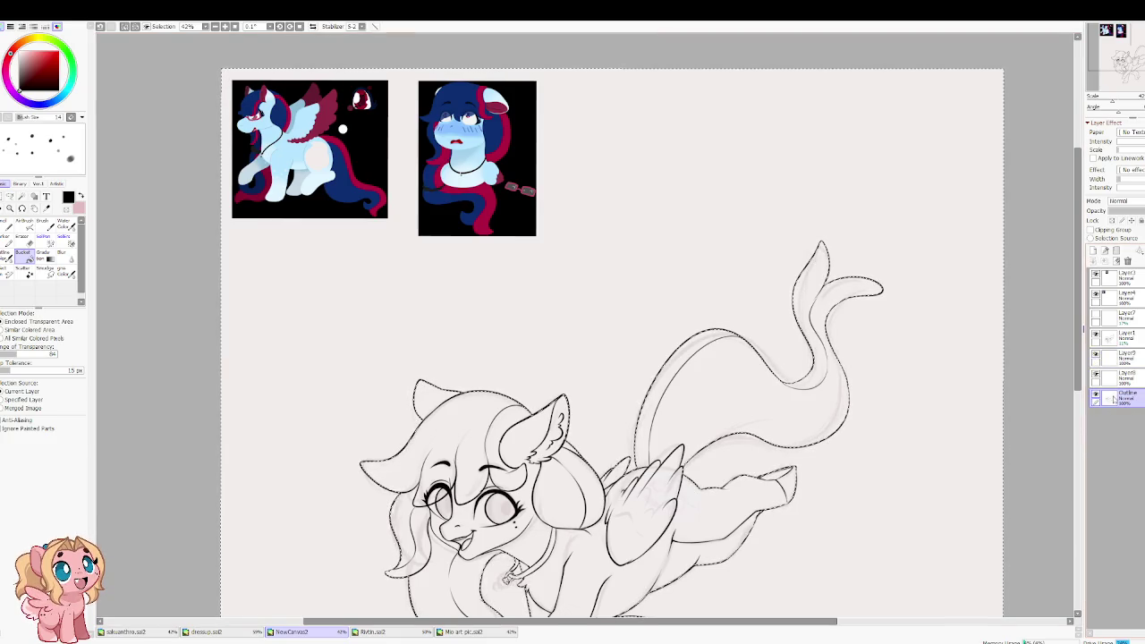
pyautogui.moveTo(1128, 398); pyautogui.dragTo(1125, 358)
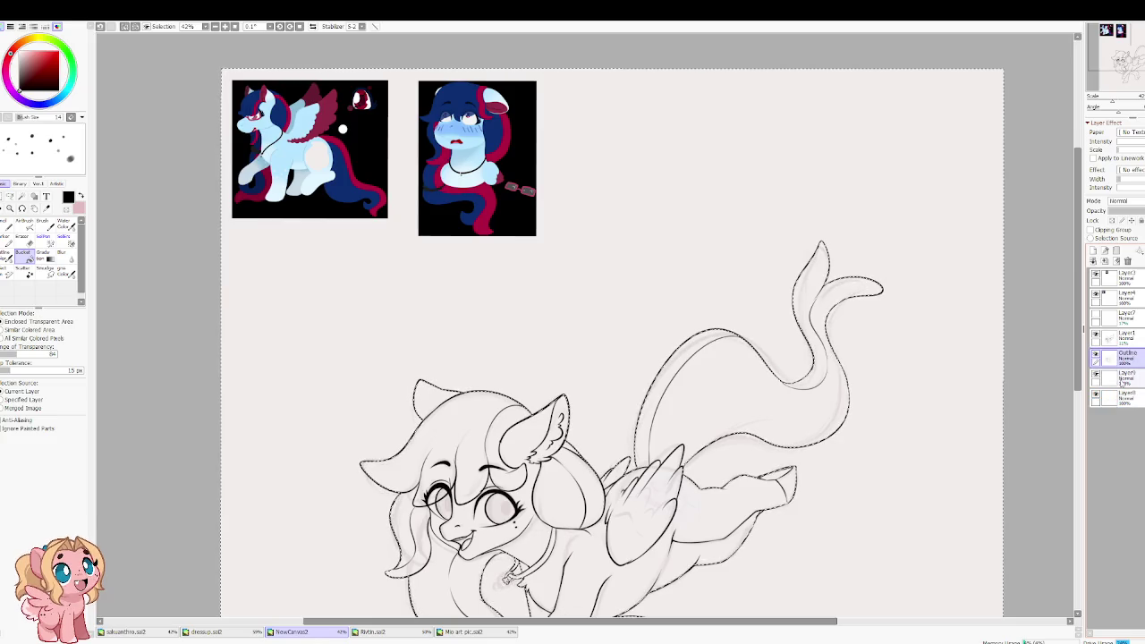
# Step: Rename the bottom layer to BG
pyautogui.click(1136, 402)
pyautogui.write('BG')
pyautogui.press('Return')
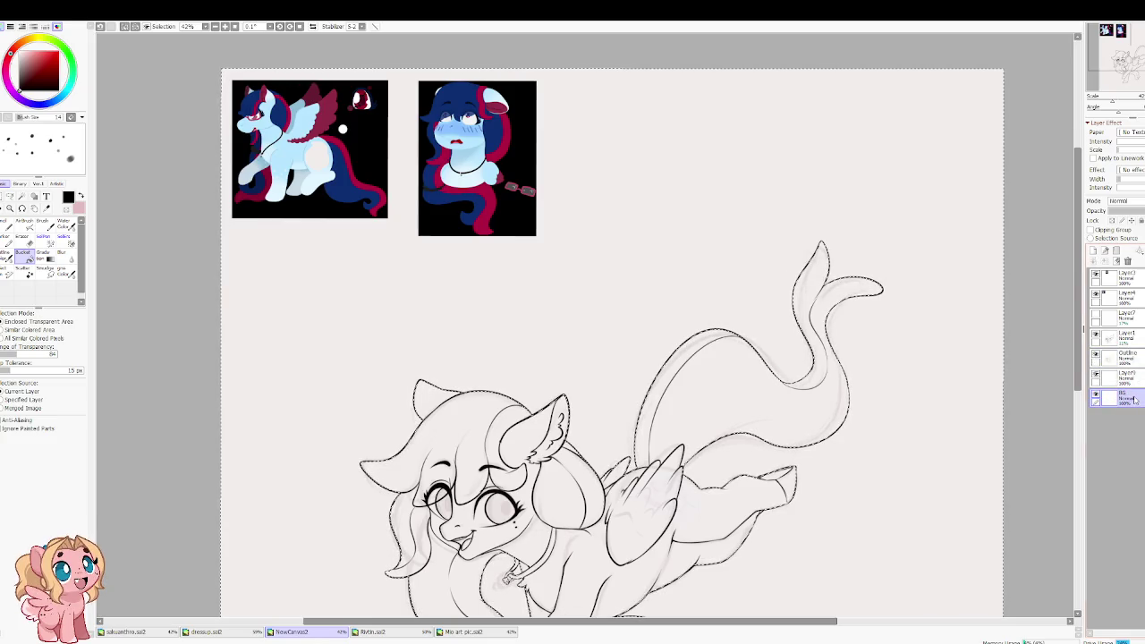
# Step: On the layer above BG, bucket-fill the pony's selected shape light blue
pyautogui.click(1135, 380)
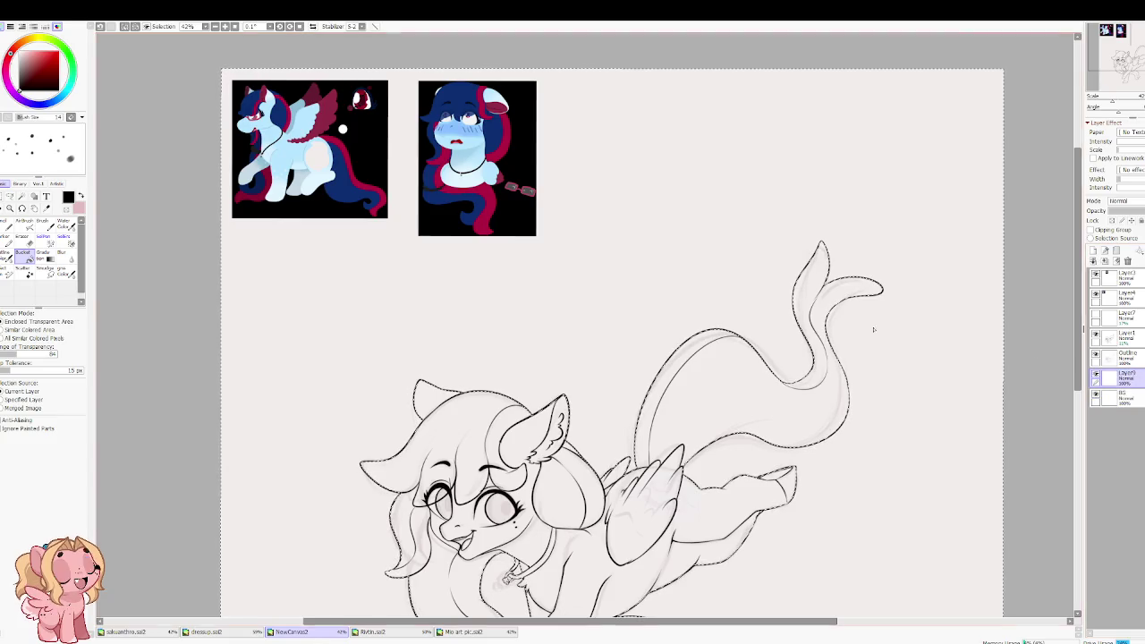
pyautogui.scroll(5, 161, 39)
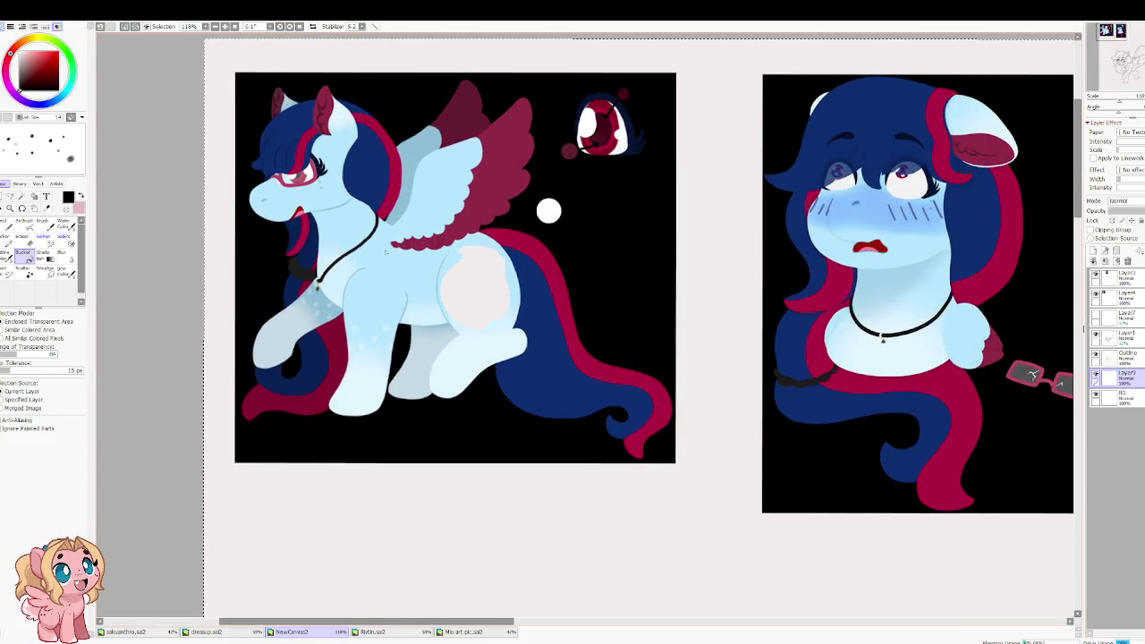
pyautogui.scroll(-3, 547, 373)
pyautogui.scroll(-2, 547, 373)
pyautogui.scroll(2, 740, 363)
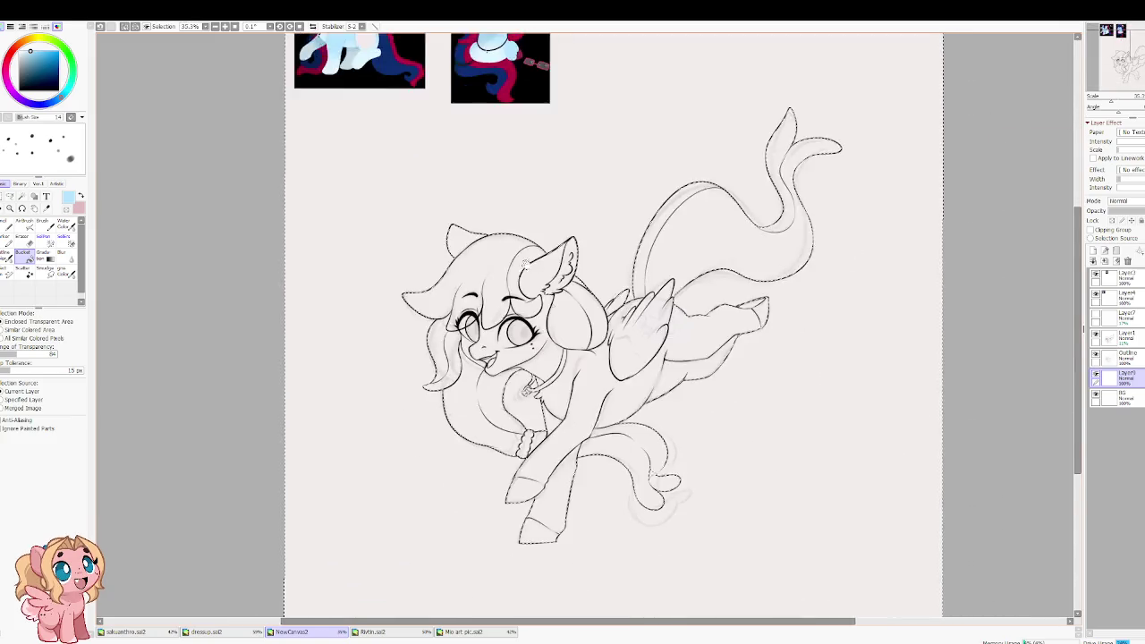
pyautogui.scroll(2, 740, 363)
pyautogui.scroll(1, 740, 363)
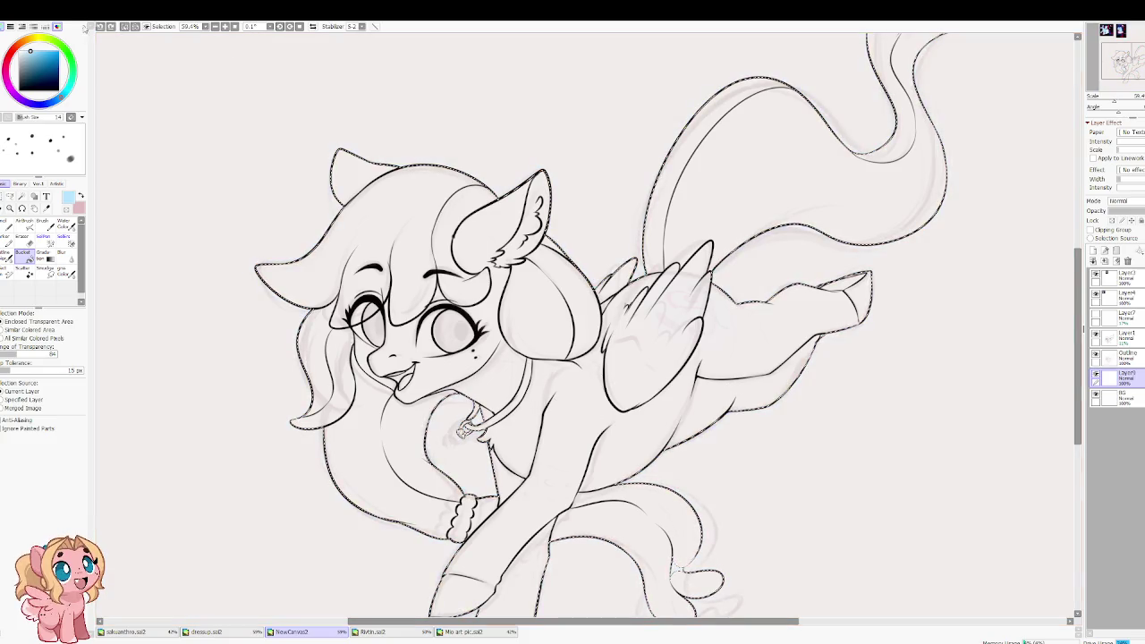
pyautogui.click(573, 429)
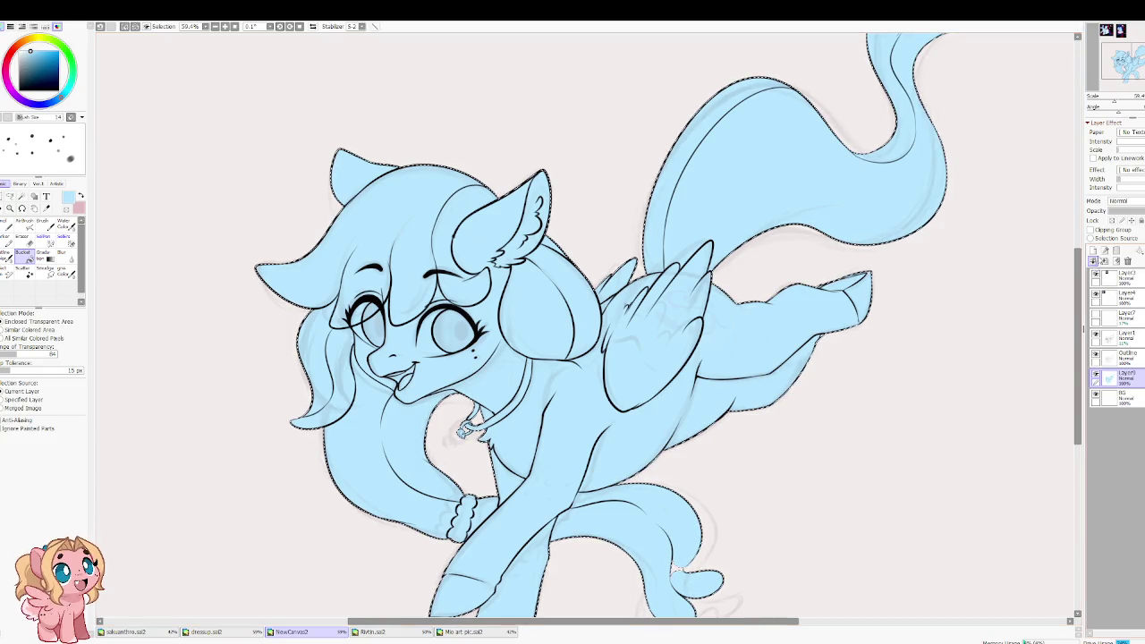
# Step: Add a new layer and position it above the light-blue fill layer
pyautogui.click(1093, 252)
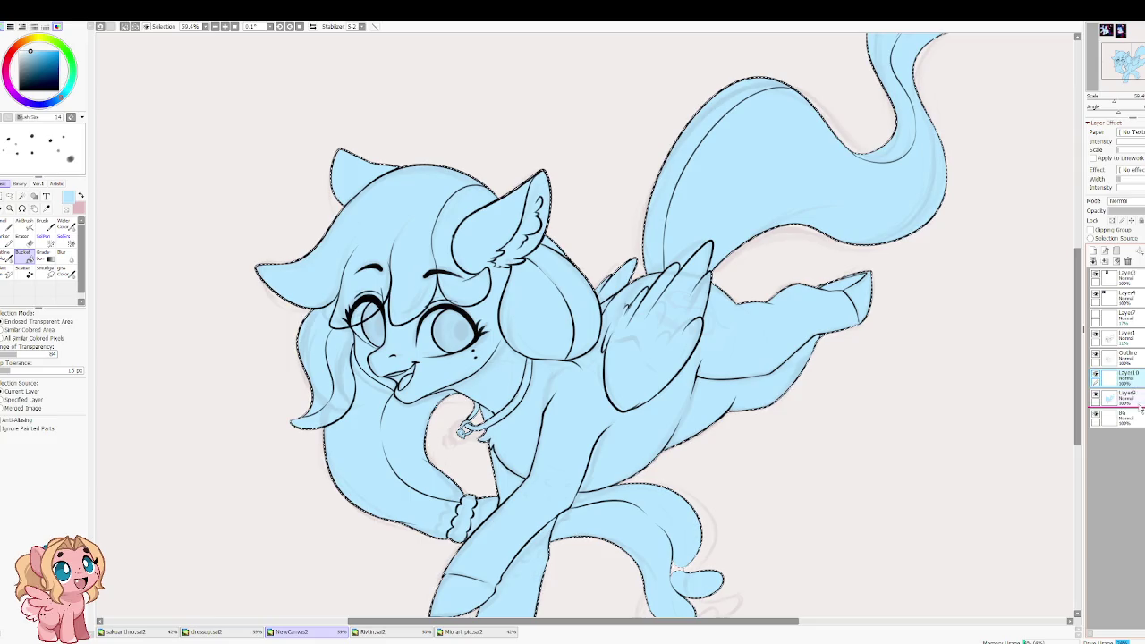
pyautogui.moveTo(1138, 391); pyautogui.dragTo(1140, 399)
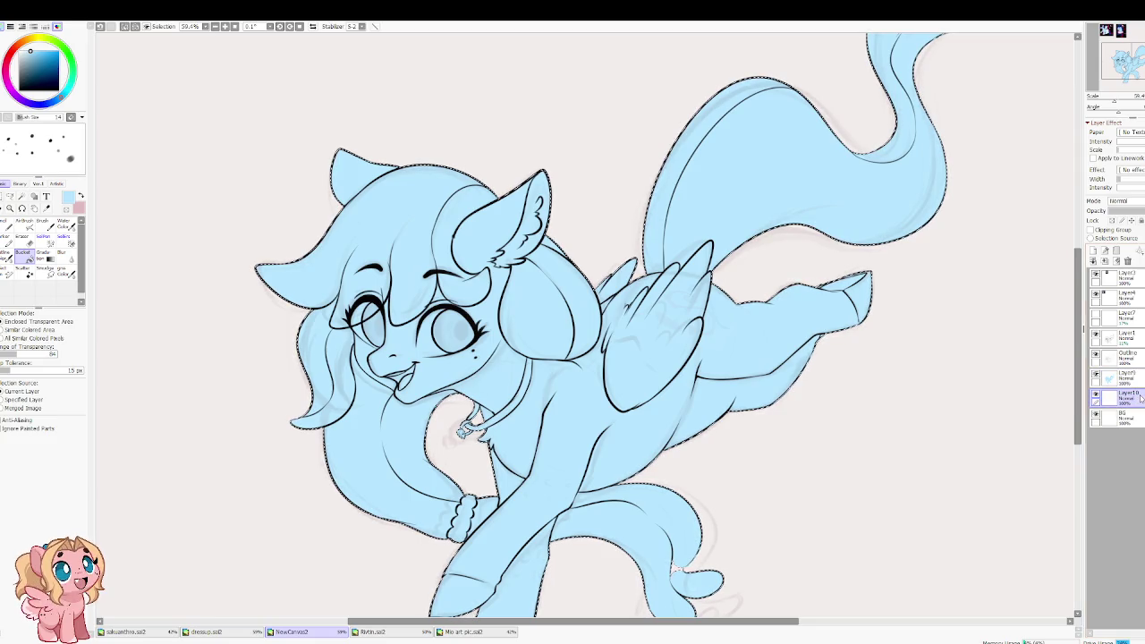
pyautogui.moveTo(1122, 395); pyautogui.dragTo(1118, 375)
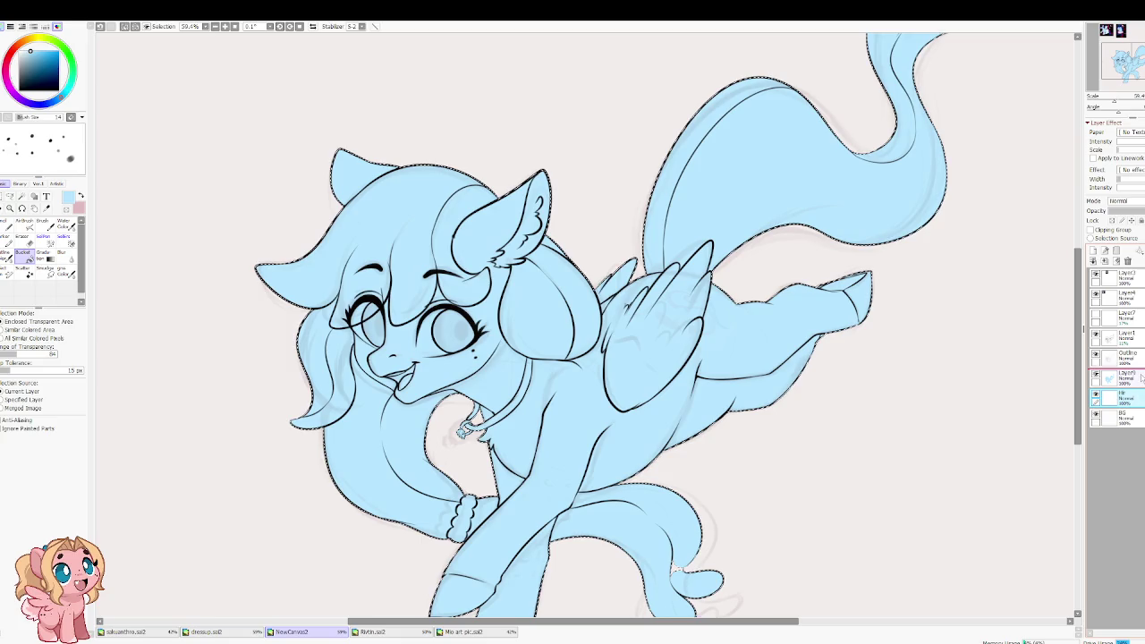
# Step: Sample the navy mane colour from the reference sheet and return to the Magic Wand
pyautogui.scroll(-1, 560, 179)
pyautogui.scroll(-1, 560, 179)
pyautogui.scroll(2, 373, 168)
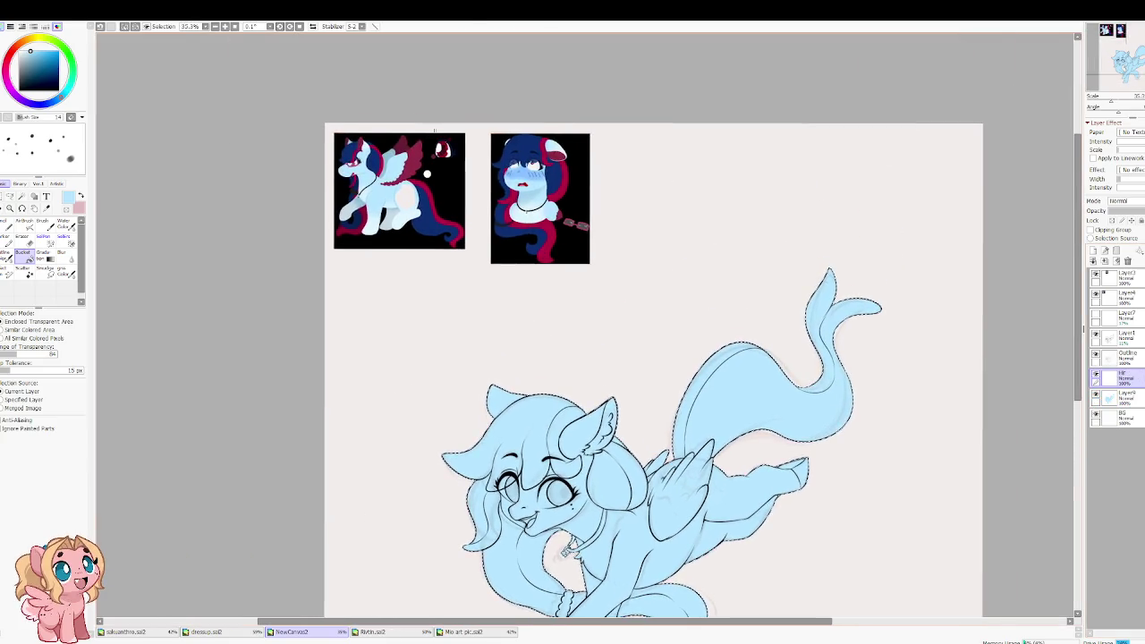
pyautogui.scroll(1, 373, 168)
pyautogui.scroll(1, 373, 168)
pyautogui.keyDown('alt'); pyautogui.click(371, 168); pyautogui.keyUp('alt')
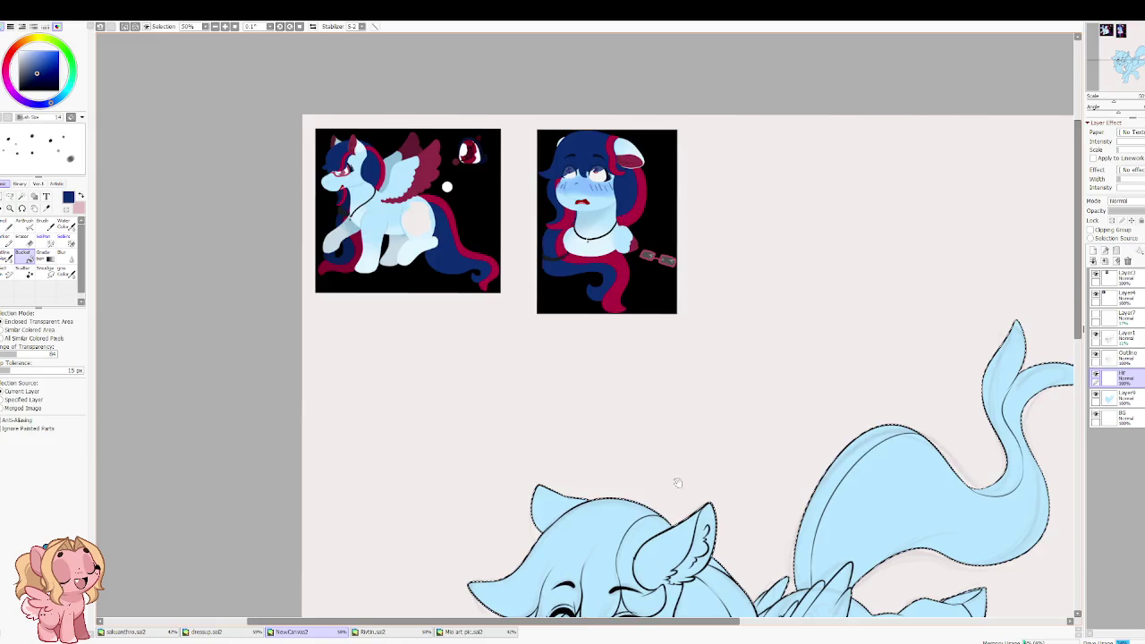
pyautogui.moveTo(678, 478); pyautogui.dragTo(650, 227)
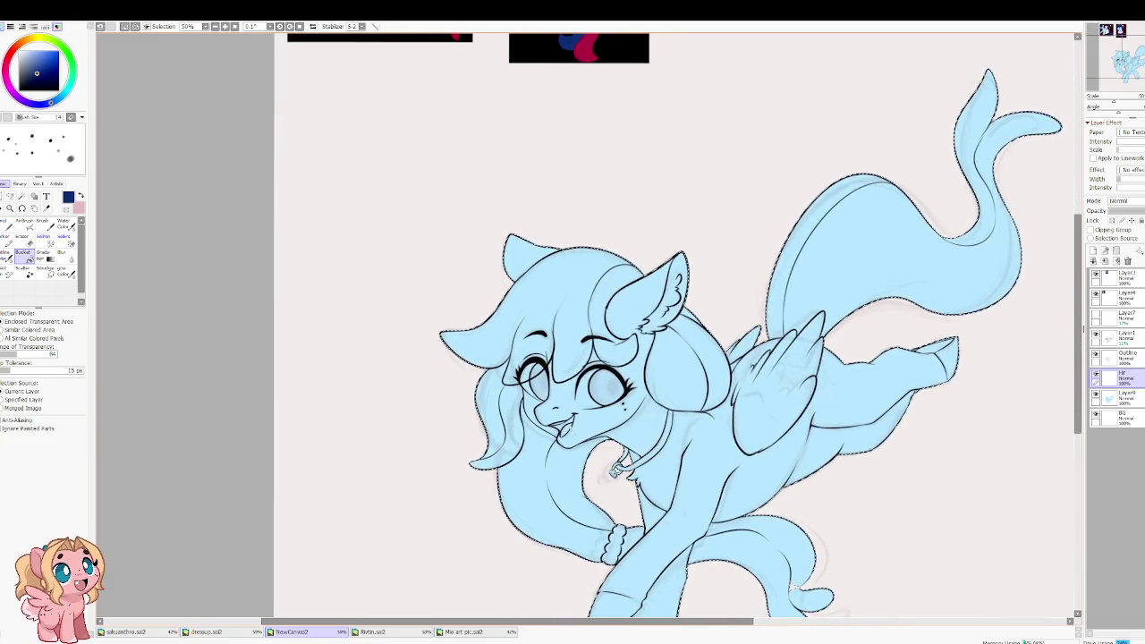
pyautogui.scroll(2, 566, 428)
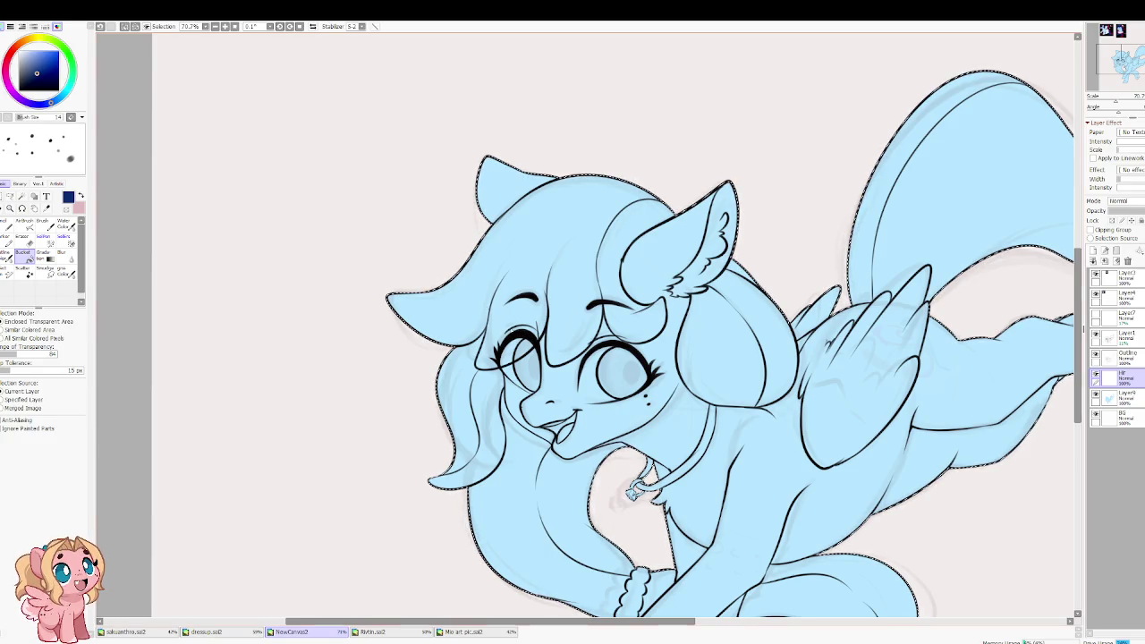
pyautogui.click(22, 197)
pyautogui.click(716, 403)
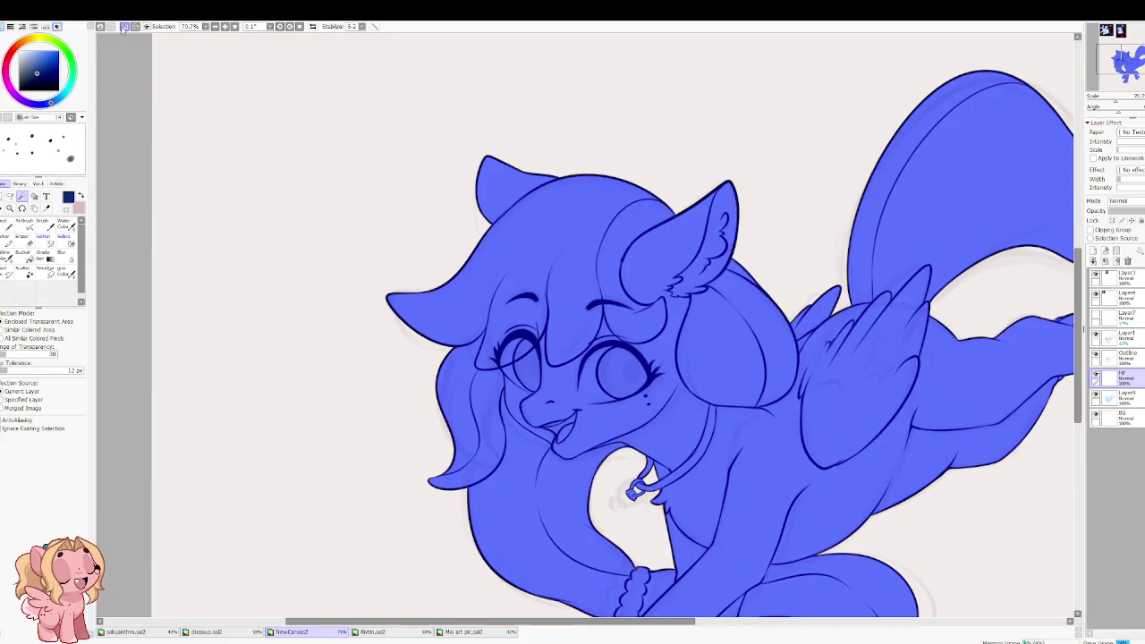
# Step: Clear the selection and, from the Outline layer, select the bangs and right-side hair strands
pyautogui.click(123, 26)
pyautogui.moveTo(626, 358); pyautogui.dragTo(524, 300)
pyautogui.click(1114, 358)
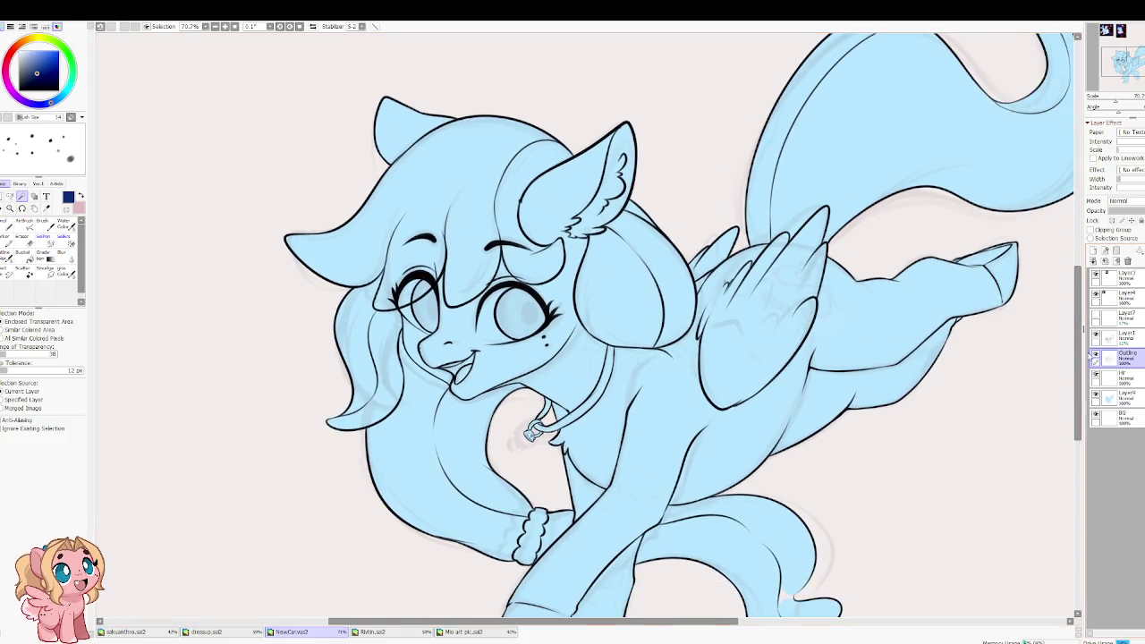
pyautogui.click(441, 211)
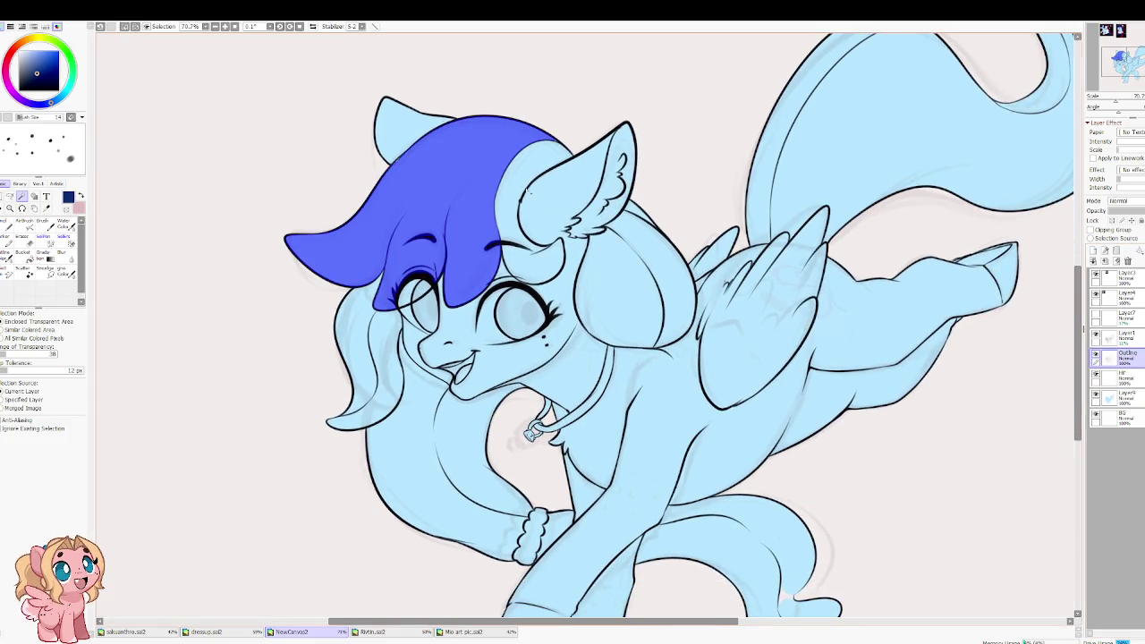
pyautogui.click(527, 191)
pyautogui.click(533, 260)
pyautogui.click(600, 296)
pyautogui.click(658, 286)
pyautogui.click(638, 212)
# Step: Add the left mane, scrunchie gap and every tail section, including the tip, to the selection
pyautogui.click(381, 343)
pyautogui.click(367, 403)
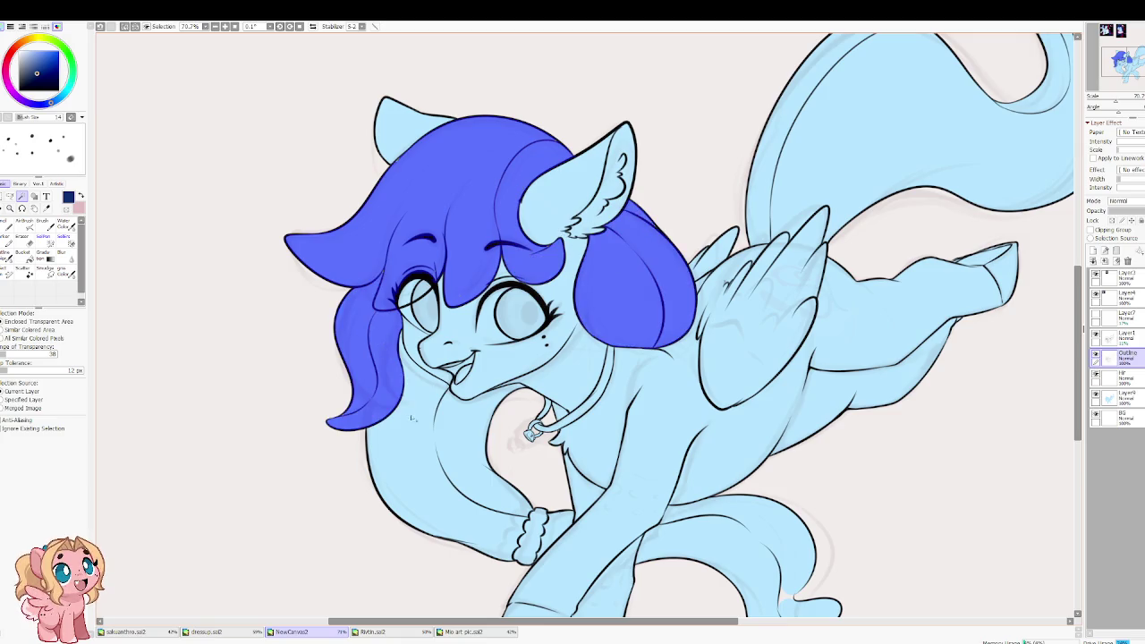
pyautogui.click(466, 433)
pyautogui.moveTo(482, 445); pyautogui.dragTo(406, 301)
pyautogui.click(488, 385)
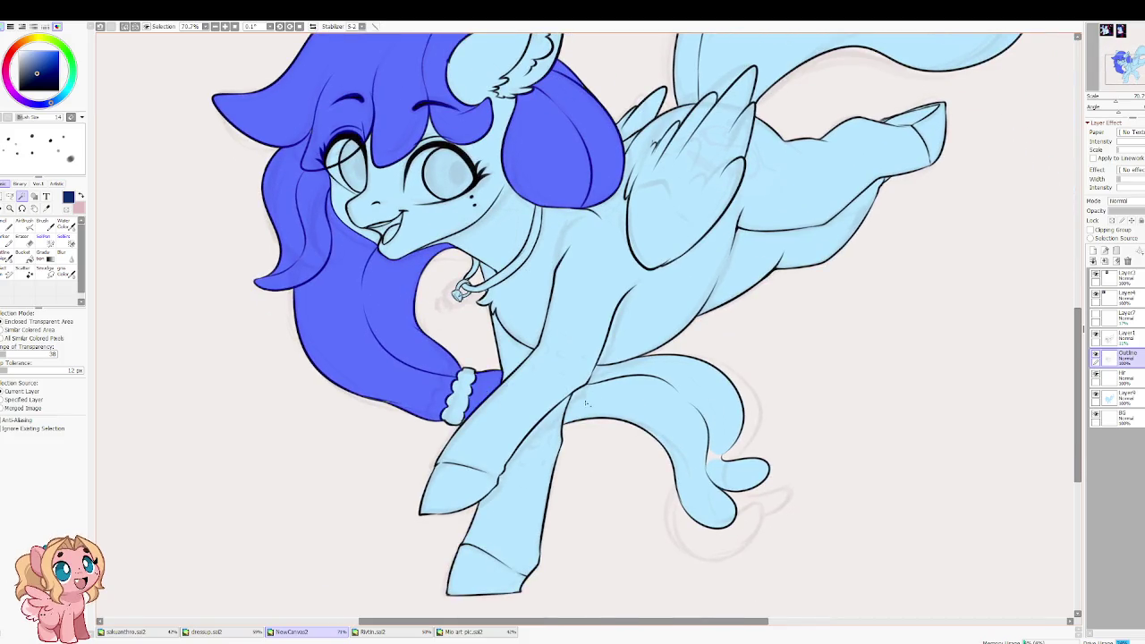
pyautogui.click(667, 383)
pyautogui.moveTo(667, 291); pyautogui.dragTo(523, 464)
pyautogui.click(591, 178)
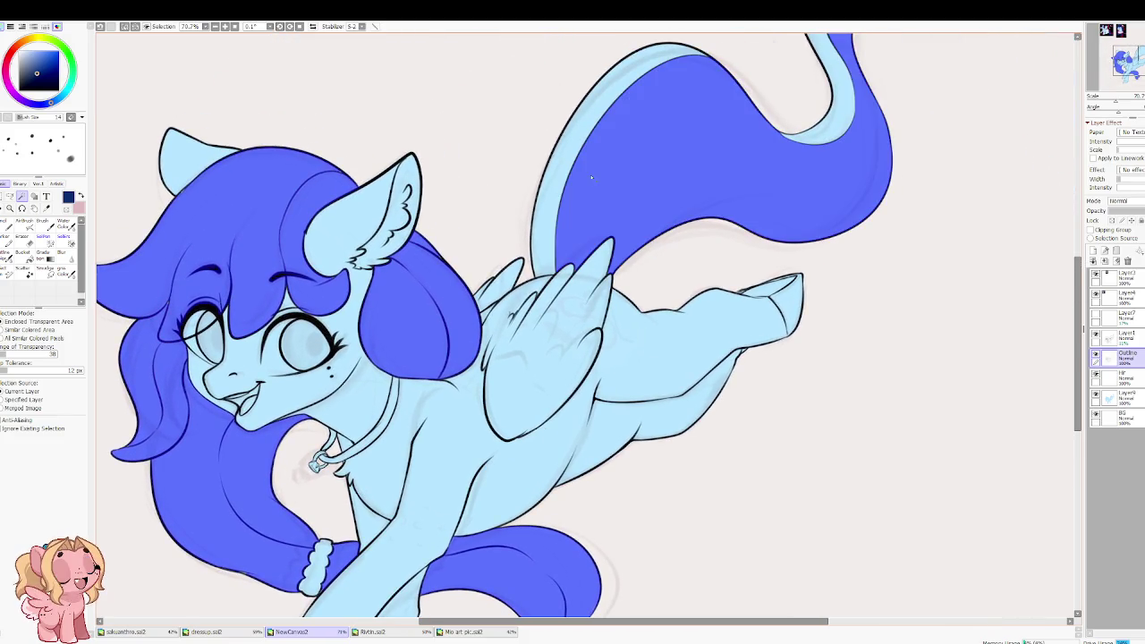
pyautogui.click(552, 188)
pyautogui.moveTo(660, 174); pyautogui.dragTo(445, 380)
pyautogui.click(613, 303)
pyautogui.click(586, 174)
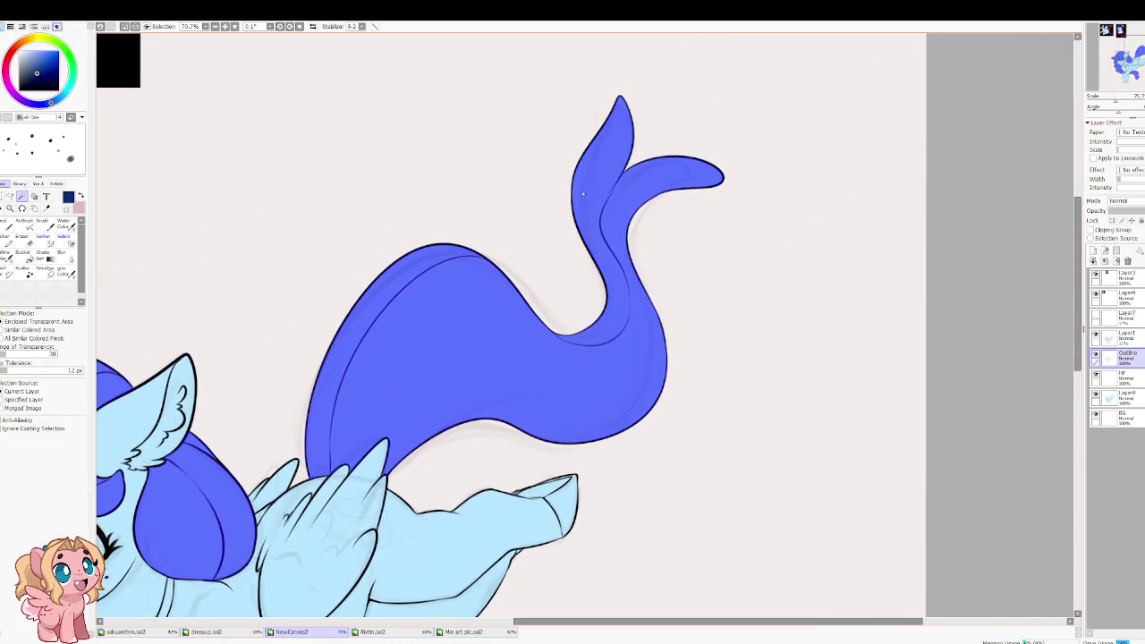
pyautogui.scroll(-3, 388, 270)
pyautogui.moveTo(351, 284); pyautogui.dragTo(594, 169)
pyautogui.scroll(3, 342, 371)
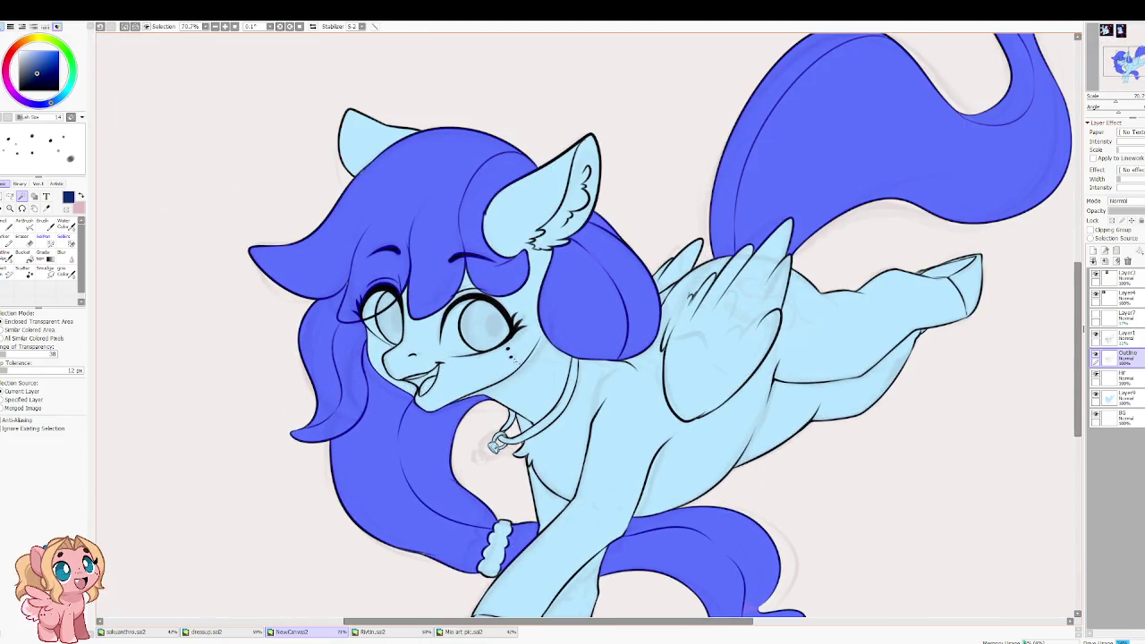
# Step: Bucket-fill the mane and tail selection navy on the colour layer below Outline
pyautogui.press('g')
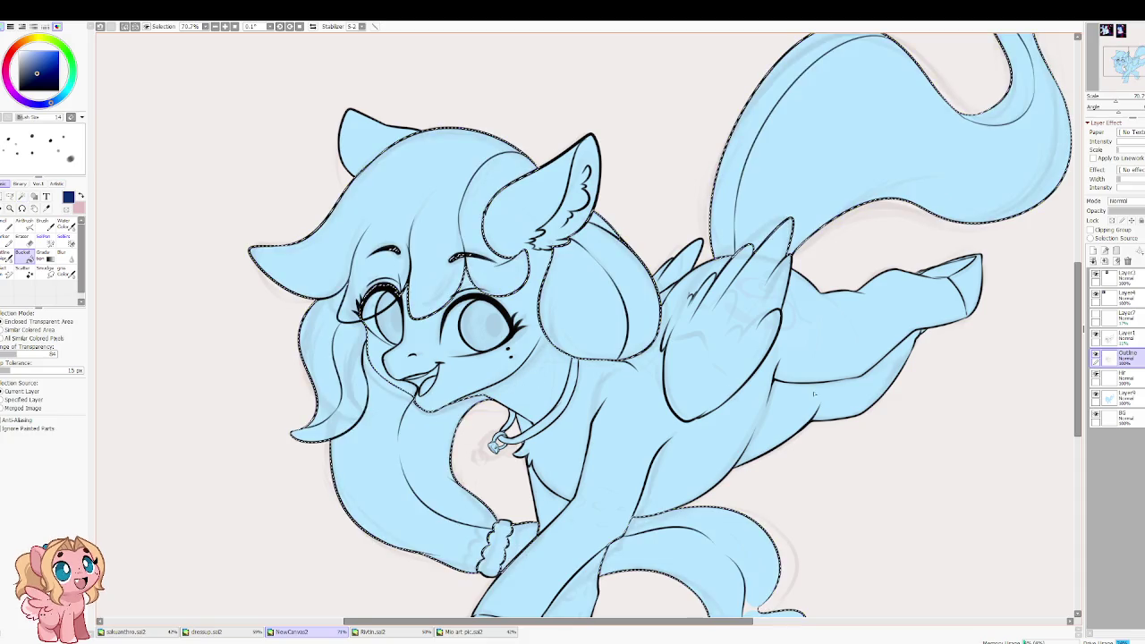
pyautogui.click(1125, 378)
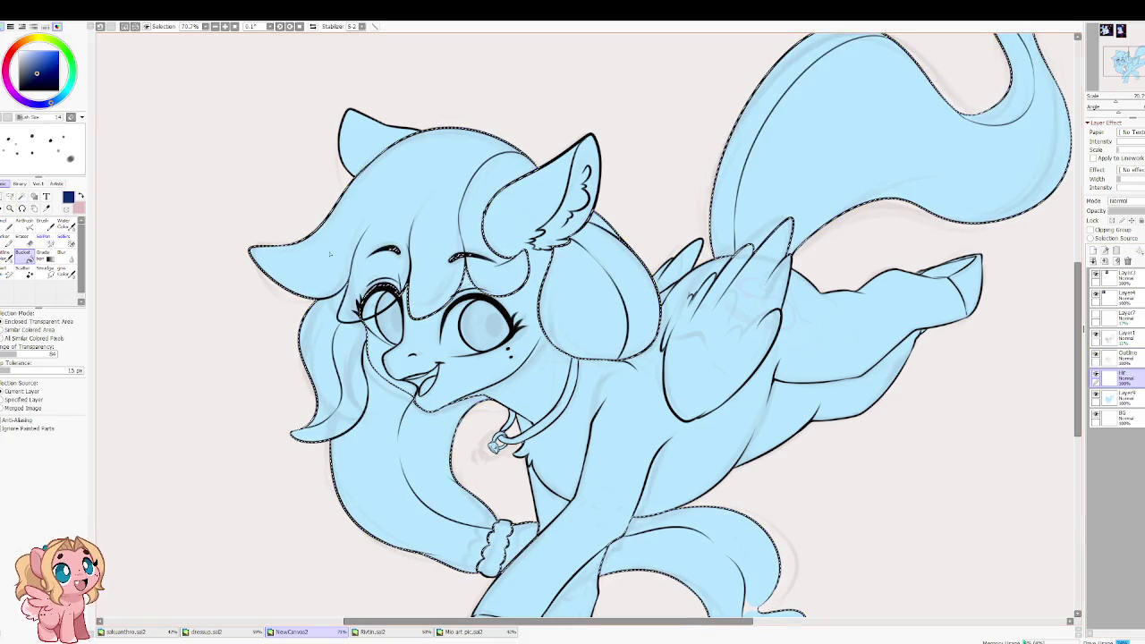
pyautogui.click(466, 241)
# Step: Sample the light-blue body colour from the reference images
pyautogui.scroll(-2, 468, 242)
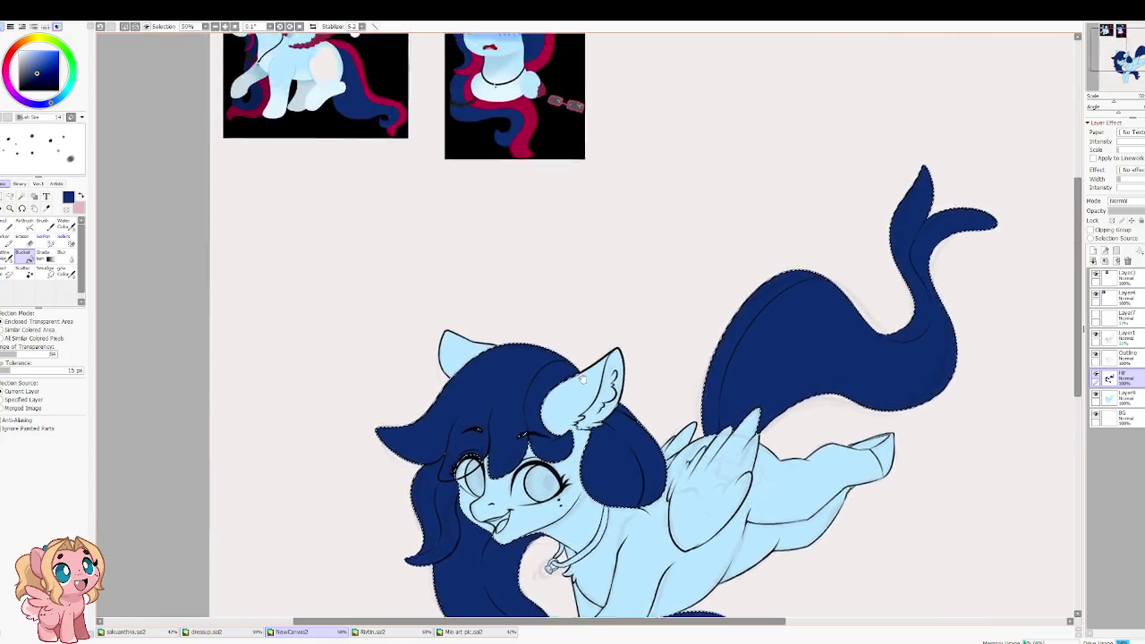
pyautogui.moveTo(468, 242); pyautogui.dragTo(567, 522)
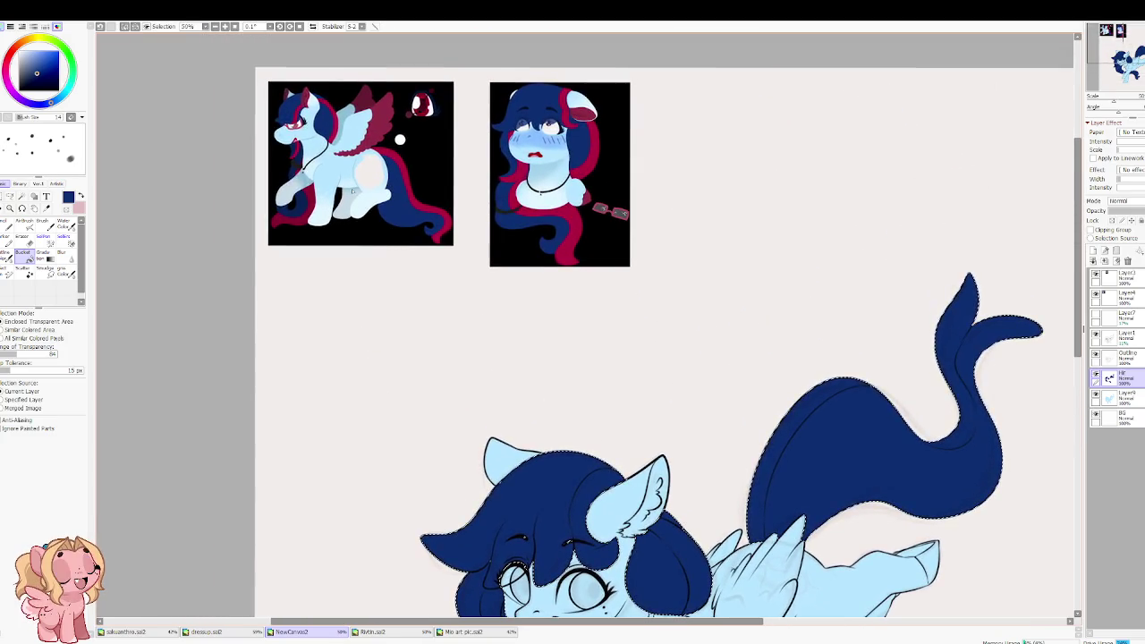
pyautogui.scroll(1, 309, 207)
pyautogui.scroll(3, 309, 207)
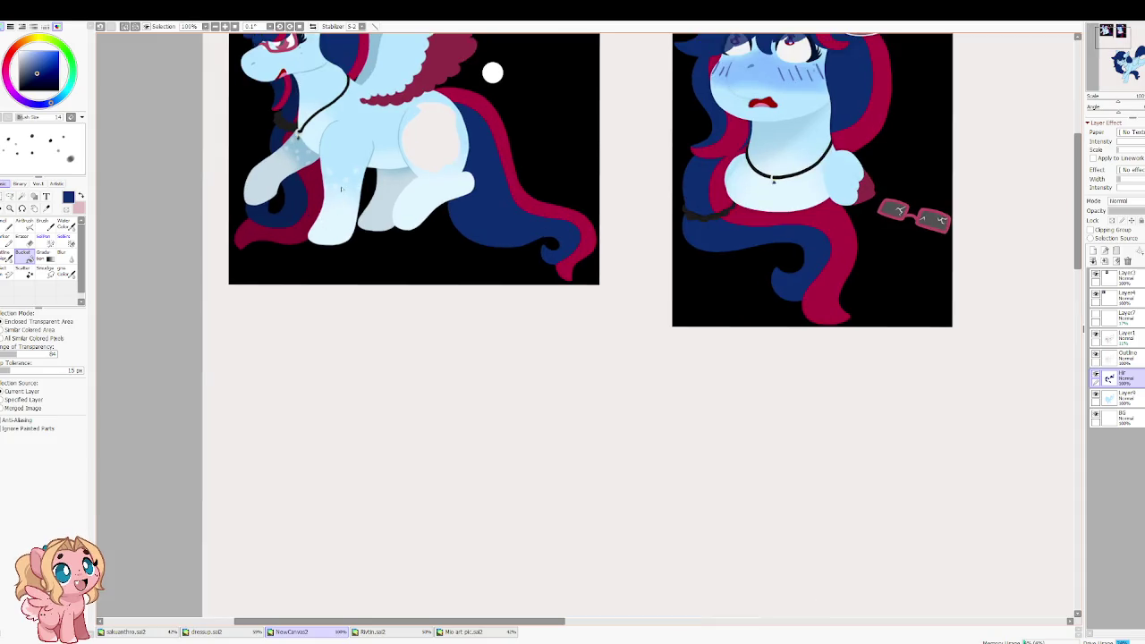
pyautogui.scroll(2, 341, 176)
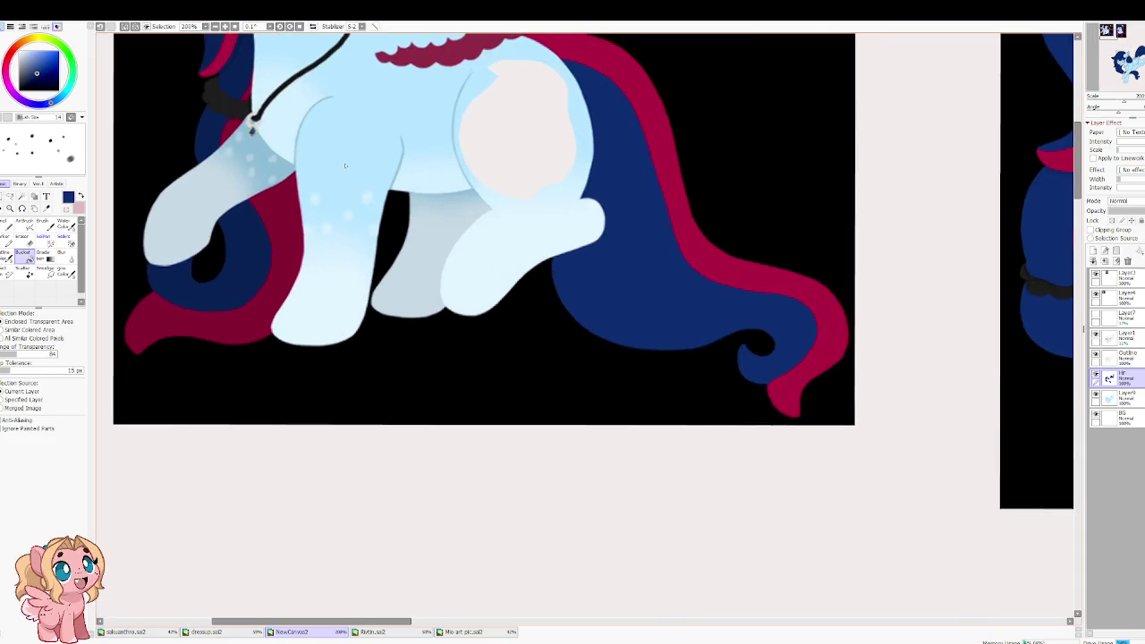
pyautogui.keyDown('alt'); pyautogui.click(456, 197); pyautogui.keyUp('alt')
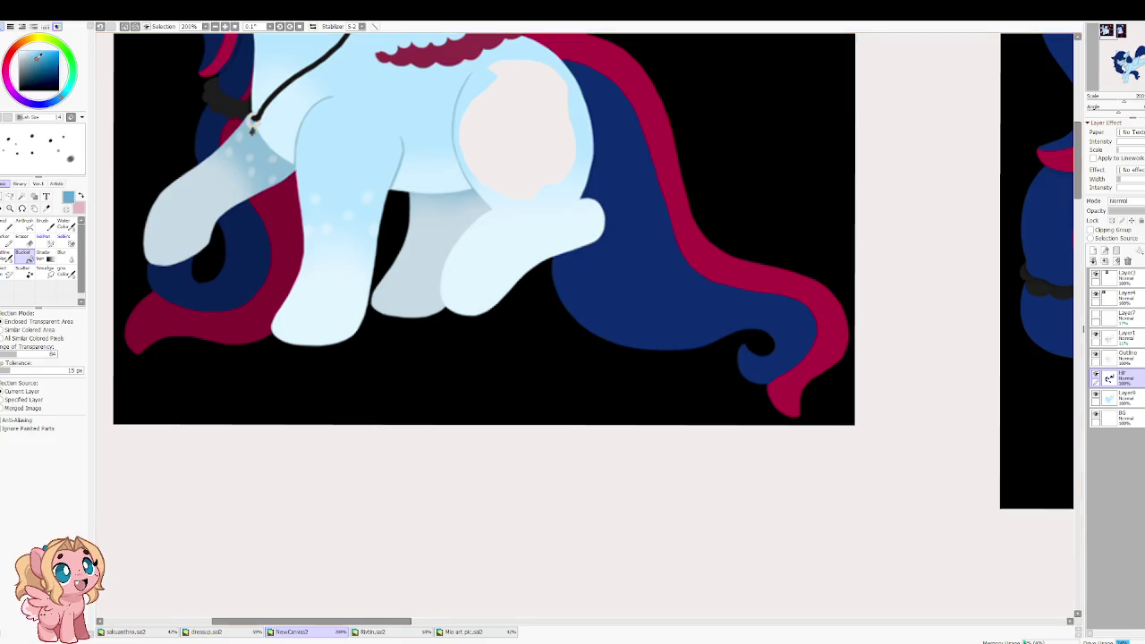
pyautogui.scroll(-2, 251, 131)
pyautogui.scroll(-2, 495, 200)
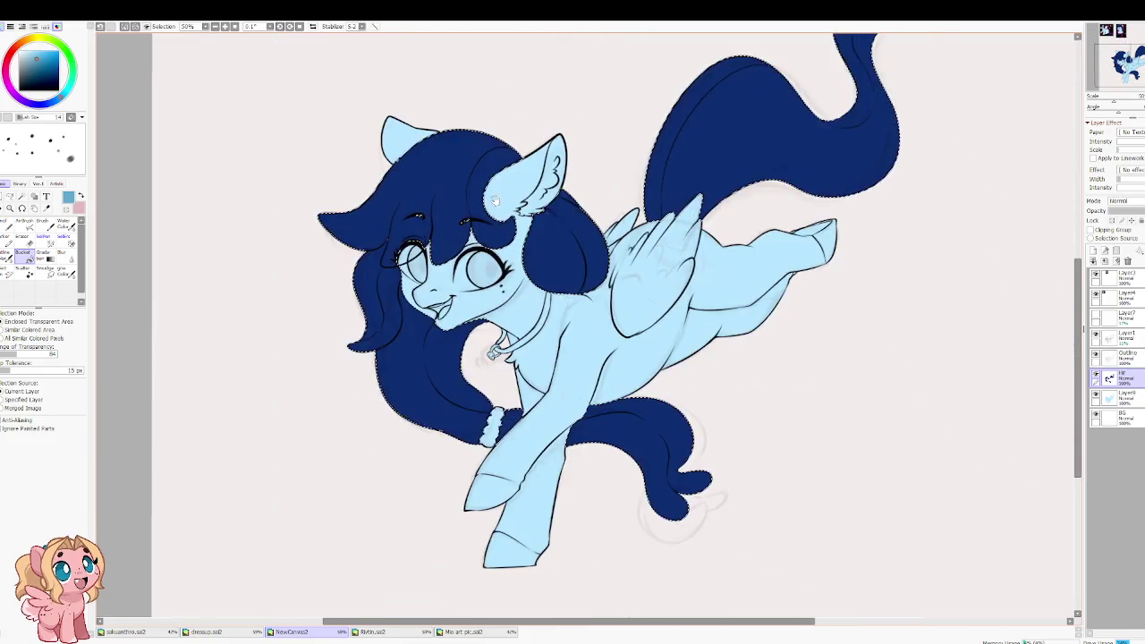
pyautogui.scroll(1, 495, 201)
# Step: Deselect the hair, make Layer4 current and eyedrop the mane's navy with a size-70 brush
pyautogui.press('b')
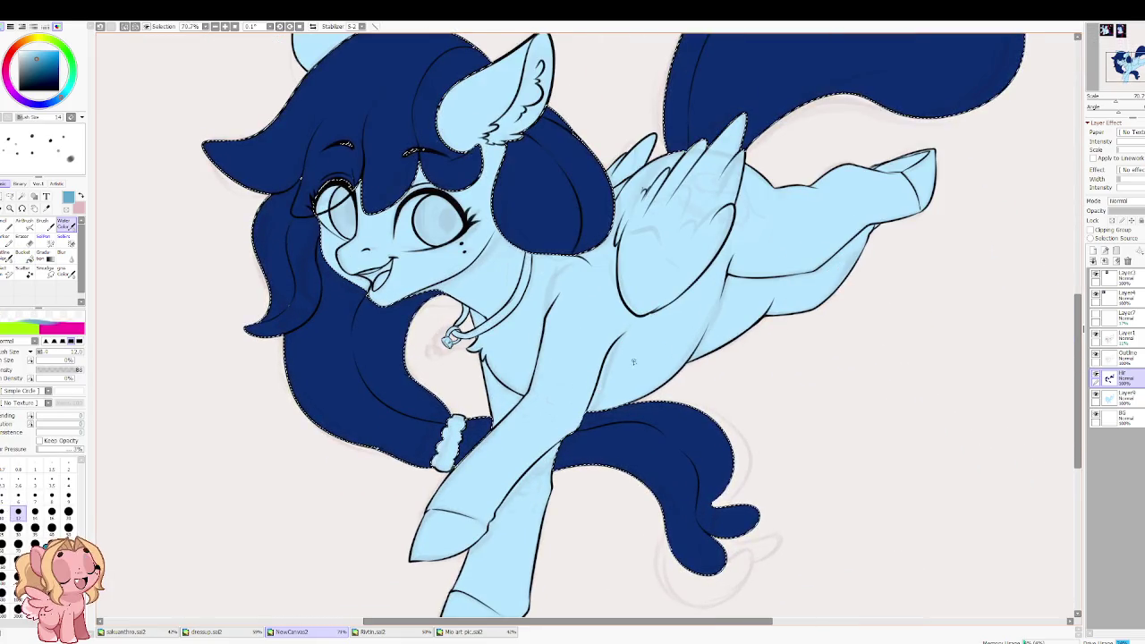
pyautogui.press(']')
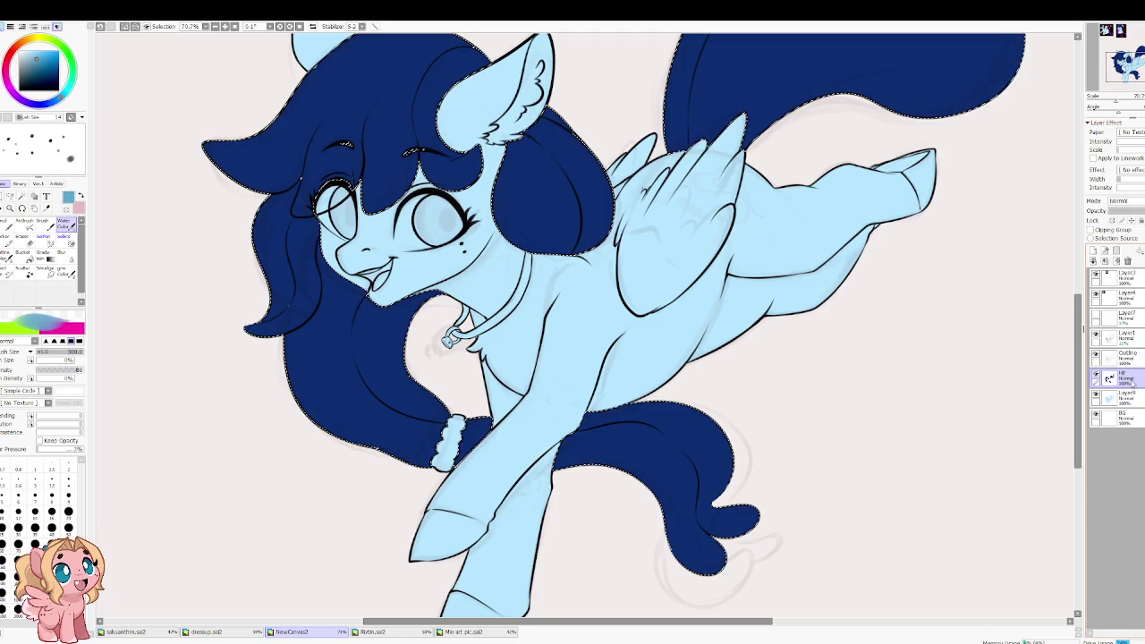
pyautogui.click(1123, 396)
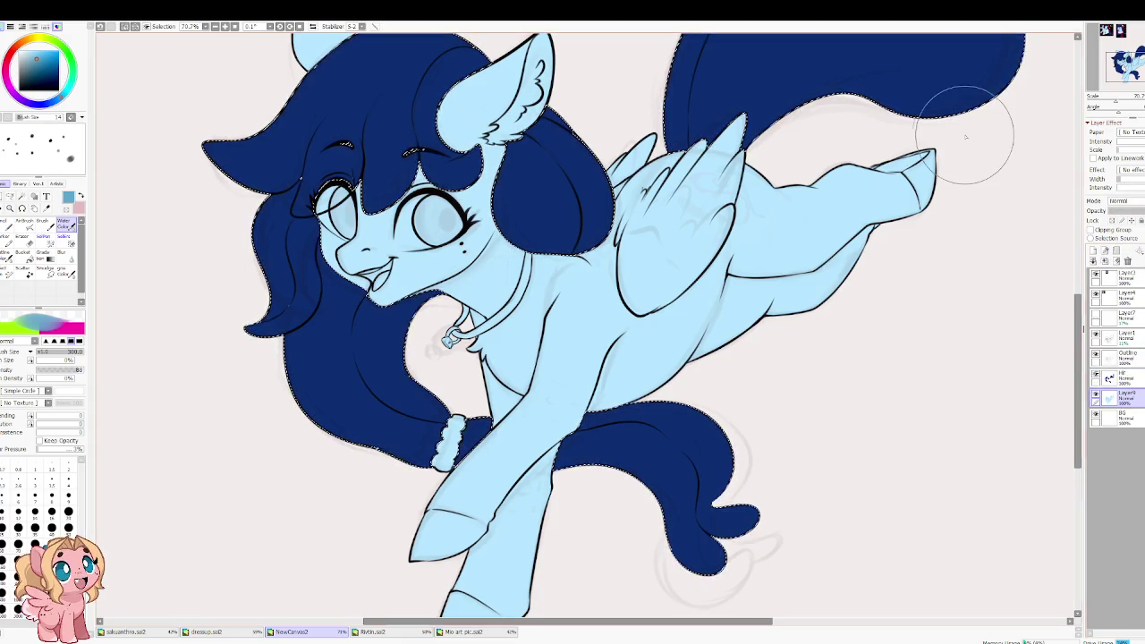
pyautogui.click(125, 28)
pyautogui.scroll(3, 312, 122)
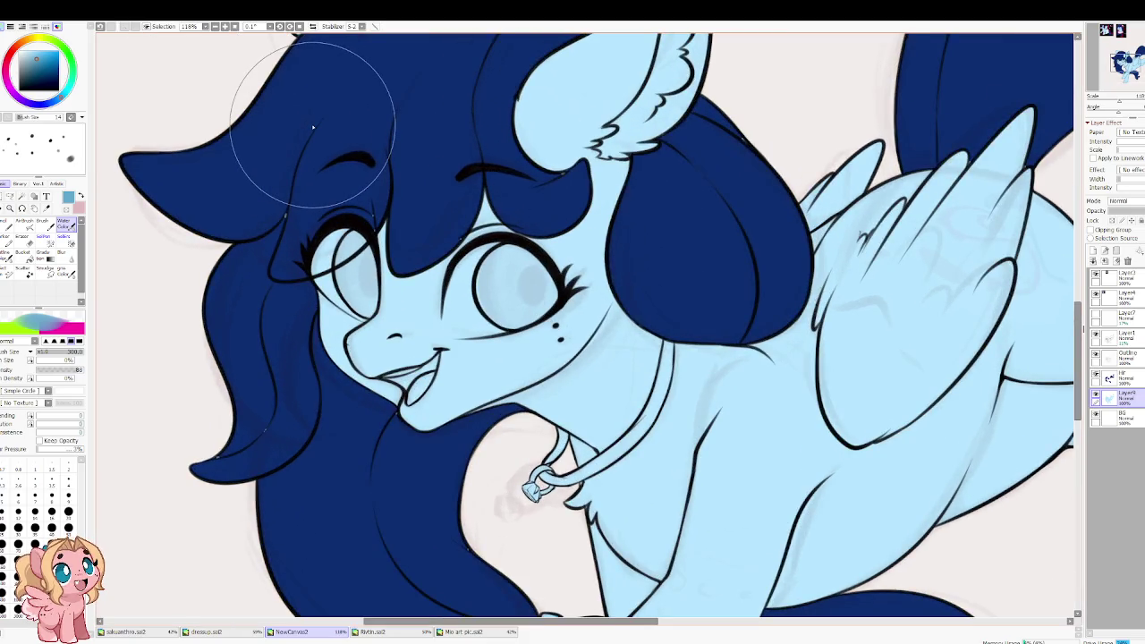
pyautogui.press('x')
pyautogui.rightClick(235, 152)
pyautogui.click(18, 543)
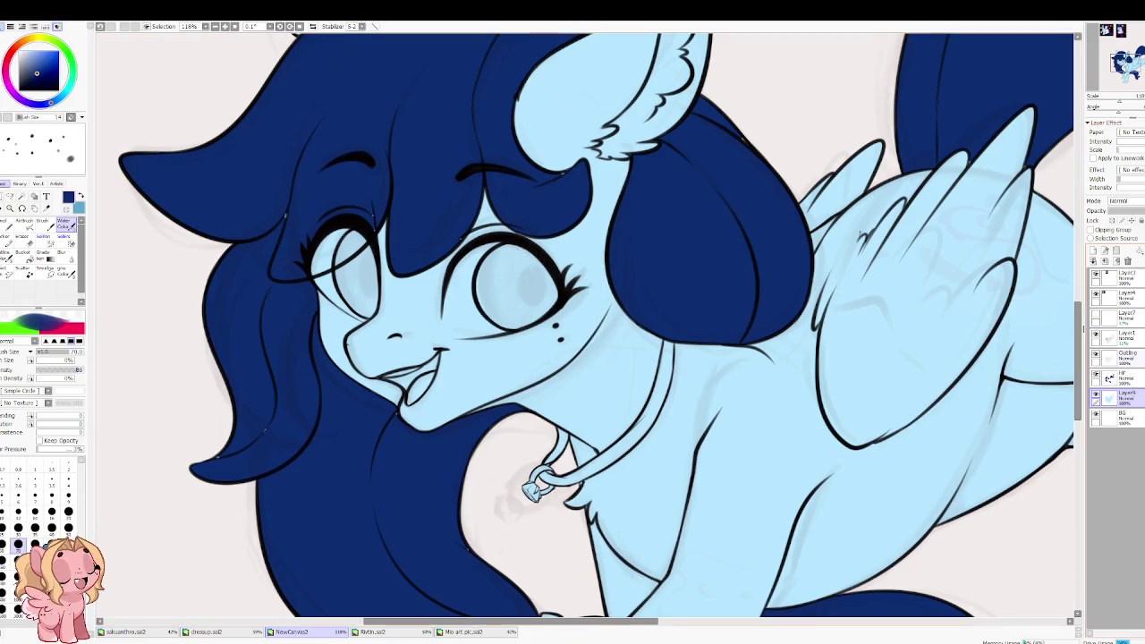
pyautogui.moveTo(270, 216); pyautogui.dragTo(399, 323)
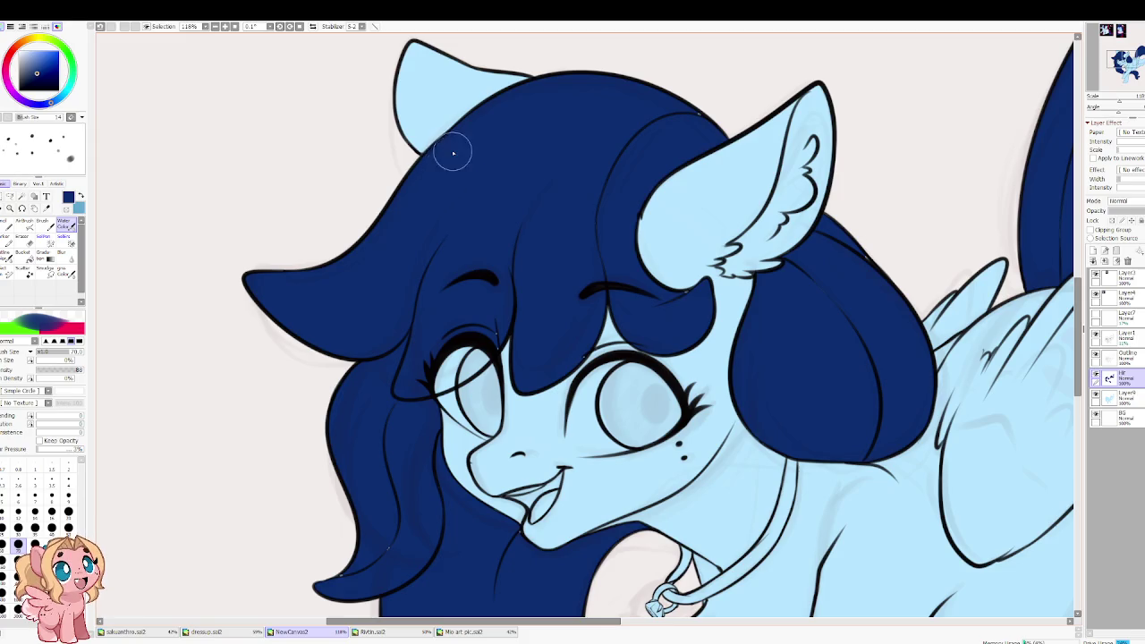
# Step: Switch to the Water Color brush and set its size to 14
pyautogui.press('n')
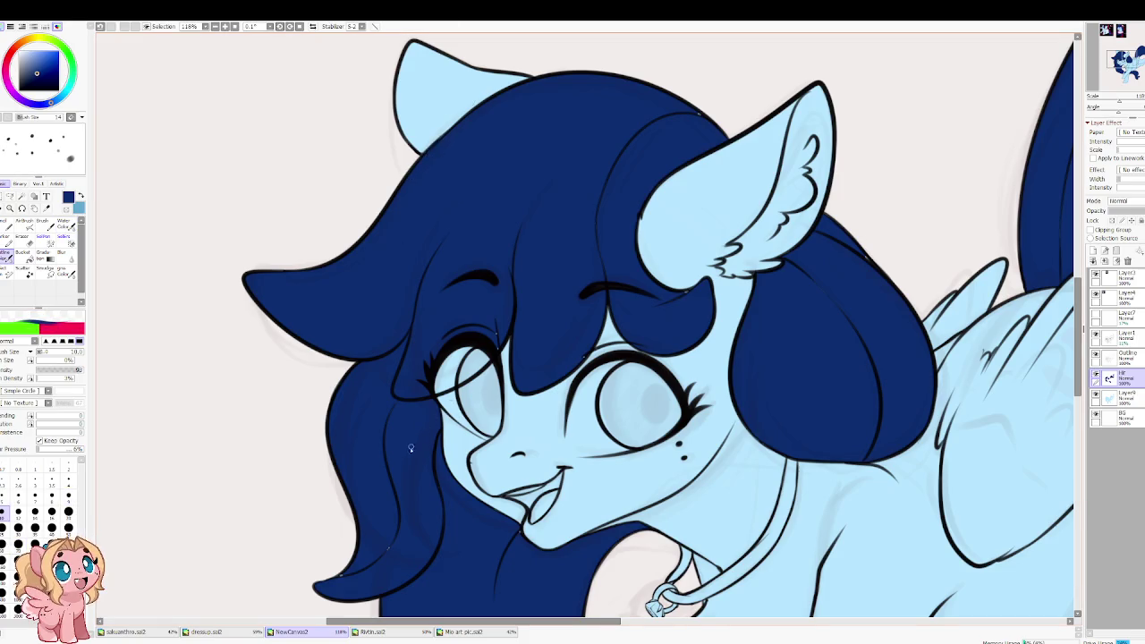
pyautogui.press(']')
pyautogui.press(']')
pyautogui.press(']')
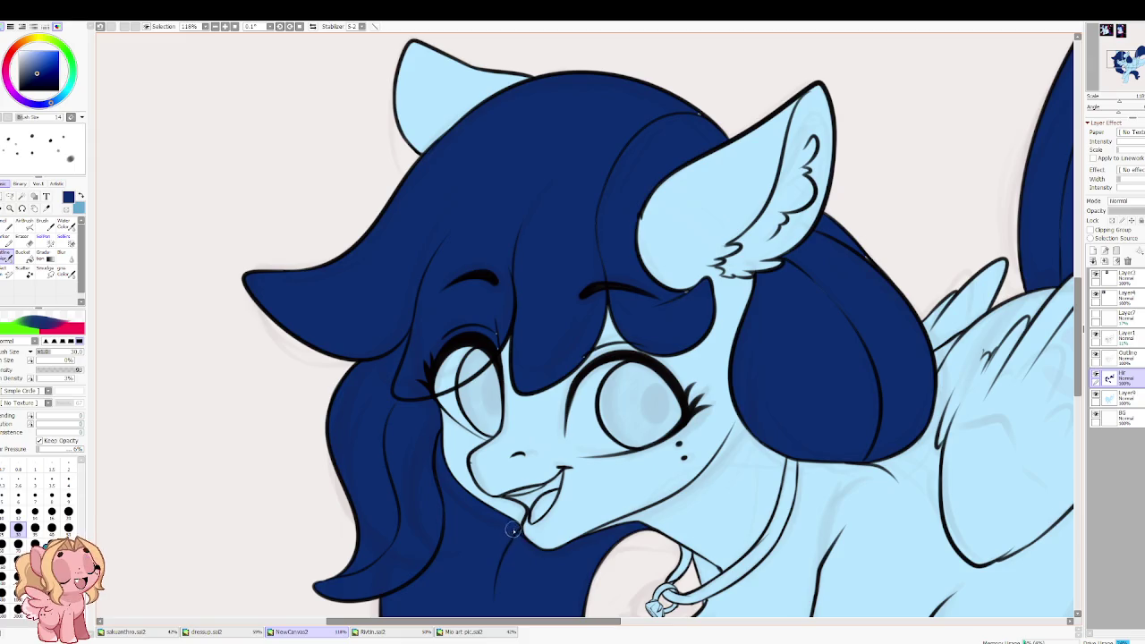
pyautogui.scroll(1, 505, 510)
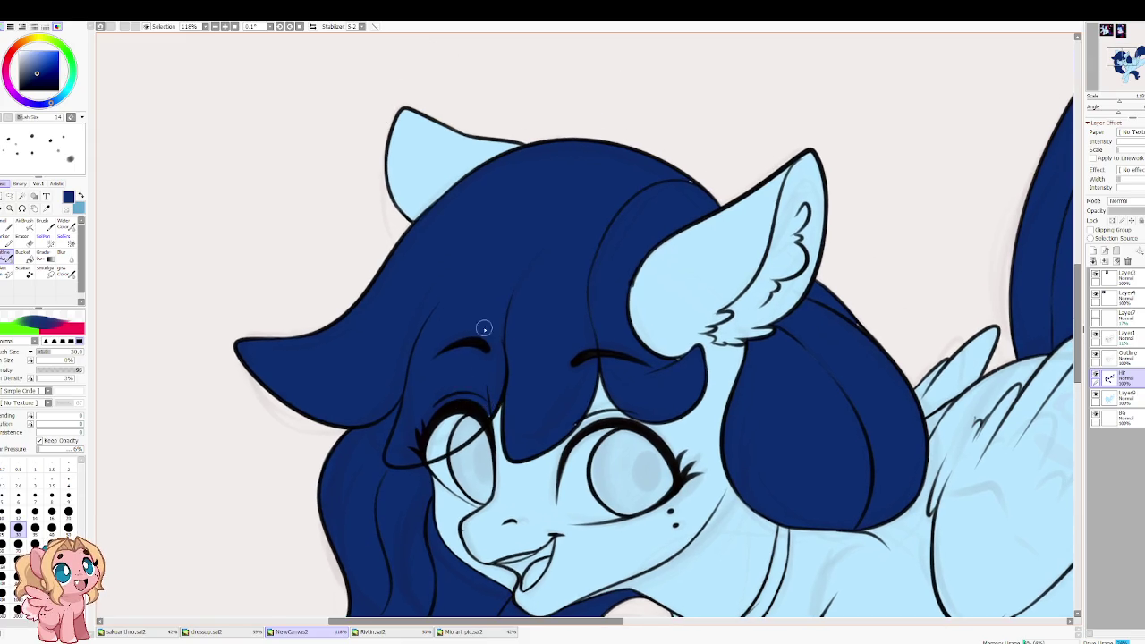
pyautogui.press('[')
pyautogui.press('[')
pyautogui.press('[')
pyautogui.press('[')
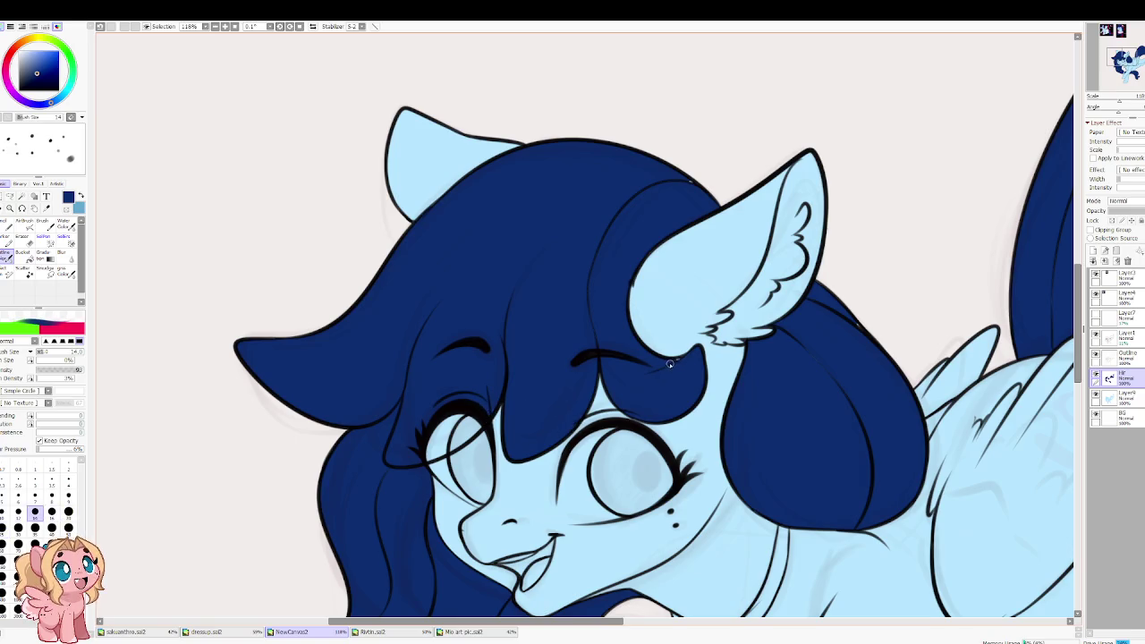
# Step: Rotate, zoom and pan along the back, mane and tail, then turn the face upright
pyautogui.moveTo(681, 359); pyautogui.dragTo(559, 410)
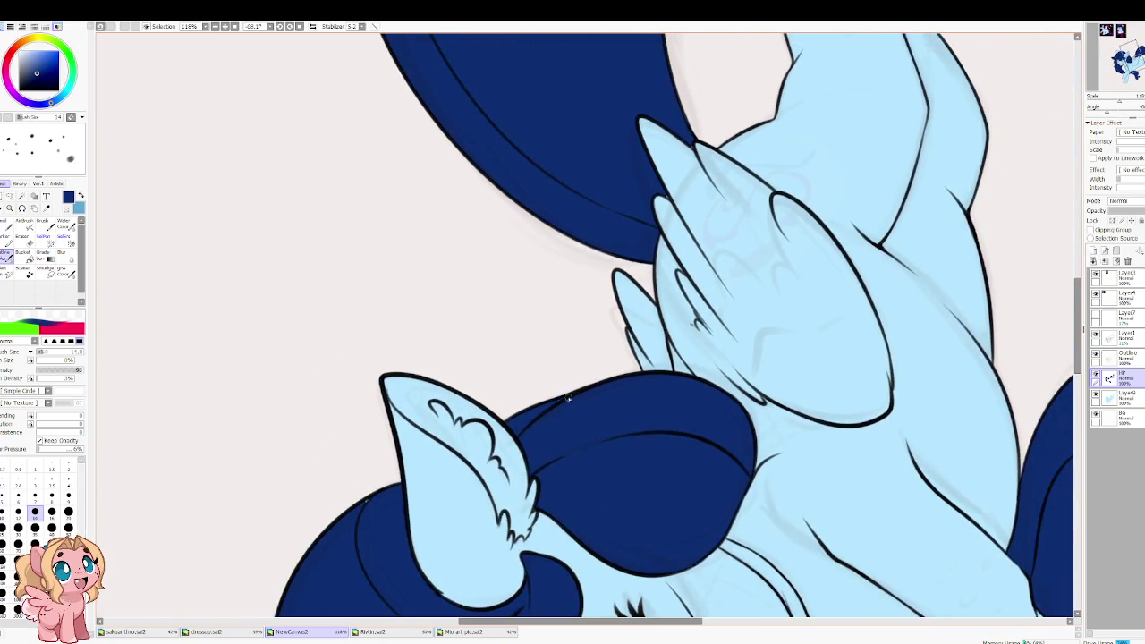
pyautogui.moveTo(574, 396); pyautogui.dragTo(512, 335)
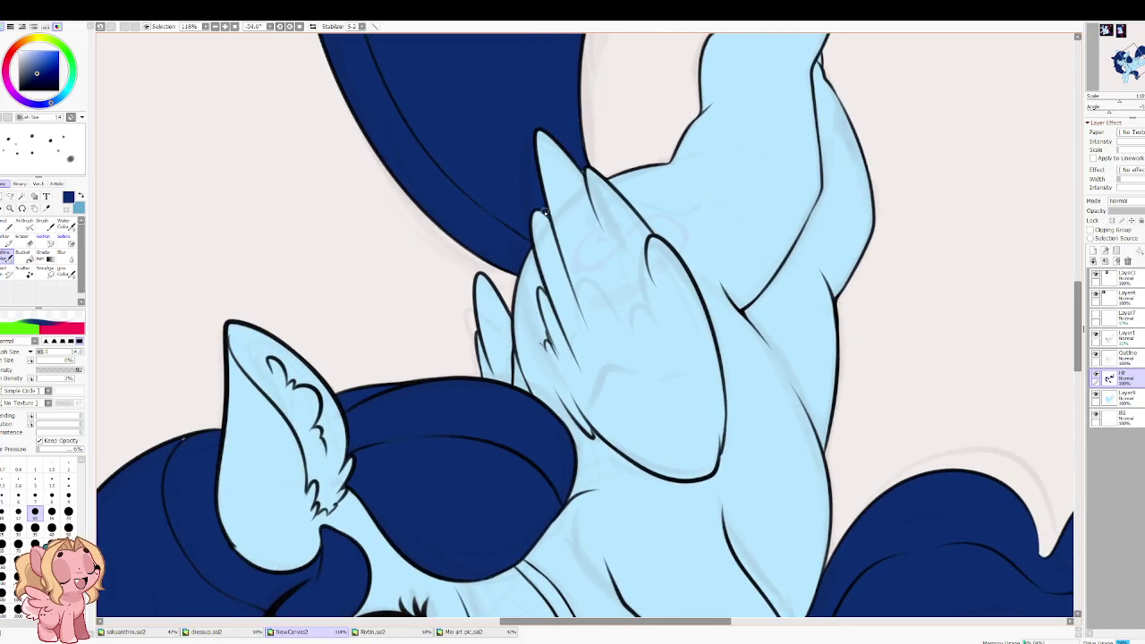
pyautogui.moveTo(487, 201)
pyautogui.mouseDown()
pyautogui.moveTo(537, 450)
pyautogui.moveTo(527, 377)
pyautogui.mouseUp()
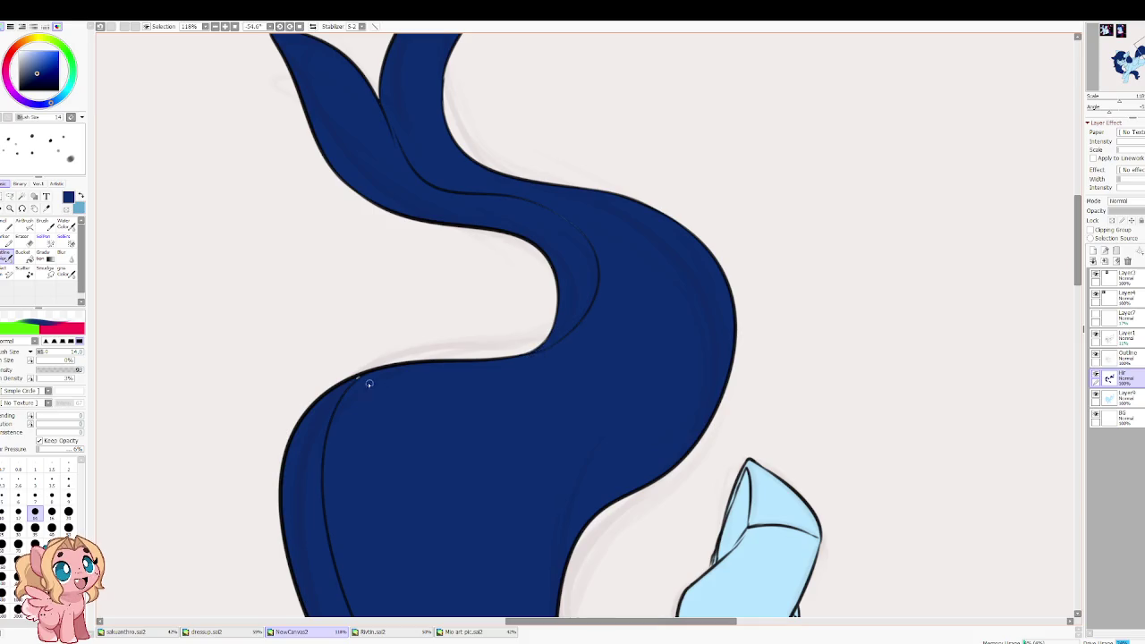
pyautogui.scroll(3, 376, 322)
pyautogui.scroll(3, 411, 376)
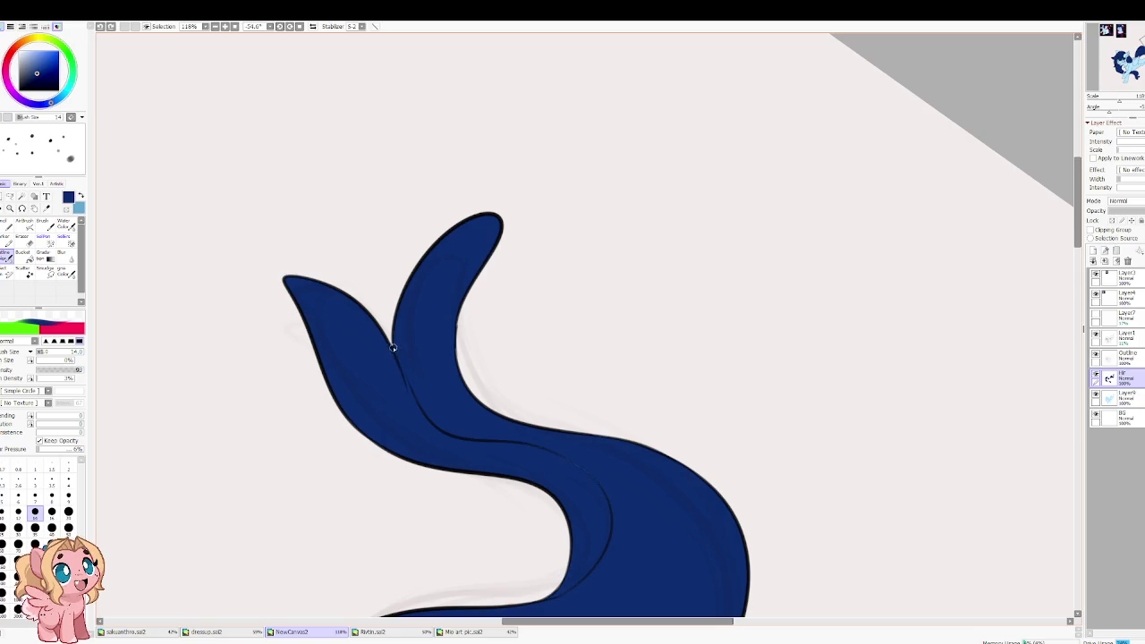
pyautogui.scroll(-4, 447, 393)
pyautogui.scroll(-4, 457, 447)
pyautogui.scroll(-4, 450, 488)
pyautogui.scroll(-4, 661, 300)
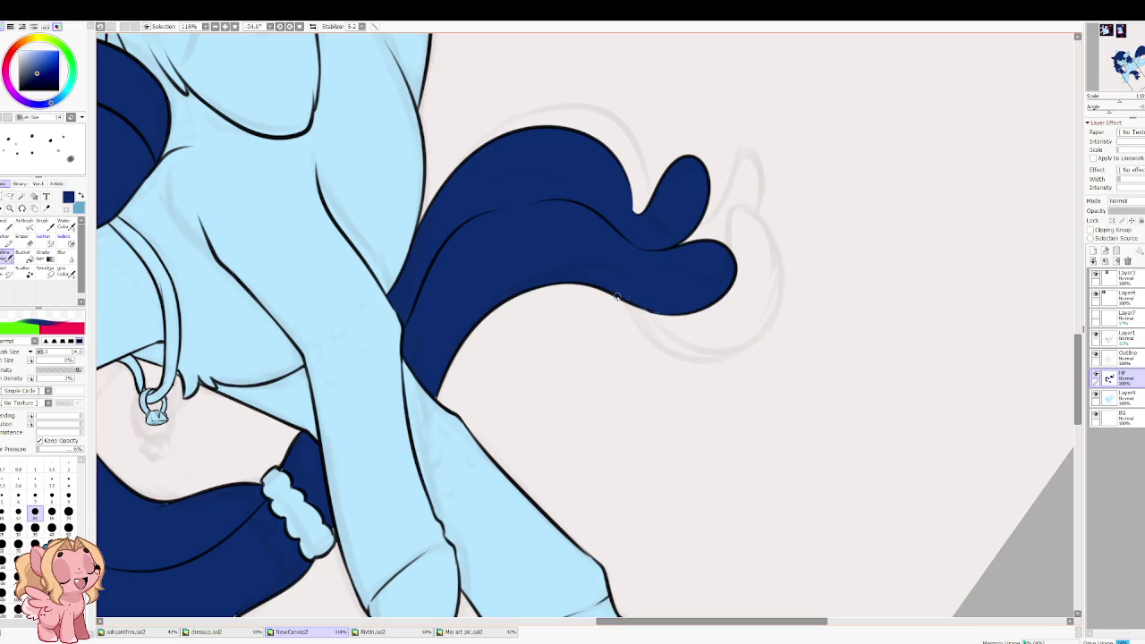
pyautogui.scroll(-3, 334, 385)
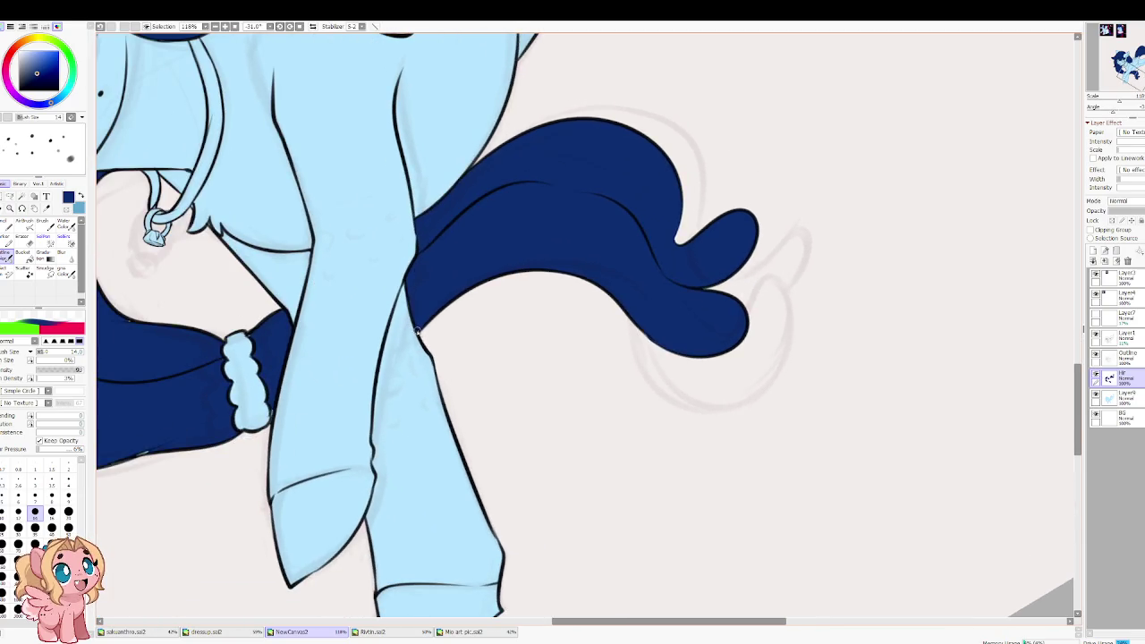
pyautogui.moveTo(286, 326); pyautogui.dragTo(440, 360)
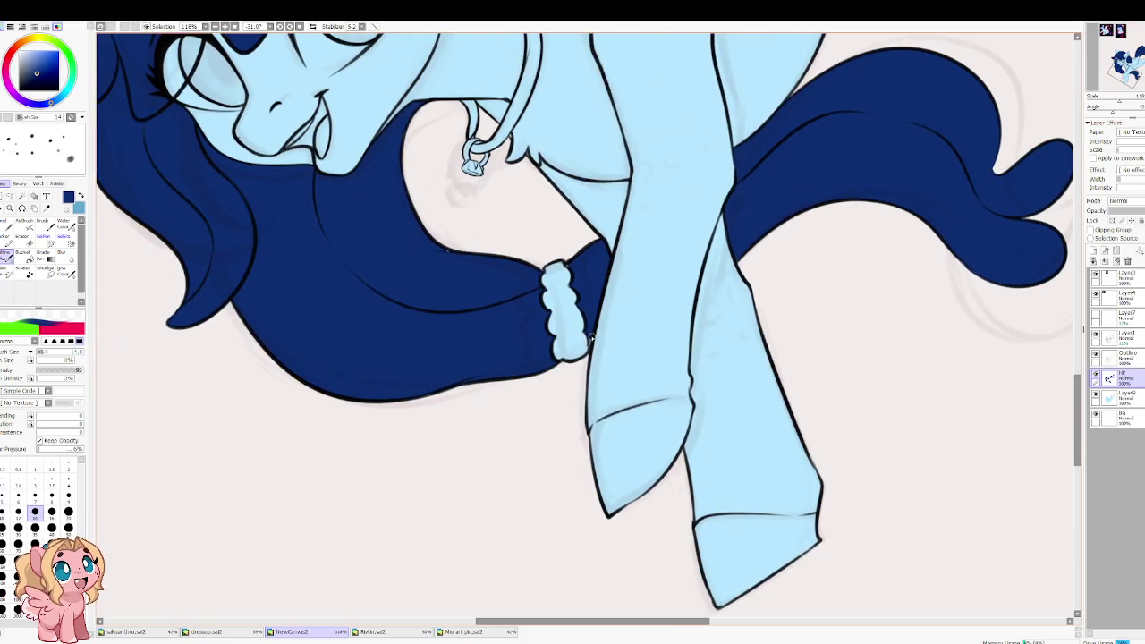
pyautogui.scroll(2, 577, 314)
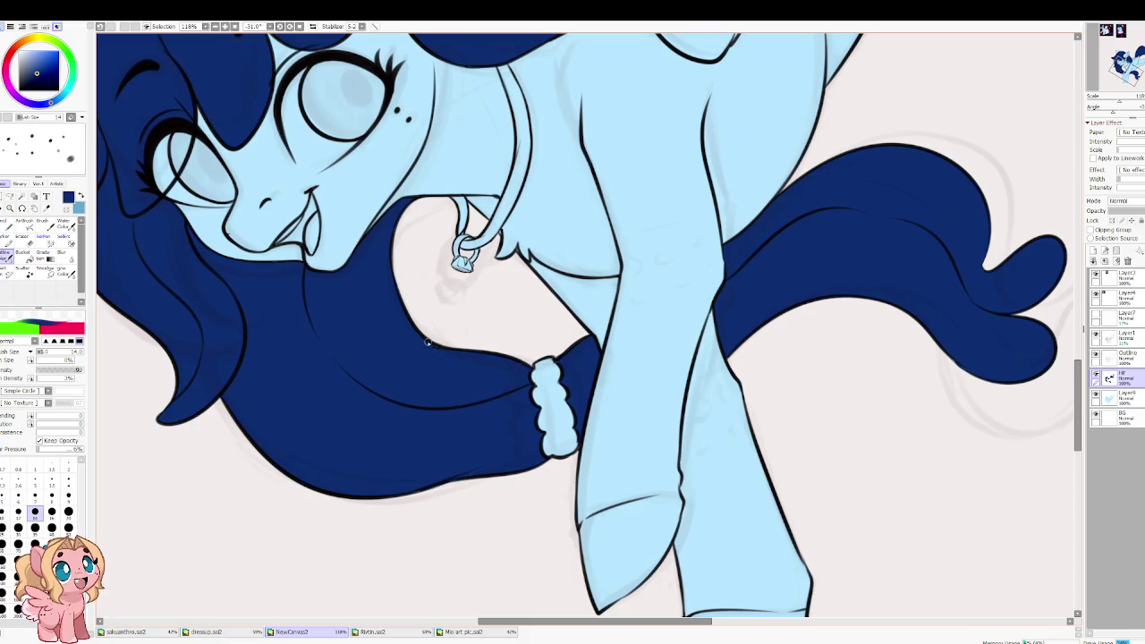
pyautogui.moveTo(315, 333)
pyautogui.mouseDown()
pyautogui.moveTo(312, 255)
pyautogui.moveTo(445, 130)
pyautogui.mouseUp()
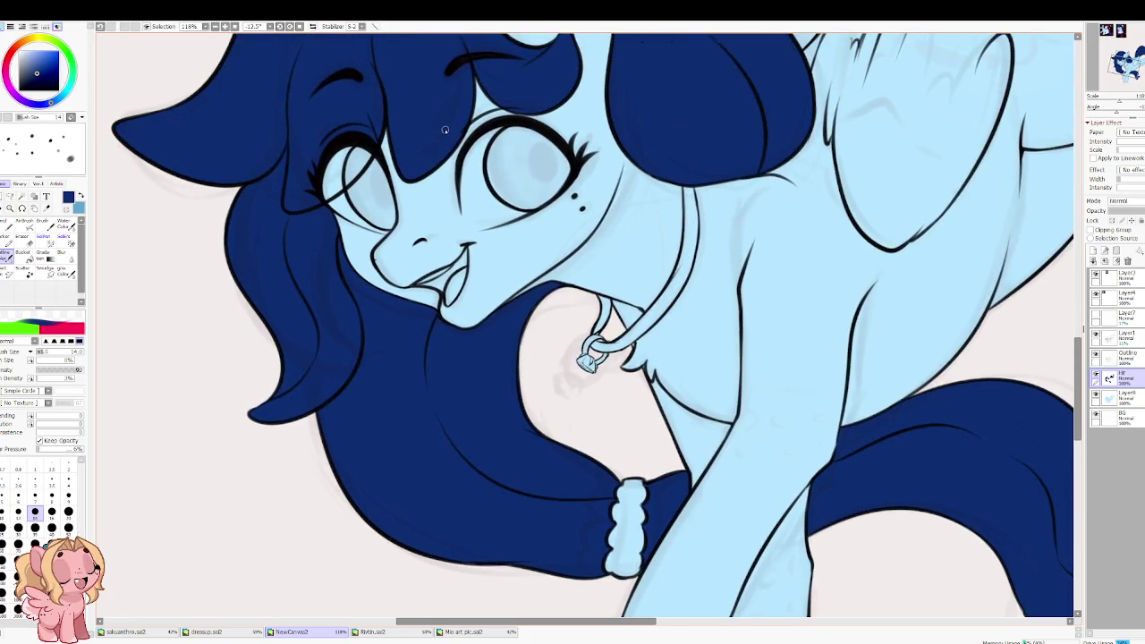
pyautogui.scroll(2, 344, 315)
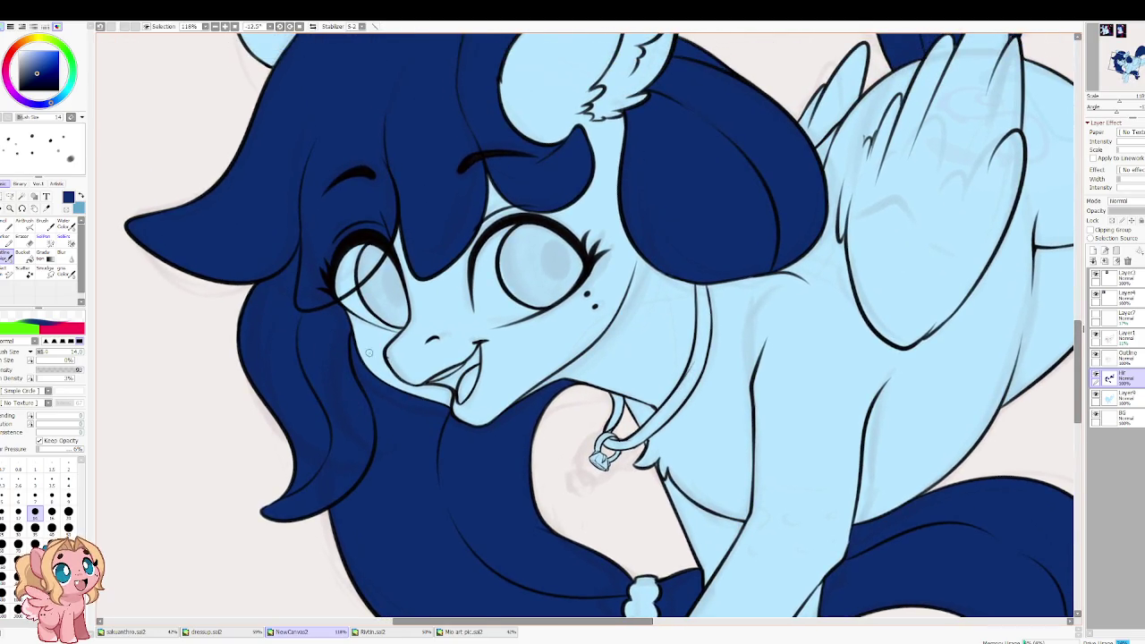
pyautogui.scroll(-2, 368, 354)
pyautogui.scroll(4, 452, 168)
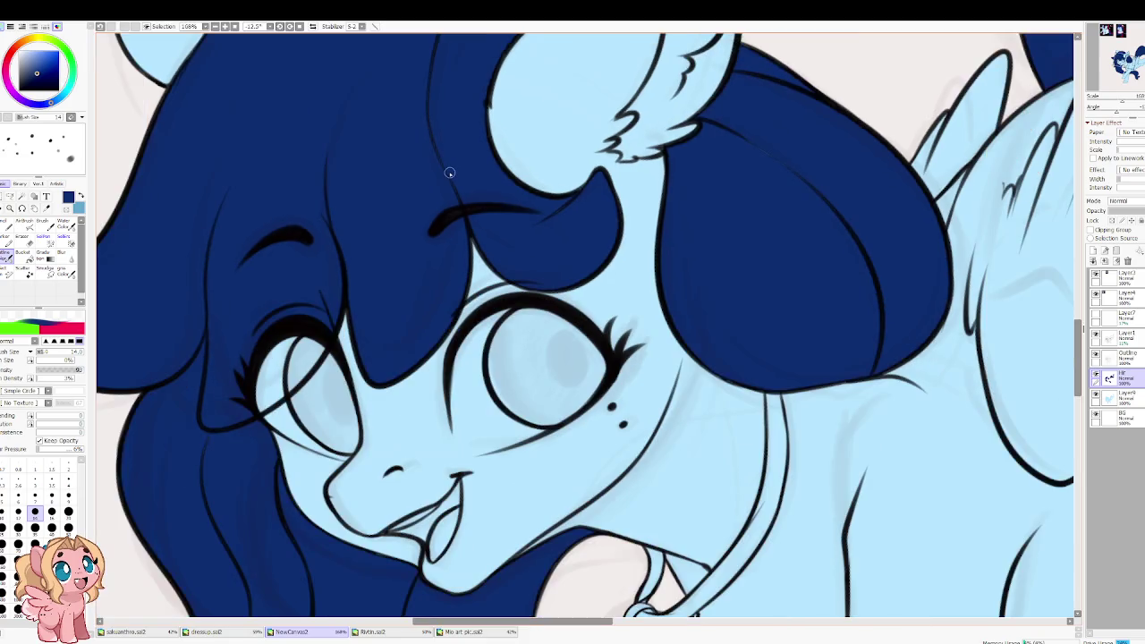
# Step: Switch back to the painting brush at size 30 and bring the forelock into view
pyautogui.press(']')
pyautogui.press(']')
pyautogui.press(']')
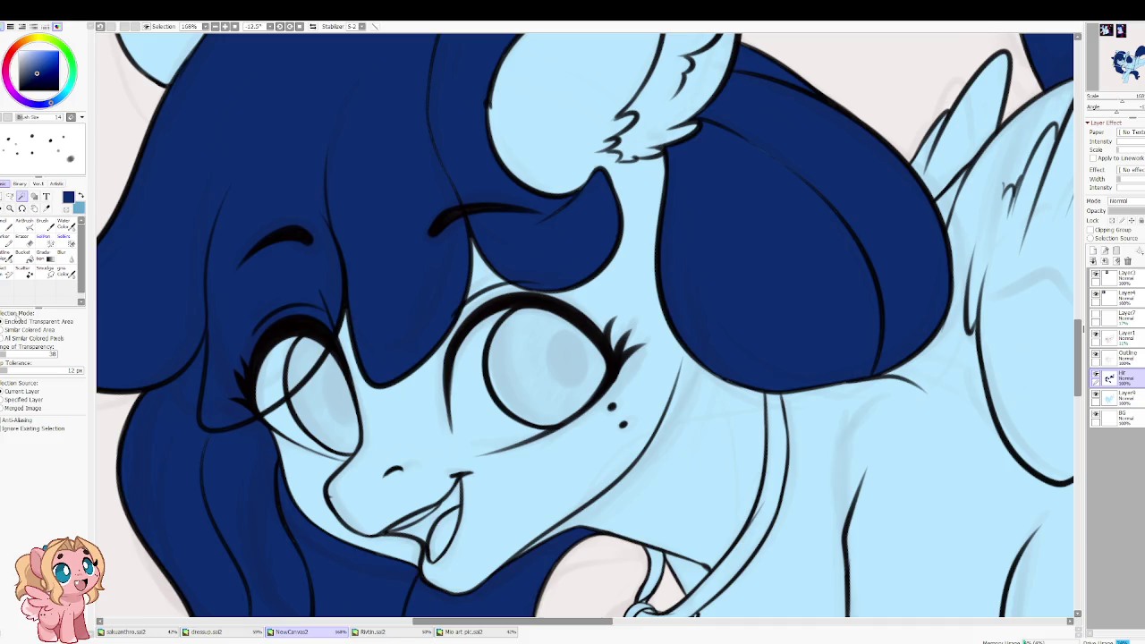
pyautogui.scroll(1, 582, 322)
pyautogui.scroll(3, 582, 322)
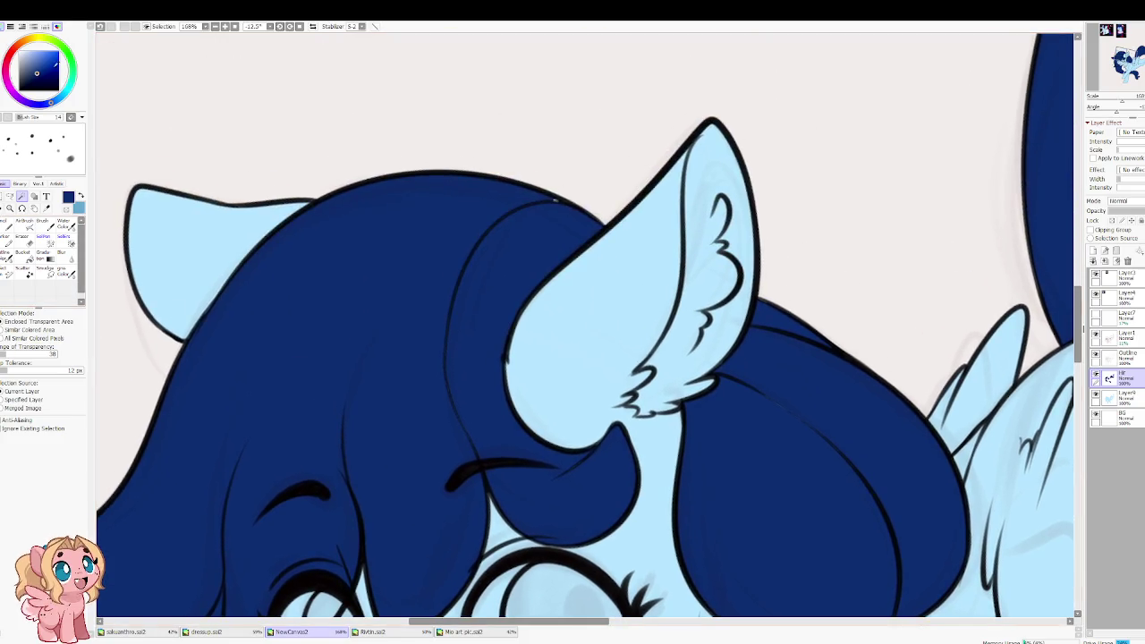
pyautogui.press('b')
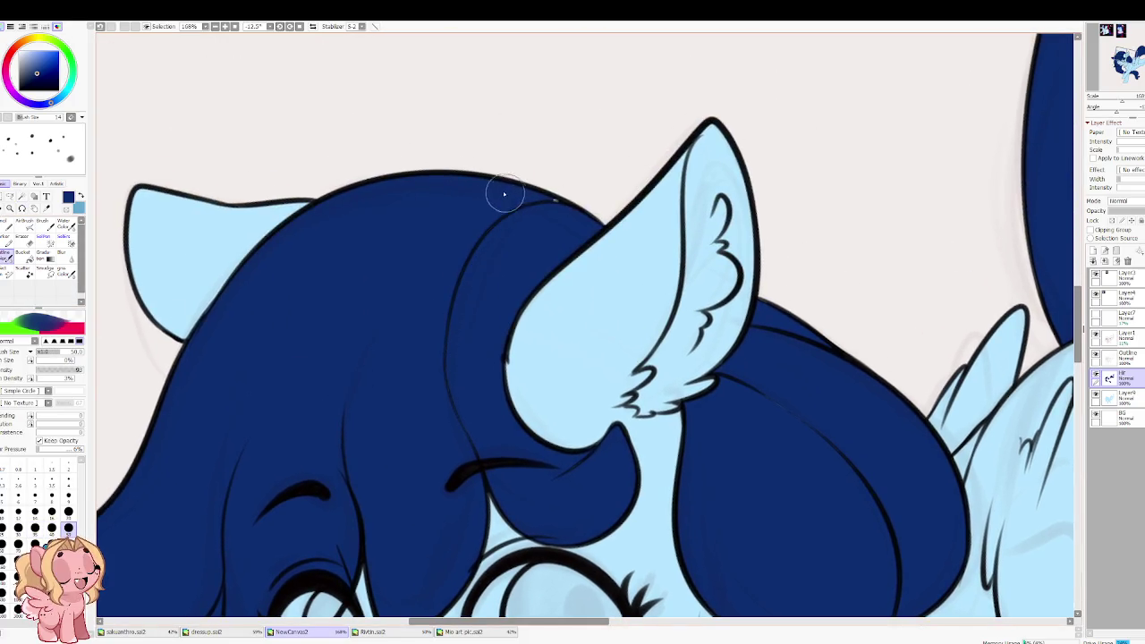
pyautogui.press('[')
pyautogui.press('[')
pyautogui.press('[')
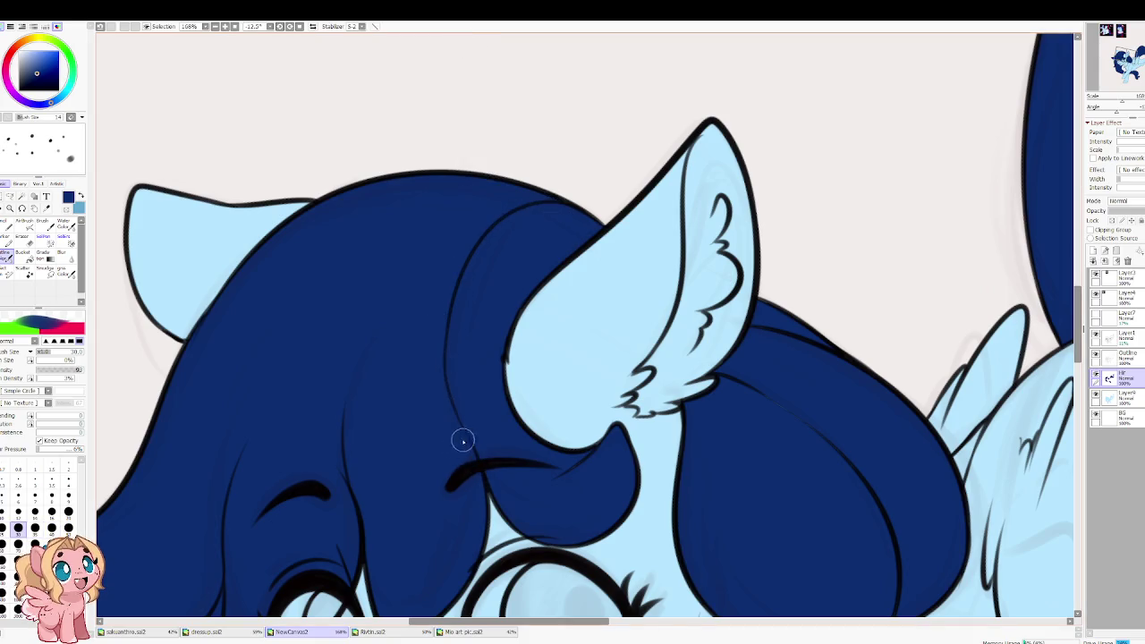
pyautogui.scroll(-3, 437, 475)
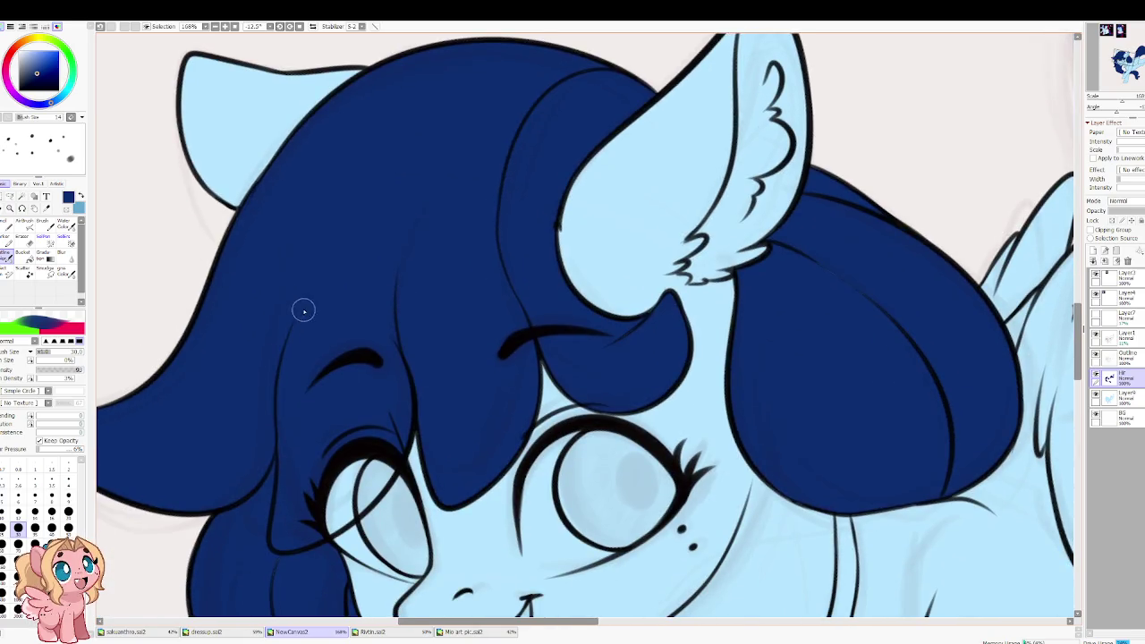
pyautogui.moveTo(268, 354); pyautogui.dragTo(300, 268)
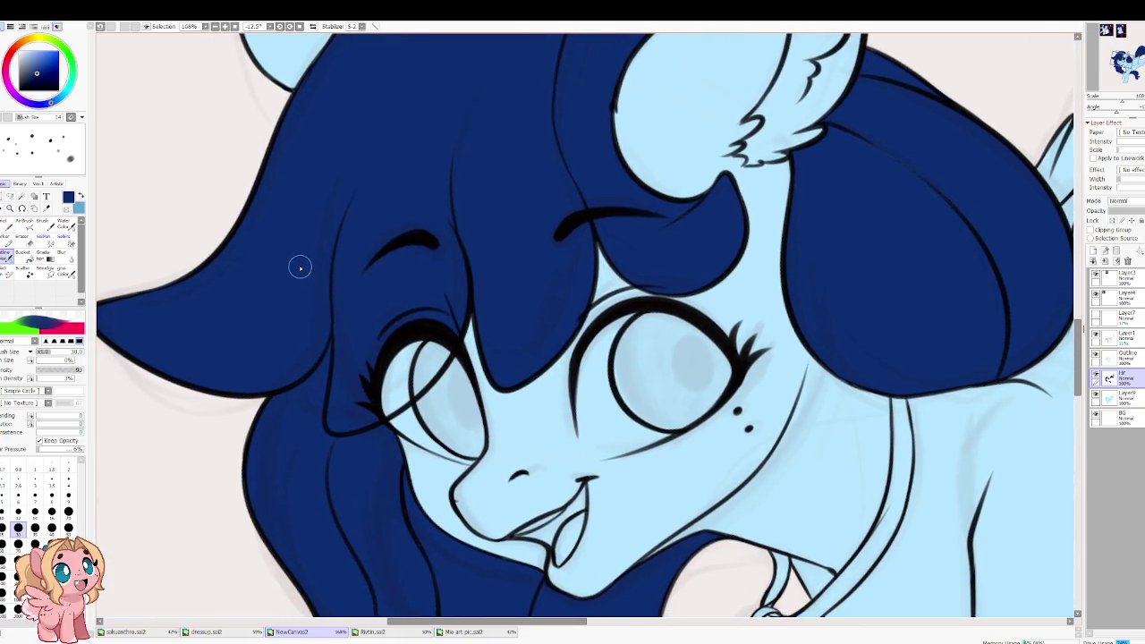
# Step: Try a black shadow on the hair by the eyebrow, undo it, and re-pick the navy
pyautogui.keyDown('alt'); pyautogui.click(213, 242); pyautogui.keyUp('alt')
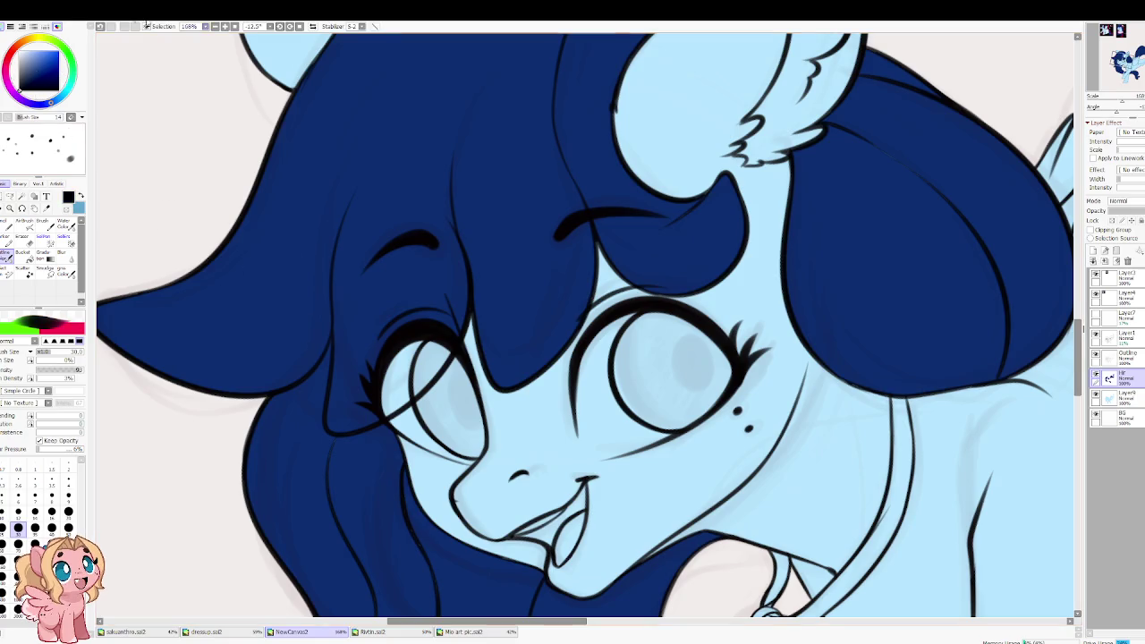
pyautogui.press(']')
pyautogui.press(']')
pyautogui.press(']')
pyautogui.moveTo(488, 175); pyautogui.dragTo(435, 256)
pyautogui.moveTo(439, 206); pyautogui.dragTo(473, 235)
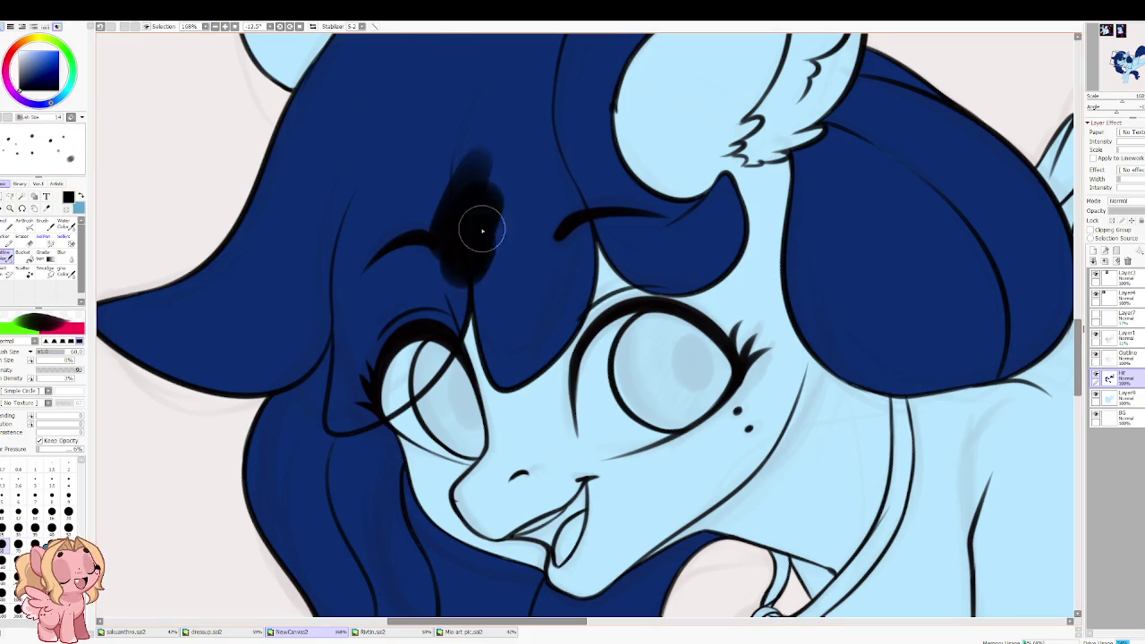
pyautogui.hotkey('ctrl', 'z')
pyautogui.hotkey('ctrl', 'z')
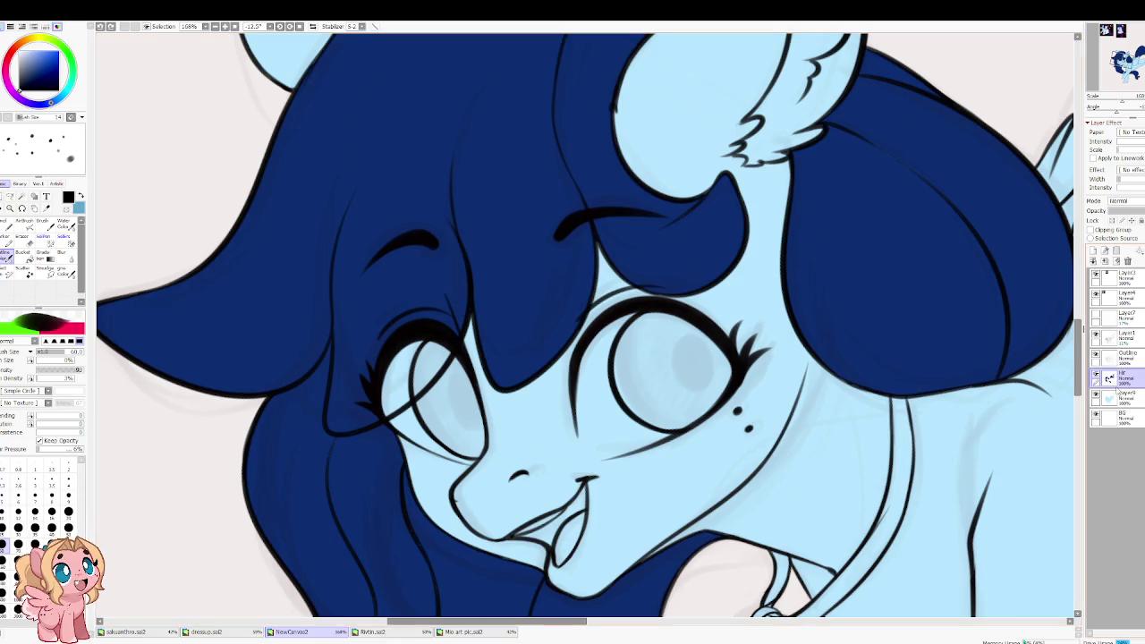
pyautogui.keyDown('alt'); pyautogui.click(294, 217); pyautogui.keyUp('alt')
# Step: Zoom out and straighten the view over the whole pony, then make the Outline layer current
pyautogui.scroll(-1, 336, 268)
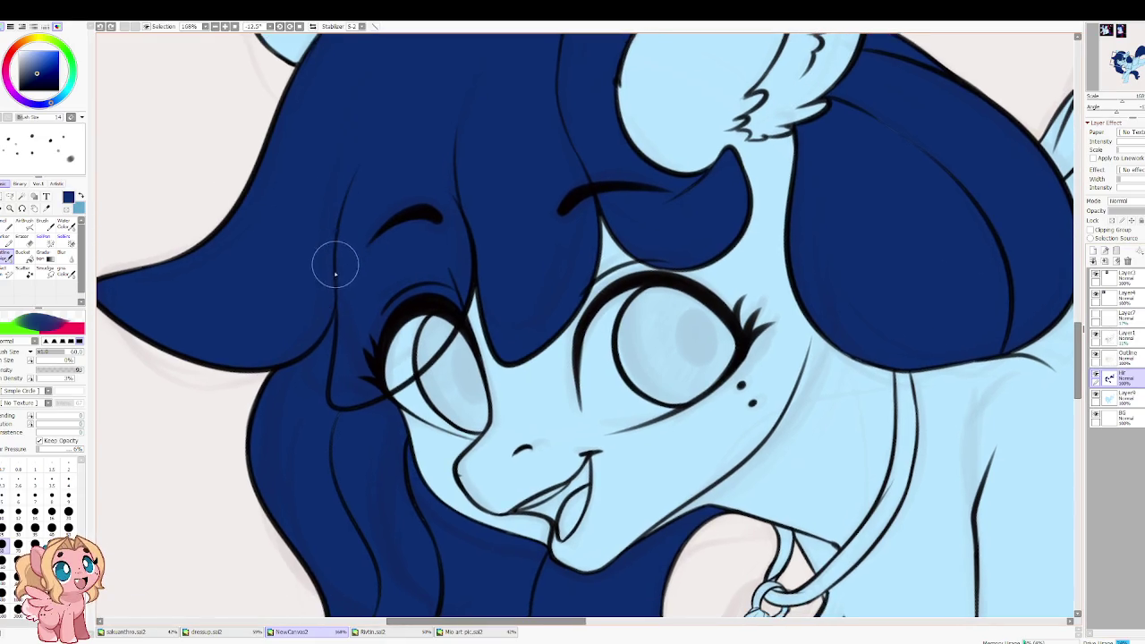
pyautogui.scroll(-3, 340, 501)
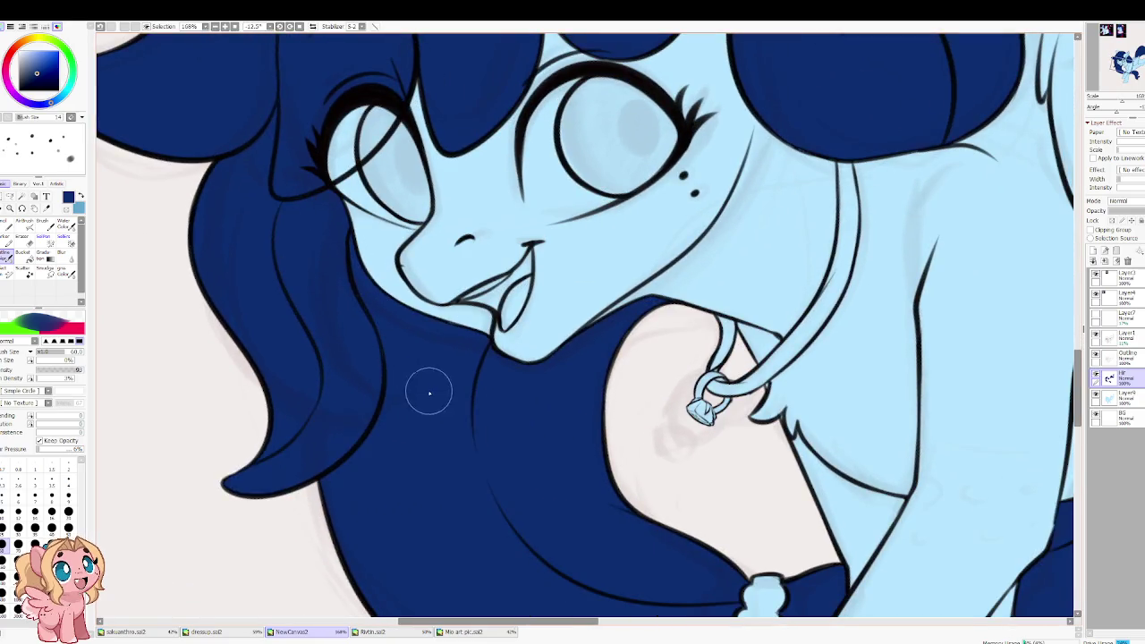
pyautogui.scroll(-2, 519, 308)
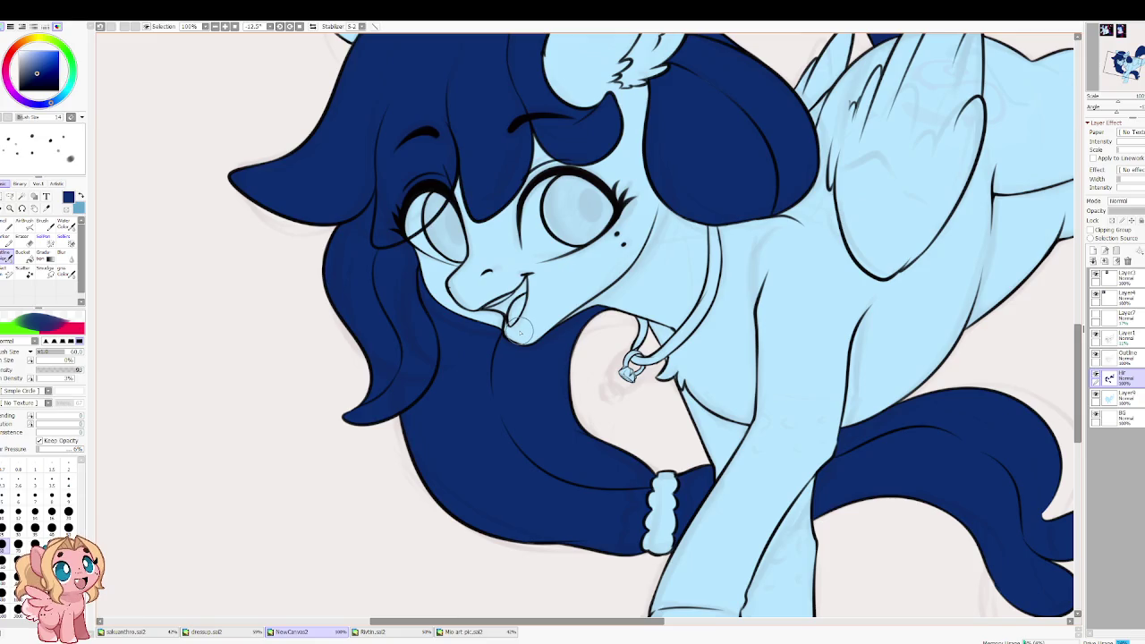
pyautogui.scroll(-5, 518, 331)
pyautogui.scroll(-1, 511, 272)
pyautogui.scroll(3, 536, 357)
pyautogui.scroll(1, 588, 492)
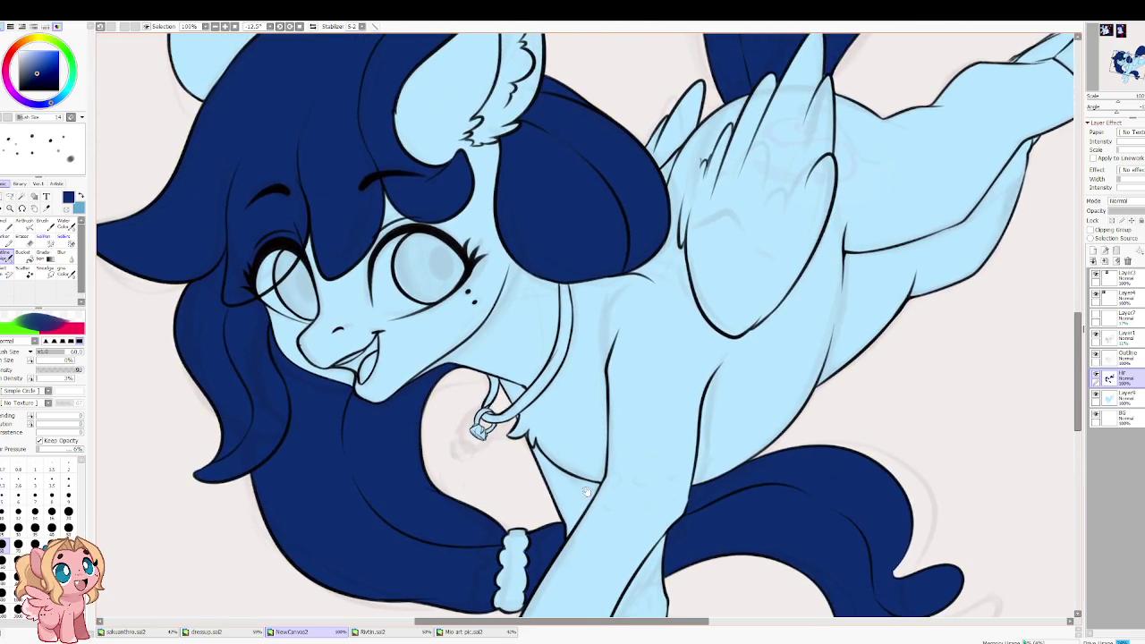
pyautogui.moveTo(413, 416); pyautogui.dragTo(406, 399)
pyautogui.scroll(-1, 405, 399)
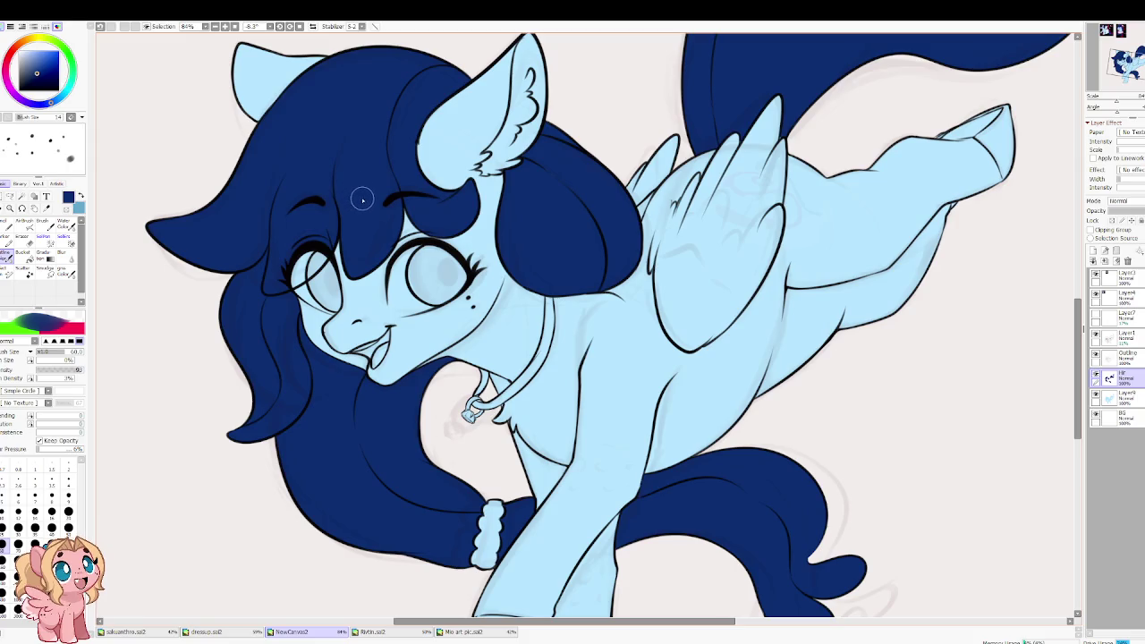
pyautogui.click(1123, 355)
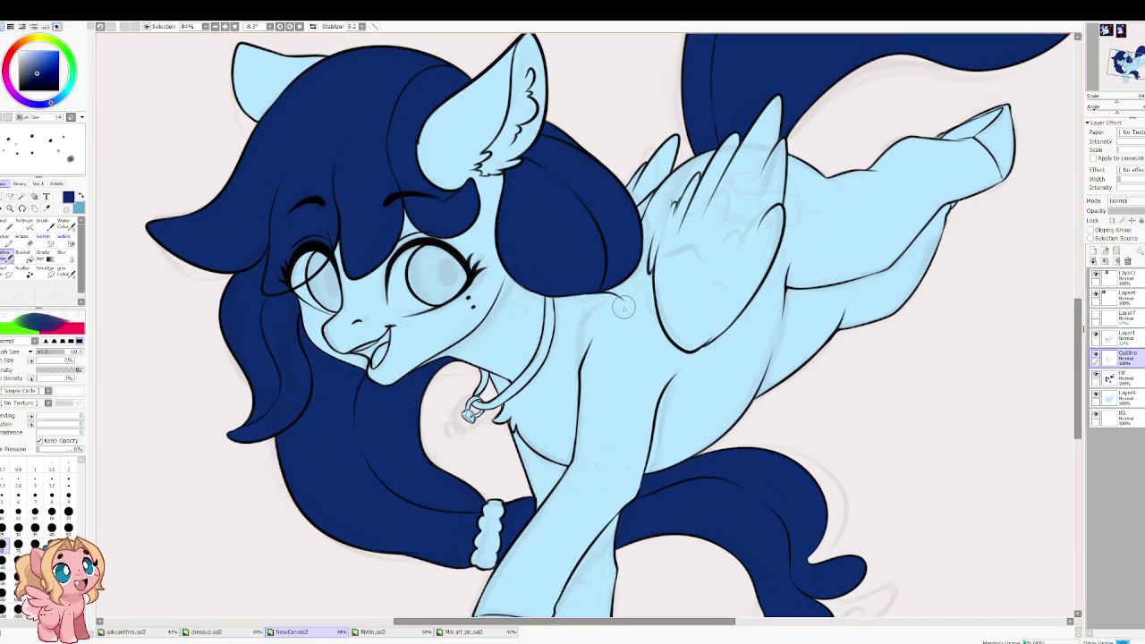
# Step: Select the white of the left eye with the Magic Wand
pyautogui.scroll(2, 340, 296)
pyautogui.scroll(3, 340, 295)
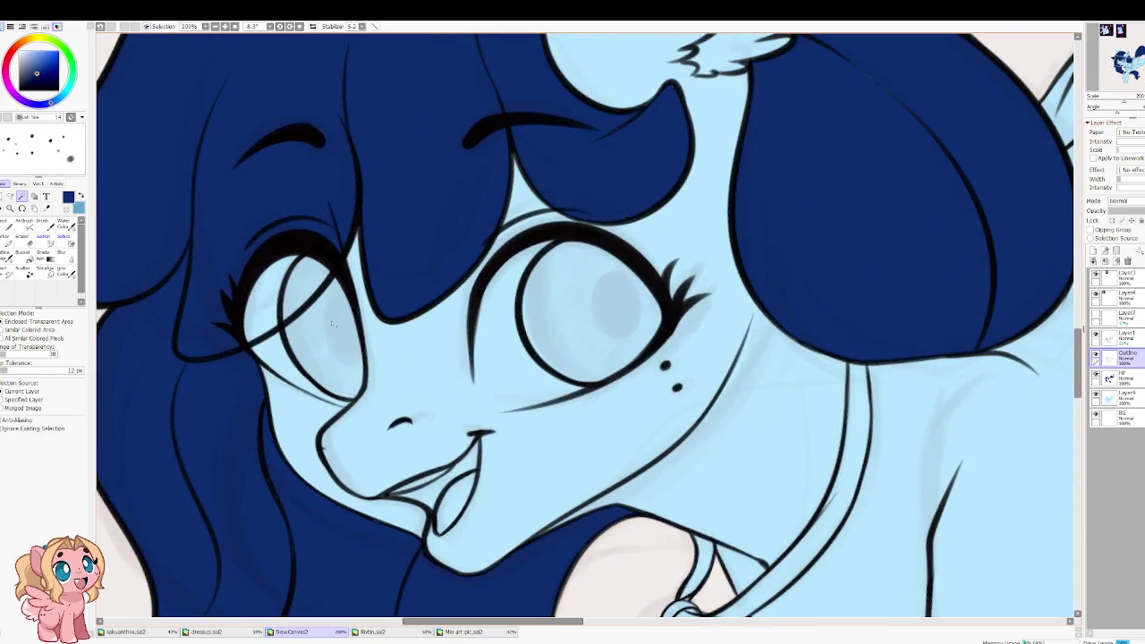
pyautogui.click(331, 295)
pyautogui.click(328, 367)
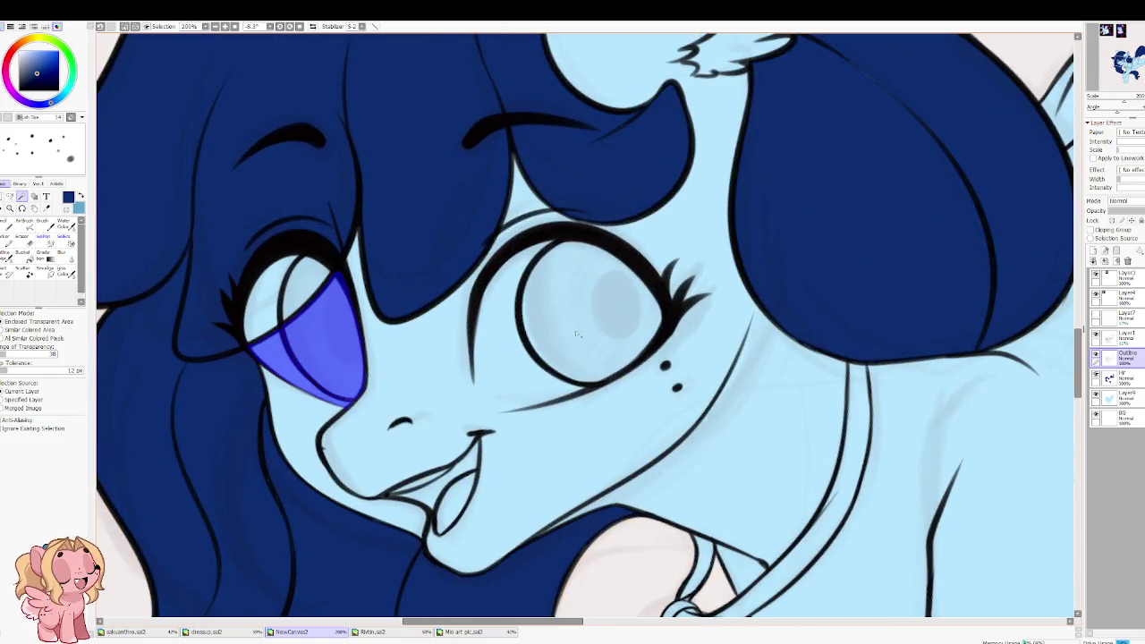
pyautogui.scroll(2, 577, 334)
pyautogui.scroll(1, 577, 334)
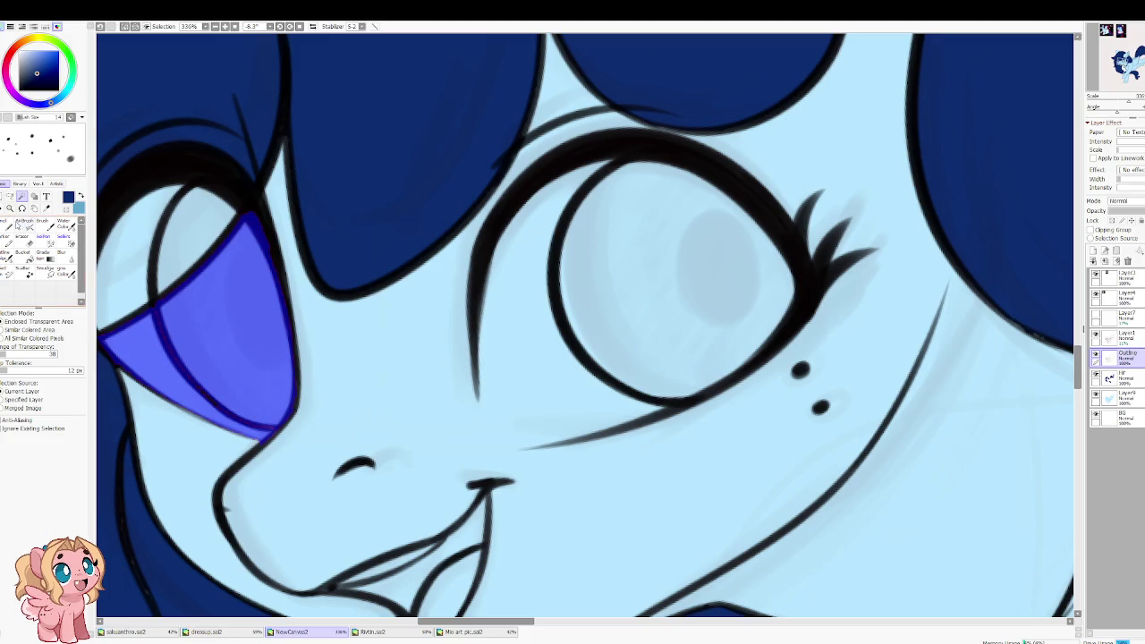
# Step: Close off the right eye's inner corner with size-10 SelPen strokes along the lower lid
pyautogui.click(45, 239)
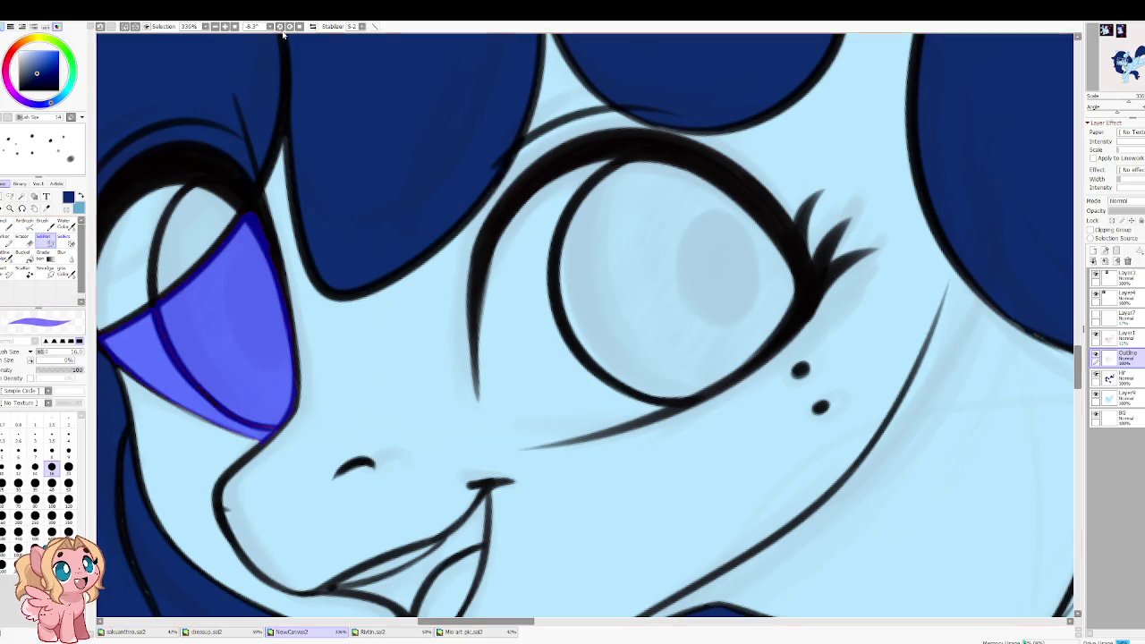
pyautogui.press('[')
pyautogui.press('[')
pyautogui.moveTo(484, 344)
pyautogui.mouseDown()
pyautogui.moveTo(501, 445)
pyautogui.moveTo(604, 429)
pyautogui.mouseUp()
pyautogui.hotkey('ctrl', 'z')
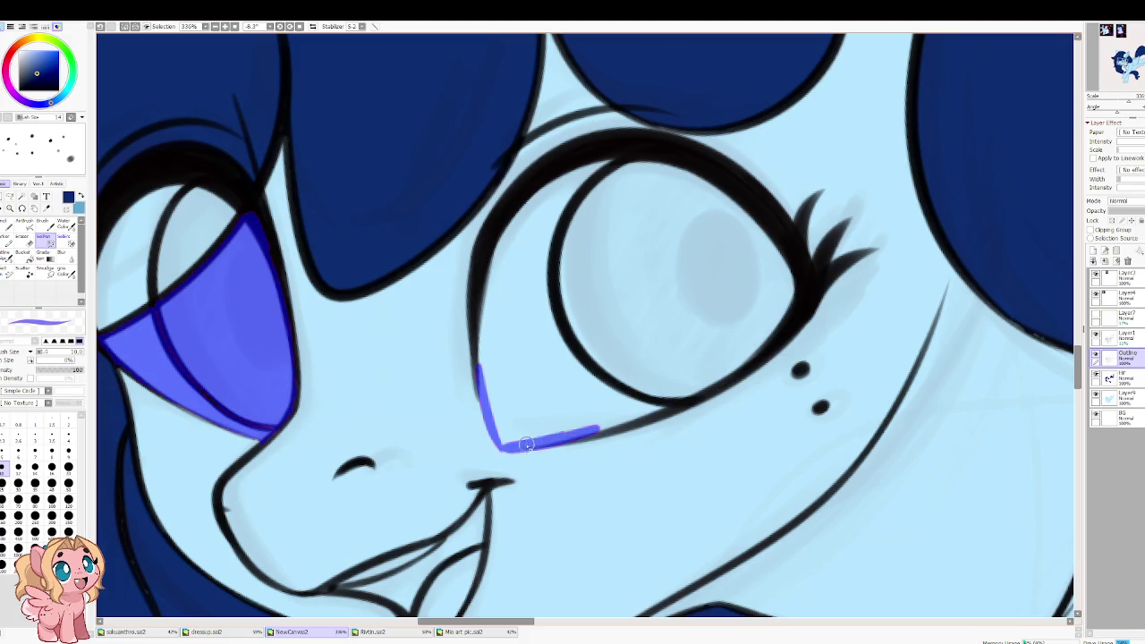
pyautogui.moveTo(499, 448); pyautogui.dragTo(480, 326)
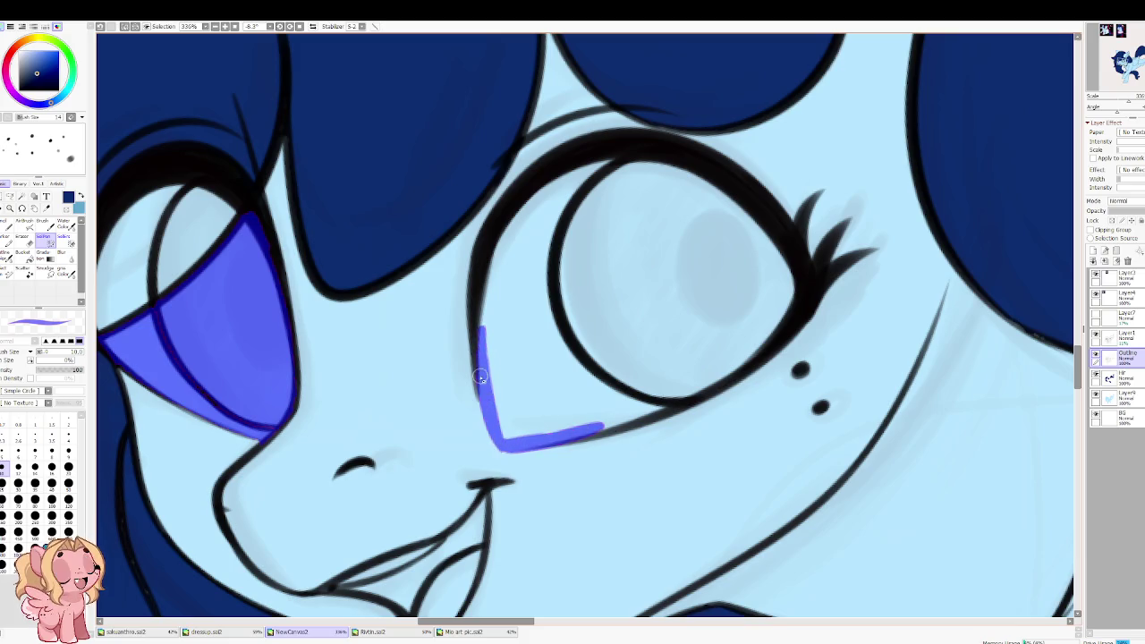
# Step: Try Magic Wand modes on the right eye's interior, switching to Enclosed Transparent Area
pyautogui.press('w')
pyautogui.click(428, 325)
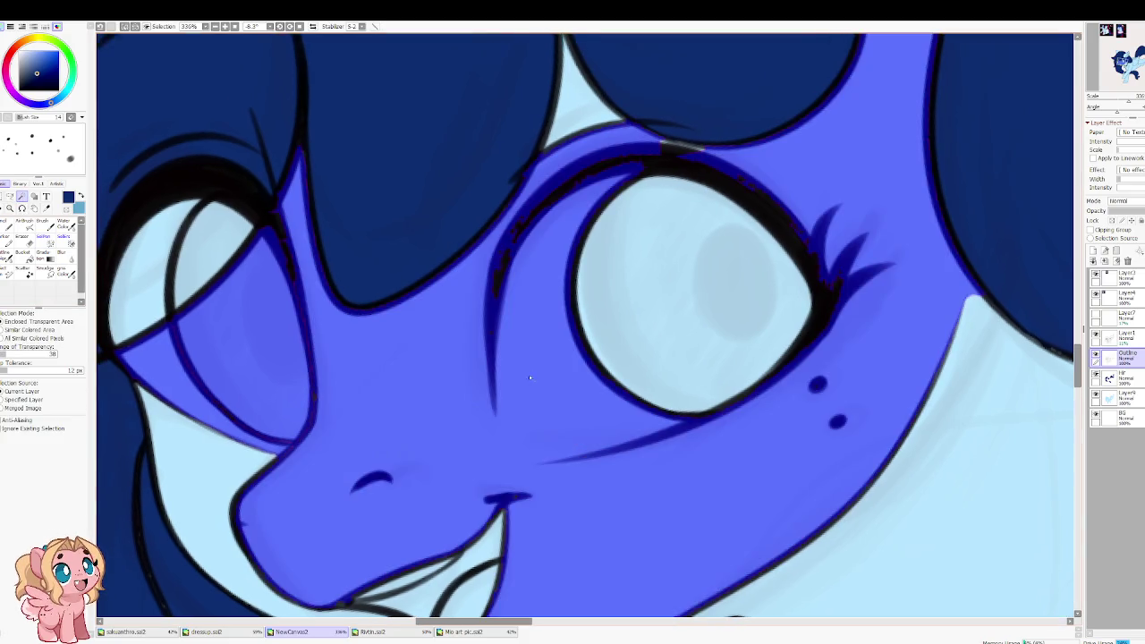
pyautogui.hotkey('ctrl', 'z')
pyautogui.click(27, 329)
pyautogui.hotkey('ctrl', 'y')
pyautogui.hotkey('ctrl', 'z')
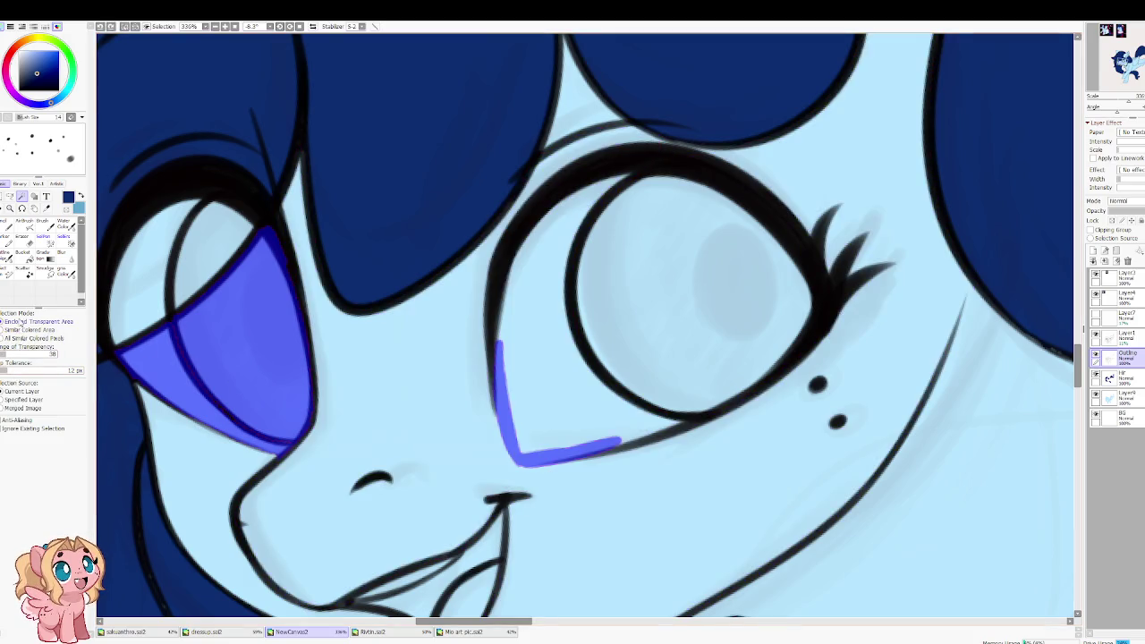
pyautogui.click(319, 365)
pyautogui.hotkey('ctrl', 'z')
# Step: Raise the Magic Wand tolerance to 85 and select the inside of the right eye
pyautogui.click(18, 322)
pyautogui.moveTo(9, 371); pyautogui.dragTo(75, 372)
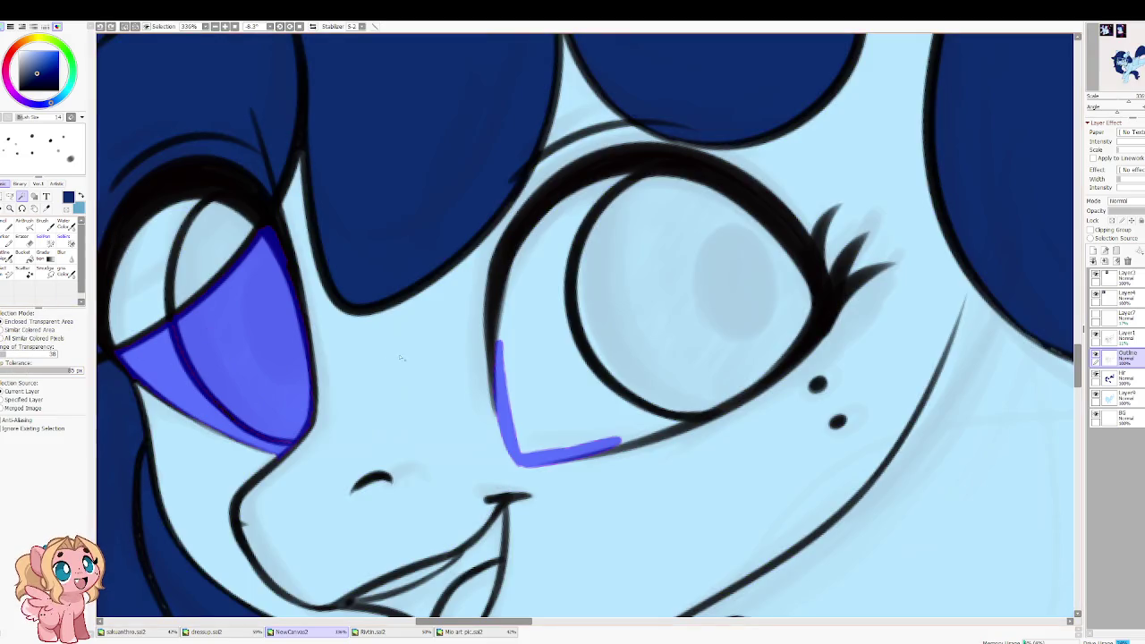
pyautogui.click(241, 371)
pyautogui.hotkey('ctrl', 'z')
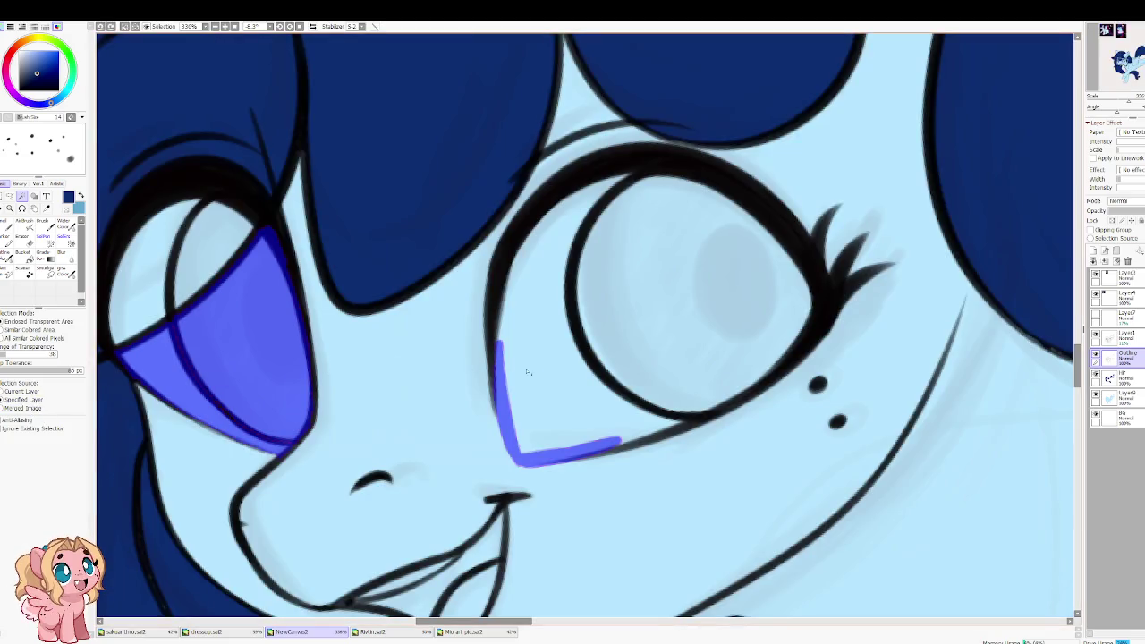
pyautogui.click(572, 353)
pyautogui.hotkey('ctrl', 'd')
pyautogui.click(635, 356)
pyautogui.click(514, 402)
# Step: Remove the leaked selection and SelPen the right eye's inner corner and upper lid
pyautogui.hotkey('ctrl', 'z')
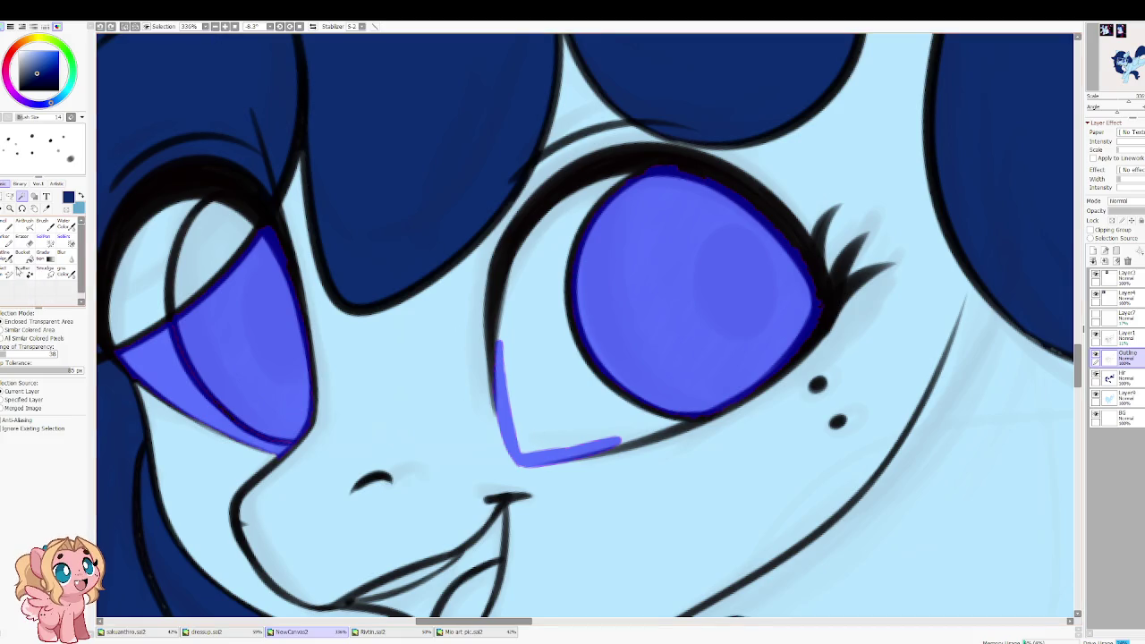
pyautogui.click(43, 236)
pyautogui.moveTo(493, 307)
pyautogui.mouseDown()
pyautogui.moveTo(638, 437)
pyautogui.moveTo(517, 431)
pyautogui.moveTo(497, 349)
pyautogui.mouseUp()
pyautogui.moveTo(504, 298)
pyautogui.mouseDown()
pyautogui.moveTo(577, 179)
pyautogui.moveTo(658, 170)
pyautogui.moveTo(503, 304)
pyautogui.mouseUp()
pyautogui.click(496, 330)
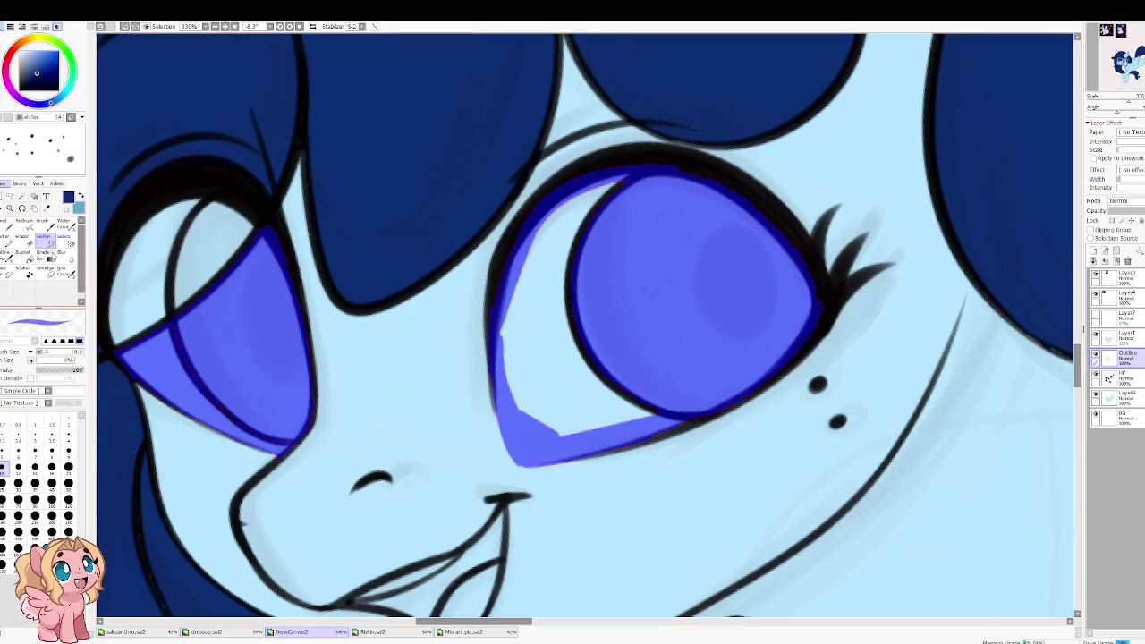
# Step: Test Magic Wand tolerances from about 6 to 100 on the eye whites, undoing leaked selections
pyautogui.press('w')
pyautogui.click(315, 394)
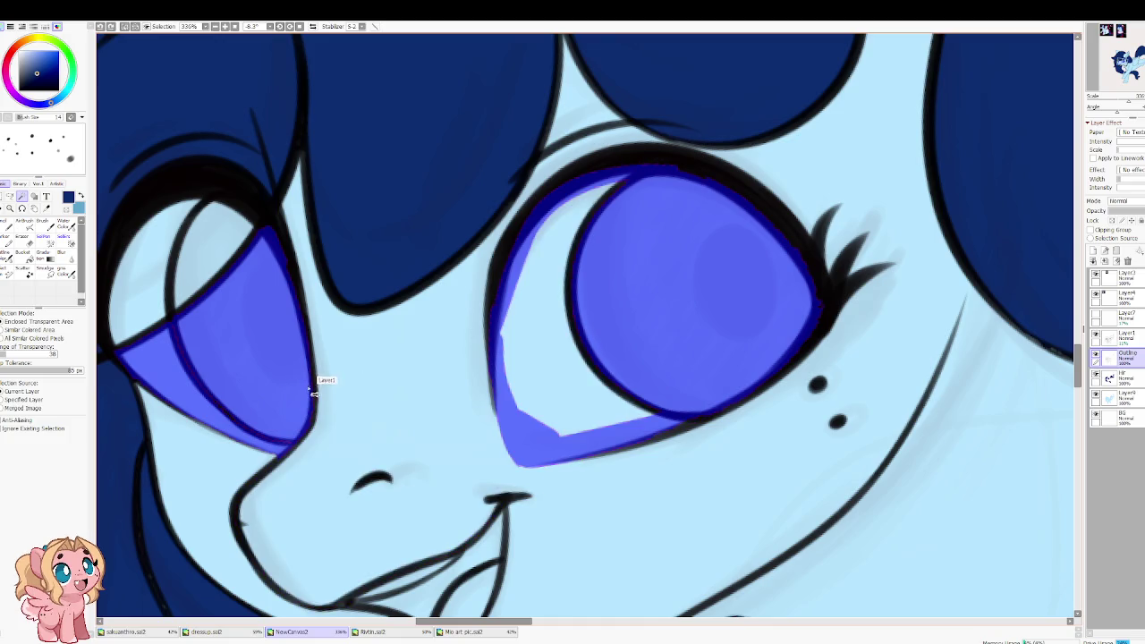
pyautogui.moveTo(45, 370); pyautogui.dragTo(5, 371)
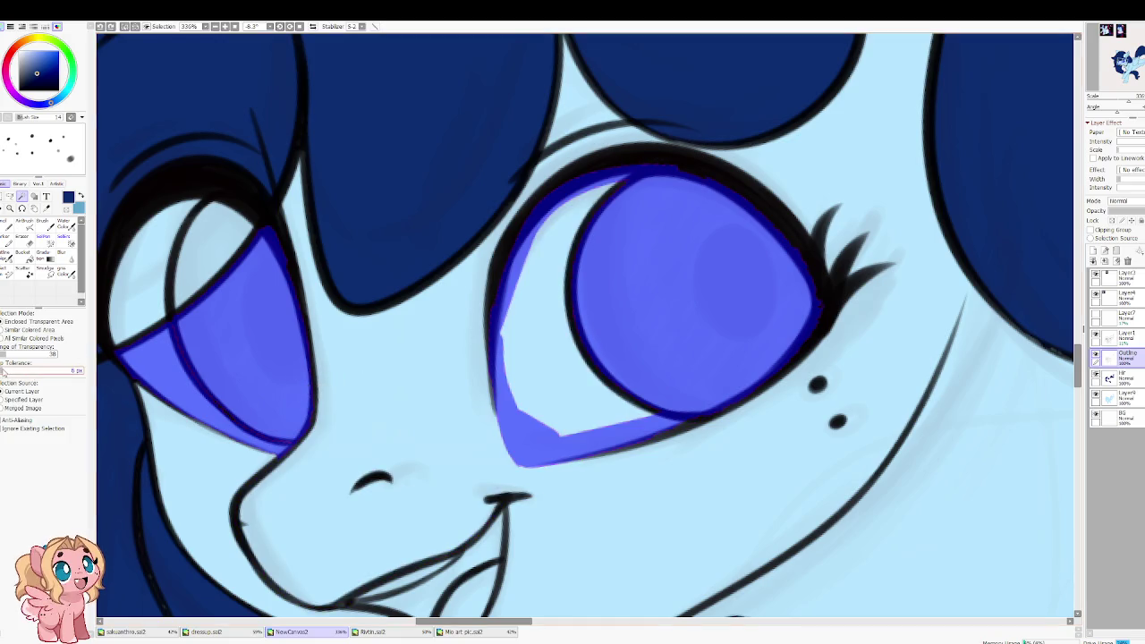
pyautogui.click(459, 360)
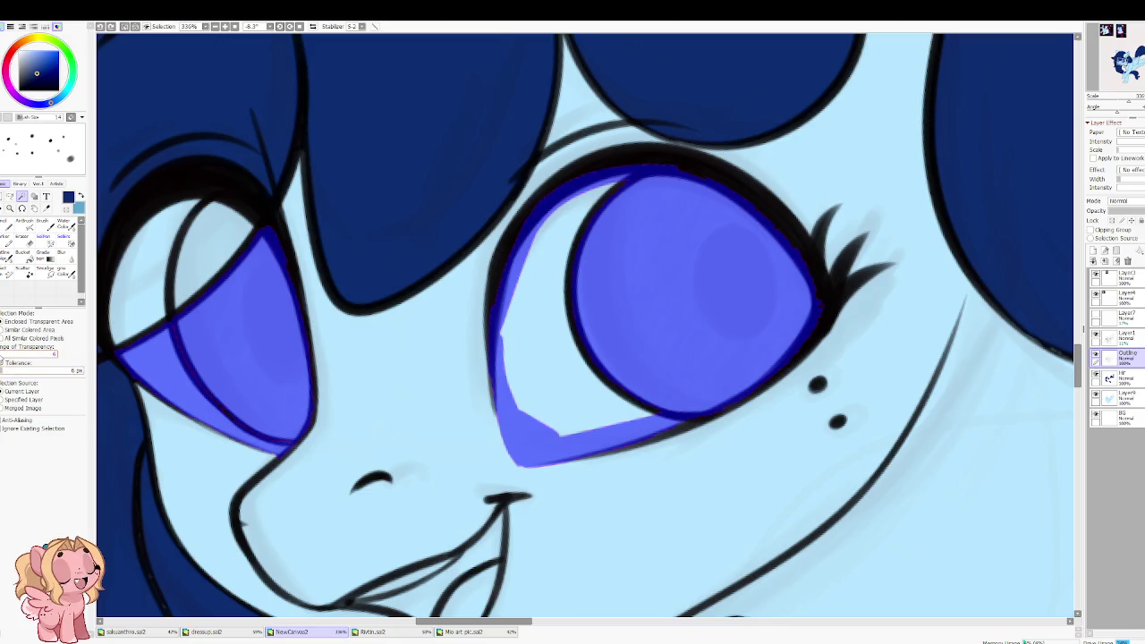
pyautogui.click(489, 354)
pyautogui.hotkey('ctrl', 'z')
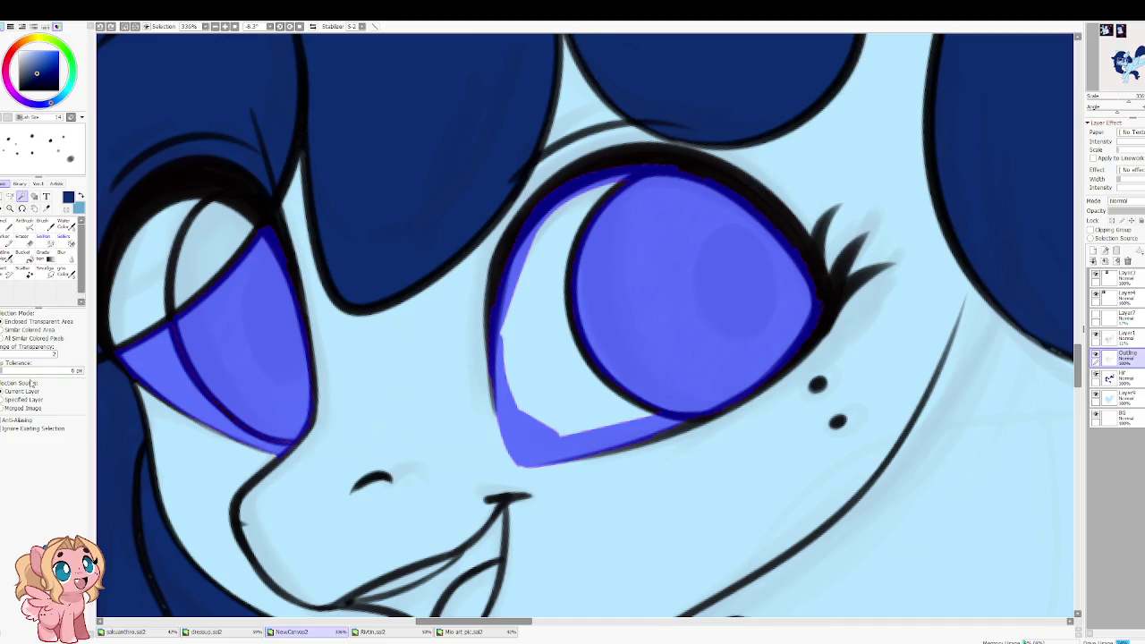
pyautogui.moveTo(27, 369); pyautogui.dragTo(52, 356)
pyautogui.click(190, 387)
pyautogui.hotkey('ctrl', 'z')
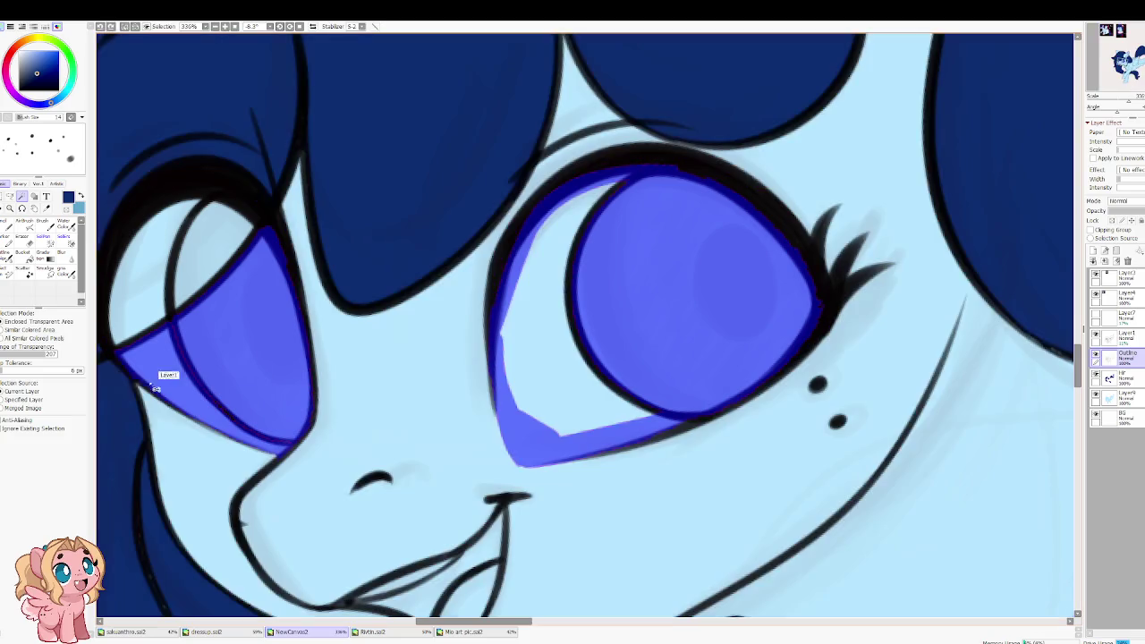
pyautogui.click(11, 356)
pyautogui.moveTo(7, 371); pyautogui.dragTo(165, 361)
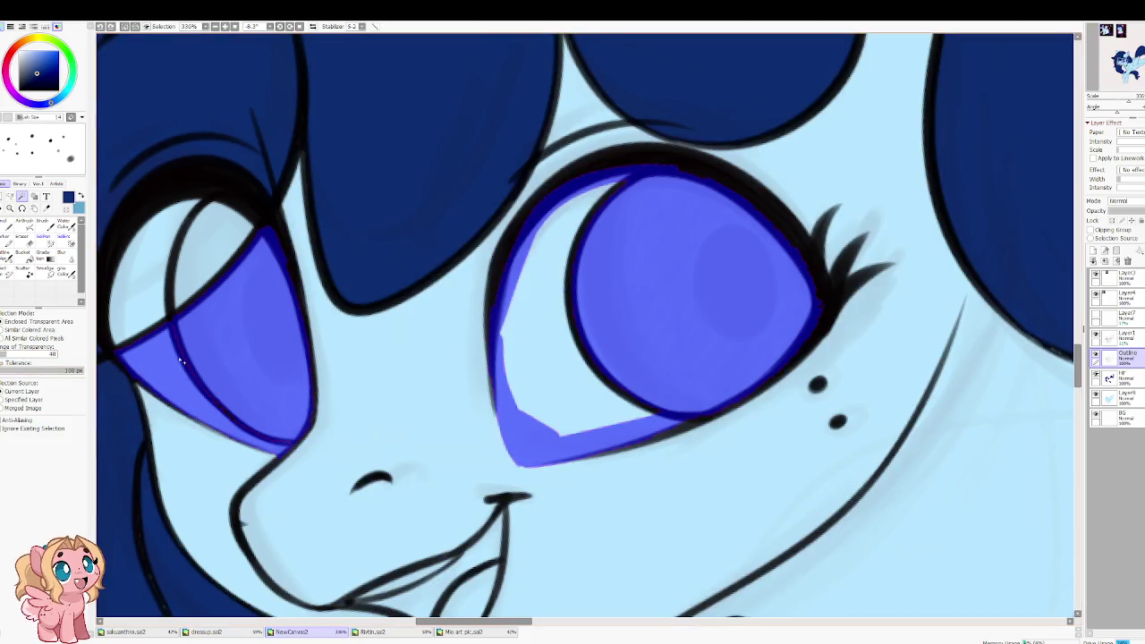
pyautogui.click(564, 352)
pyautogui.hotkey('ctrl', 'z')
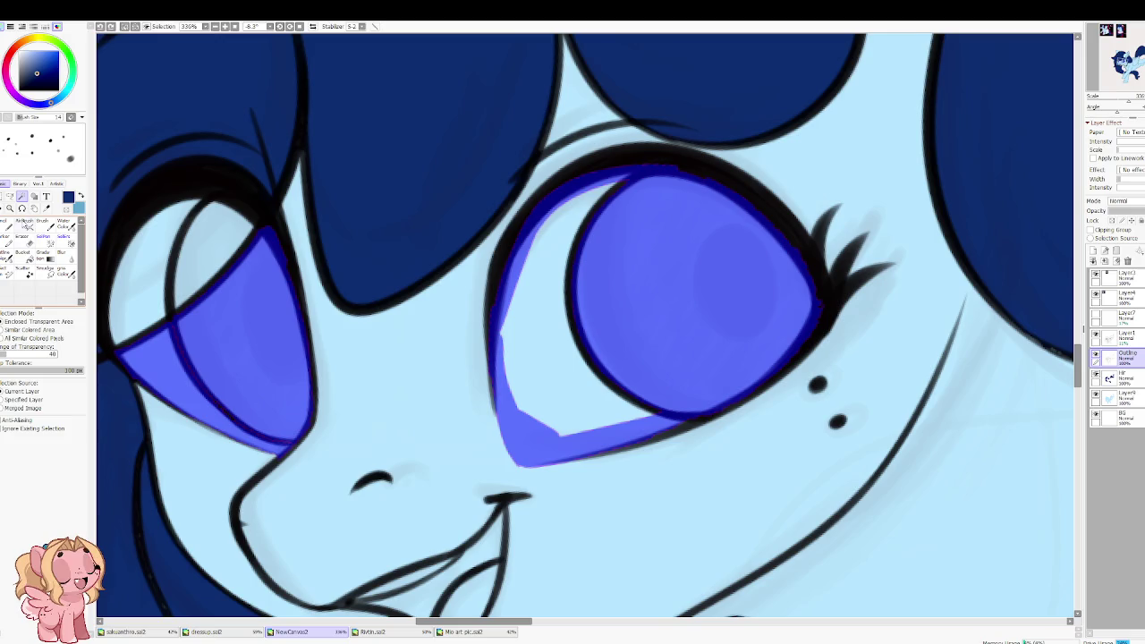
# Step: Paint SelPen selection along the left iris edge and over the left eye's white
pyautogui.click(45, 238)
pyautogui.press(']')
pyautogui.press(']')
pyautogui.moveTo(626, 217)
pyautogui.mouseDown()
pyautogui.moveTo(620, 203)
pyautogui.moveTo(524, 230)
pyautogui.moveTo(545, 424)
pyautogui.moveTo(596, 269)
pyautogui.moveTo(567, 402)
pyautogui.moveTo(583, 415)
pyautogui.moveTo(549, 383)
pyautogui.mouseUp()
pyautogui.hscroll(-3, 370, 327)
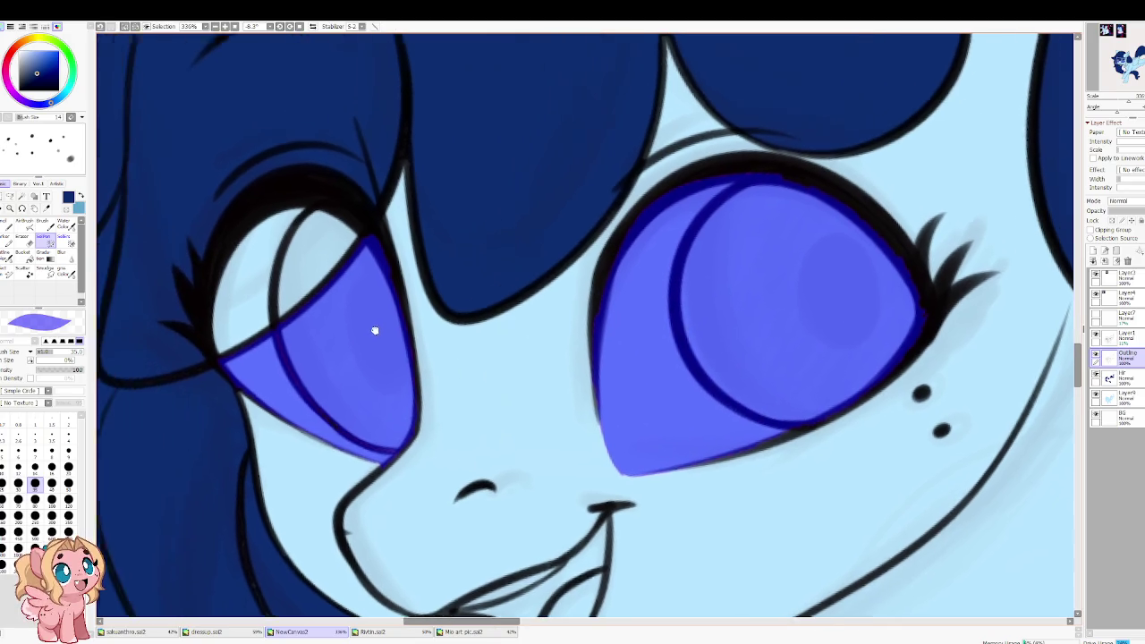
pyautogui.moveTo(315, 321)
pyautogui.mouseDown()
pyautogui.moveTo(340, 217)
pyautogui.moveTo(243, 281)
pyautogui.moveTo(266, 358)
pyautogui.moveTo(260, 305)
pyautogui.moveTo(258, 319)
pyautogui.moveTo(319, 243)
pyautogui.moveTo(243, 250)
pyautogui.moveTo(286, 365)
pyautogui.moveTo(319, 260)
pyautogui.mouseUp()
pyautogui.moveTo(396, 177); pyautogui.dragTo(370, 153)
# Step: Add a new layer above the flat colours and fill the selected eye whites with white
pyautogui.press('b')
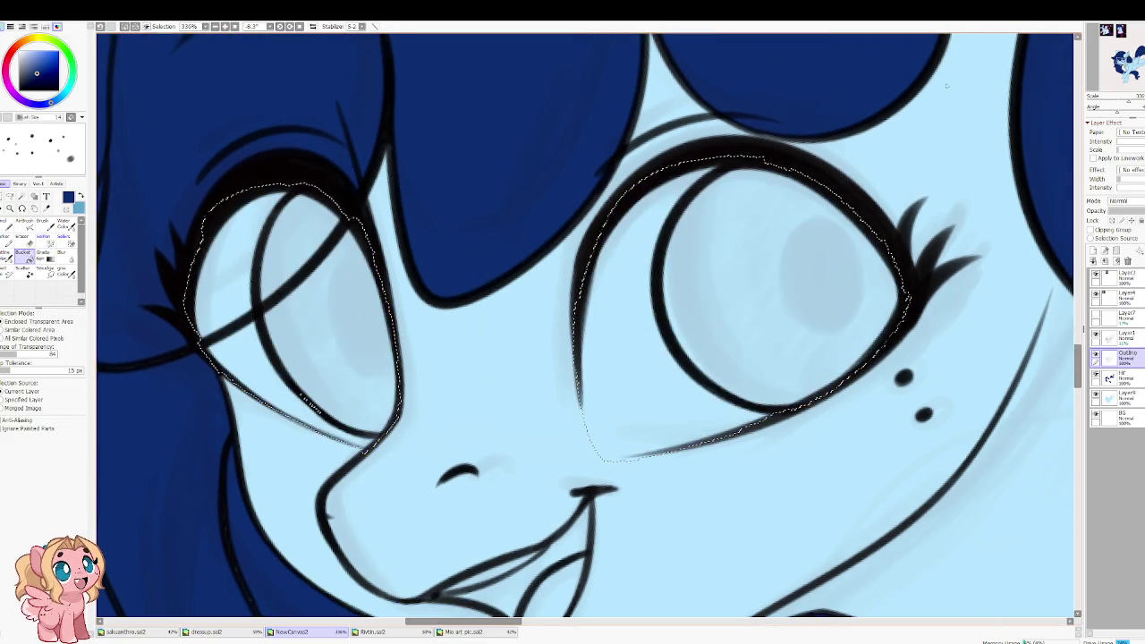
pyautogui.click(1123, 378)
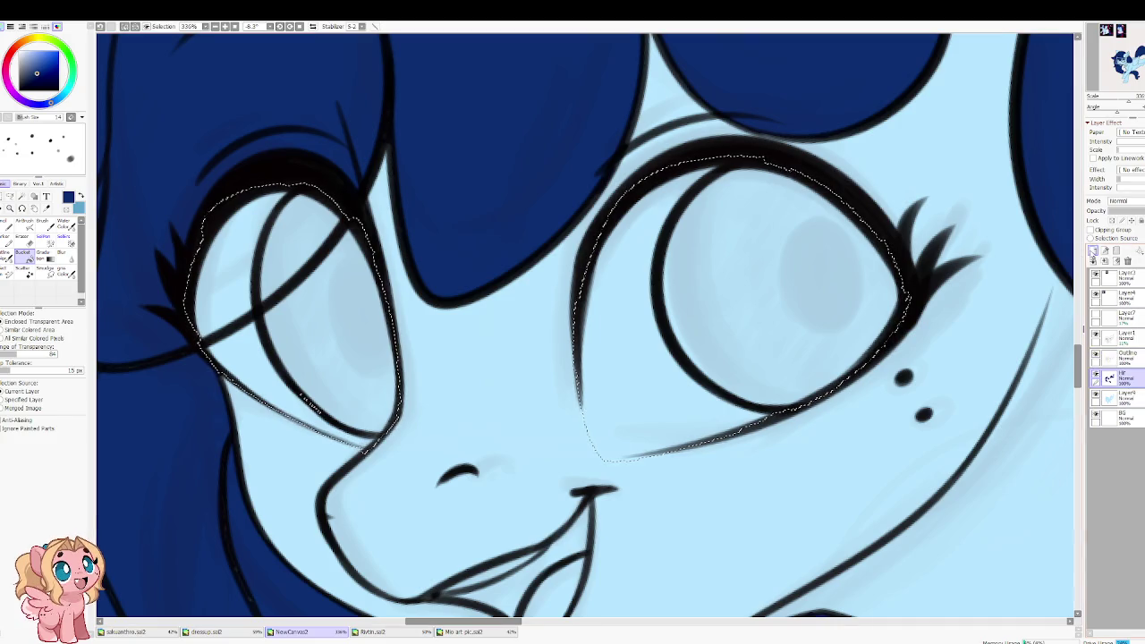
pyautogui.click(1094, 253)
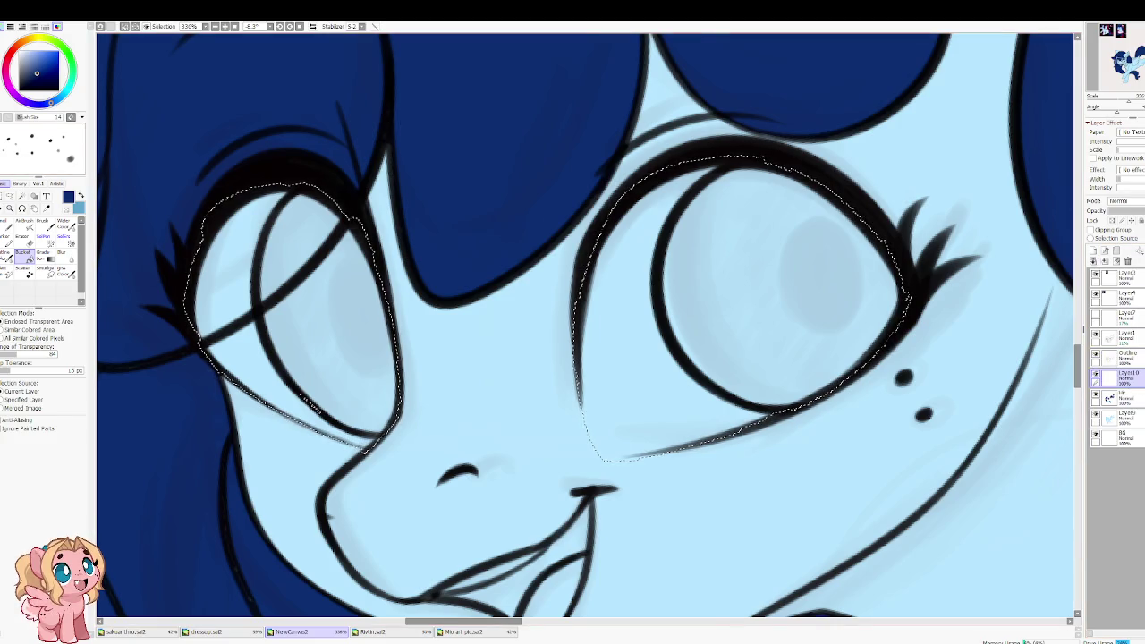
pyautogui.press('x')
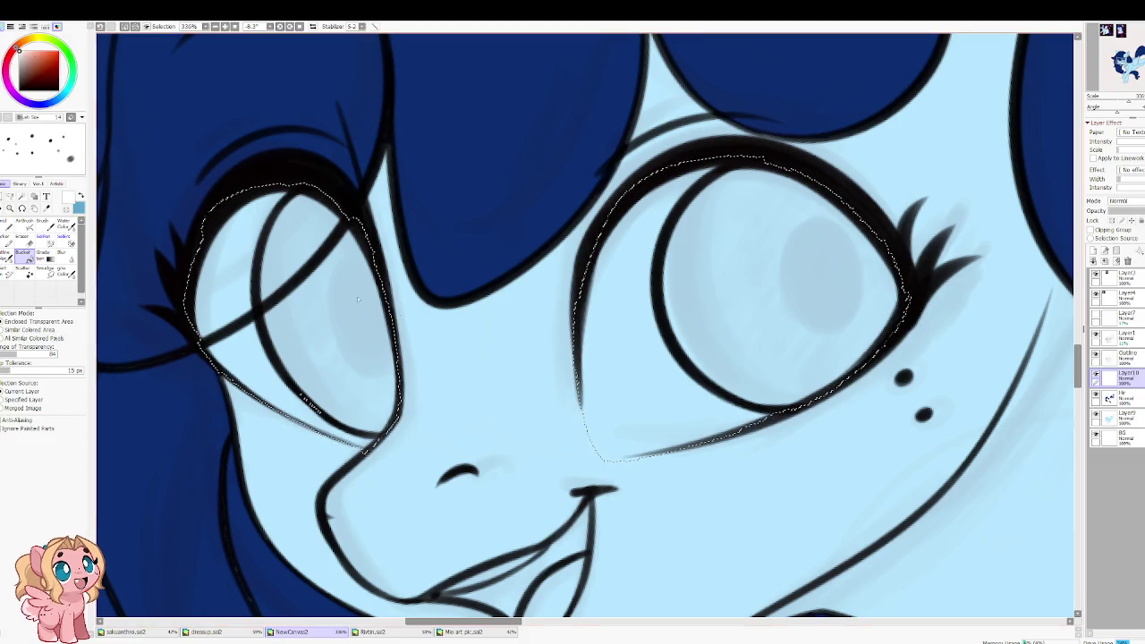
pyautogui.click(689, 315)
# Step: Zoom to the reference eye and sample its red iris and dark red pupil
pyautogui.scroll(-3, 153, 224)
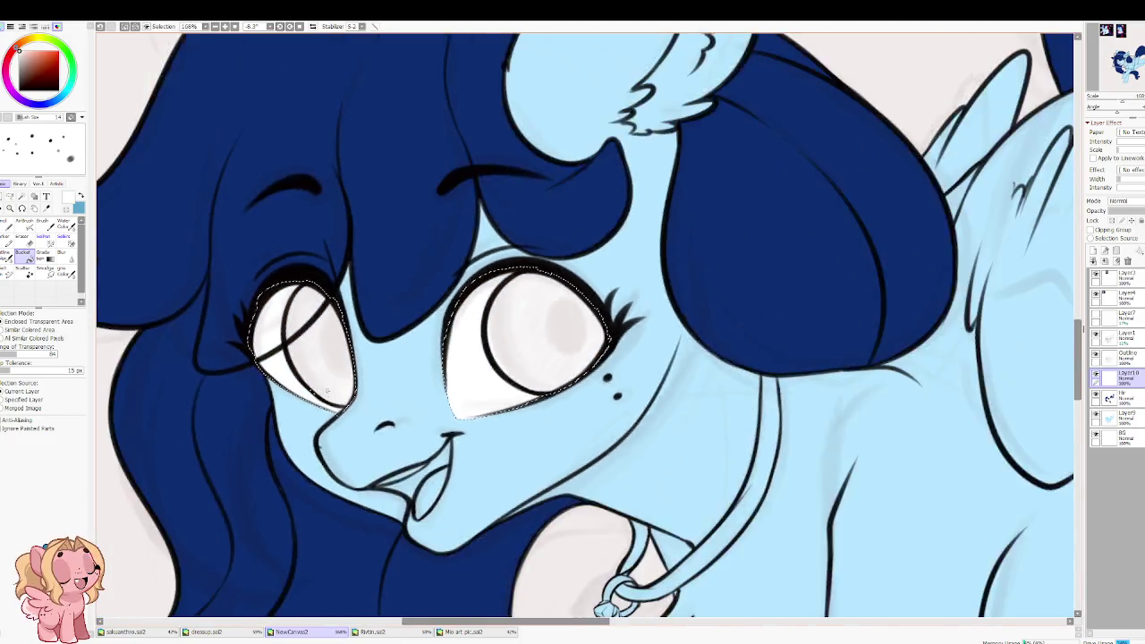
pyautogui.scroll(-2, 219, 217)
pyautogui.scroll(-2, 219, 217)
pyautogui.scroll(-2, 206, 197)
pyautogui.scroll(3, 188, 161)
pyautogui.scroll(-1, 179, 148)
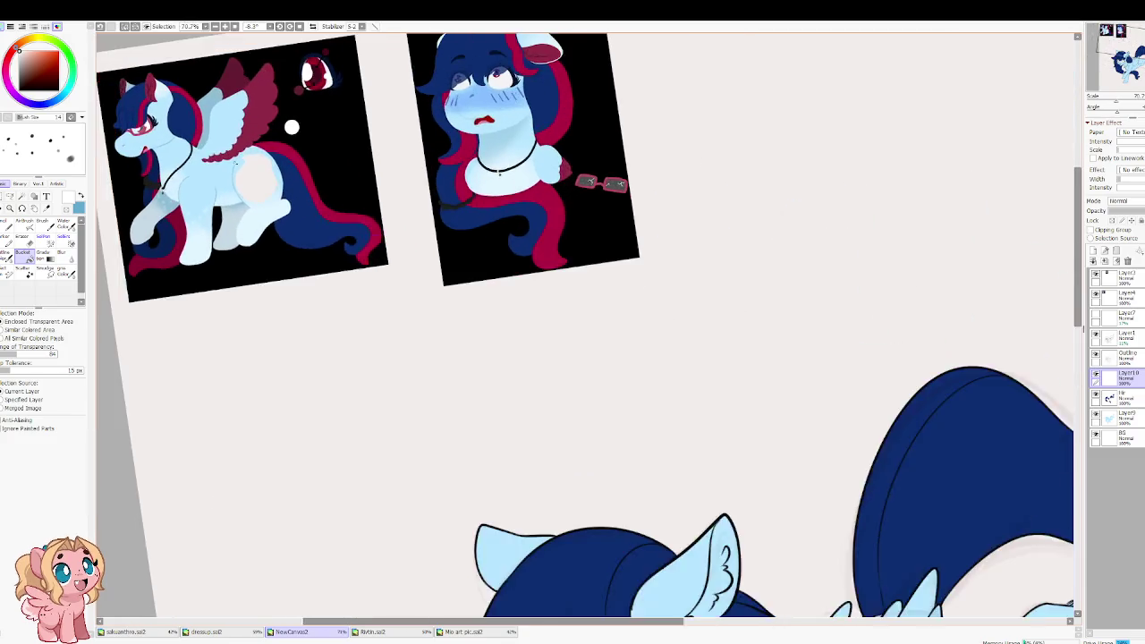
pyautogui.scroll(-1, 184, 151)
pyautogui.scroll(2, 385, 201)
pyautogui.scroll(3, 403, 201)
pyautogui.scroll(1, 422, 210)
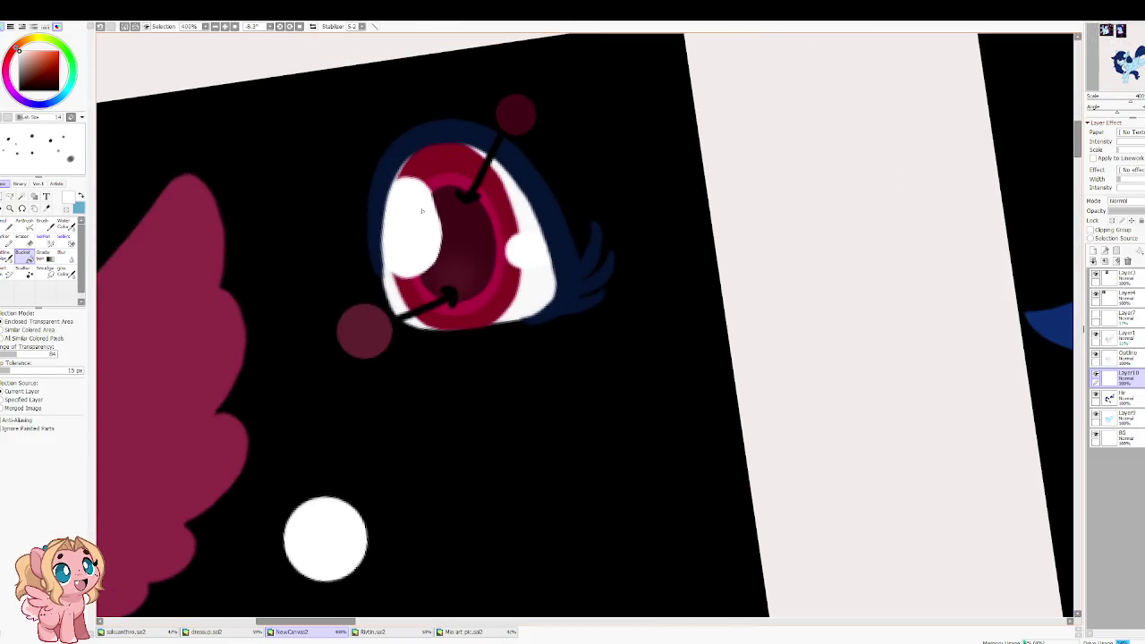
pyautogui.keyDown('alt'); pyautogui.click(445, 162); pyautogui.keyUp('alt')
pyautogui.scroll(-1, 448, 165)
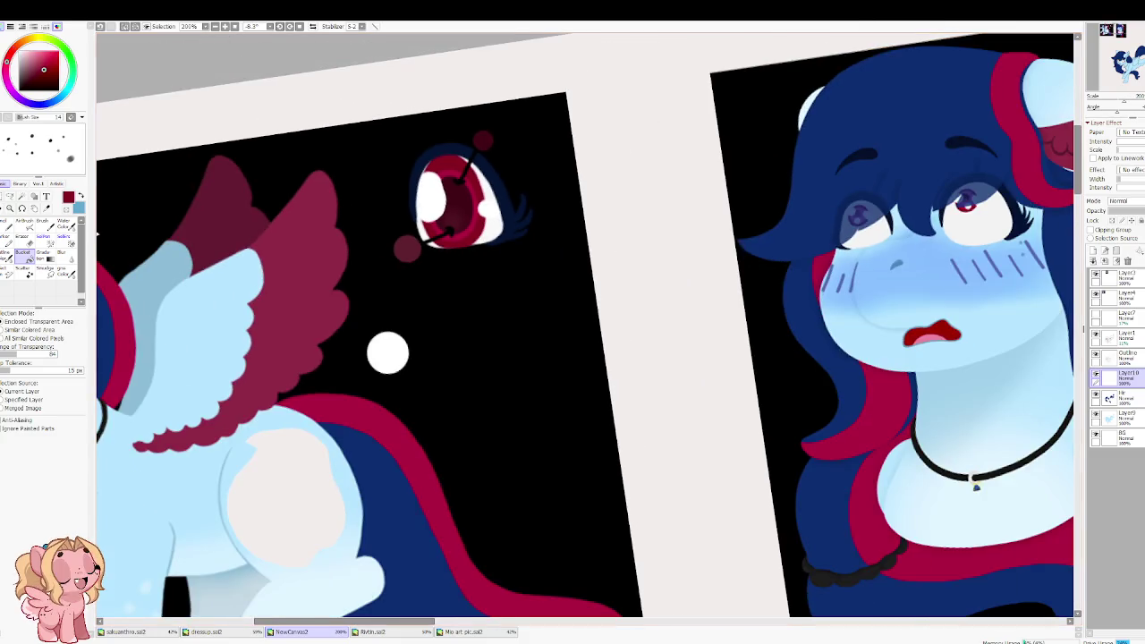
pyautogui.scroll(1, 461, 206)
pyautogui.keyDown('alt'); pyautogui.click(468, 211); pyautogui.keyUp('alt')
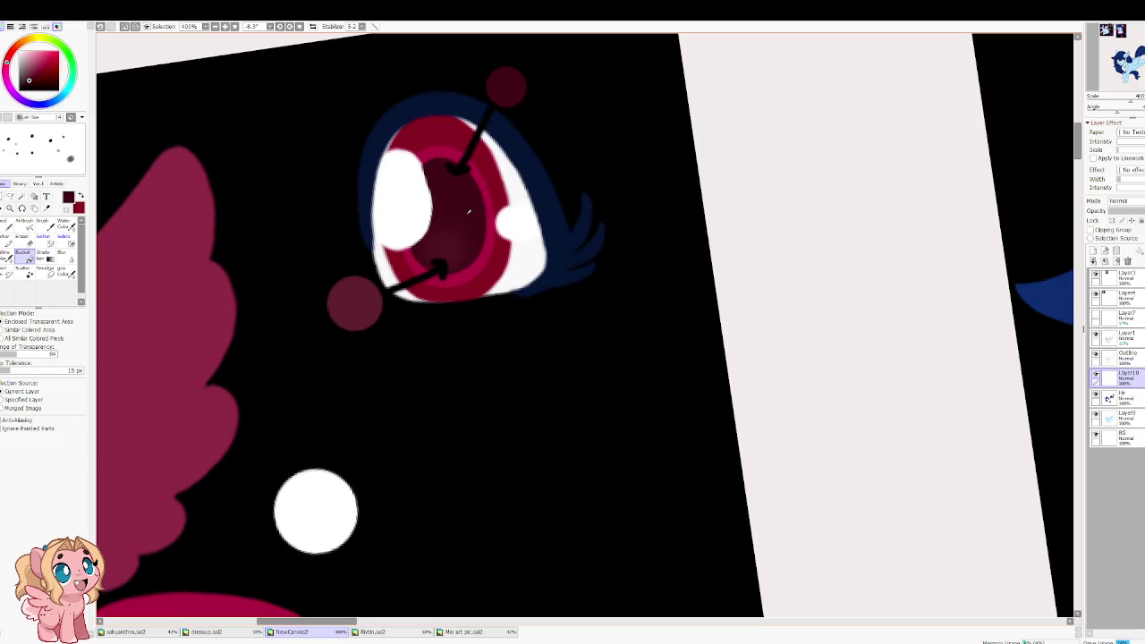
# Step: Zoom back to the pony's face and add a new layer above the eye whites
pyautogui.scroll(-2, 468, 211)
pyautogui.scroll(-3, 434, 217)
pyautogui.scroll(-2, 434, 218)
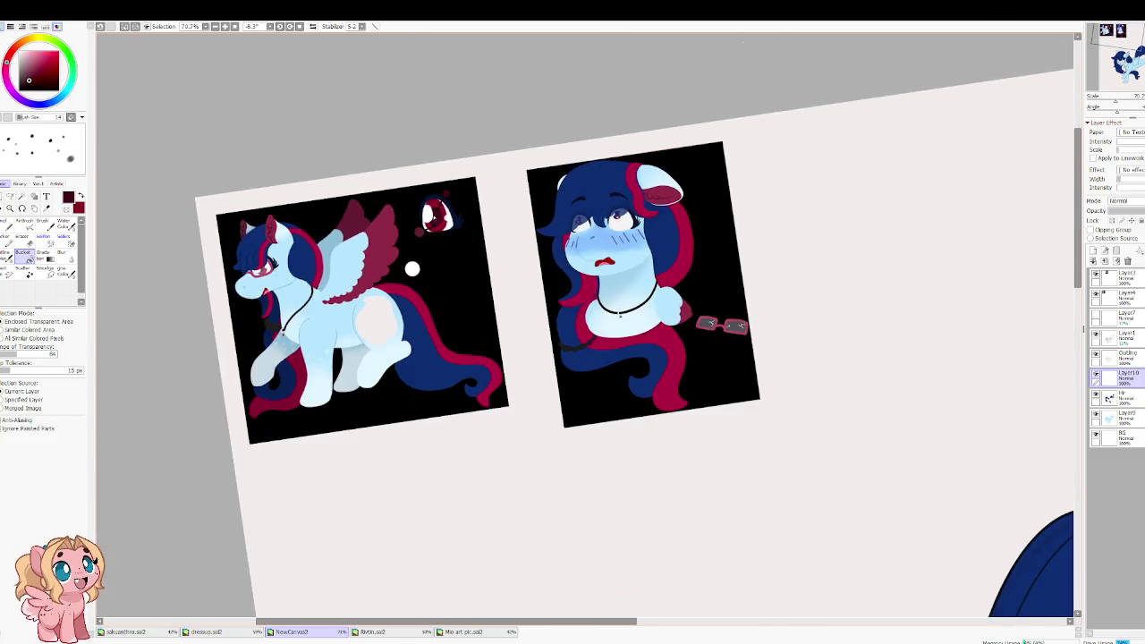
pyautogui.scroll(-2, 434, 217)
pyautogui.scroll(4, 555, 376)
pyautogui.scroll(-1, 555, 376)
pyautogui.scroll(-2, 555, 376)
pyautogui.scroll(1, 447, 394)
pyautogui.scroll(1, 448, 394)
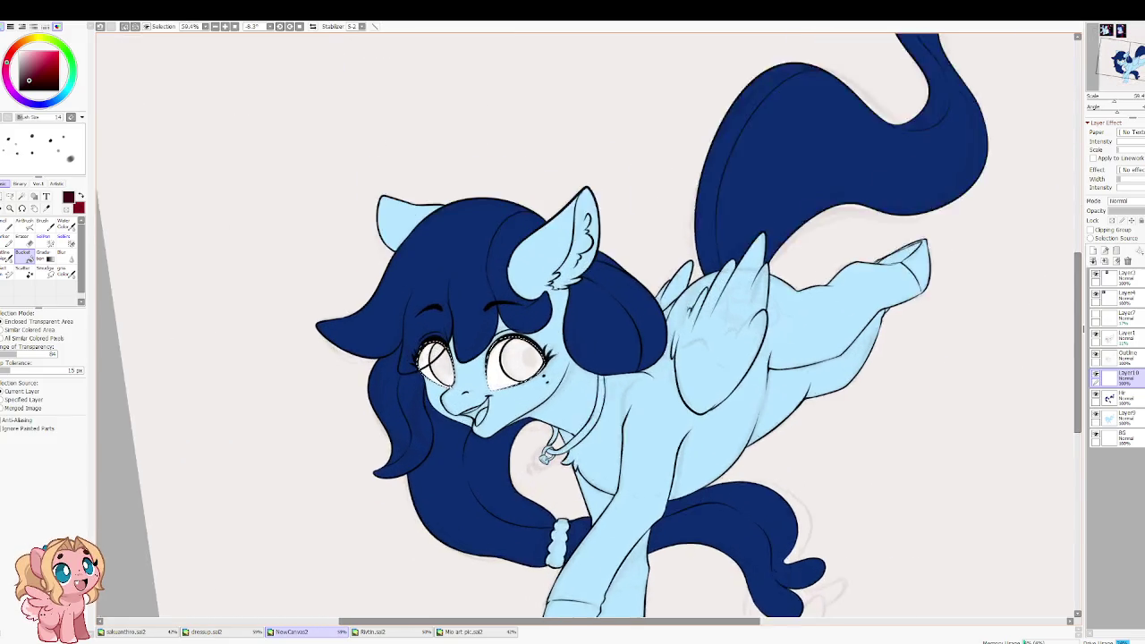
pyautogui.scroll(1, 447, 394)
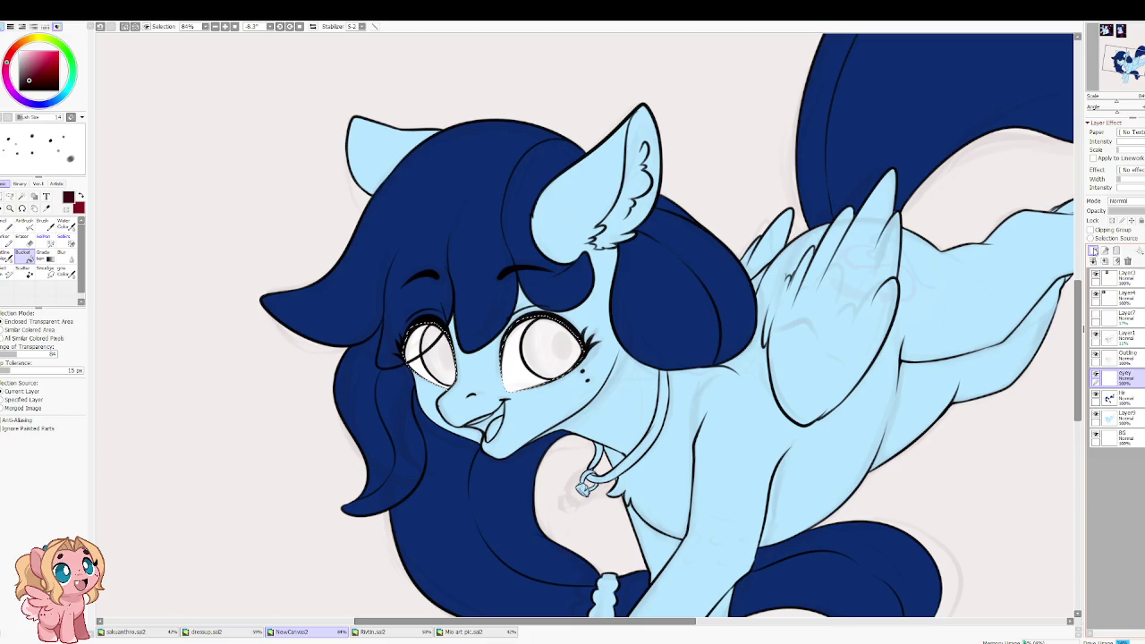
pyautogui.click(1093, 252)
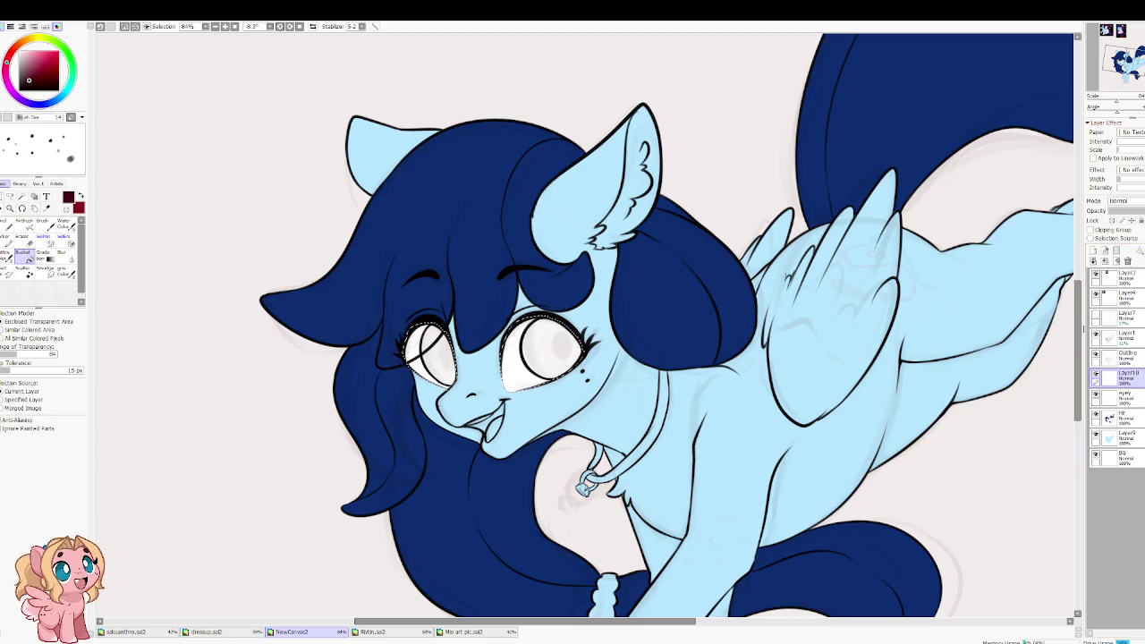
# Step: Clip the new layer to the eye whites and look over the reference images
pyautogui.click(1091, 230)
pyautogui.scroll(1, 439, 356)
pyautogui.scroll(2, 440, 356)
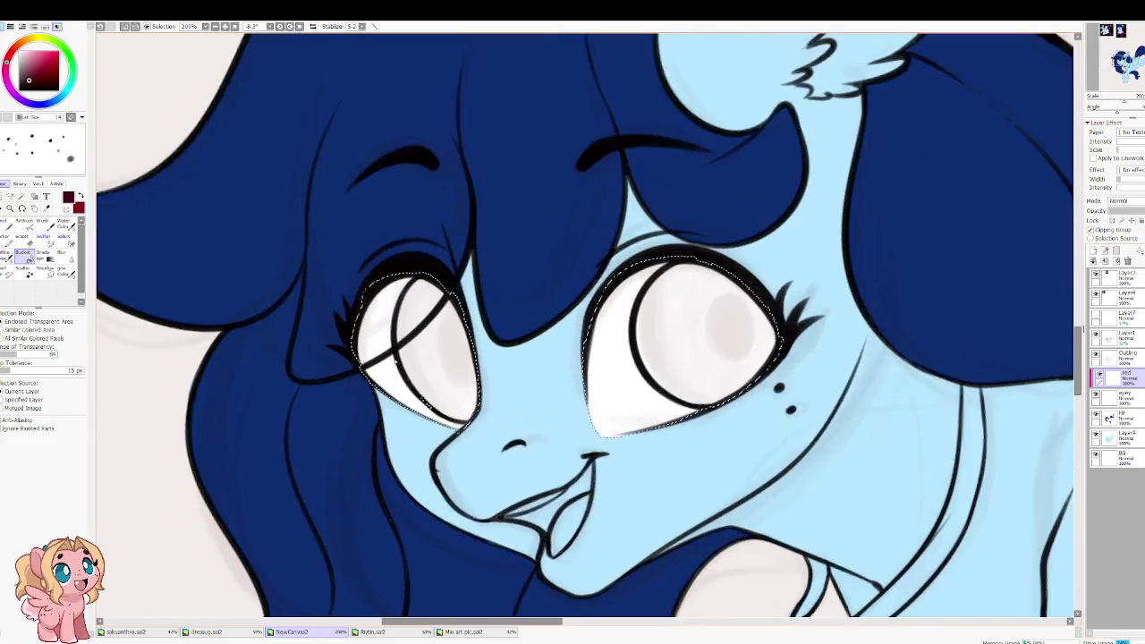
pyautogui.scroll(-1, 388, 360)
pyautogui.scroll(-1, 334, 113)
pyautogui.scroll(-1, 334, 113)
pyautogui.scroll(-1, 333, 113)
pyautogui.moveTo(334, 113); pyautogui.dragTo(490, 471)
pyautogui.scroll(4, 330, 92)
pyautogui.scroll(-2, 330, 92)
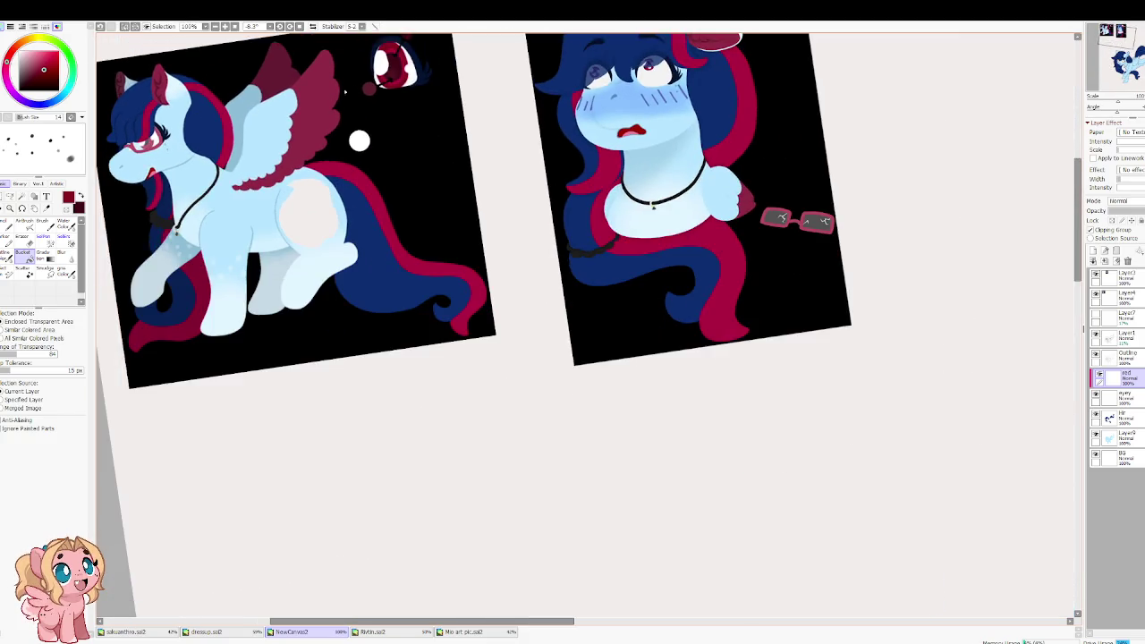
pyautogui.scroll(5, 400, 179)
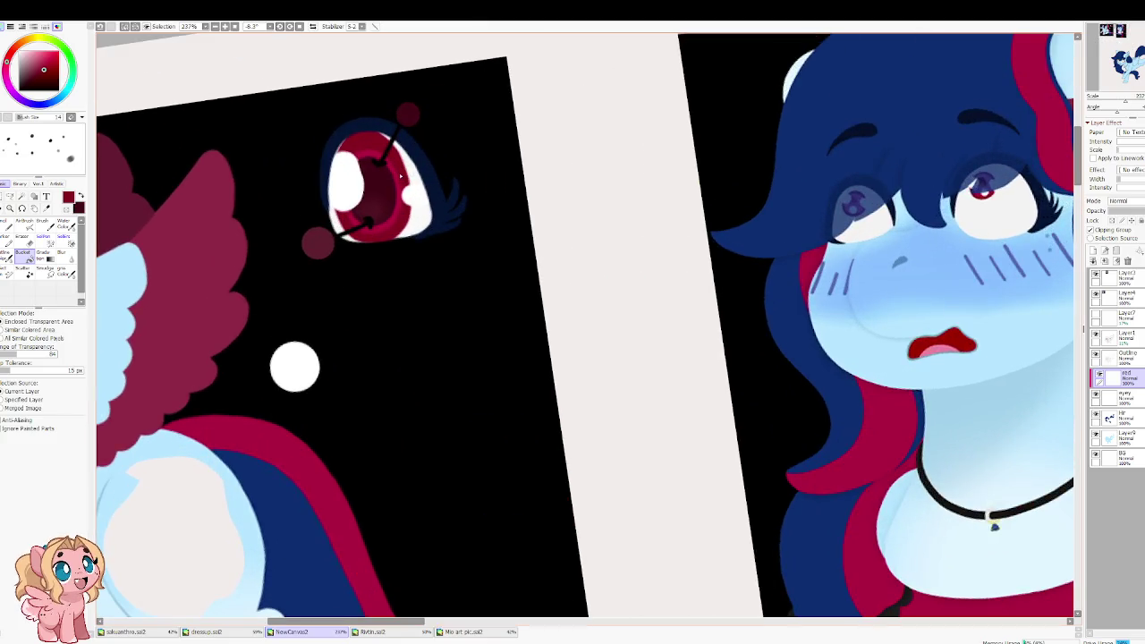
pyautogui.scroll(-1, 399, 173)
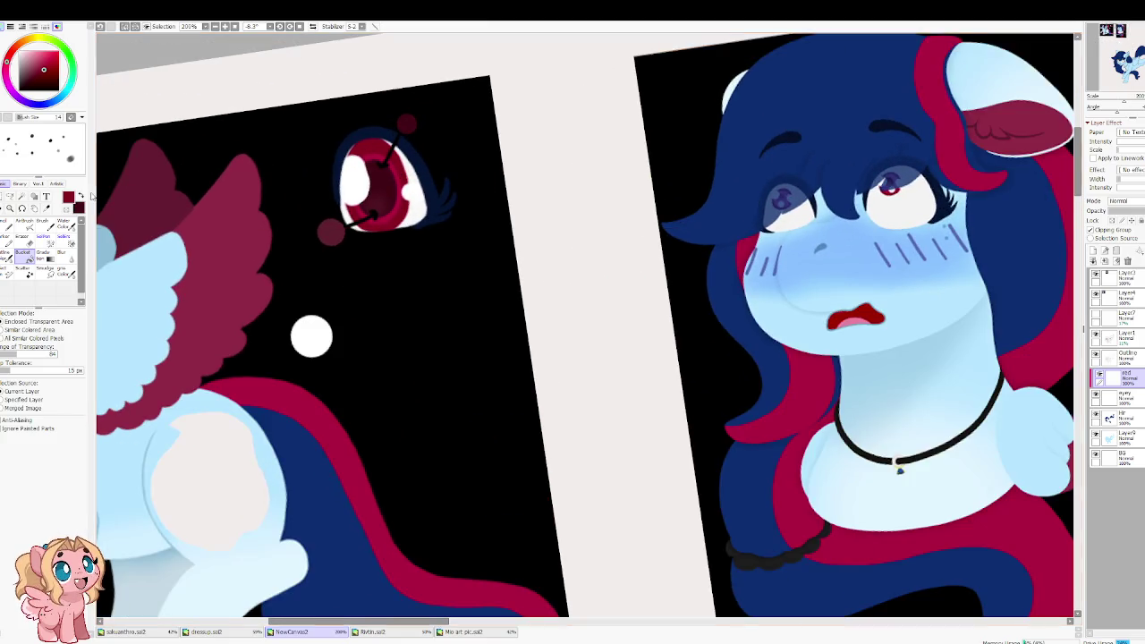
pyautogui.scroll(-3, 547, 369)
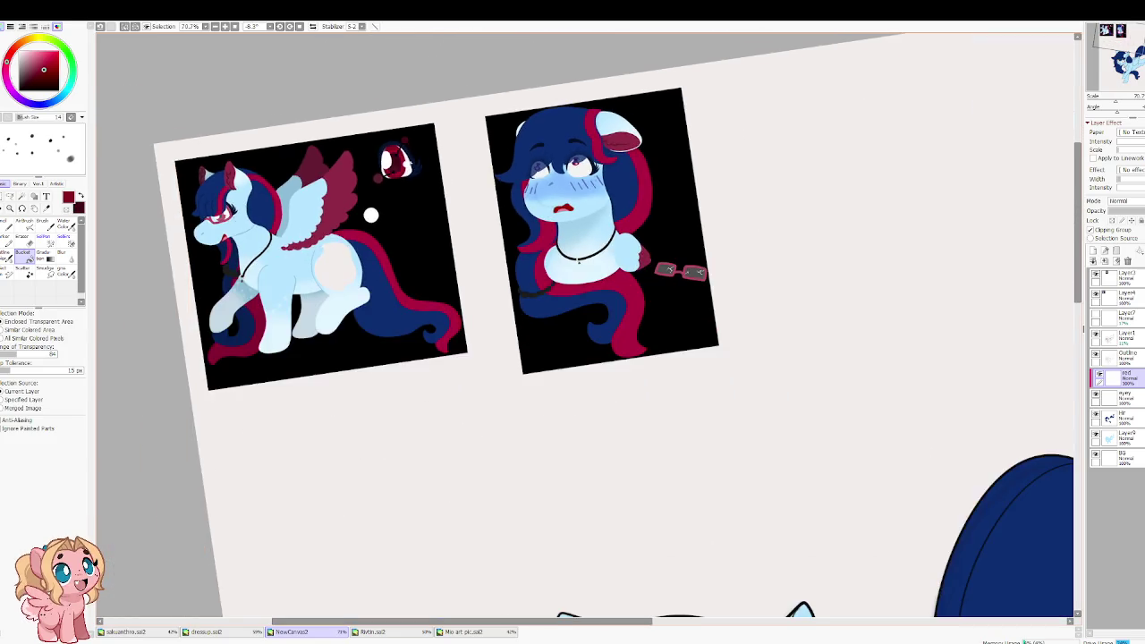
# Step: Return to the pony's face and start painting red into the left iris with Water Color at size 50
pyautogui.moveTo(548, 369); pyautogui.dragTo(506, 332)
pyautogui.scroll(3, 506, 332)
pyautogui.scroll(2, 431, 416)
pyautogui.scroll(2, 430, 416)
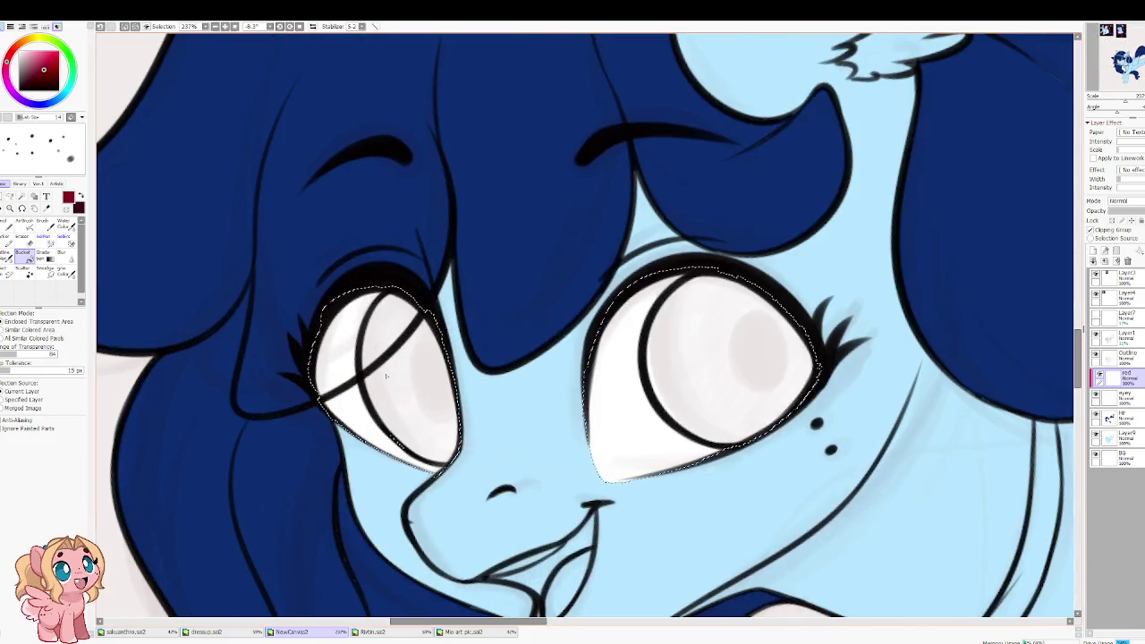
pyautogui.press('b')
pyautogui.press('[')
pyautogui.press('[')
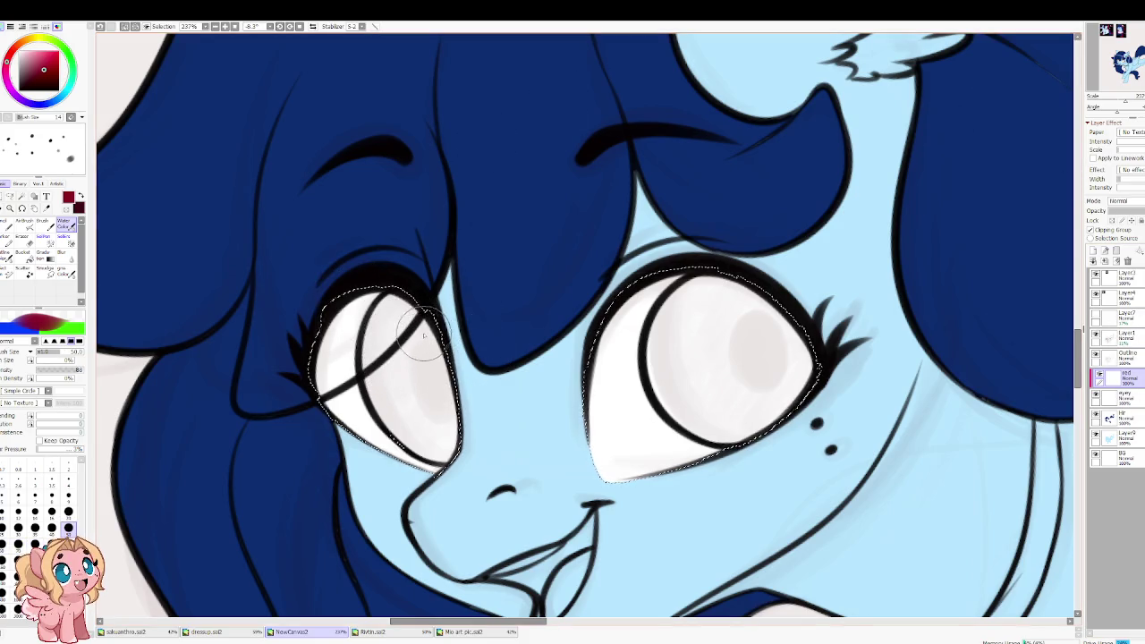
pyautogui.moveTo(402, 358)
pyautogui.mouseDown()
pyautogui.moveTo(390, 317)
pyautogui.moveTo(398, 381)
pyautogui.mouseUp()
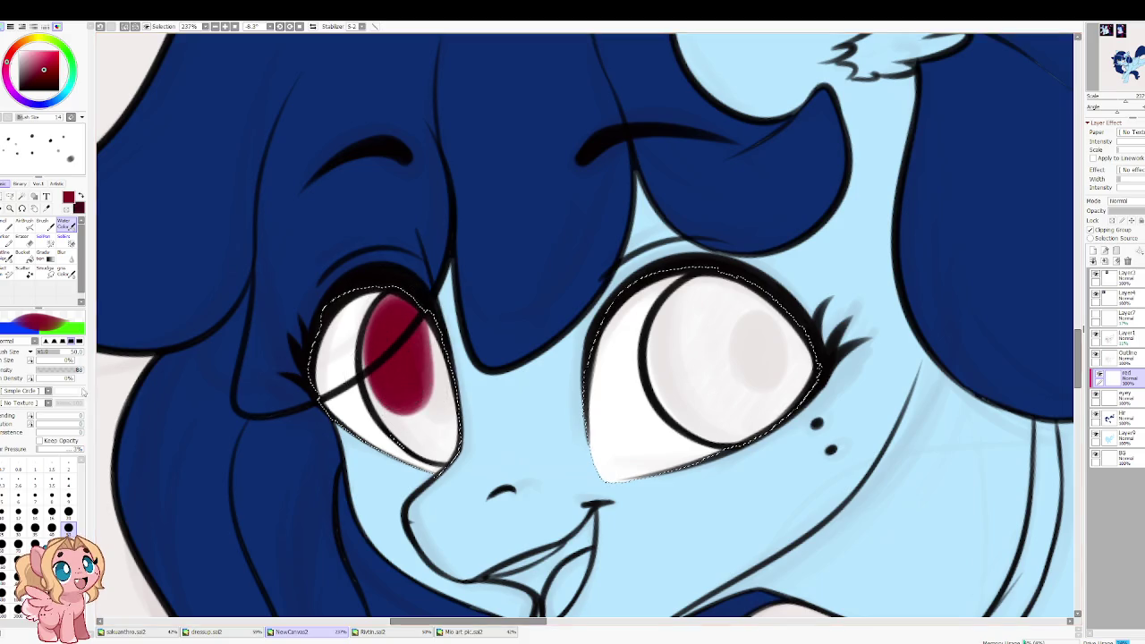
# Step: Raise brush density to 100 and fill the left iris evenly with dark red
pyautogui.click(78, 371)
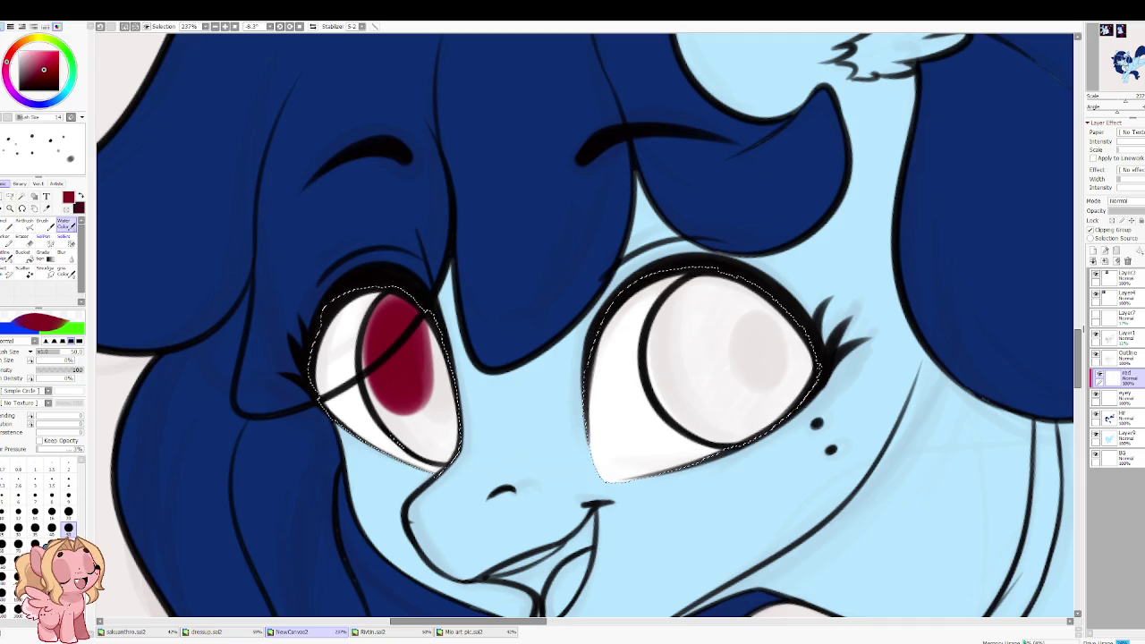
pyautogui.moveTo(367, 331); pyautogui.dragTo(385, 358)
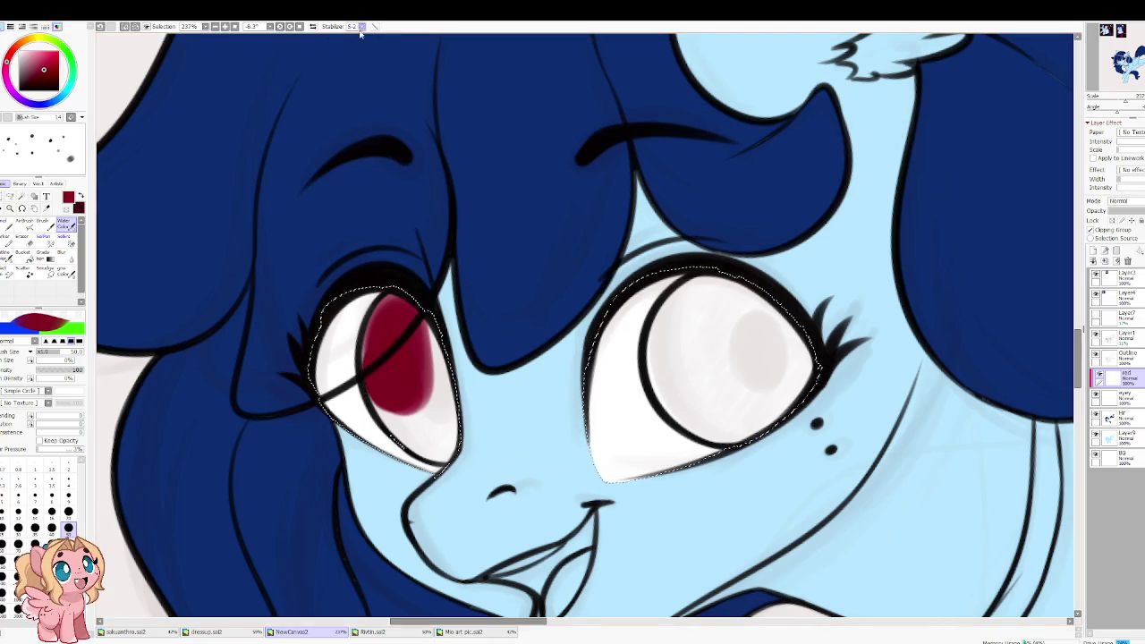
pyautogui.moveTo(380, 358)
pyautogui.mouseDown()
pyautogui.moveTo(392, 340)
pyautogui.moveTo(404, 408)
pyautogui.moveTo(396, 404)
pyautogui.moveTo(409, 420)
pyautogui.mouseUp()
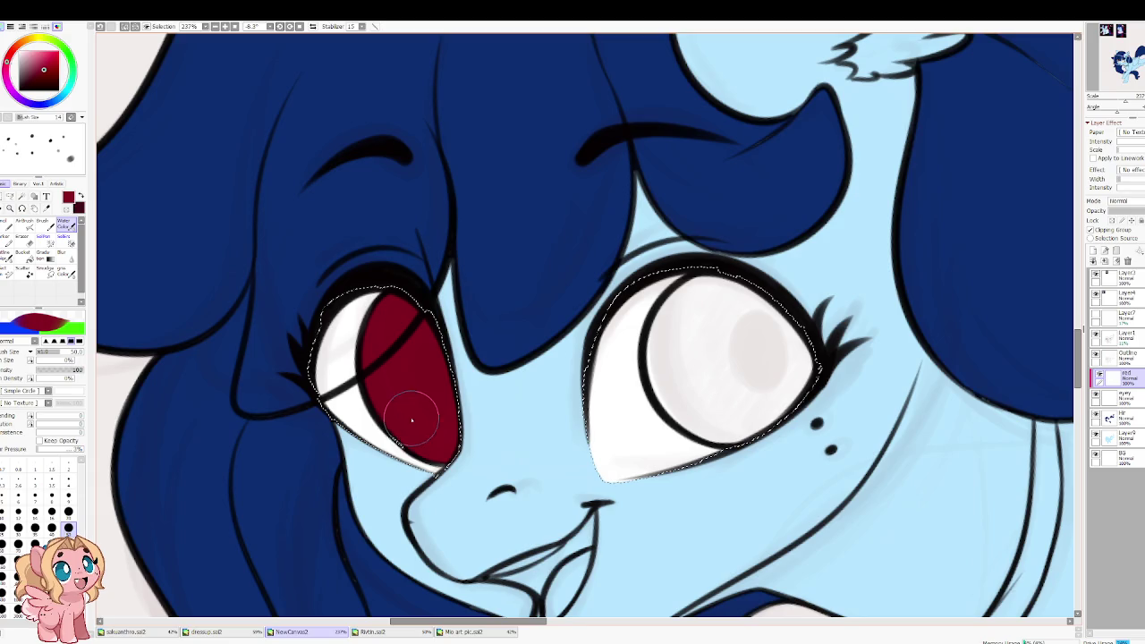
# Step: Paint the right iris dark red and add a new layer above the red layer
pyautogui.hscroll(5, 664, 356)
pyautogui.moveTo(544, 301)
pyautogui.mouseDown()
pyautogui.moveTo(534, 399)
pyautogui.moveTo(586, 425)
pyautogui.moveTo(611, 414)
pyautogui.moveTo(617, 349)
pyautogui.moveTo(540, 371)
pyautogui.moveTo(560, 333)
pyautogui.mouseUp()
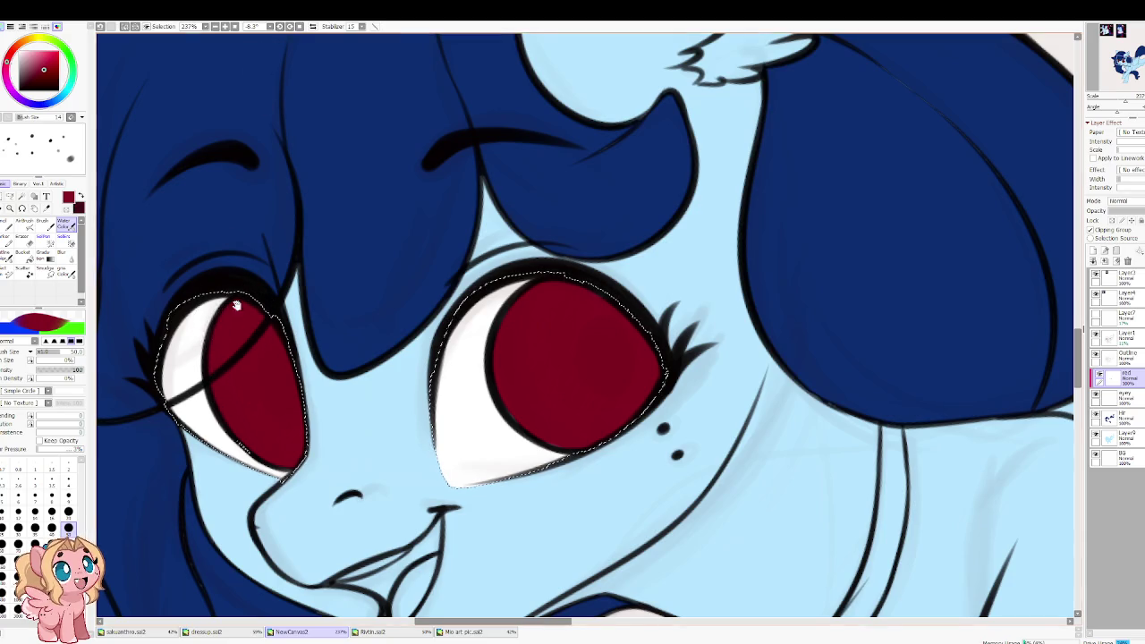
pyautogui.moveTo(131, 186); pyautogui.dragTo(302, 146)
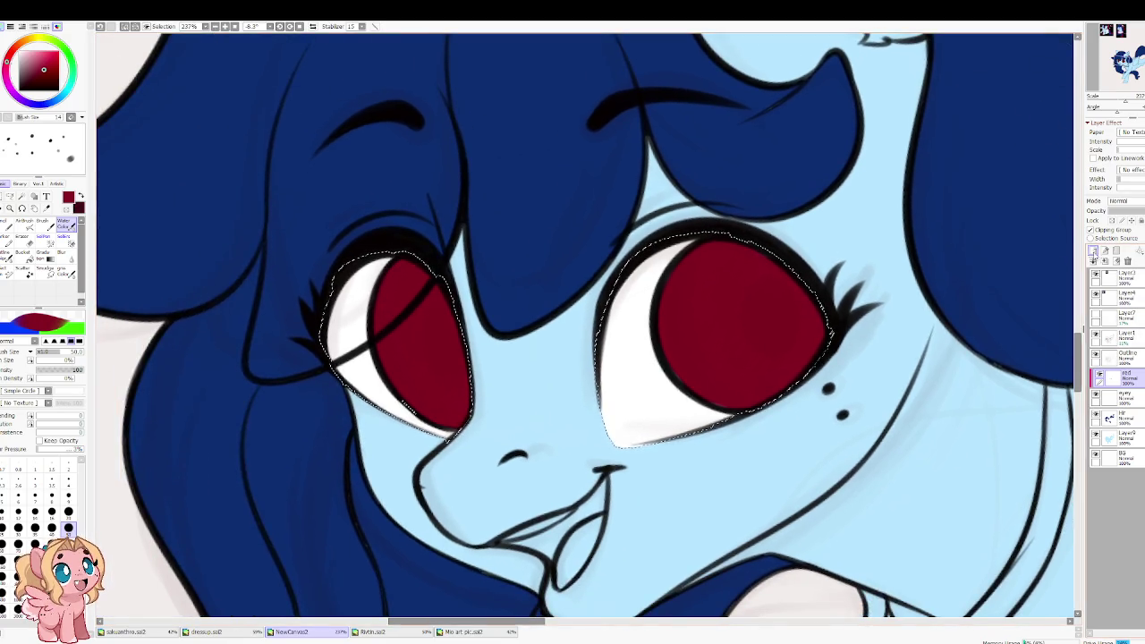
pyautogui.click(1095, 251)
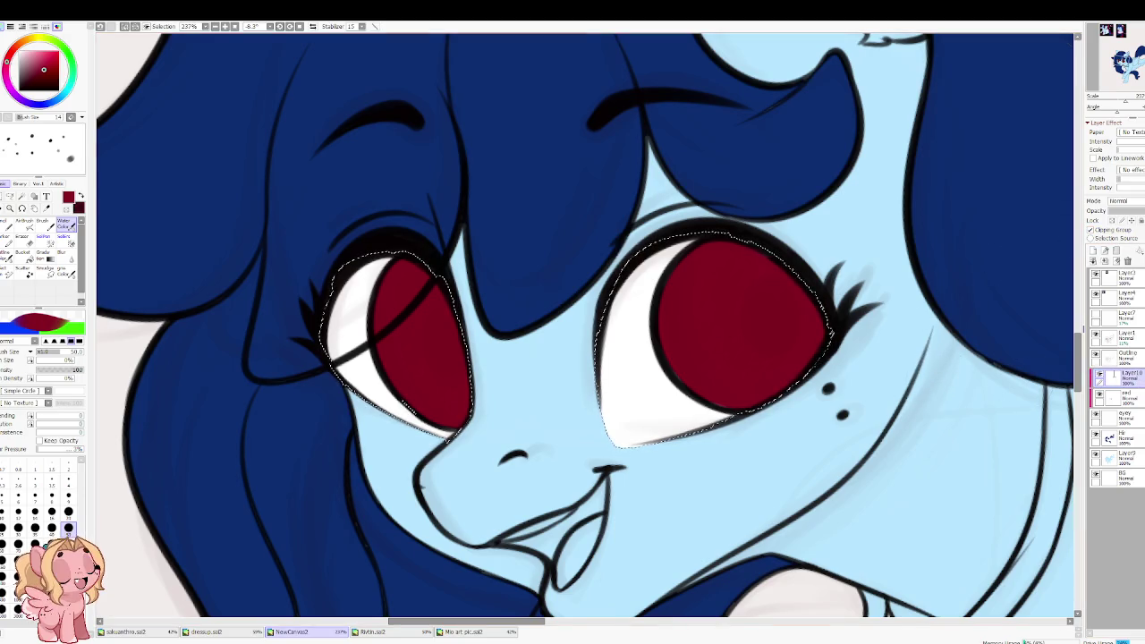
# Step: Pick a very dark maroon and paint the pupil into the left iris, redoing strokes as needed
pyautogui.keyDown('alt'); pyautogui.click(842, 415); pyautogui.keyUp('alt')
pyautogui.moveTo(836, 443); pyautogui.dragTo(844, 455)
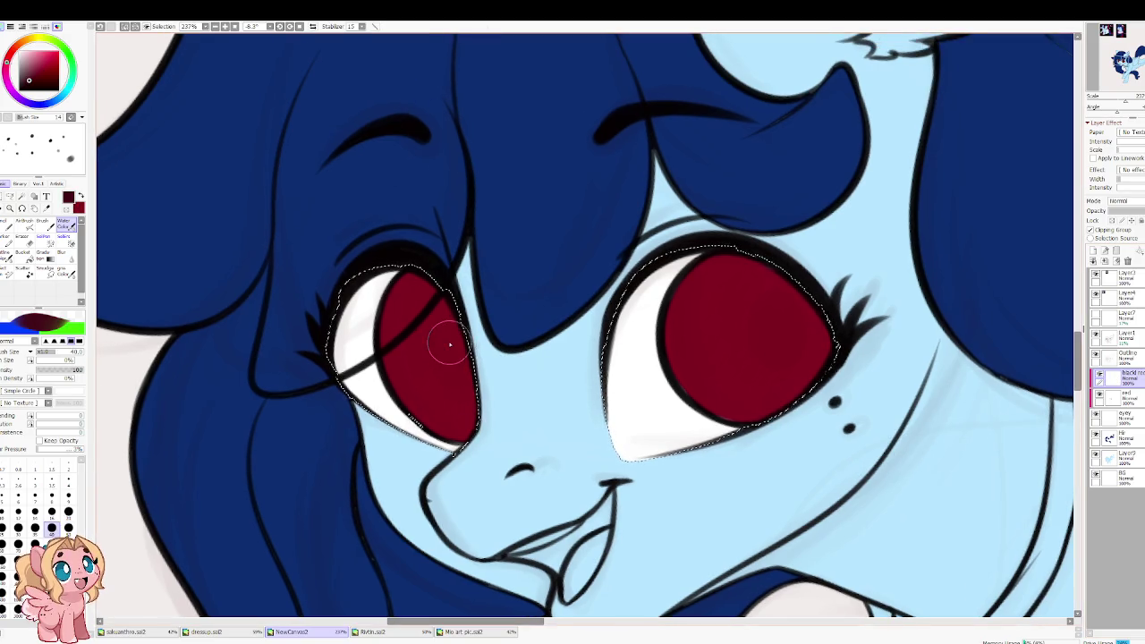
pyautogui.moveTo(454, 346); pyautogui.dragTo(471, 361)
pyautogui.hotkey('ctrl', 'z')
pyautogui.hotkey('ctrl', 'y')
pyautogui.hotkey('ctrl', 'z')
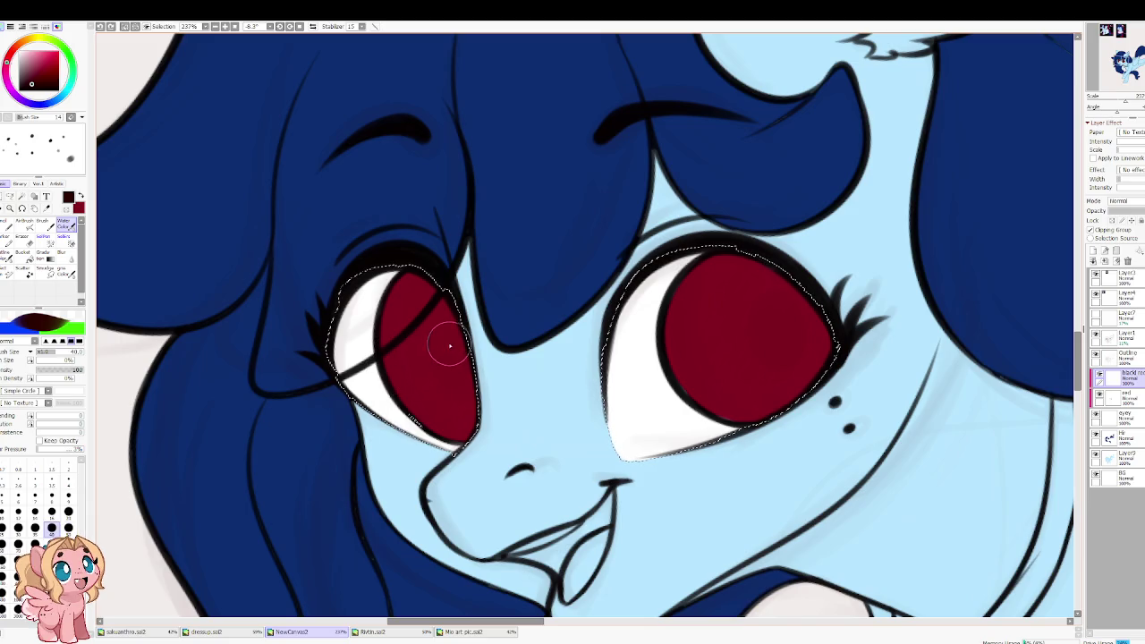
pyautogui.moveTo(433, 322)
pyautogui.mouseDown()
pyautogui.moveTo(454, 397)
pyautogui.moveTo(447, 306)
pyautogui.mouseUp()
pyautogui.hotkey('ctrl', 'z')
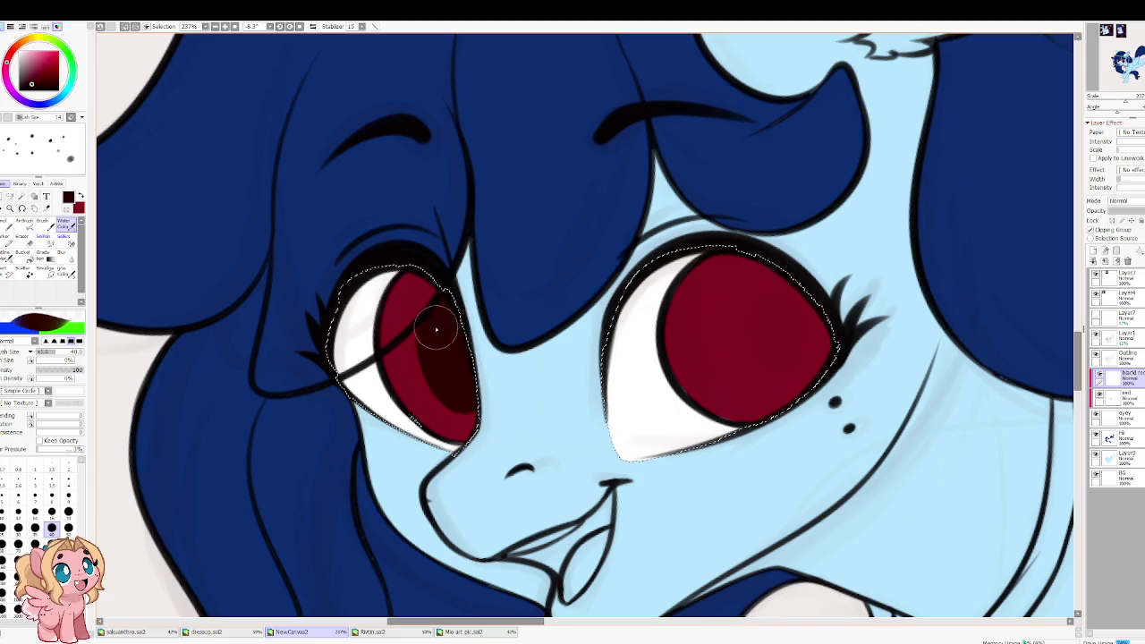
# Step: Paint the dark pupil into the right iris, checking it with a mirrored view and a size 100 brush
pyautogui.moveTo(762, 318)
pyautogui.mouseDown()
pyautogui.moveTo(613, 328)
pyautogui.moveTo(611, 302)
pyautogui.moveTo(601, 380)
pyautogui.mouseUp()
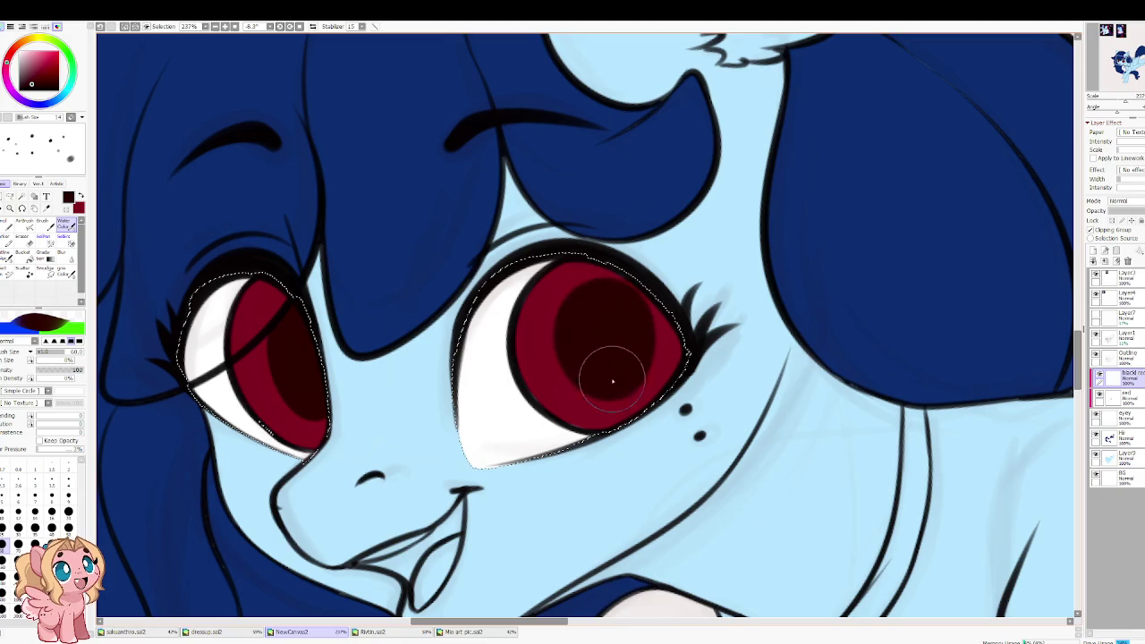
pyautogui.moveTo(610, 303); pyautogui.dragTo(631, 345)
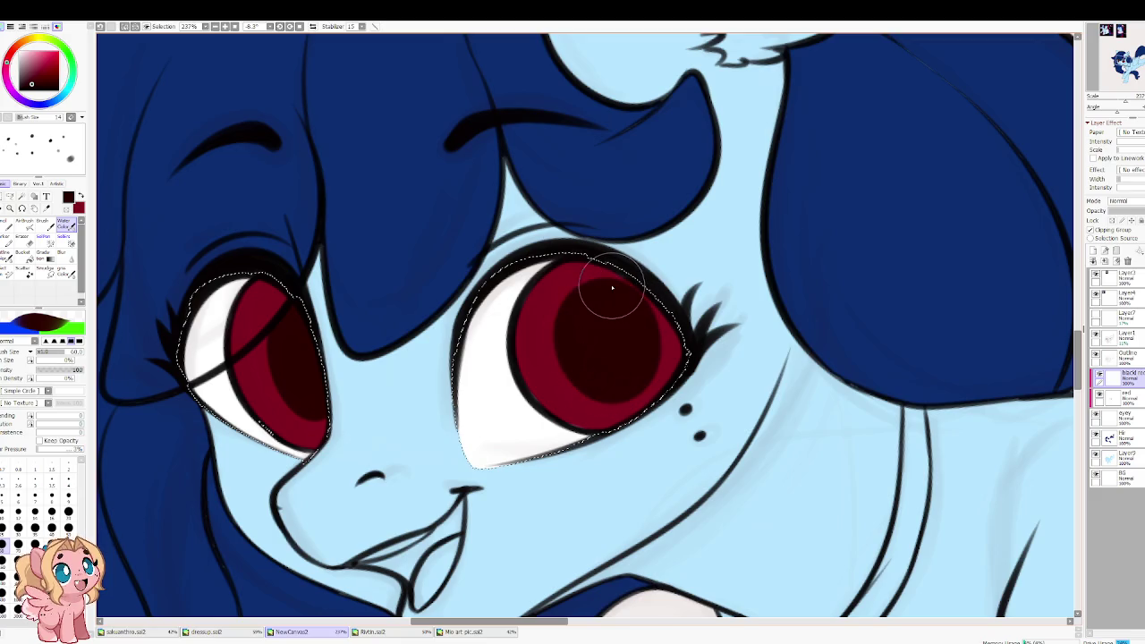
pyautogui.press('h')
pyautogui.moveTo(527, 322)
pyautogui.mouseDown()
pyautogui.moveTo(560, 354)
pyautogui.moveTo(567, 322)
pyautogui.moveTo(558, 340)
pyautogui.mouseUp()
pyautogui.press(']')
pyautogui.press(']')
pyautogui.press(']')
pyautogui.press('h')
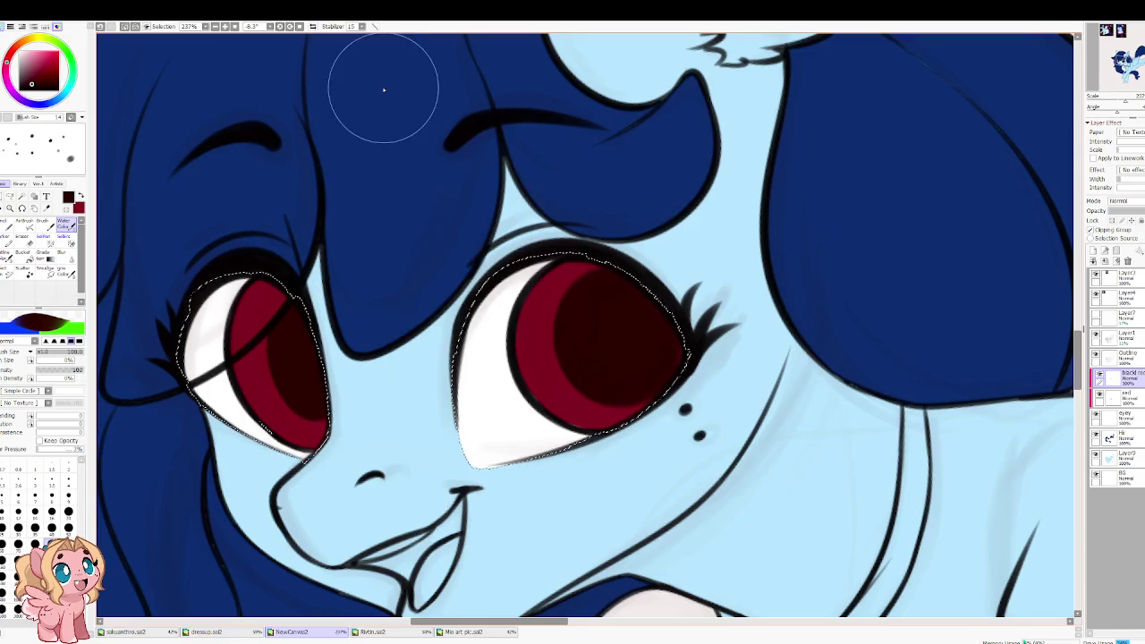
# Step: Switch to the Eraser at size 40
pyautogui.scroll(-4, 467, 249)
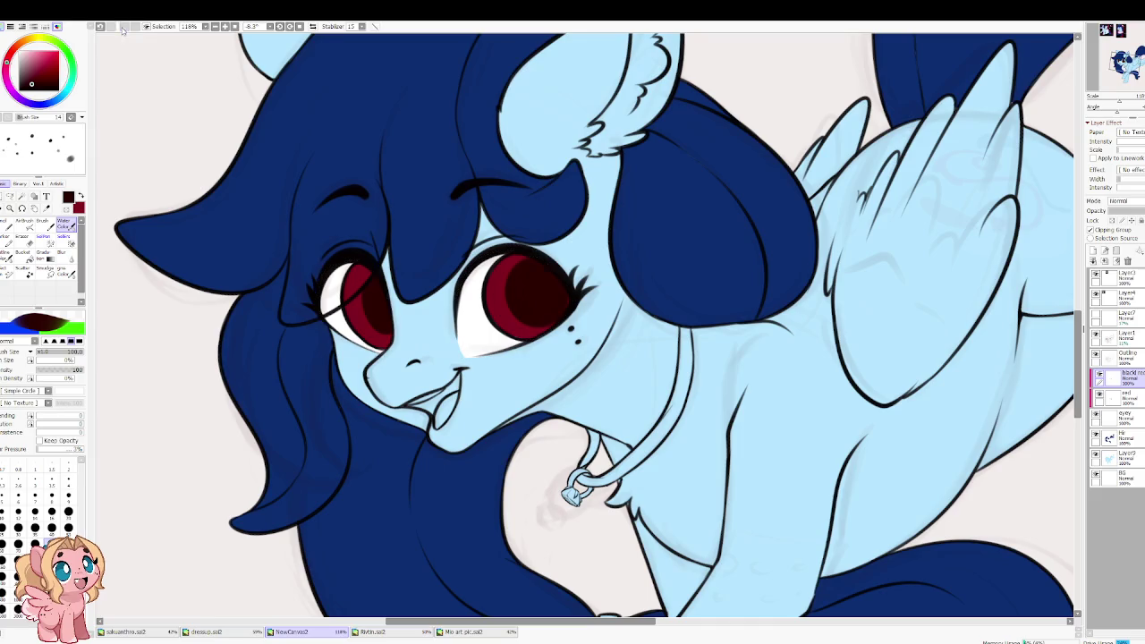
pyautogui.scroll(2, 346, 292)
pyautogui.press('e')
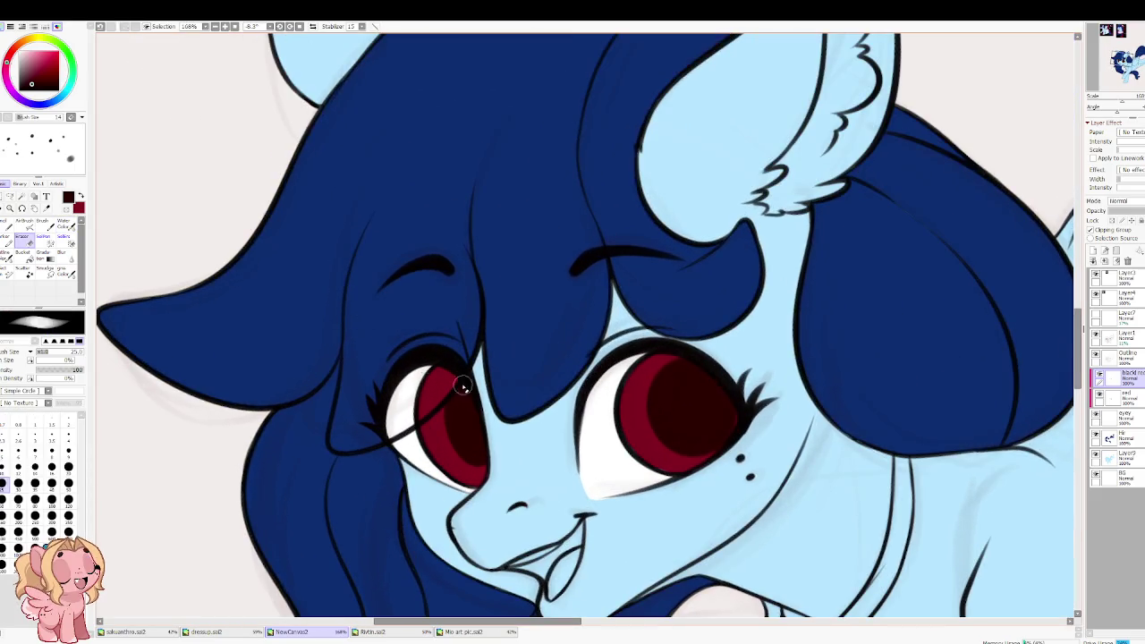
pyautogui.press(']')
pyautogui.press(']')
pyautogui.press(']')
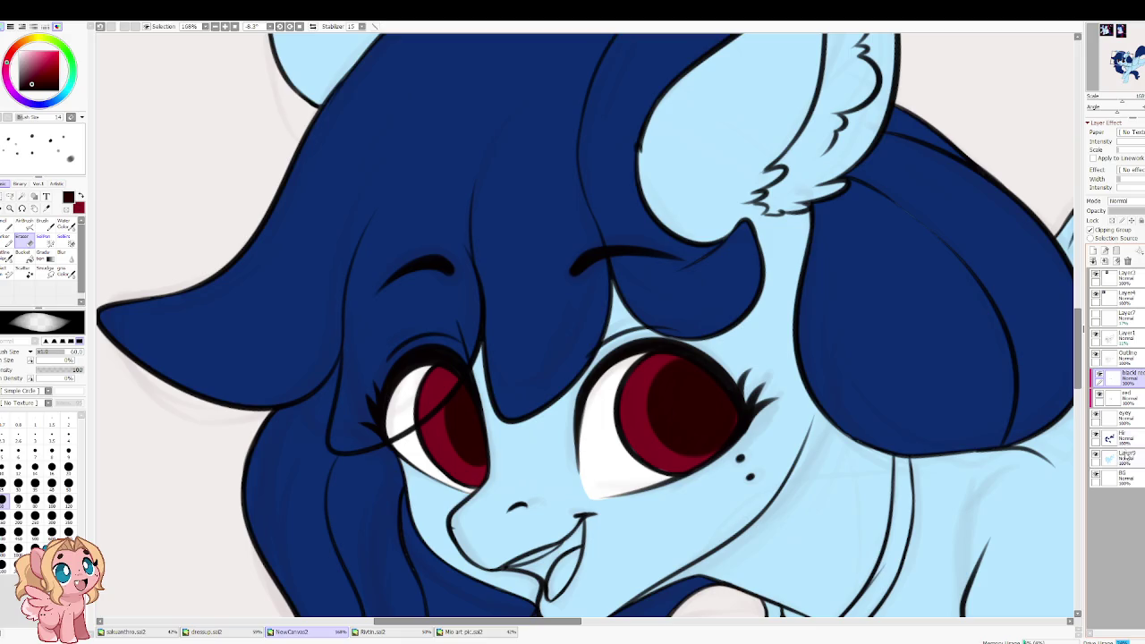